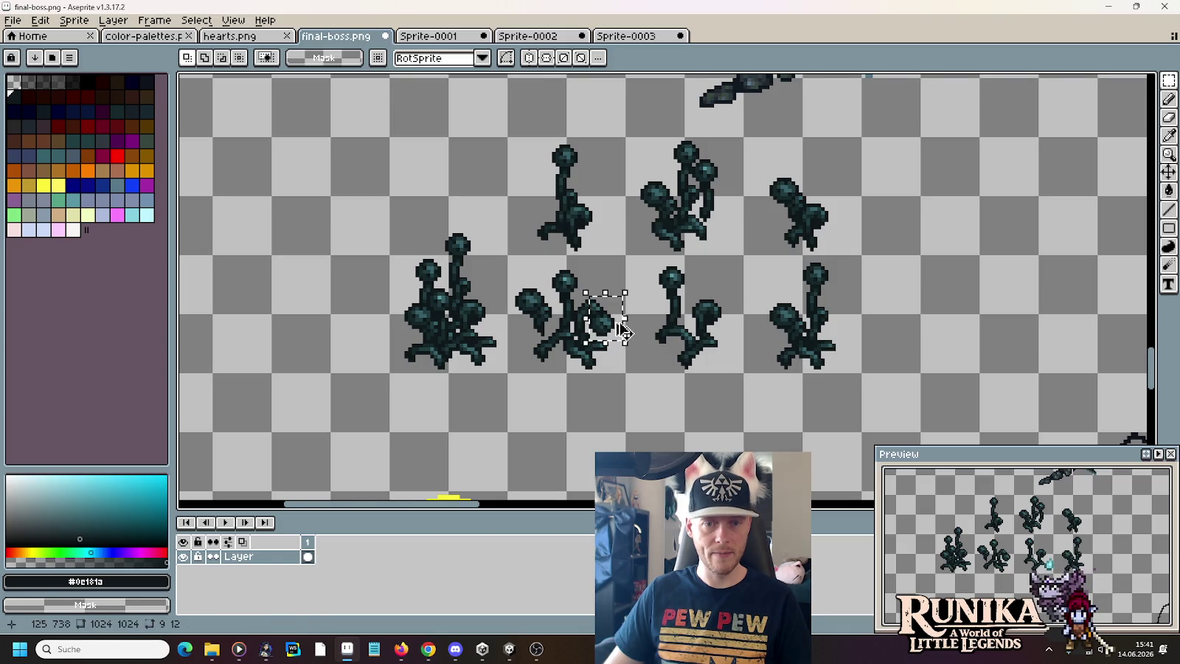
- Marquee-move the small dark foliage piece onto the yellow moon plant's base and commit it
{"action": "left_click_drag", "start_coordinate": [546, 463], "coordinate": [579, 498]}
{"action": "scroll", "coordinate": [566, 442], "scroll_direction": "up", "scroll_amount": 2}
{"action": "scroll", "coordinate": [804, 232], "scroll_direction": "up", "scroll_amount": 1}
{"action": "left_click_drag", "start_coordinate": [804, 232], "coordinate": [665, 414]}
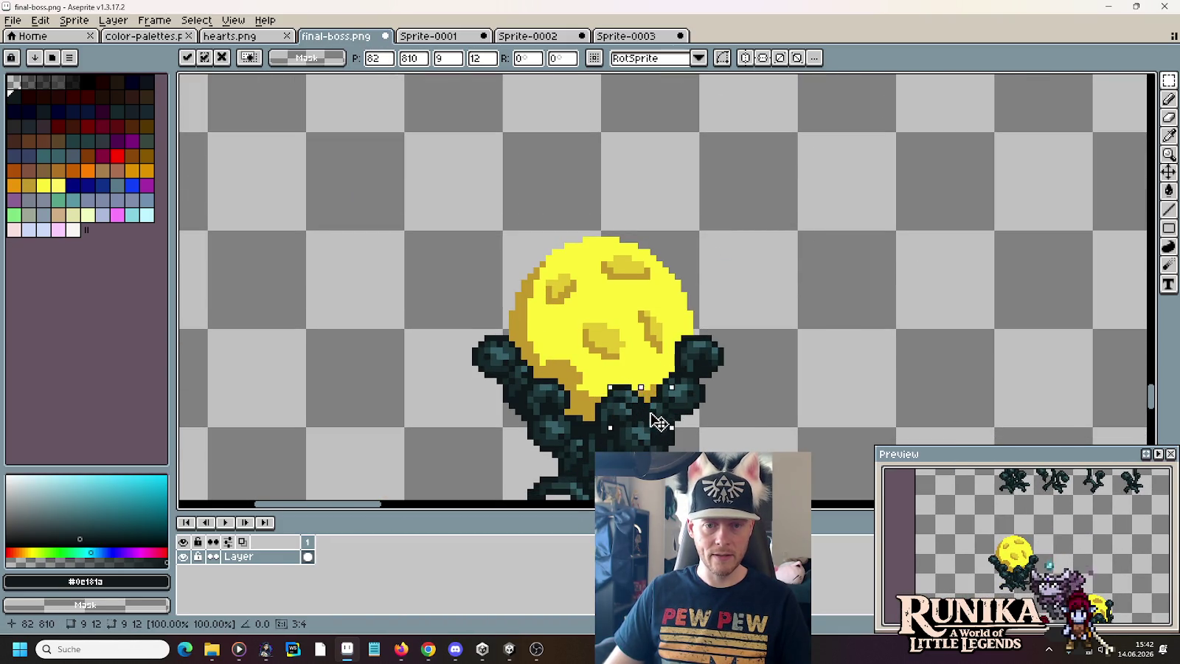
{"action": "left_click_drag", "start_coordinate": [665, 415], "coordinate": [656, 413]}
{"action": "left_click", "coordinate": [764, 388]}
{"action": "scroll", "coordinate": [764, 387], "scroll_direction": "down", "scroll_amount": 3}
{"action": "scroll", "coordinate": [663, 332], "scroll_direction": "up", "scroll_amount": 1}
{"action": "scroll", "coordinate": [576, 297], "scroll_direction": "up", "scroll_amount": 2}
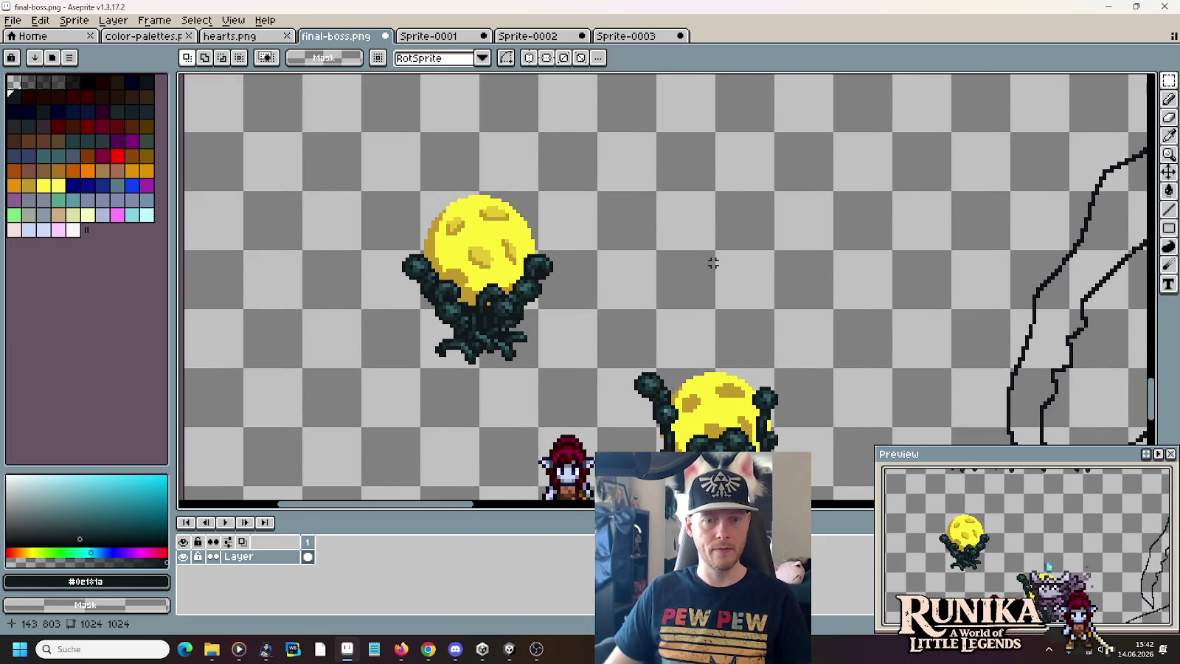
{"action": "scroll", "coordinate": [712, 263], "scroll_direction": "down", "scroll_amount": 1}
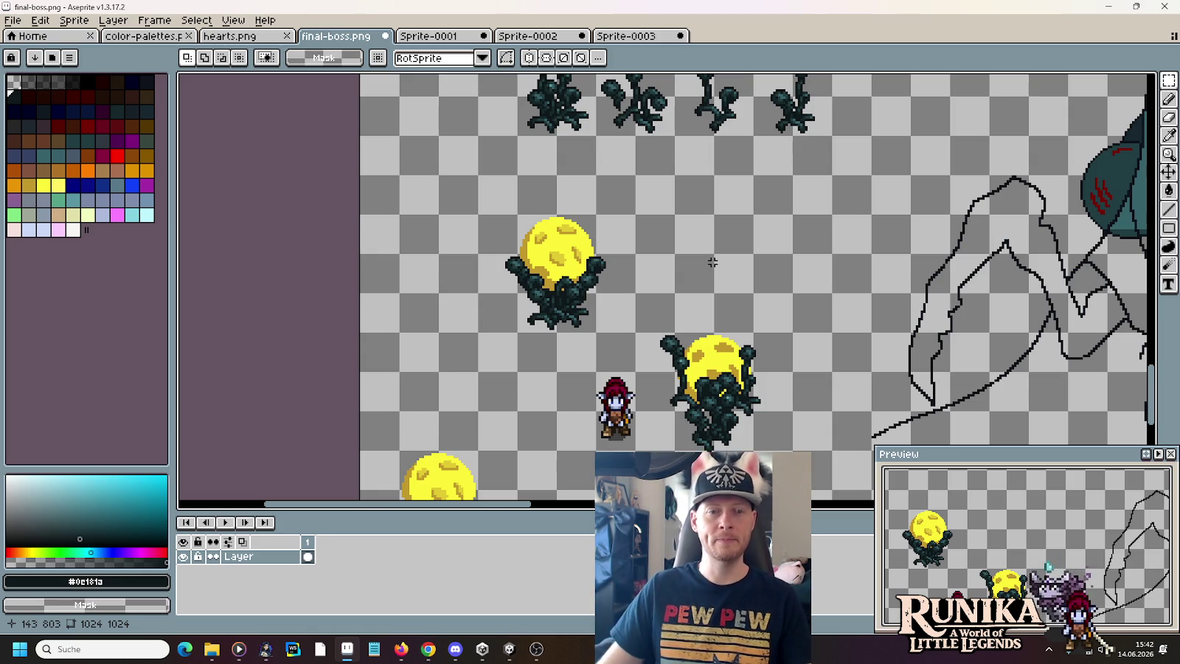
- Duplicate the yellow moon plant and place the copy beside the original
{"action": "scroll", "coordinate": [671, 235], "scroll_direction": "up", "scroll_amount": 3}
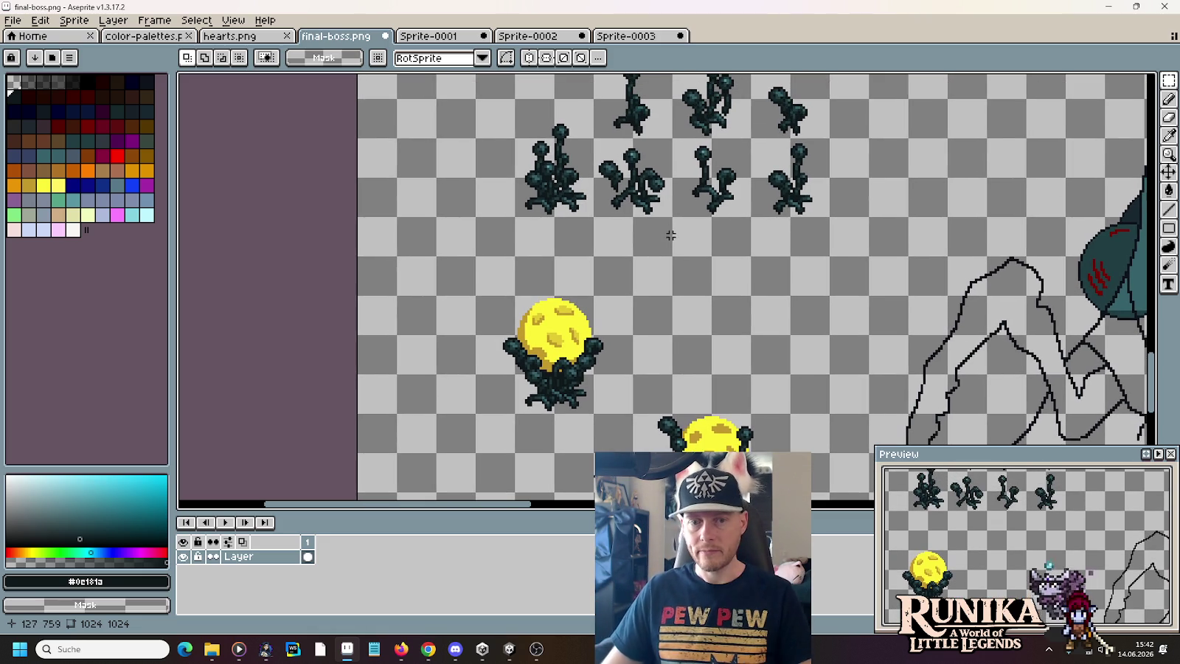
{"action": "left_click_drag", "start_coordinate": [636, 417], "coordinate": [473, 293]}
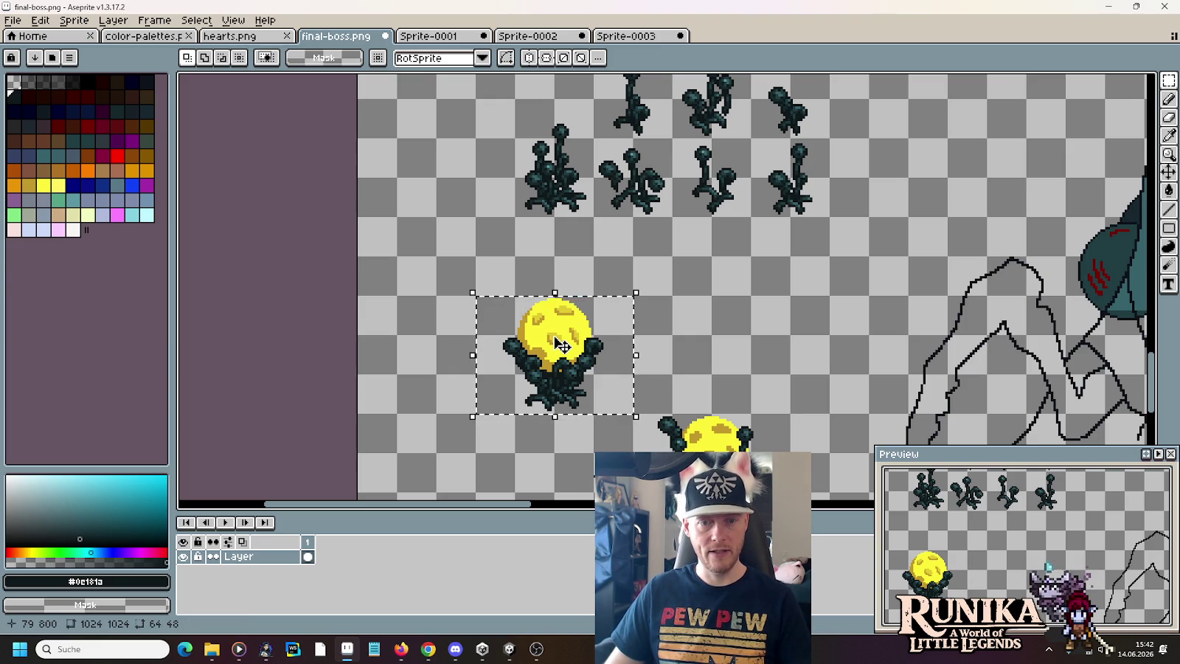
{"action": "mouse_move", "coordinate": [582, 346]}
{"action": "left_mouse_down"}
{"action": "mouse_move", "coordinate": [507, 350]}
{"action": "mouse_move", "coordinate": [659, 358]}
{"action": "left_mouse_up"}
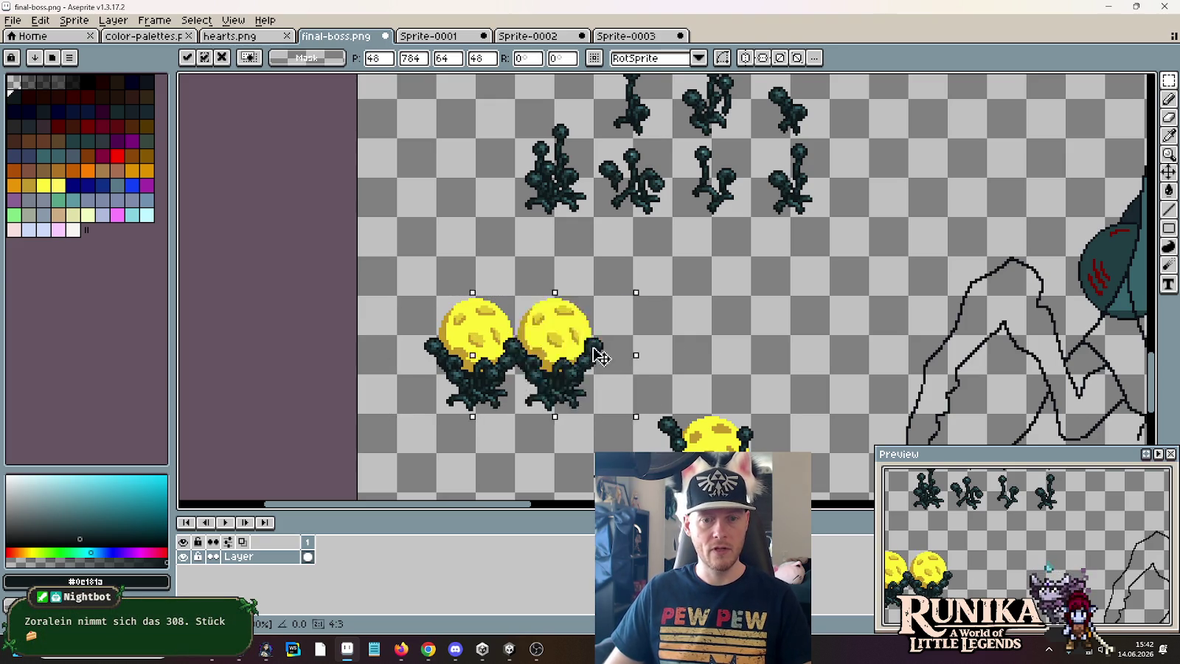
{"action": "left_click", "coordinate": [800, 343]}
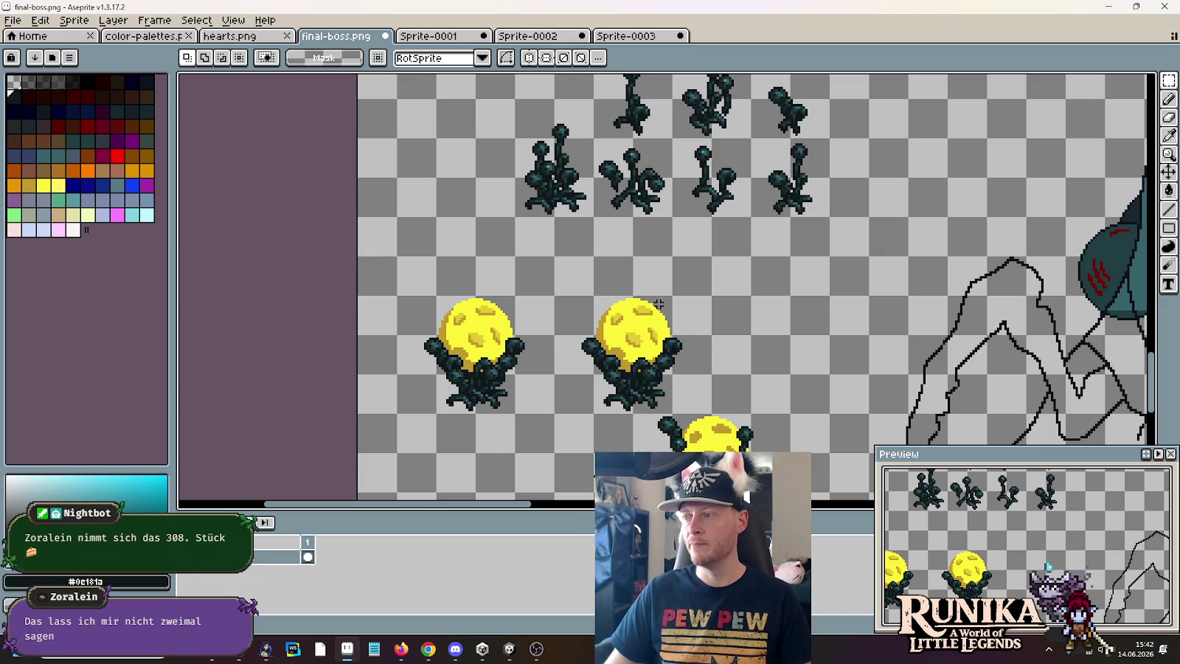
- Copy a small dark plant down to the right of the second moon plant
{"action": "left_click_drag", "start_coordinate": [668, 195], "coordinate": [668, 213]}
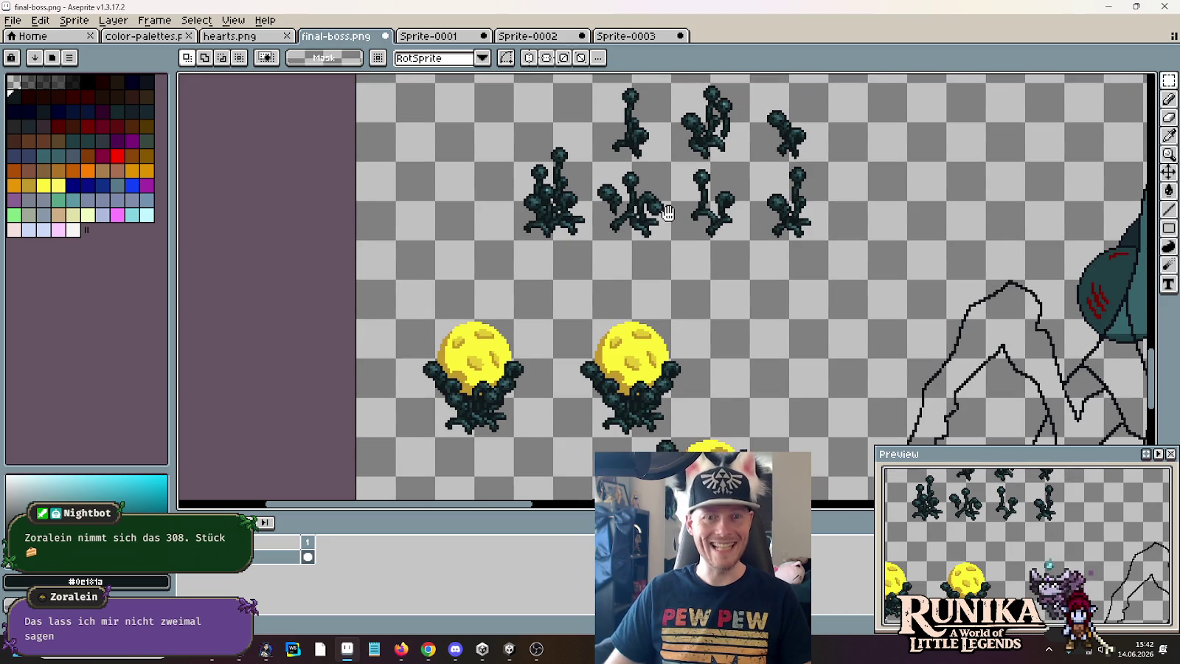
{"action": "mouse_move", "coordinate": [587, 162]}
{"action": "left_mouse_down"}
{"action": "mouse_move", "coordinate": [785, 364]}
{"action": "mouse_move", "coordinate": [780, 377]}
{"action": "mouse_move", "coordinate": [826, 352]}
{"action": "left_mouse_up"}
{"action": "mouse_move", "coordinate": [570, 308]}
{"action": "left_mouse_down"}
{"action": "mouse_move", "coordinate": [696, 434]}
{"action": "mouse_move", "coordinate": [861, 369]}
{"action": "mouse_move", "coordinate": [697, 384]}
{"action": "left_mouse_up"}
{"action": "left_click_drag", "start_coordinate": [861, 268], "coordinate": [753, 369]}
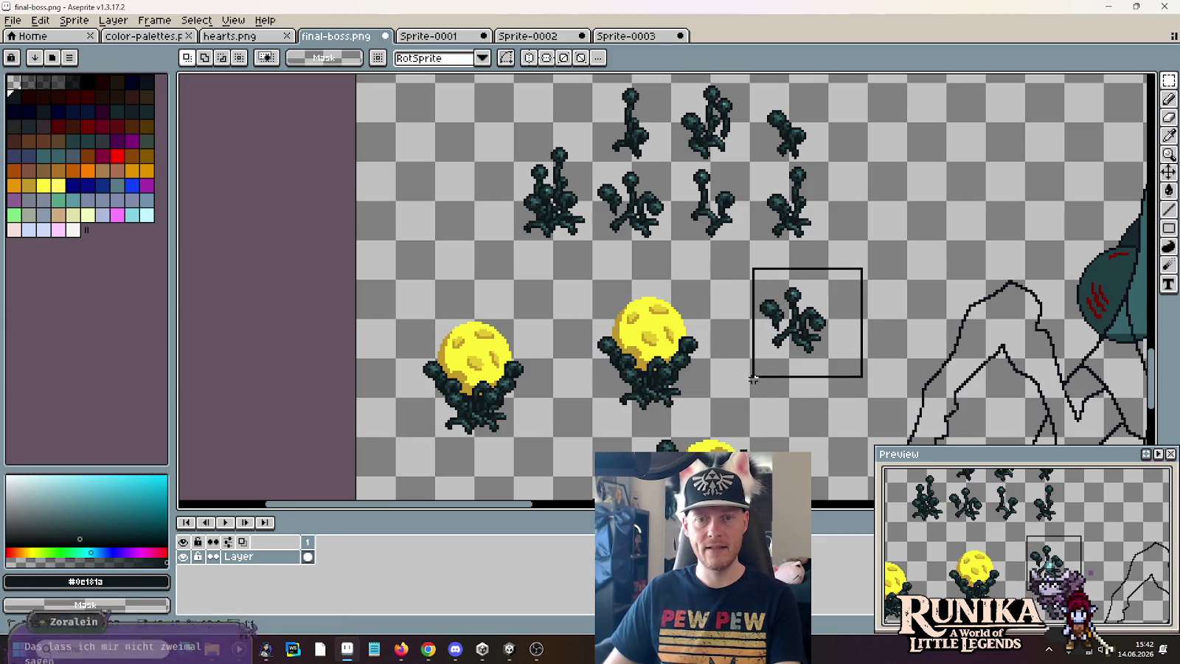
- Move the second yellow moon plant over the fourth small plant in the second row
{"action": "left_click", "coordinate": [764, 189]}
{"action": "mouse_move", "coordinate": [750, 165]}
{"action": "left_mouse_down"}
{"action": "mouse_move", "coordinate": [832, 255]}
{"action": "mouse_move", "coordinate": [826, 372]}
{"action": "left_mouse_up"}
{"action": "mouse_move", "coordinate": [594, 289]}
{"action": "left_mouse_down"}
{"action": "mouse_move", "coordinate": [695, 417]}
{"action": "mouse_move", "coordinate": [885, 413]}
{"action": "mouse_move", "coordinate": [882, 393]}
{"action": "mouse_move", "coordinate": [710, 401]}
{"action": "left_mouse_up"}
{"action": "left_click", "coordinate": [789, 336]}
{"action": "left_click_drag", "start_coordinate": [787, 337], "coordinate": [750, 313]}
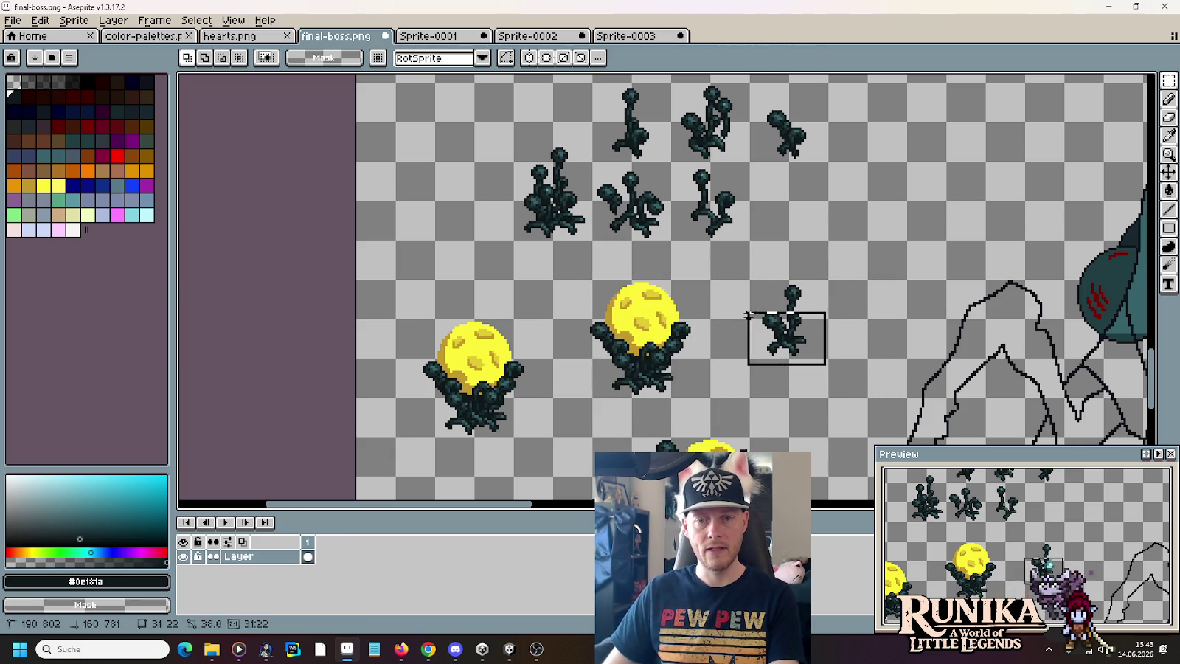
{"action": "mouse_move", "coordinate": [556, 262]}
{"action": "left_mouse_down"}
{"action": "mouse_move", "coordinate": [697, 390]}
{"action": "mouse_move", "coordinate": [803, 384]}
{"action": "mouse_move", "coordinate": [819, 404]}
{"action": "mouse_move", "coordinate": [793, 377]}
{"action": "mouse_move", "coordinate": [804, 378]}
{"action": "left_mouse_up"}
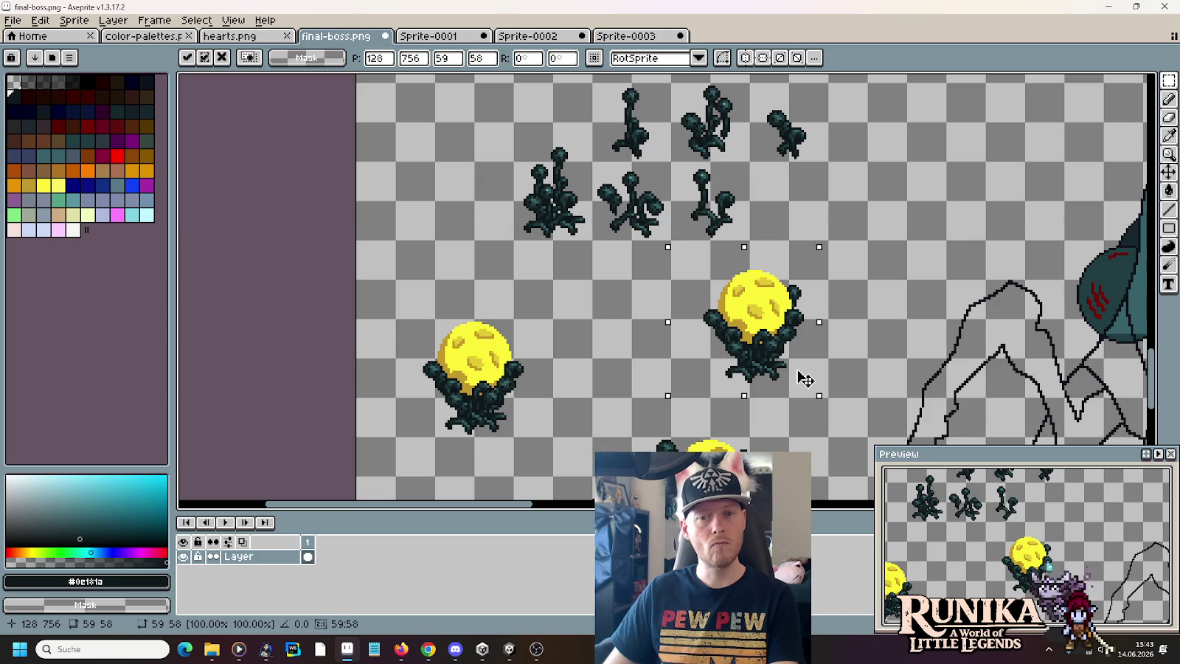
{"action": "key", "text": "ctrl+d"}
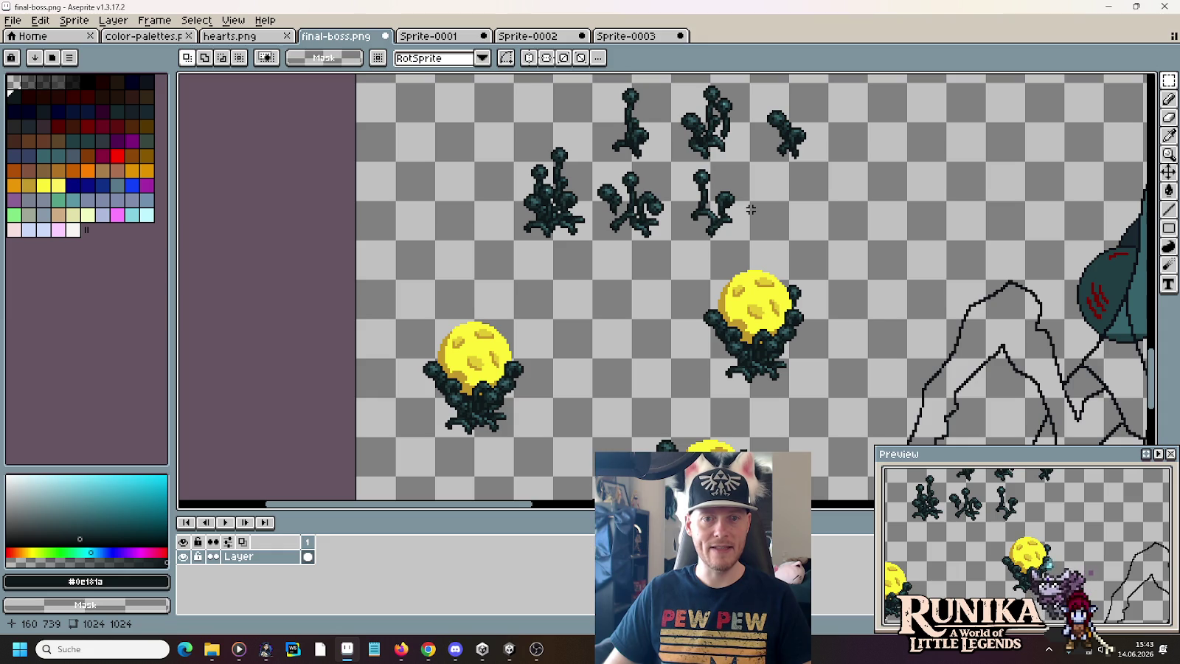
- Copy the small plant's piece under the moon plant and shift the combined sprite left
{"action": "mouse_move", "coordinate": [684, 166]}
{"action": "left_mouse_down"}
{"action": "mouse_move", "coordinate": [750, 211]}
{"action": "mouse_move", "coordinate": [668, 330]}
{"action": "left_mouse_up"}
{"action": "mouse_move", "coordinate": [839, 253]}
{"action": "left_mouse_down"}
{"action": "mouse_move", "coordinate": [775, 359]}
{"action": "mouse_move", "coordinate": [690, 408]}
{"action": "left_mouse_up"}
{"action": "mouse_move", "coordinate": [745, 335]}
{"action": "left_mouse_down"}
{"action": "mouse_move", "coordinate": [642, 365]}
{"action": "mouse_move", "coordinate": [649, 355]}
{"action": "left_mouse_up"}
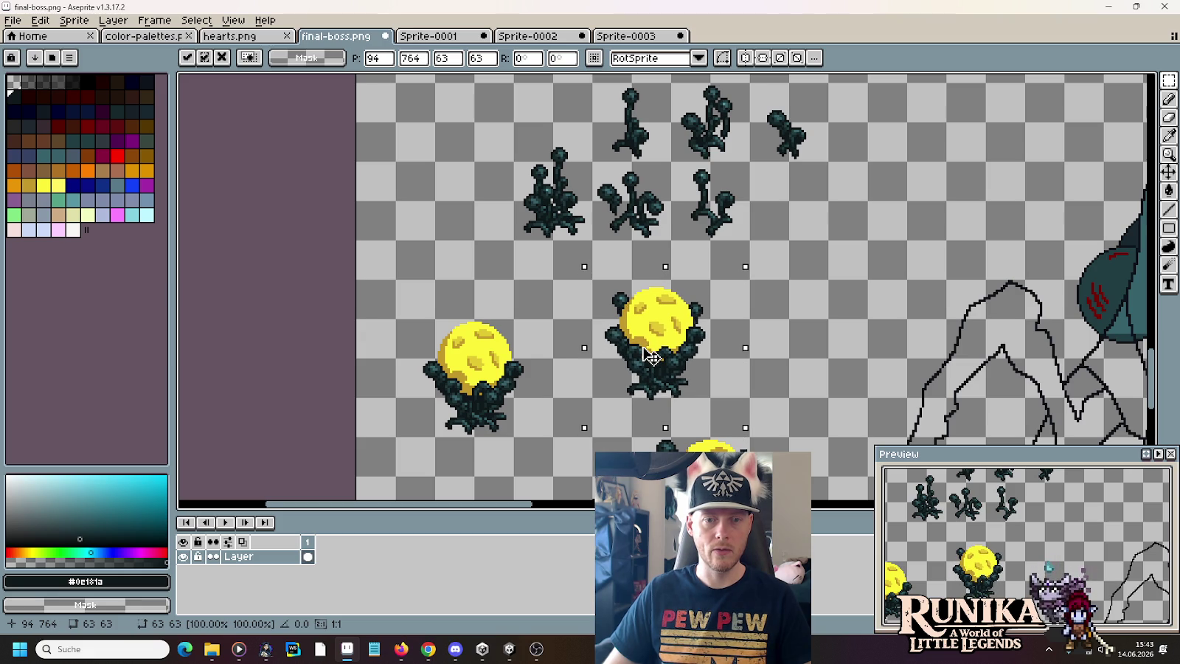
{"action": "left_click", "coordinate": [787, 369]}
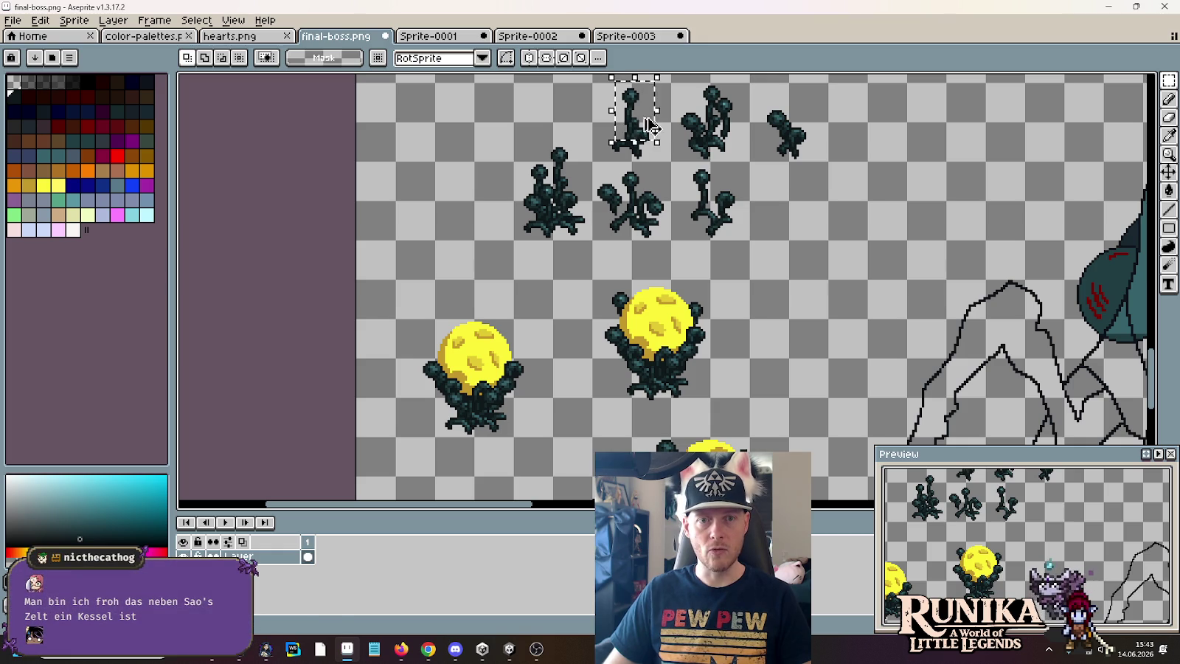
- Copy top-row plant foliage onto the second moon plant and nudge the plant right
{"action": "left_click_drag", "start_coordinate": [651, 127], "coordinate": [784, 340]}
{"action": "mouse_move", "coordinate": [592, 265]}
{"action": "left_mouse_down"}
{"action": "mouse_move", "coordinate": [691, 389]}
{"action": "mouse_move", "coordinate": [638, 368]}
{"action": "left_mouse_up"}
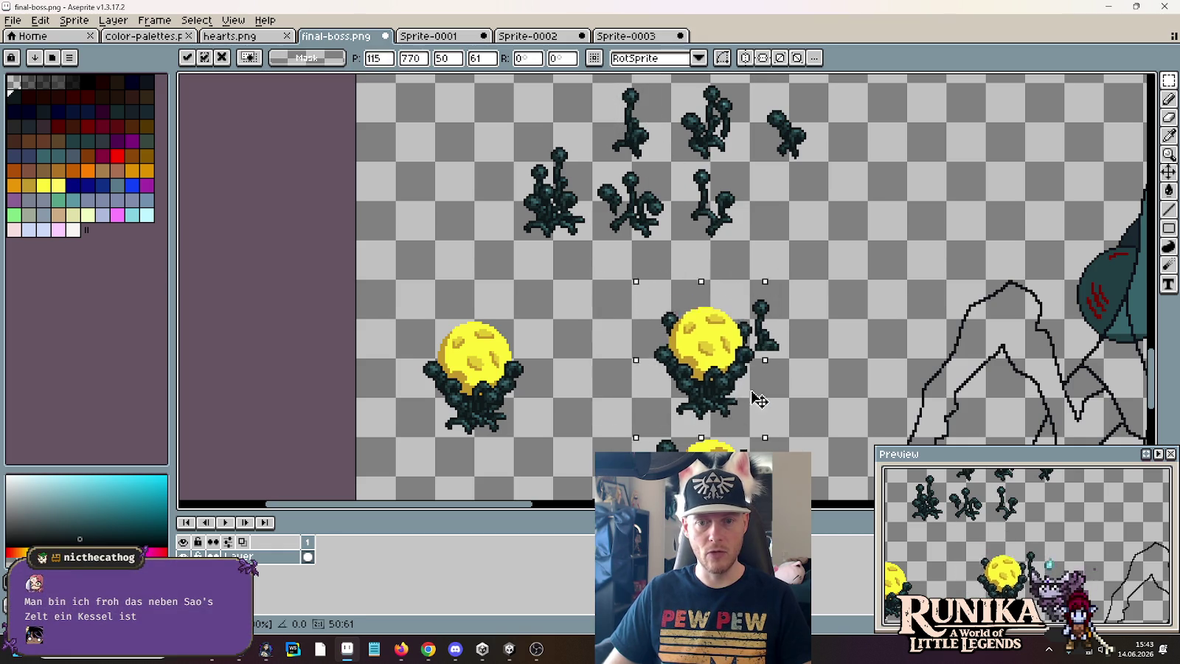
{"action": "left_click", "coordinate": [743, 283]}
{"action": "mouse_move", "coordinate": [544, 244]}
{"action": "left_mouse_down"}
{"action": "mouse_move", "coordinate": [672, 397]}
{"action": "mouse_move", "coordinate": [784, 384]}
{"action": "mouse_move", "coordinate": [789, 366]}
{"action": "left_mouse_up"}
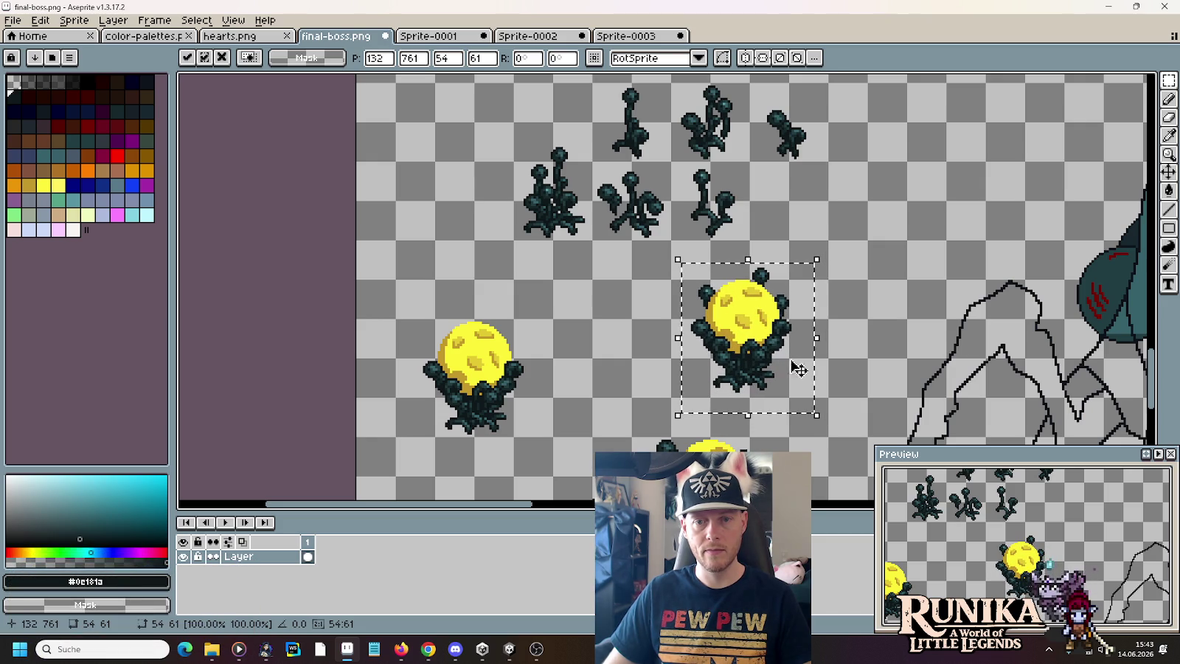
{"action": "left_click_drag", "start_coordinate": [783, 353], "coordinate": [786, 343]}
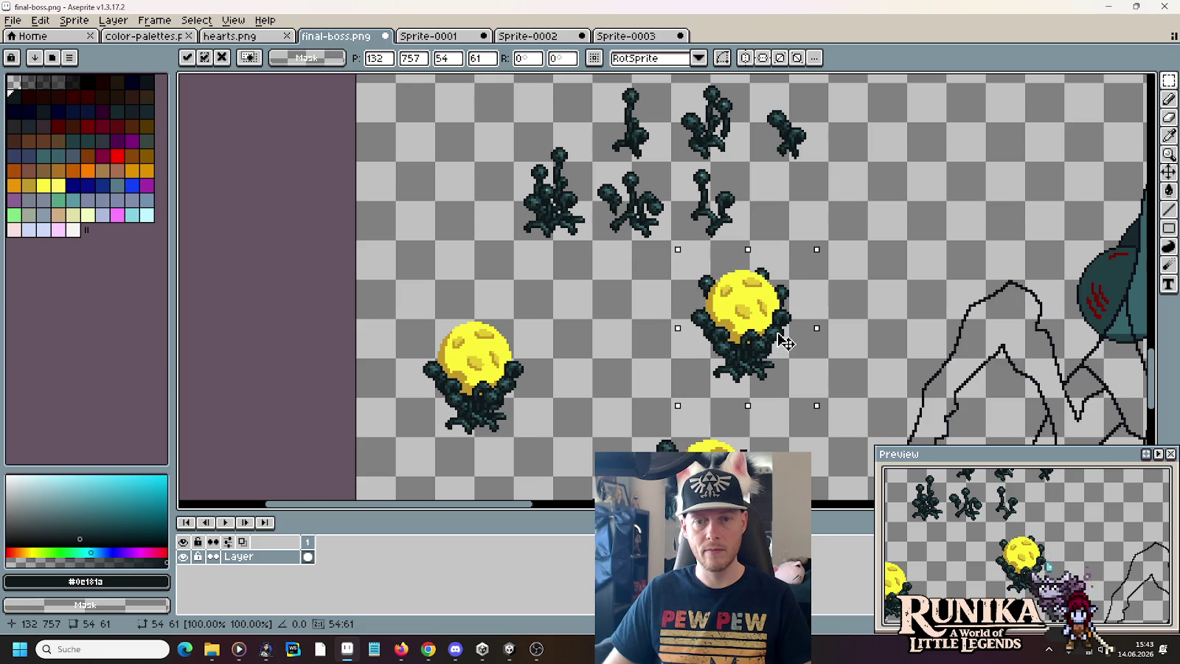
{"action": "key", "text": "ctrl+d"}
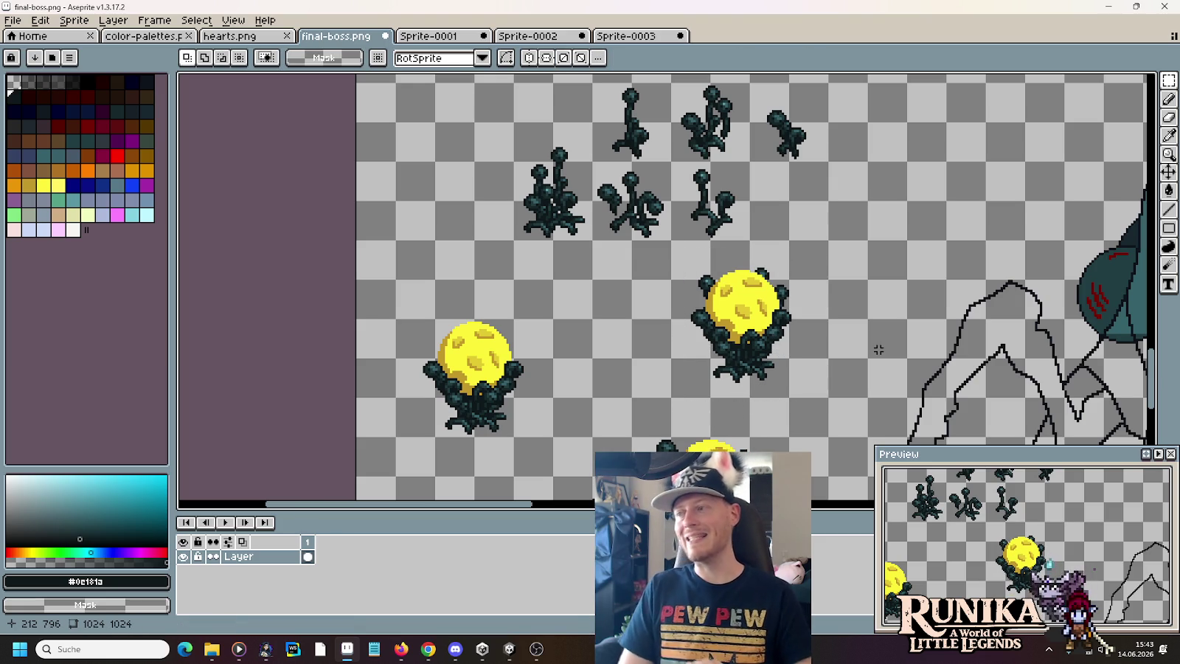
{"action": "scroll", "coordinate": [680, 251], "scroll_direction": "up", "scroll_amount": 3}
- Copy a small dark leaf piece and place it beside the yellow moon plant
{"action": "mouse_move", "coordinate": [269, 172]}
{"action": "left_mouse_down"}
{"action": "mouse_move", "coordinate": [313, 233]}
{"action": "mouse_move", "coordinate": [558, 352]}
{"action": "left_mouse_up"}
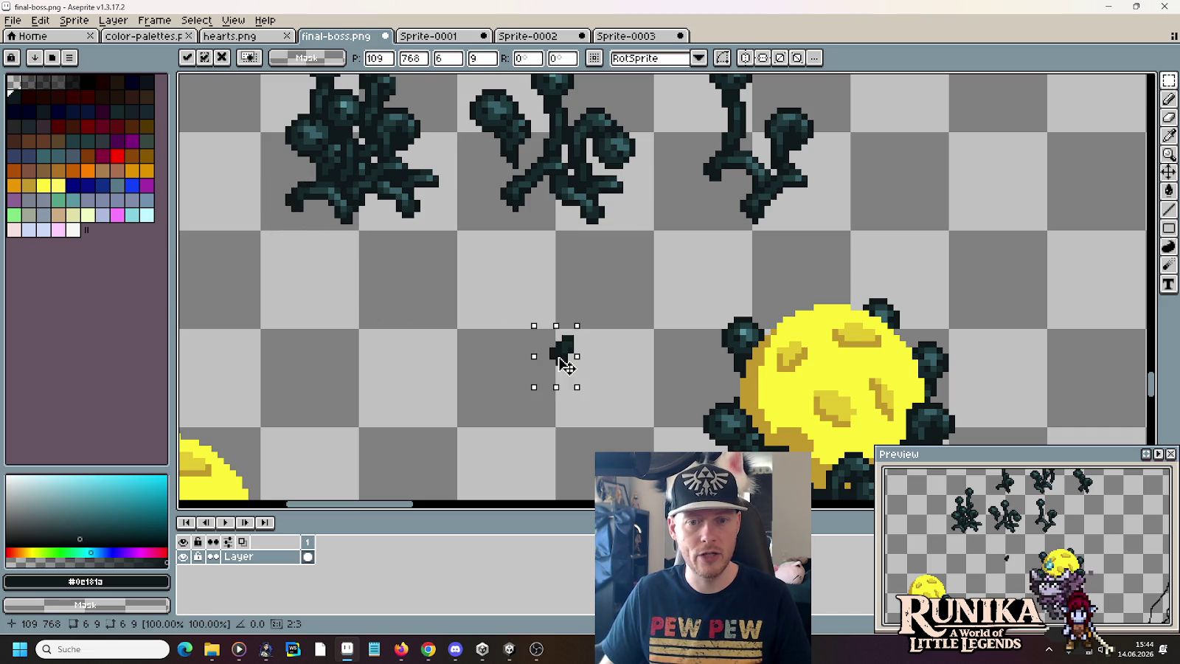
{"action": "key", "text": "Escape"}
{"action": "left_click_drag", "start_coordinate": [287, 170], "coordinate": [329, 232]}
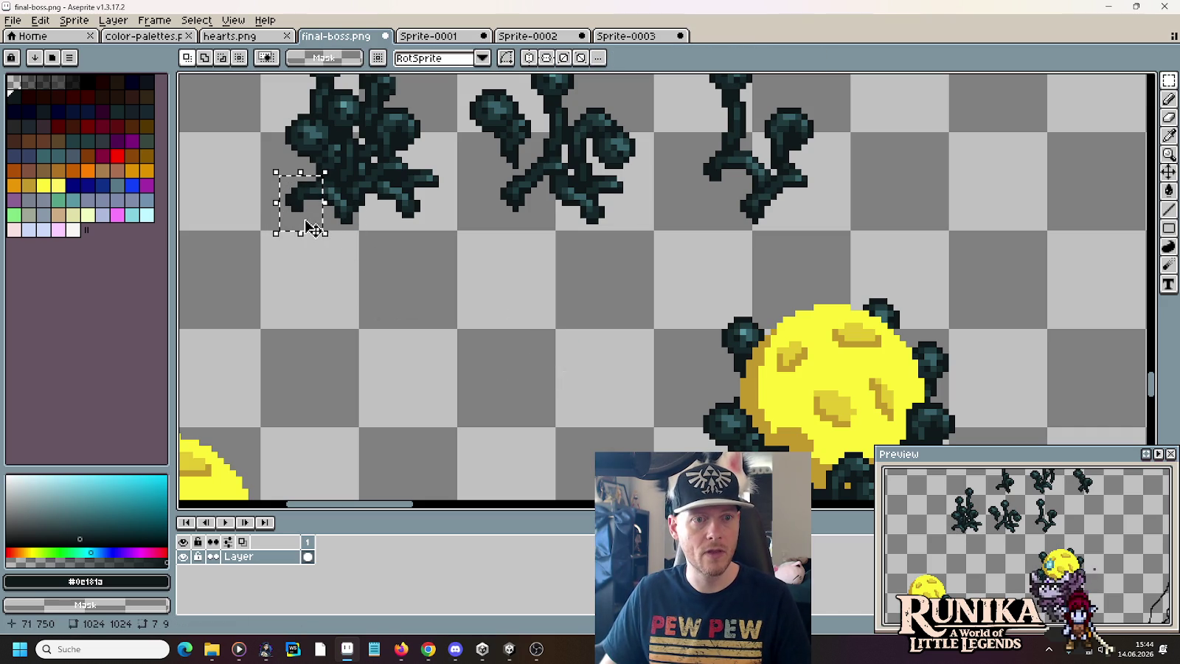
{"action": "key", "text": "ctrl+d"}
{"action": "mouse_move", "coordinate": [325, 181]}
{"action": "left_mouse_down"}
{"action": "mouse_move", "coordinate": [264, 229]}
{"action": "mouse_move", "coordinate": [694, 399]}
{"action": "left_mouse_up"}
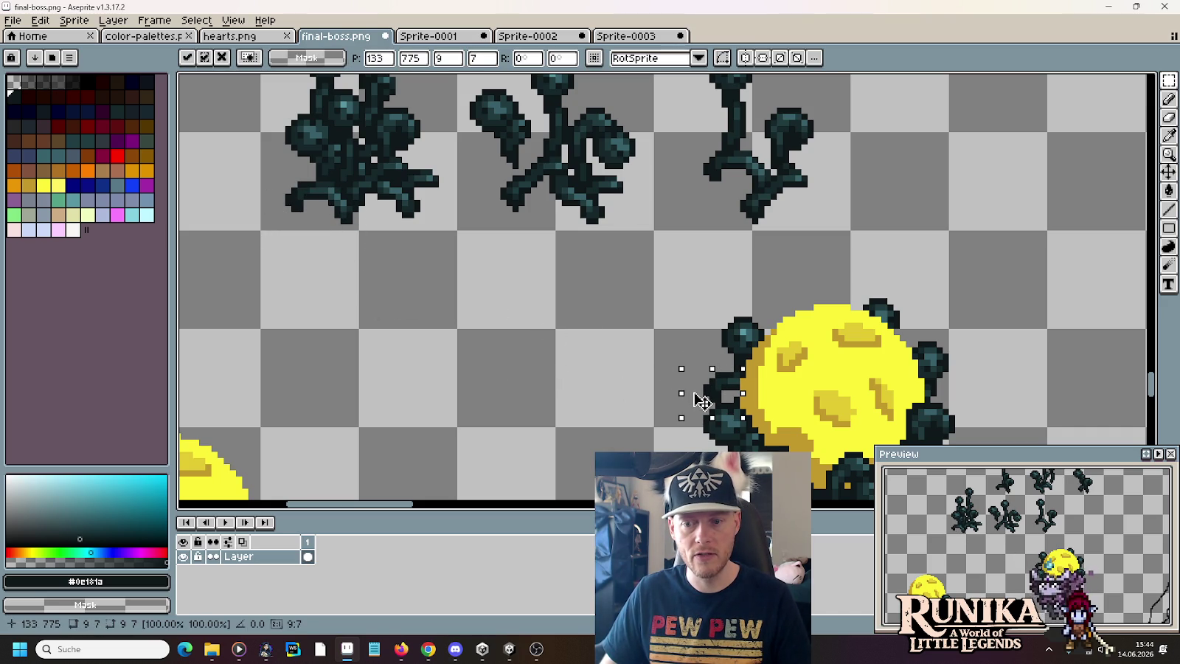
{"action": "left_click_drag", "start_coordinate": [702, 400], "coordinate": [646, 383]}
{"action": "mouse_move", "coordinate": [589, 319]}
{"action": "left_mouse_down"}
{"action": "mouse_move", "coordinate": [663, 411]}
{"action": "mouse_move", "coordinate": [724, 421]}
{"action": "left_mouse_up"}
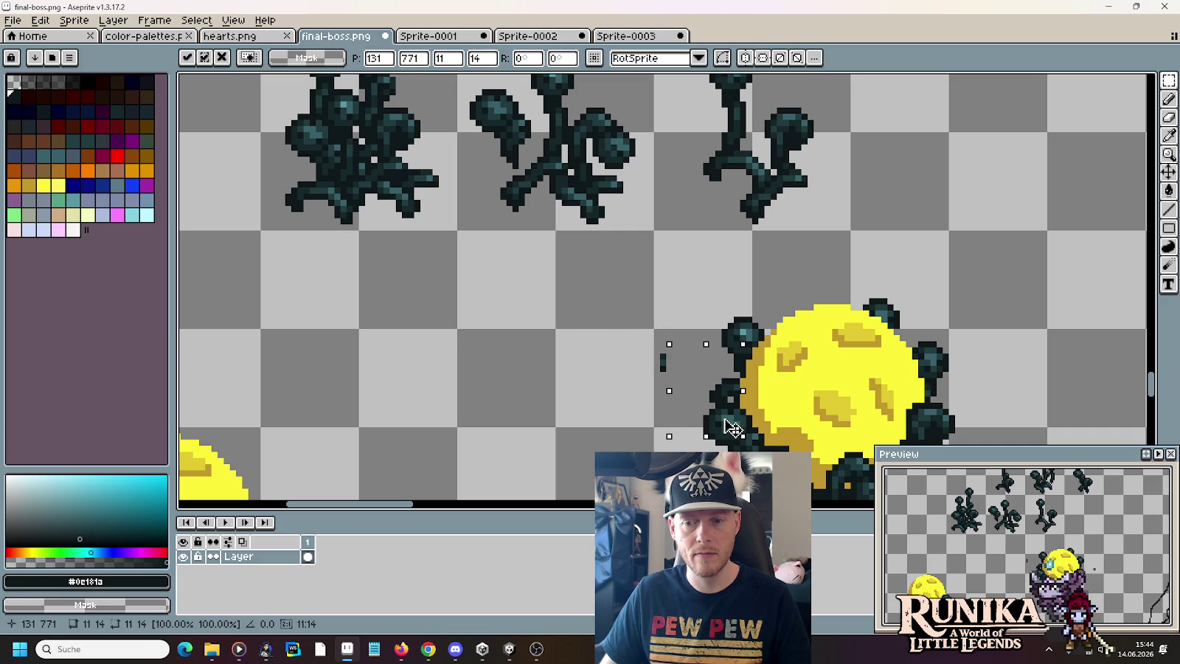
{"action": "left_click", "coordinate": [588, 362]}
- Shift the copied piece left of the moon and select the small dark fragment beside the ball
{"action": "scroll", "coordinate": [567, 345], "scroll_direction": "down", "scroll_amount": 3}
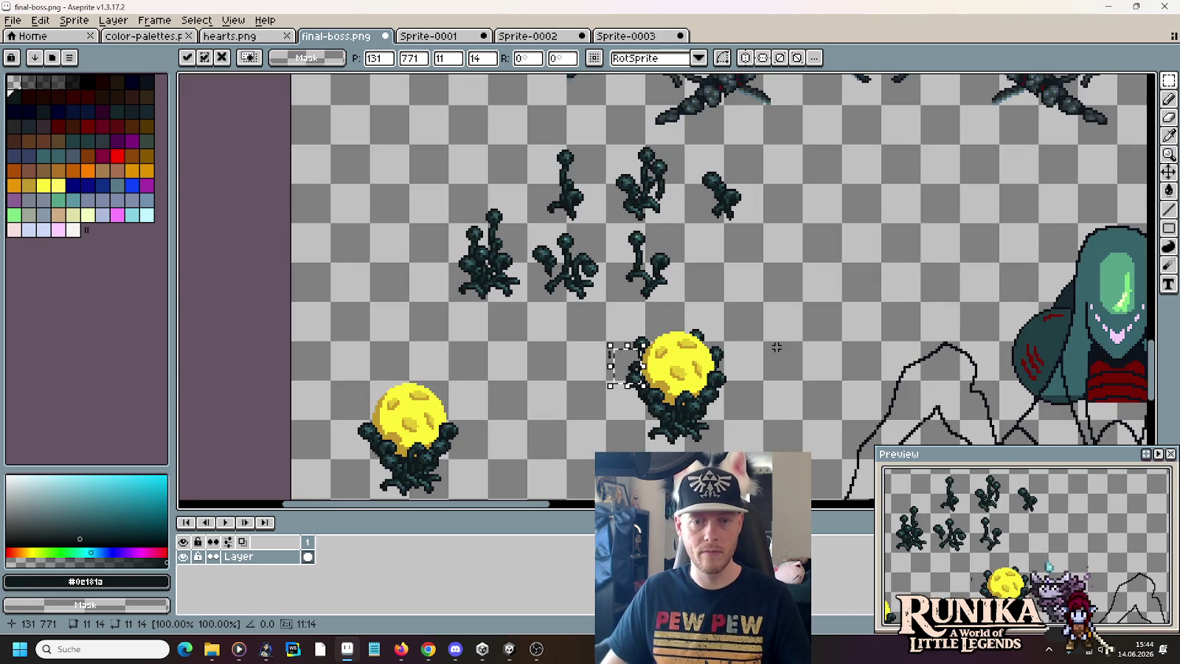
{"action": "key", "text": "ctrl+z"}
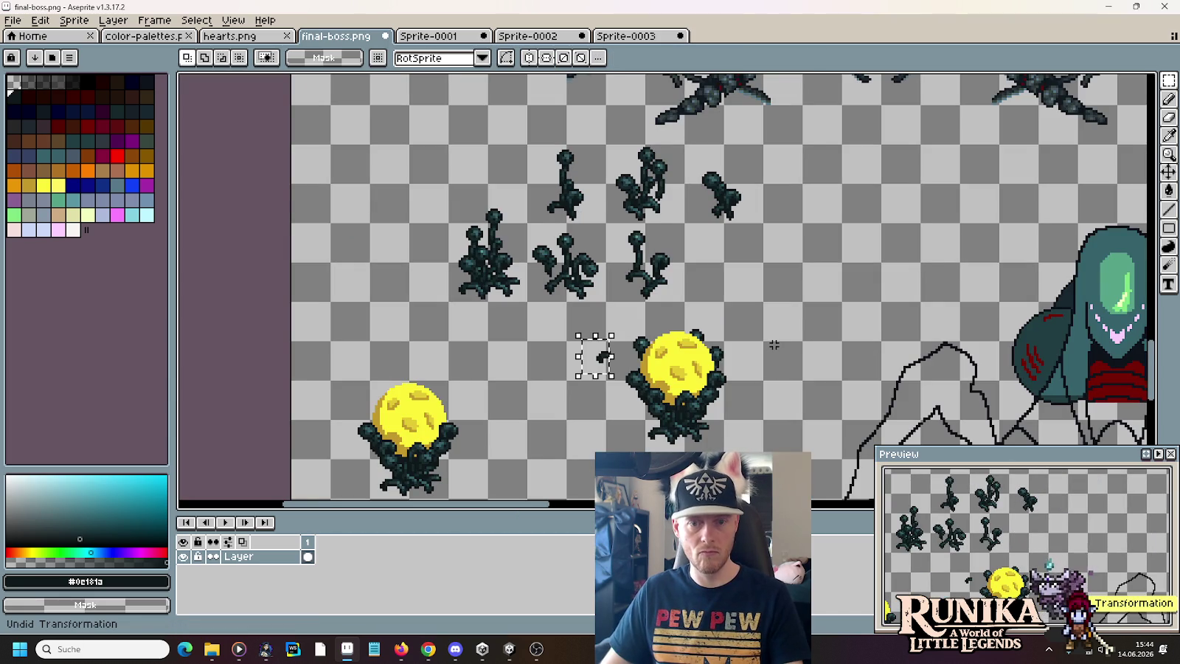
{"action": "key", "text": "ctrl+y"}
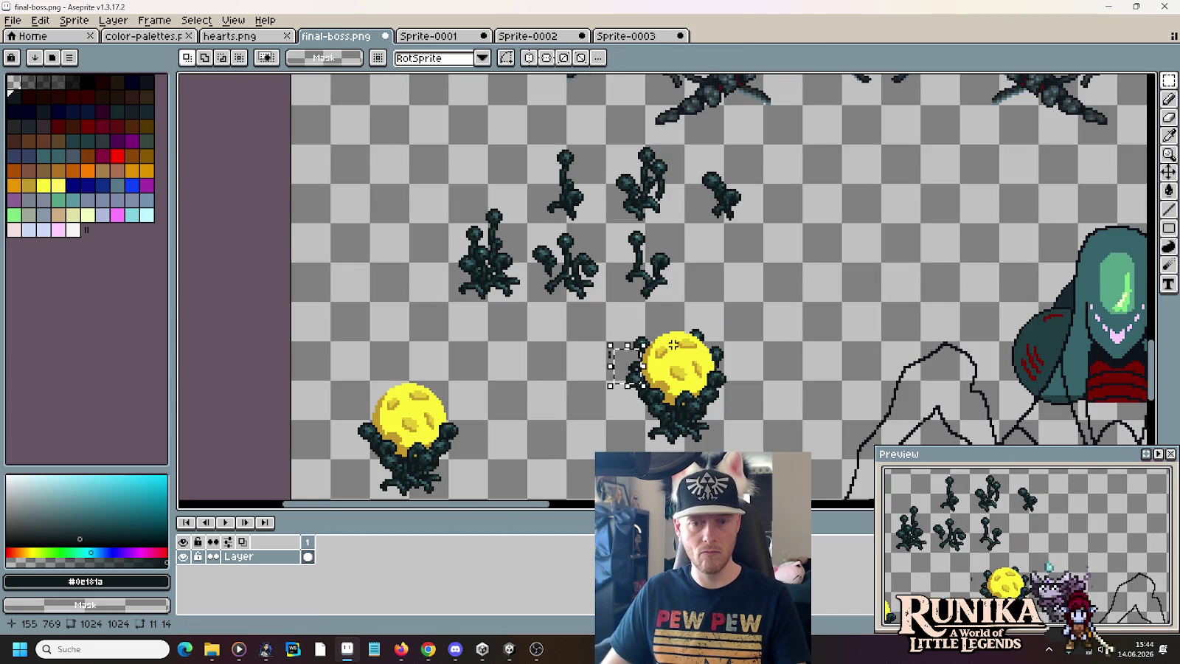
{"action": "left_click_drag", "start_coordinate": [627, 365], "coordinate": [593, 361]}
{"action": "scroll", "coordinate": [635, 350], "scroll_direction": "up", "scroll_amount": 2}
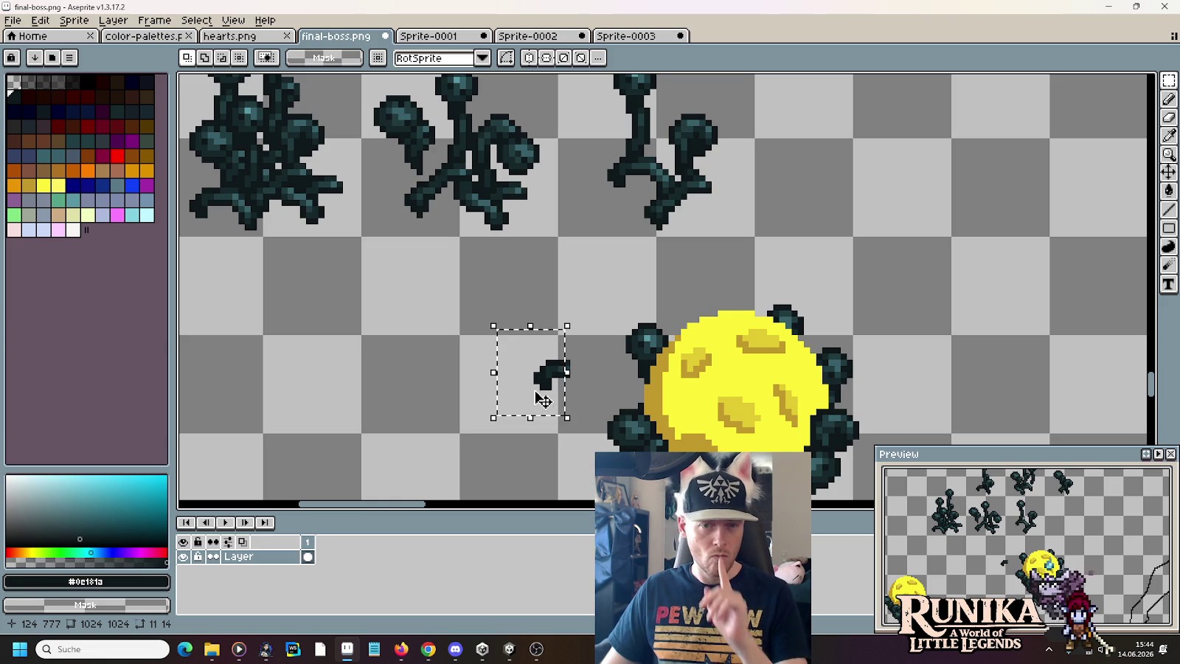
{"action": "left_click", "coordinate": [542, 401]}
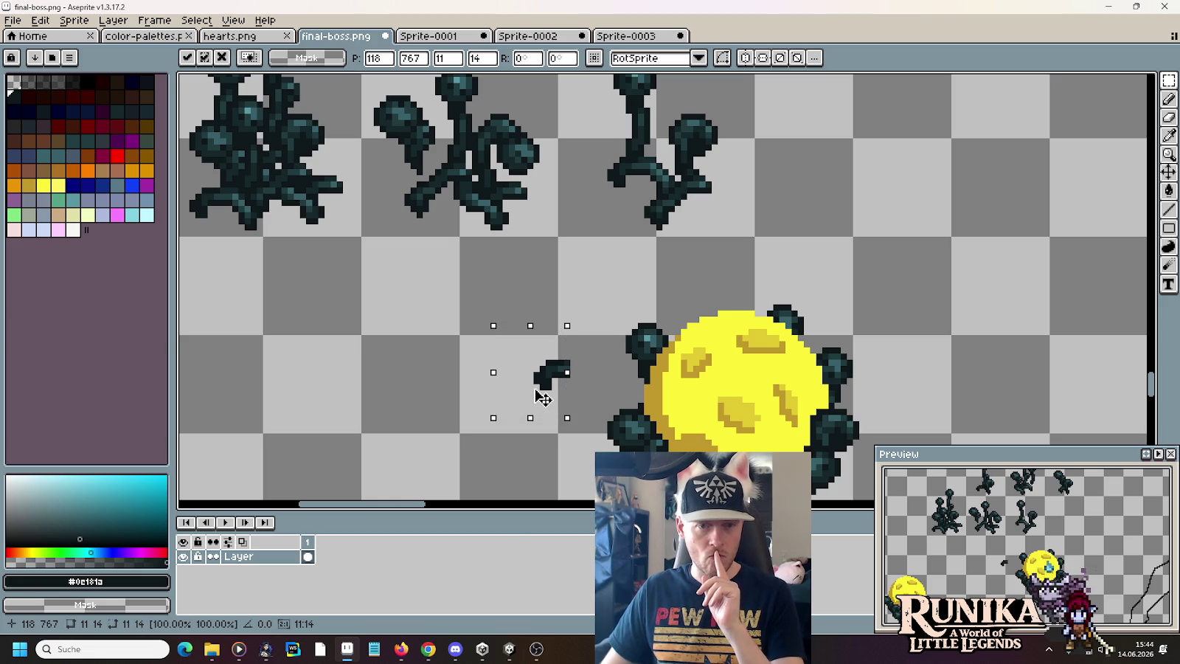
{"action": "left_click", "coordinate": [516, 184]}
{"action": "left_click_drag", "start_coordinate": [560, 307], "coordinate": [610, 350]}
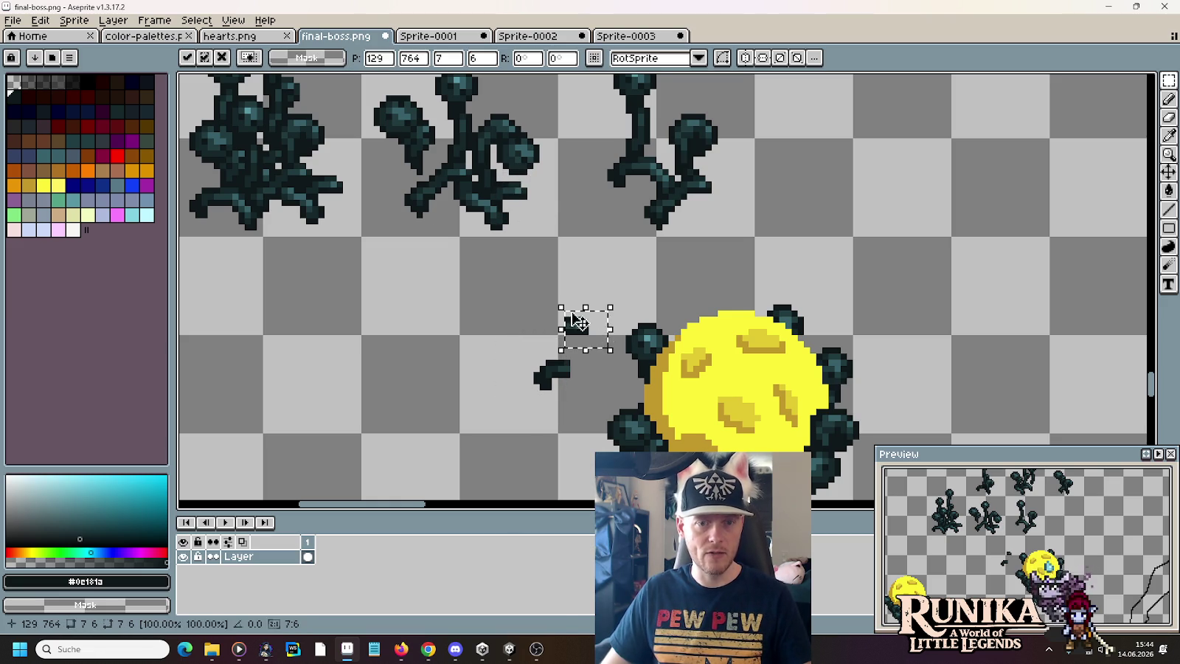
{"action": "left_click", "coordinate": [40, 20]}
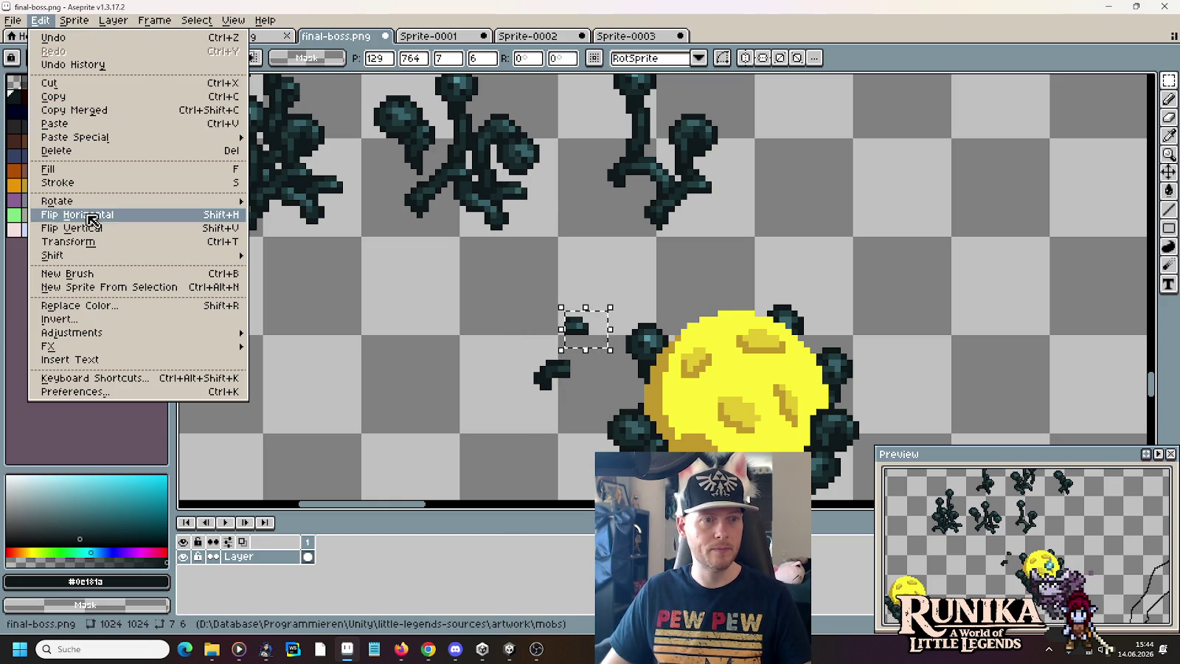
- Flip the fragment horizontally and move the dark pieces left next to each other
{"action": "left_click", "coordinate": [78, 214]}
{"action": "left_click_drag", "start_coordinate": [585, 331], "coordinate": [619, 398]}
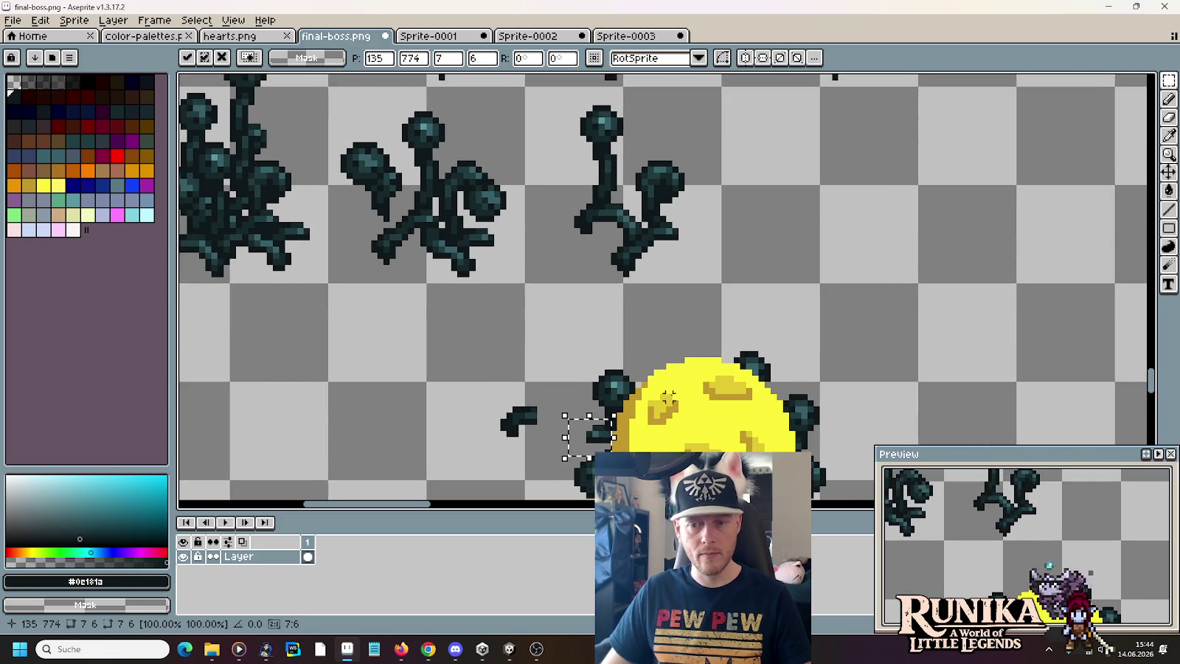
{"action": "left_click_drag", "start_coordinate": [687, 364], "coordinate": [627, 248]}
{"action": "mouse_move", "coordinate": [571, 282]}
{"action": "left_mouse_down"}
{"action": "mouse_move", "coordinate": [573, 272]}
{"action": "mouse_move", "coordinate": [371, 254]}
{"action": "left_mouse_up"}
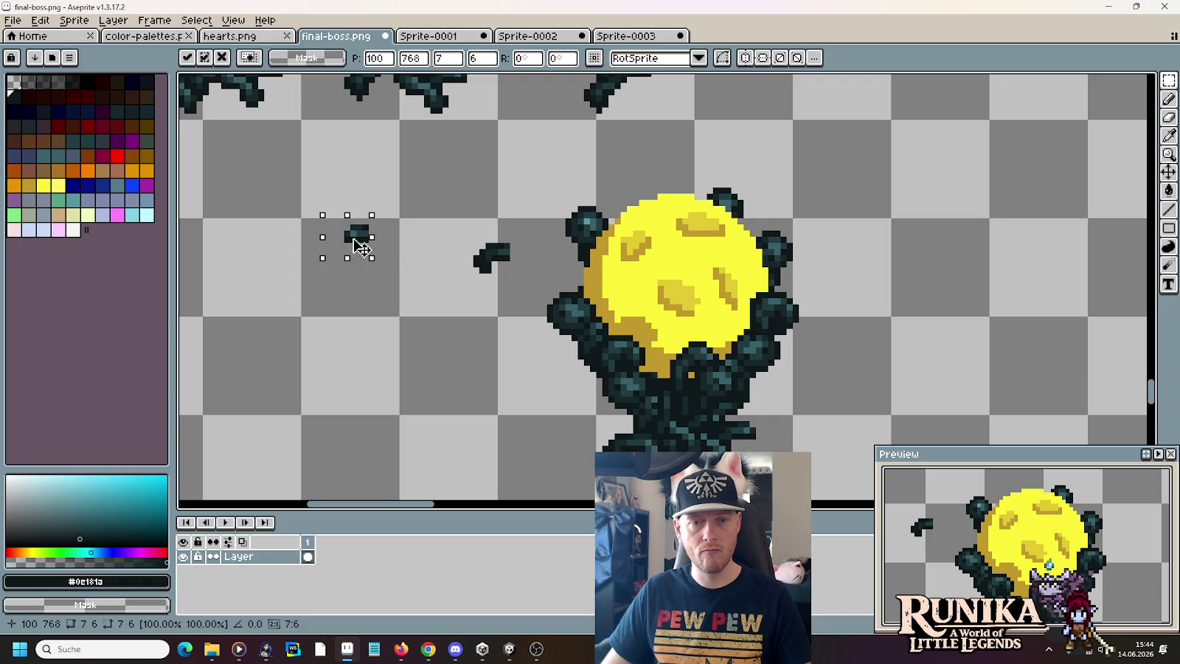
{"action": "mouse_move", "coordinate": [456, 226]}
{"action": "left_mouse_down"}
{"action": "mouse_move", "coordinate": [531, 275]}
{"action": "mouse_move", "coordinate": [553, 275]}
{"action": "mouse_move", "coordinate": [429, 249]}
{"action": "left_mouse_up"}
{"action": "mouse_move", "coordinate": [407, 190]}
{"action": "left_mouse_down"}
{"action": "mouse_move", "coordinate": [451, 300]}
{"action": "mouse_move", "coordinate": [573, 310]}
{"action": "mouse_move", "coordinate": [442, 290]}
{"action": "left_mouse_up"}
{"action": "left_click", "coordinate": [465, 246]}
- Place the left fragment against the yellow ball, nudging it with the arrow keys
{"action": "mouse_move", "coordinate": [413, 218]}
{"action": "left_mouse_down"}
{"action": "mouse_move", "coordinate": [458, 298]}
{"action": "mouse_move", "coordinate": [580, 307]}
{"action": "left_mouse_up"}
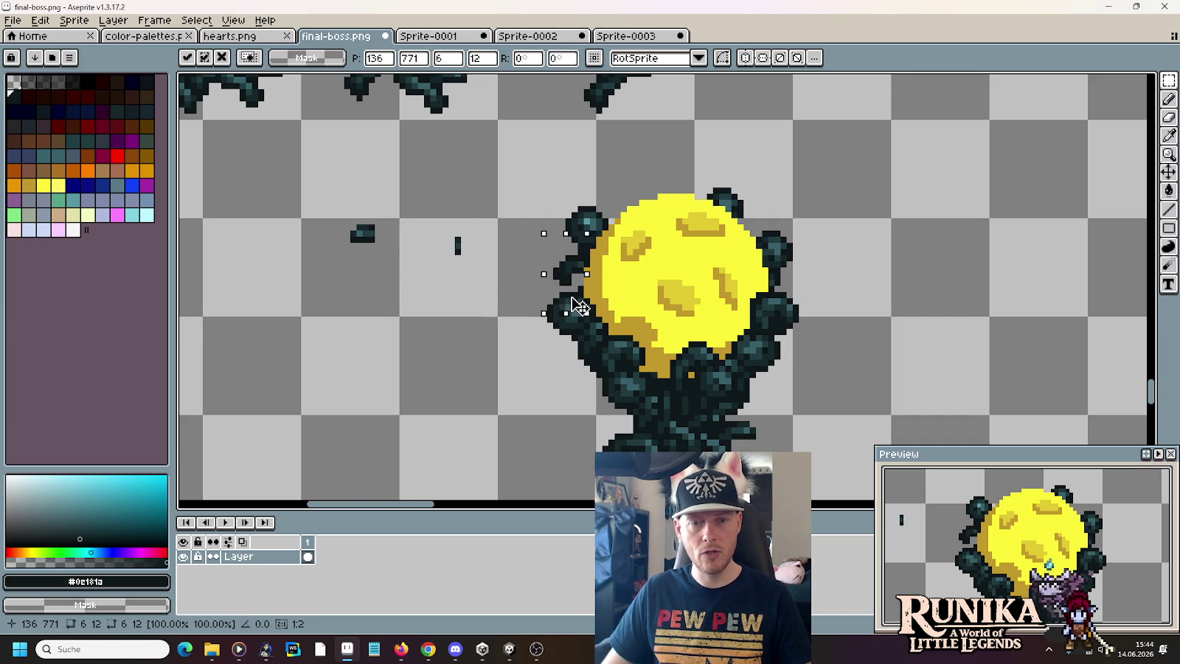
{"action": "key", "text": "Left"}
{"action": "key", "text": "Down"}
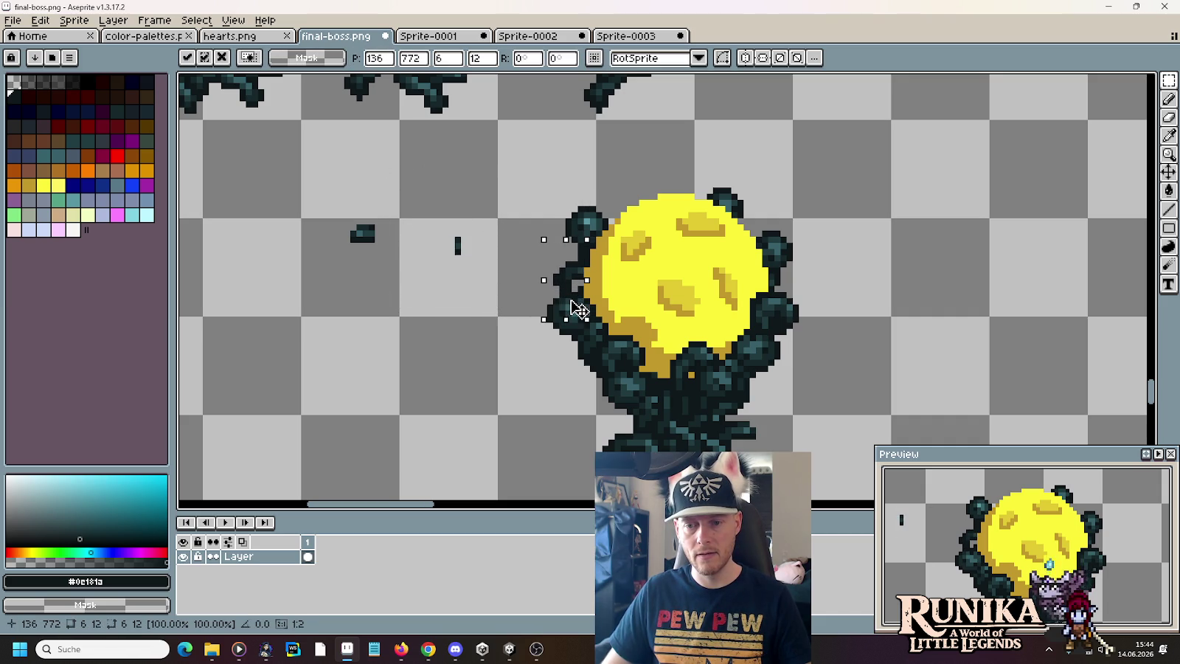
{"action": "key", "text": "Up"}
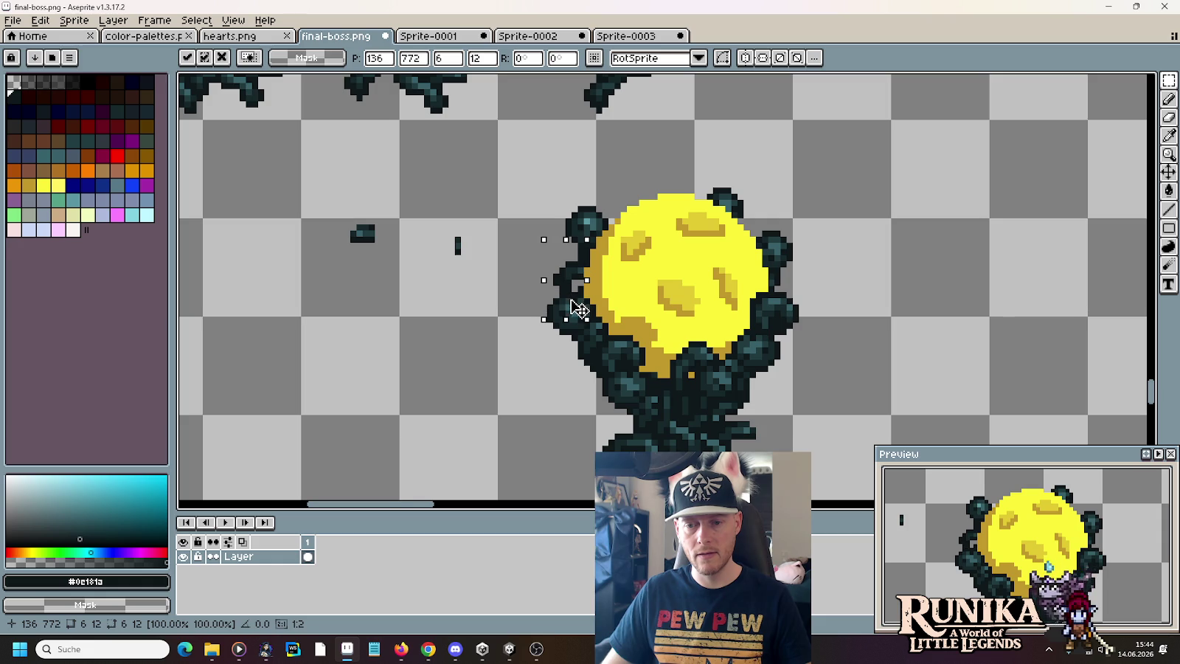
{"action": "key", "text": "ctrl+d"}
{"action": "key", "text": "b"}
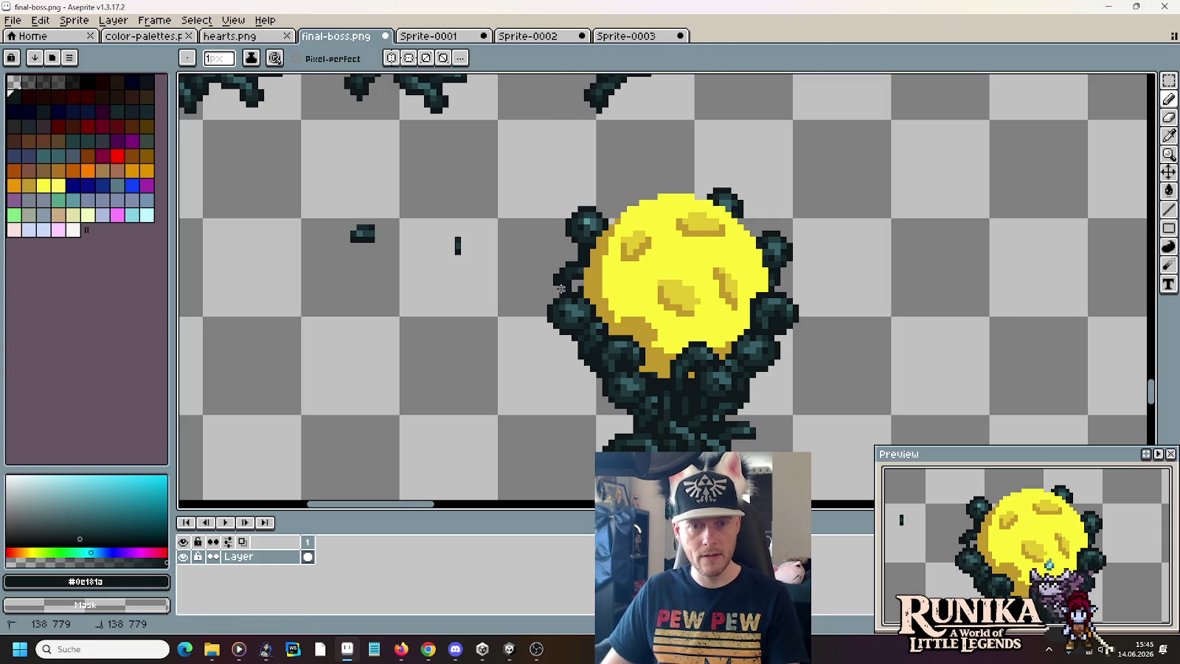
{"action": "key", "text": "alt"}
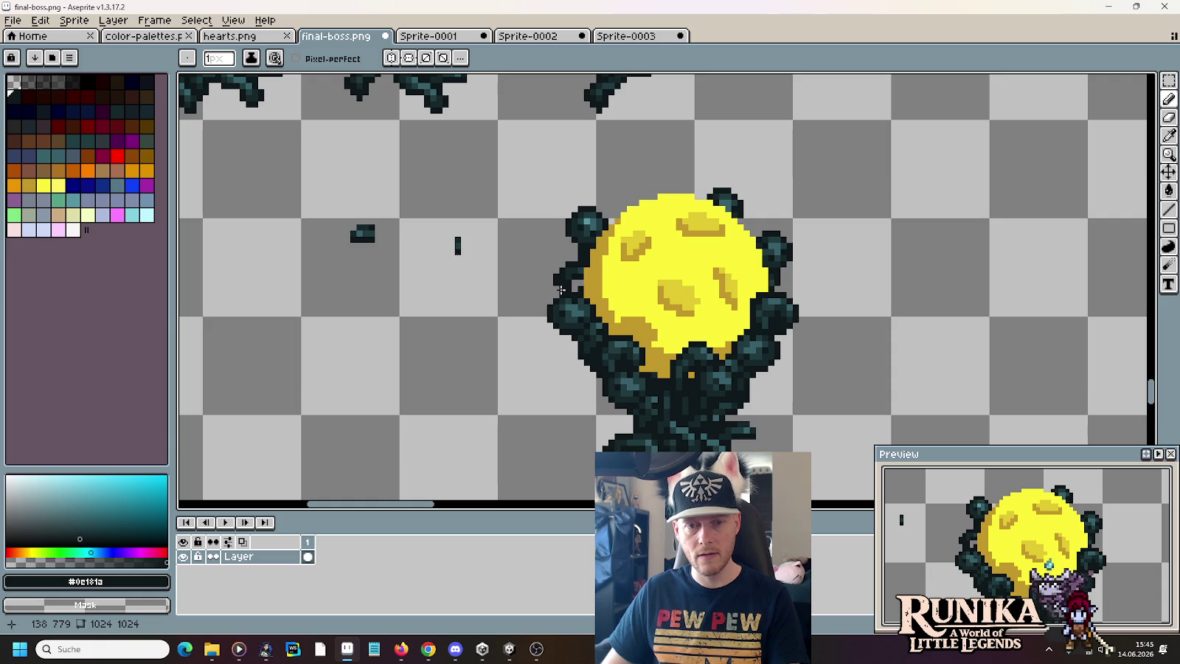
- Undo the stray pencil stroke and layer shift, nudge the fragment down-right, and zoom out
{"action": "key", "text": "ctrl+z"}
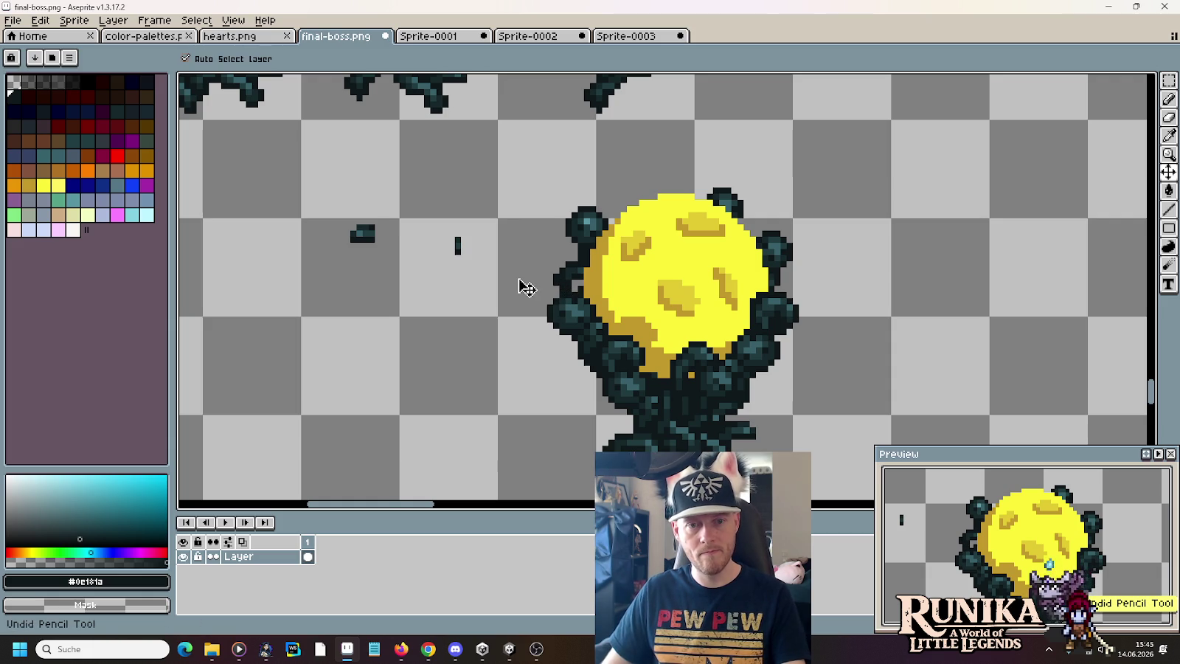
{"action": "left_click_drag", "start_coordinate": [449, 272], "coordinate": [525, 301]}
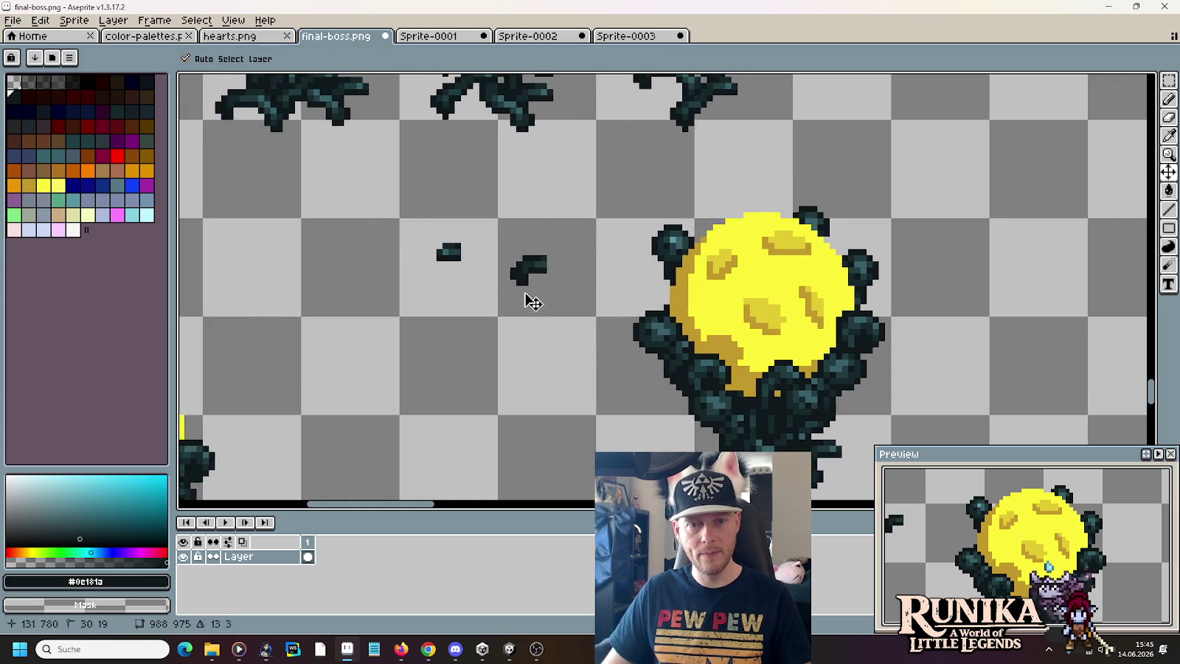
{"action": "key", "text": "ctrl+z"}
{"action": "key", "text": "m"}
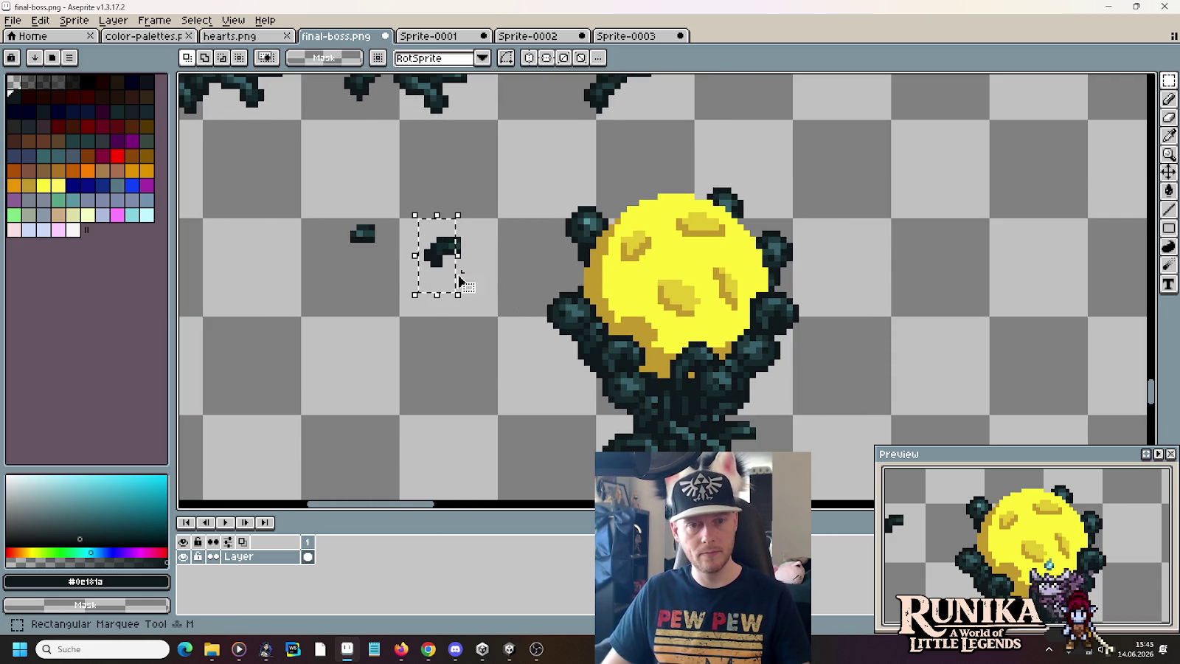
{"action": "left_click_drag", "start_coordinate": [567, 296], "coordinate": [575, 306]}
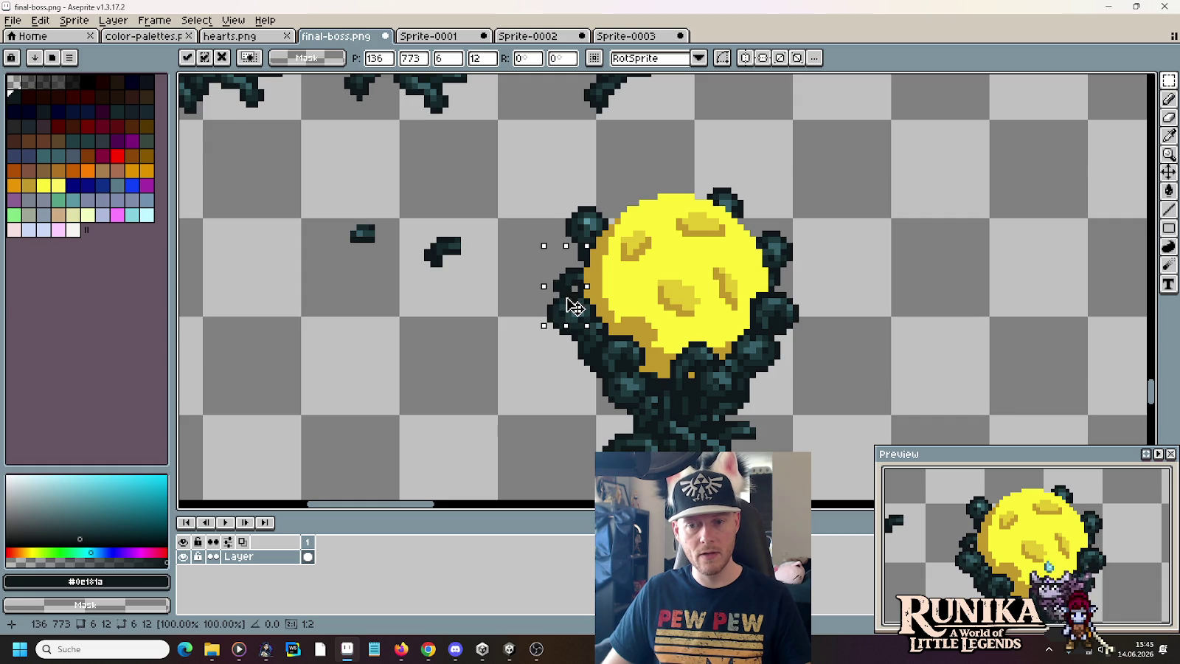
{"action": "left_click", "coordinate": [456, 267]}
{"action": "scroll", "coordinate": [493, 274], "scroll_direction": "down", "scroll_amount": 1}
{"action": "scroll", "coordinate": [495, 276], "scroll_direction": "down", "scroll_amount": 1}
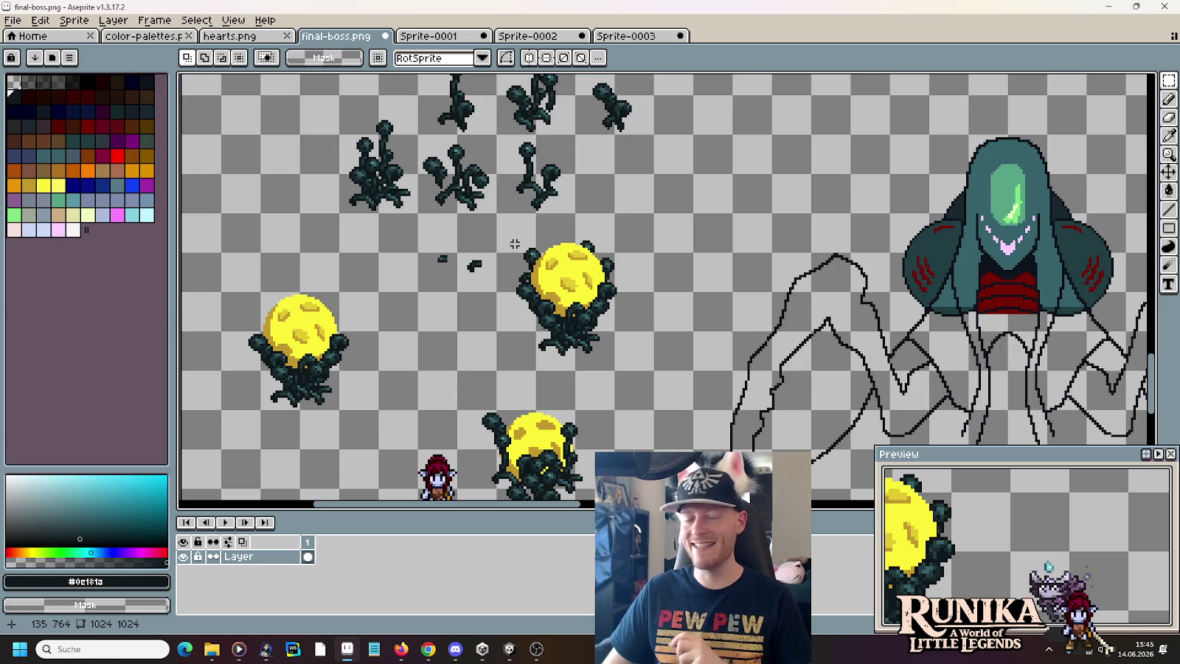
- Delete the stray dark specks and place a copy of the yellow-ball creature to the right
{"action": "left_click_drag", "start_coordinate": [424, 243], "coordinate": [488, 304]}
{"action": "key", "text": "Delete"}
{"action": "scroll", "coordinate": [535, 334], "scroll_direction": "left", "scroll_amount": 5}
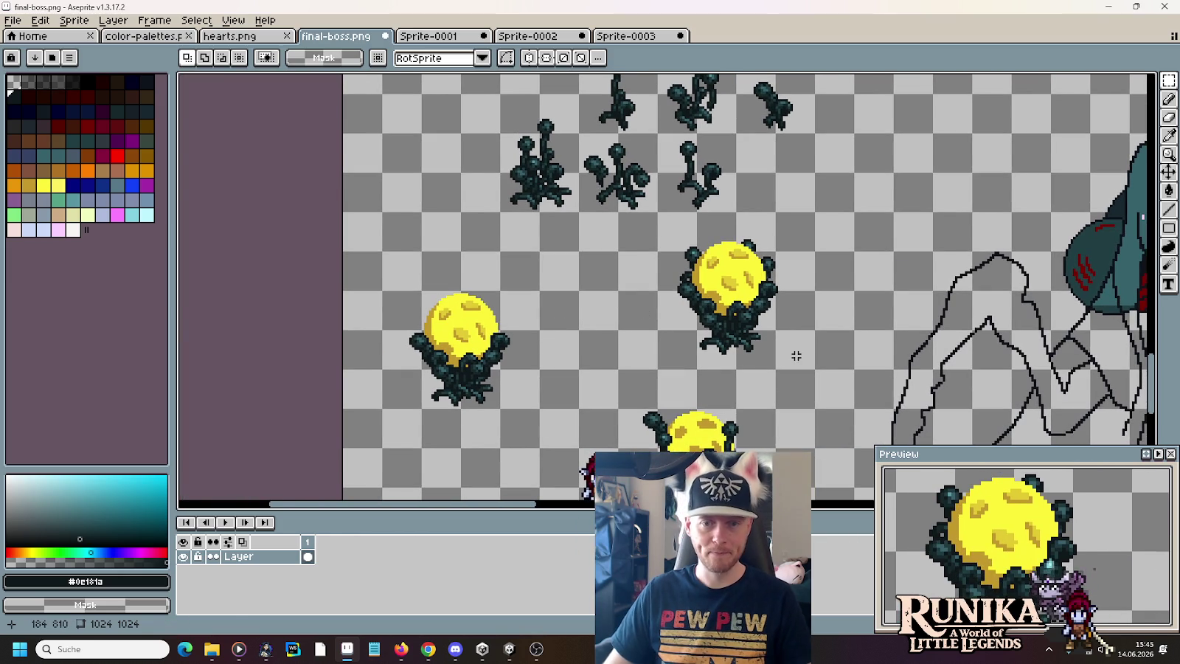
{"action": "left_click_drag", "start_coordinate": [815, 371], "coordinate": [618, 210]}
{"action": "mouse_move", "coordinate": [762, 313]}
{"action": "left_mouse_down"}
{"action": "mouse_move", "coordinate": [496, 376]}
{"action": "mouse_move", "coordinate": [502, 363]}
{"action": "left_mouse_up"}
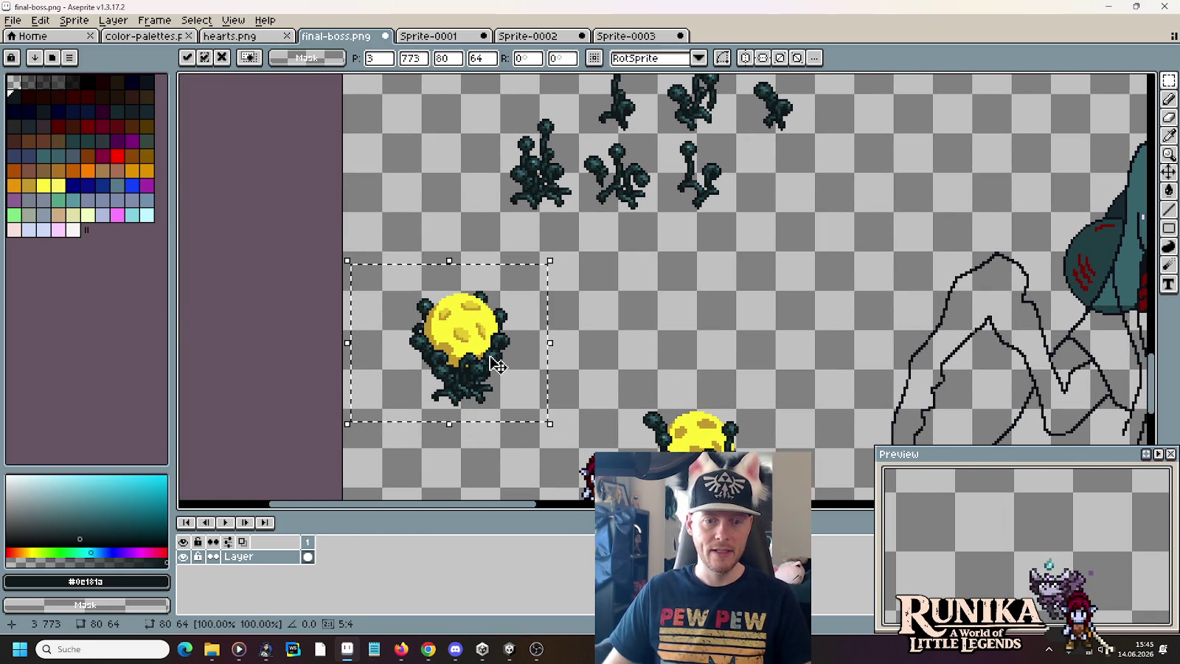
{"action": "key", "text": "Right"}
{"action": "key", "text": "Right"}
{"action": "key", "text": "Right"}
{"action": "key", "text": "Right"}
{"action": "key", "text": "Right"}
{"action": "key", "text": "Right"}
{"action": "key", "text": "Right"}
{"action": "key", "text": "Right"}
{"action": "key", "text": "Right"}
{"action": "key", "text": "Right"}
{"action": "key", "text": "Right"}
{"action": "key", "text": "Right"}
{"action": "key", "text": "Right"}
{"action": "key", "text": "Right"}
{"action": "key", "text": "Right"}
{"action": "key", "text": "Right"}
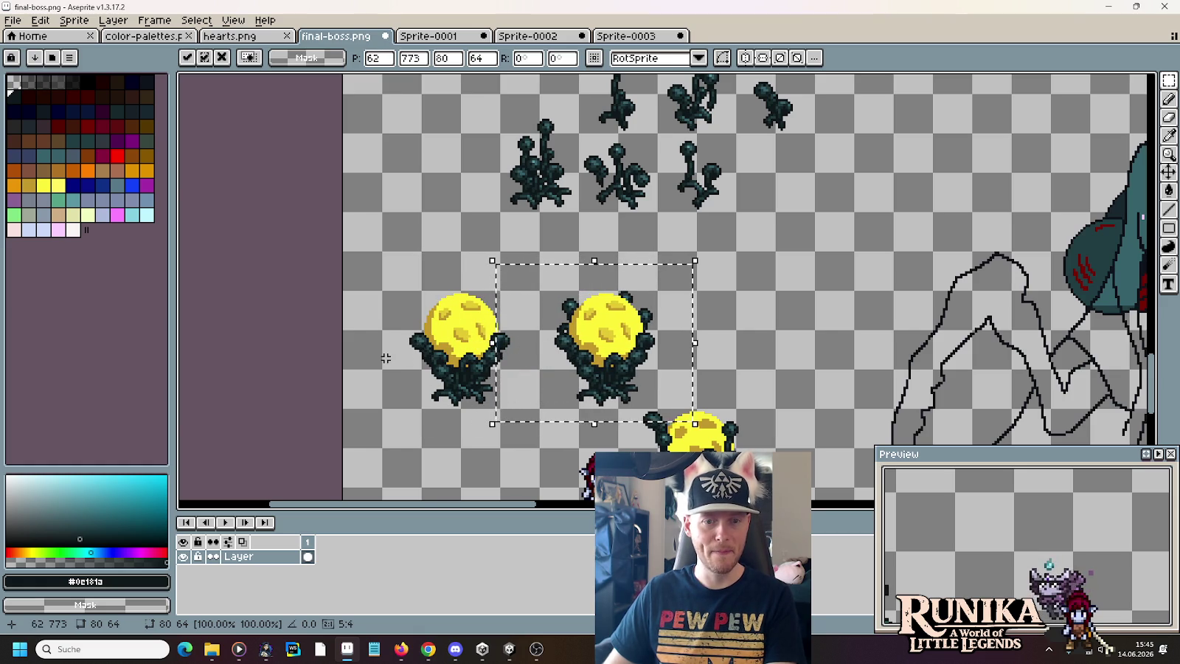
{"action": "key", "text": "Right"}
{"action": "key", "text": "Right"}
{"action": "key", "text": "Right"}
{"action": "key", "text": "Right"}
{"action": "key", "text": "Right"}
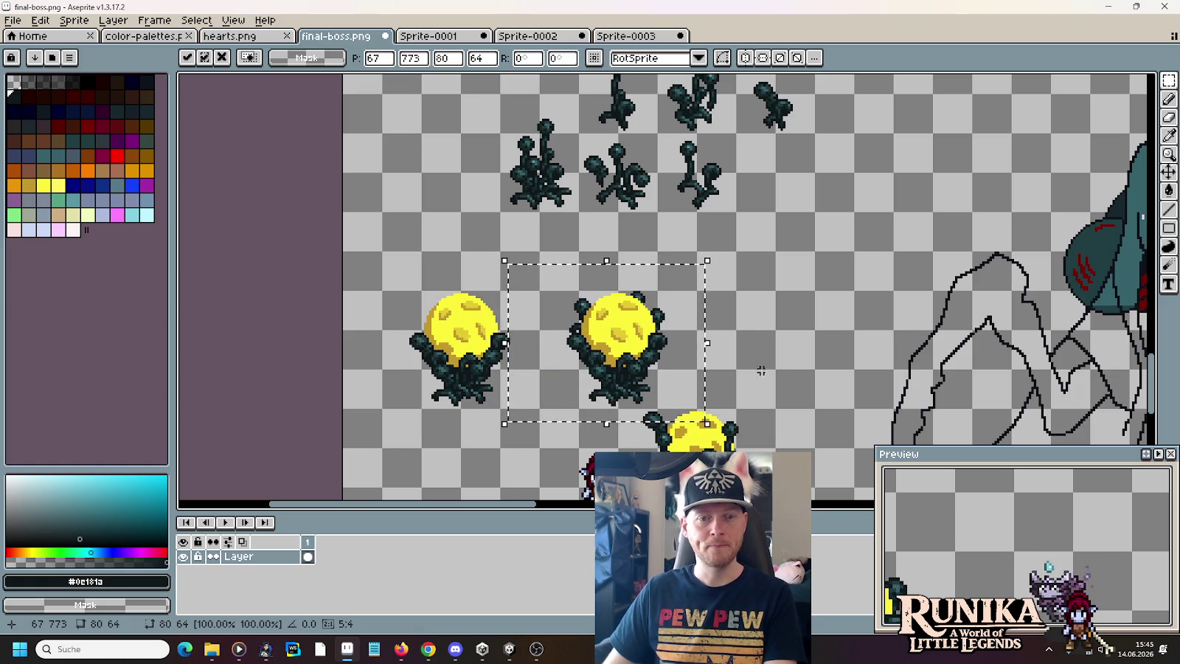
{"action": "left_click", "coordinate": [794, 367]}
- Copy the middle creature further right to make a row of three
{"action": "left_click_drag", "start_coordinate": [671, 395], "coordinate": [549, 261]}
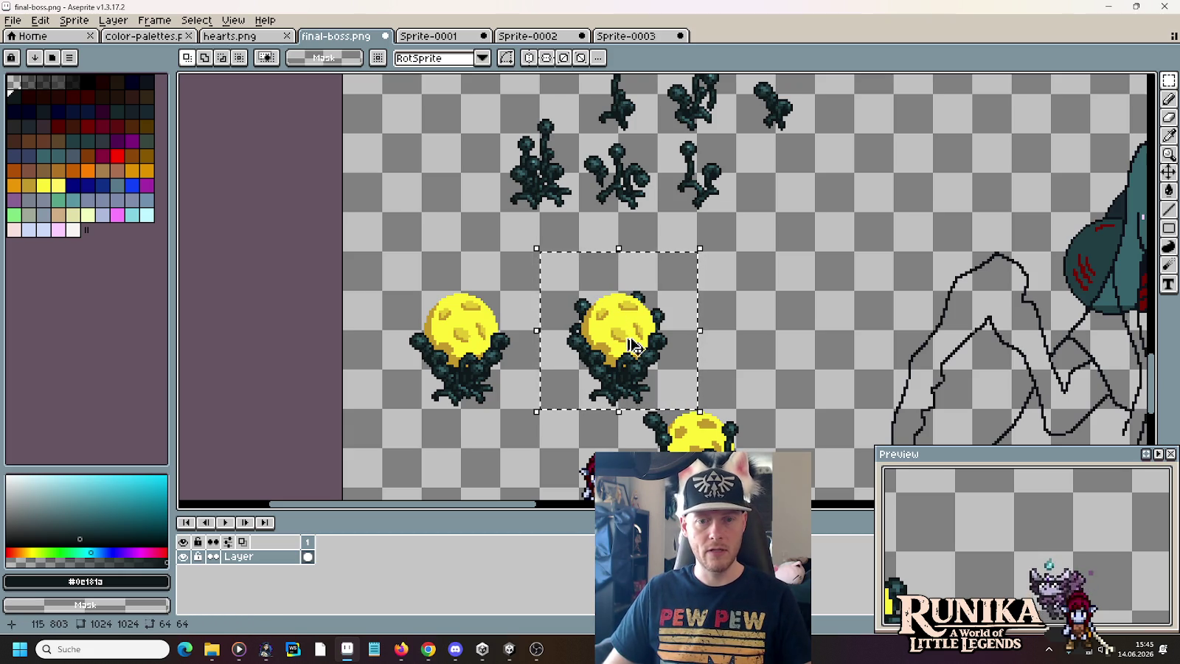
{"action": "left_click_drag", "start_coordinate": [627, 342], "coordinate": [793, 352]}
{"action": "key", "text": "Left"}
{"action": "key", "text": "Left"}
{"action": "key", "text": "Left"}
{"action": "key", "text": "Left"}
{"action": "key", "text": "Left"}
{"action": "key", "text": "Left"}
{"action": "key", "text": "Left"}
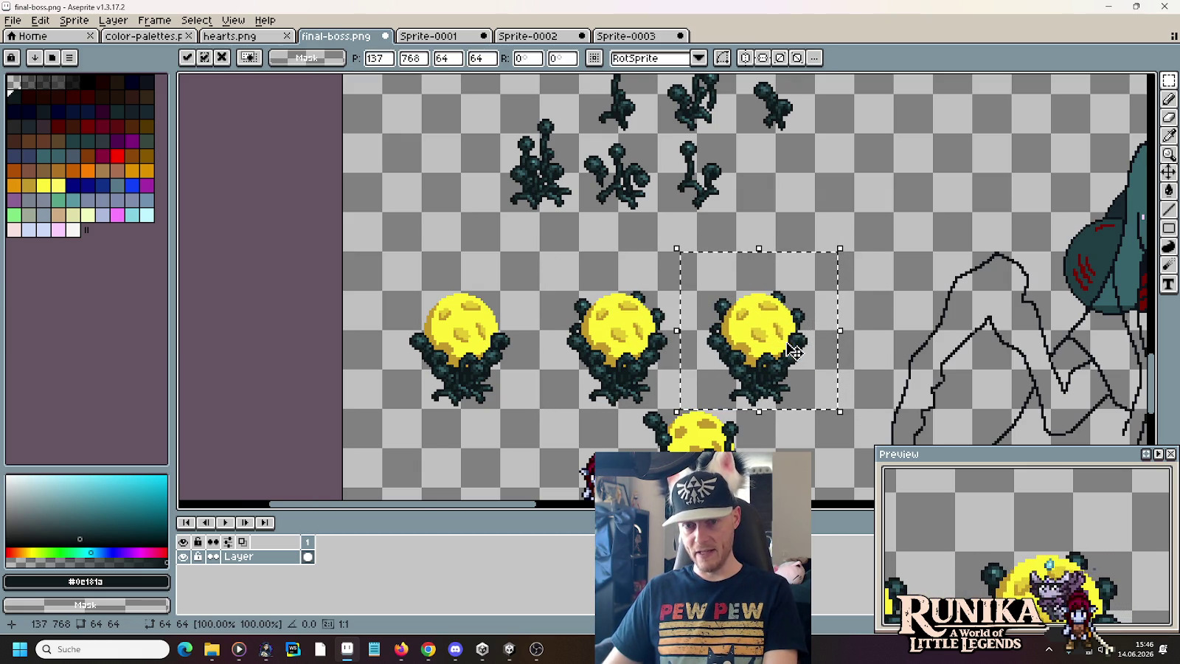
{"action": "left_click", "coordinate": [889, 345]}
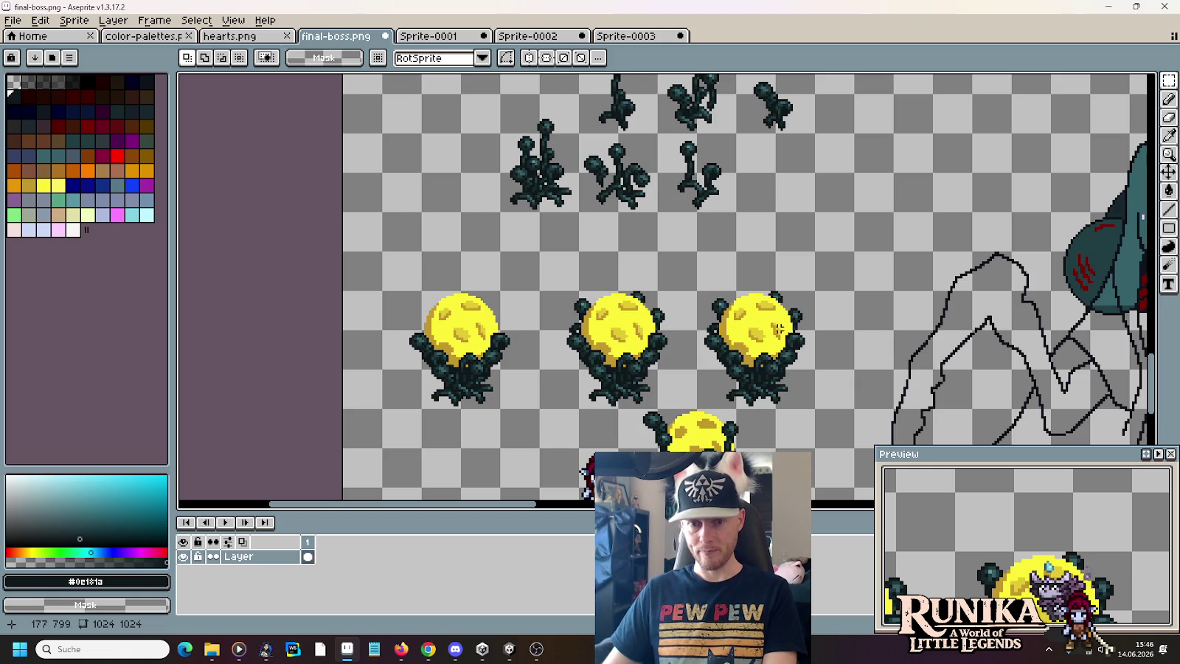
- Pick the bright yellow and erase it from the rightmost creature's ball
{"action": "scroll", "coordinate": [789, 344], "scroll_direction": "up", "scroll_amount": 2}
{"action": "key", "text": "i"}
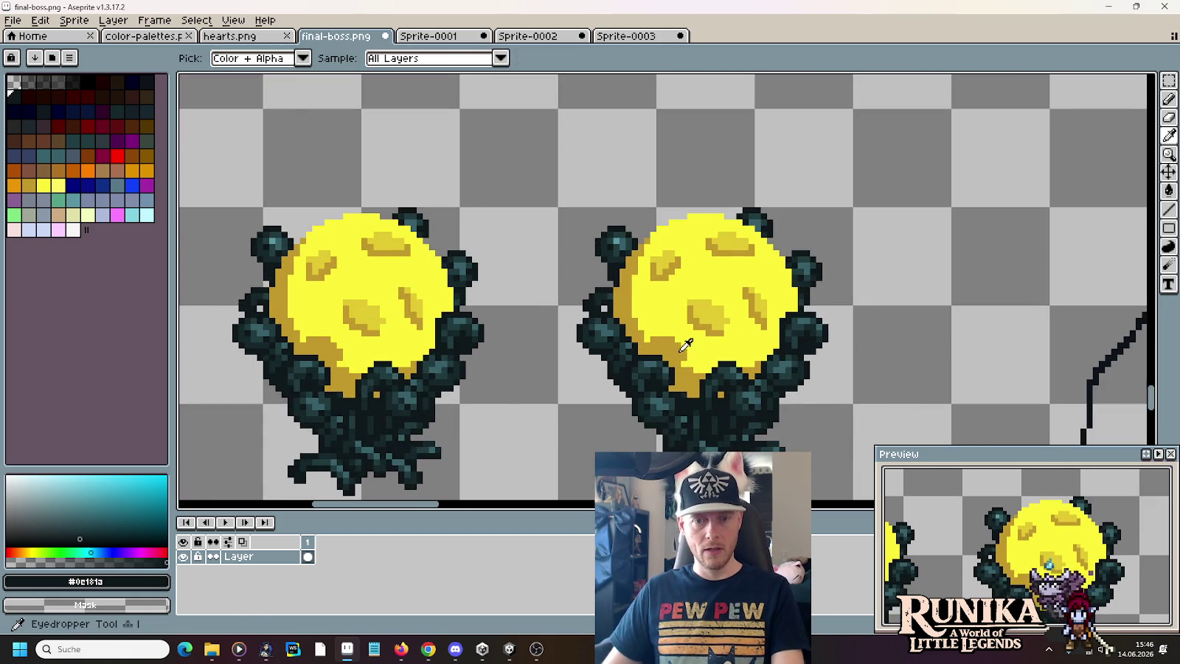
{"action": "left_click", "coordinate": [685, 311]}
{"action": "key", "text": "e"}
{"action": "mouse_move", "coordinate": [684, 311]}
{"action": "left_mouse_down"}
{"action": "mouse_move", "coordinate": [646, 273]}
{"action": "mouse_move", "coordinate": [676, 325]}
{"action": "left_mouse_up"}
- Pick the dark gold and remaining yellow shades and erase the rest of the ball
{"action": "key", "text": "i"}
{"action": "left_click", "coordinate": [646, 272]}
{"action": "key", "text": "e"}
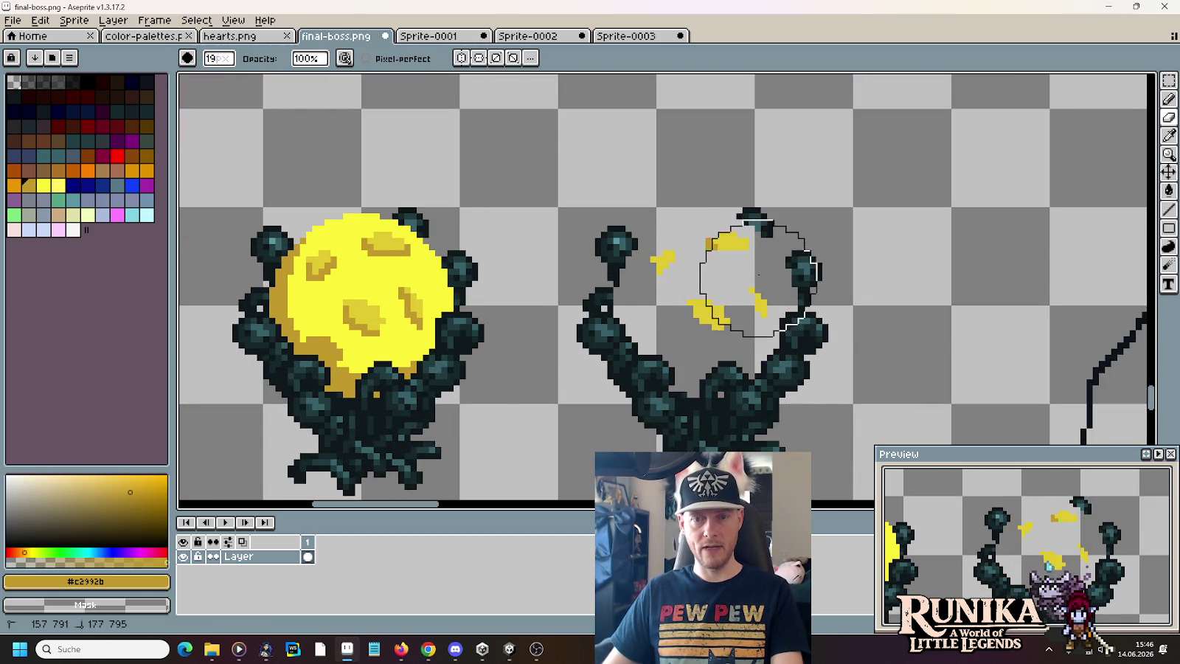
{"action": "key", "text": "i"}
{"action": "left_click", "coordinate": [708, 316]}
{"action": "key", "text": "e"}
{"action": "left_click_drag", "start_coordinate": [660, 258], "coordinate": [723, 292]}
{"action": "left_click_drag", "start_coordinate": [730, 236], "coordinate": [738, 292]}
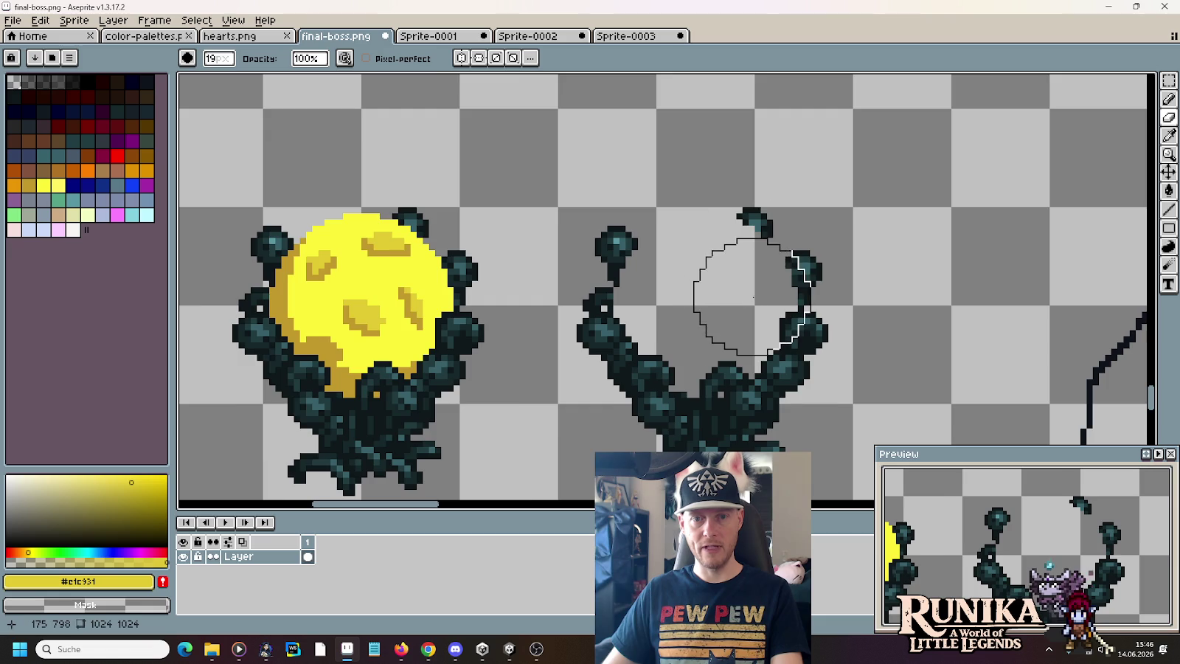
- Marquee-select the ball-less creature's dark tendrils
{"action": "scroll", "coordinate": [753, 298], "scroll_direction": "down", "scroll_amount": 1}
{"action": "scroll", "coordinate": [754, 298], "scroll_direction": "down", "scroll_amount": 1}
{"action": "key", "text": "m"}
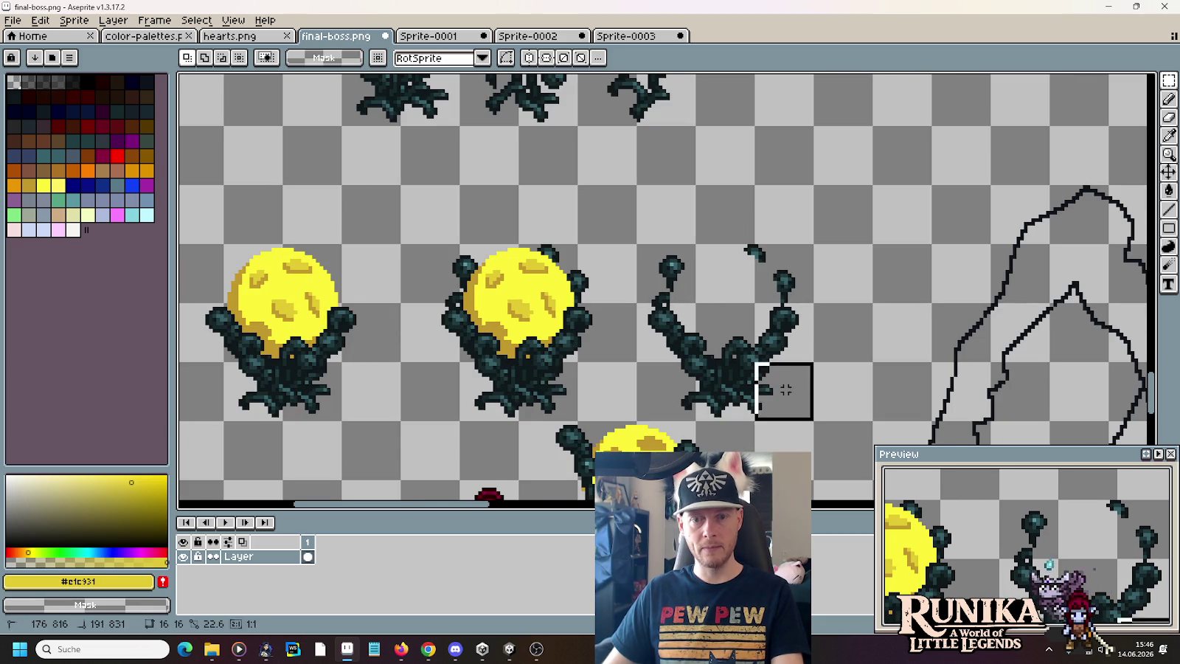
{"action": "left_click_drag", "start_coordinate": [782, 387], "coordinate": [678, 264]}
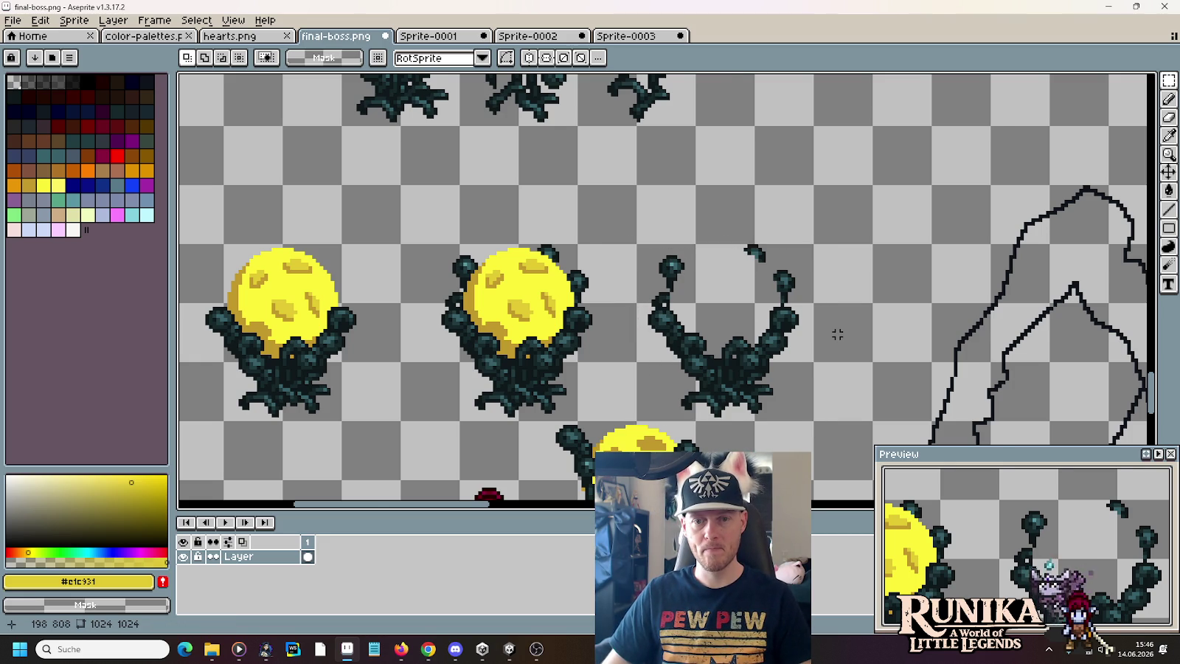
- Zoom in on the golden cheese piece, drop it in open space, and select the dark plant sprites
{"action": "scroll", "coordinate": [837, 334], "scroll_direction": "down", "scroll_amount": 2}
{"action": "scroll", "coordinate": [664, 369], "scroll_direction": "down", "scroll_amount": 5}
{"action": "mouse_move", "coordinate": [552, 461]}
{"action": "left_mouse_down"}
{"action": "mouse_move", "coordinate": [509, 412]}
{"action": "mouse_move", "coordinate": [723, 103]}
{"action": "mouse_move", "coordinate": [803, 269]}
{"action": "left_mouse_up"}
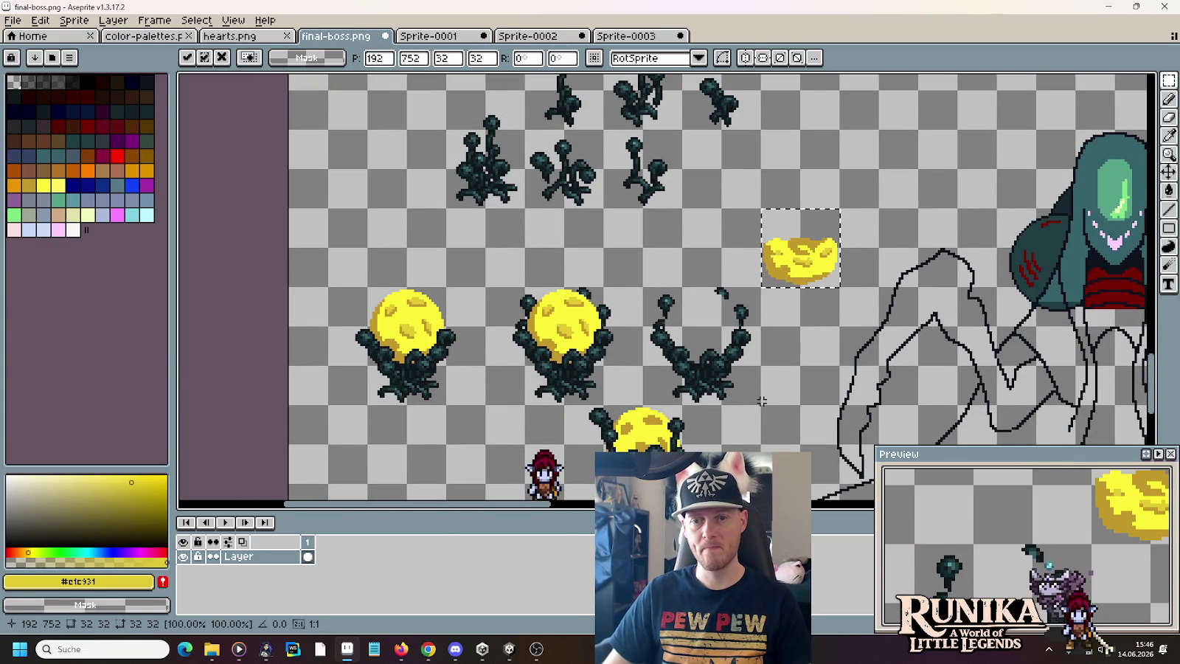
{"action": "scroll", "coordinate": [784, 394], "scroll_direction": "down", "scroll_amount": 2}
{"action": "scroll", "coordinate": [784, 394], "scroll_direction": "down", "scroll_amount": 1}
{"action": "scroll", "coordinate": [698, 340], "scroll_direction": "up", "scroll_amount": 2}
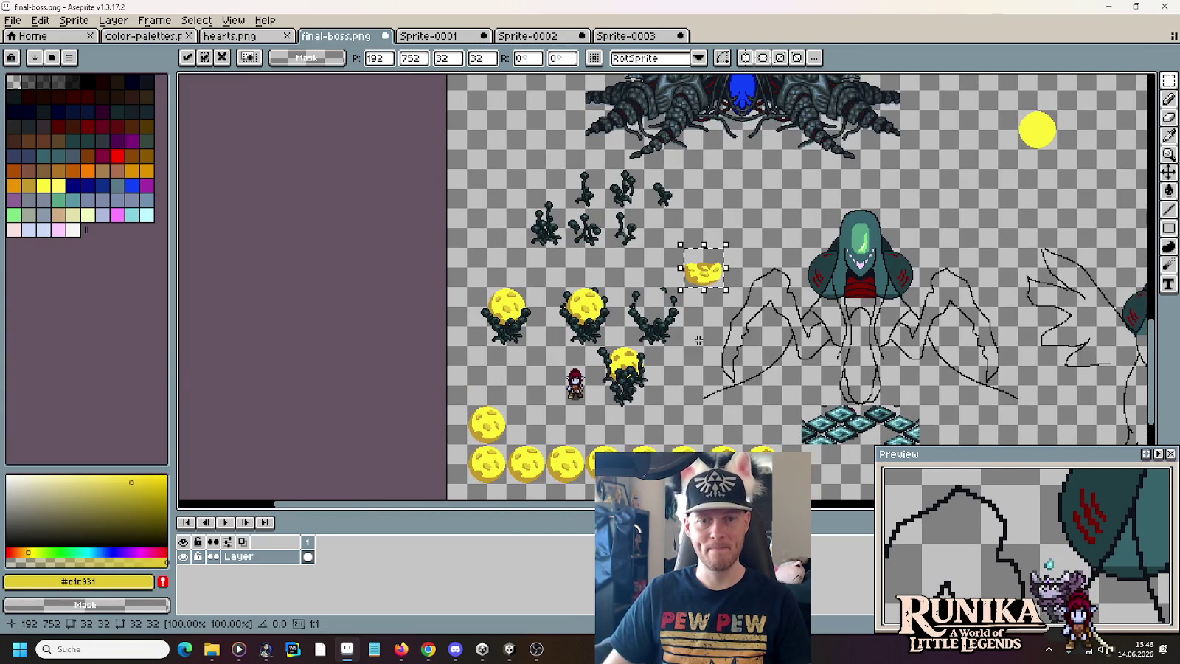
{"action": "left_click_drag", "start_coordinate": [792, 448], "coordinate": [636, 227]}
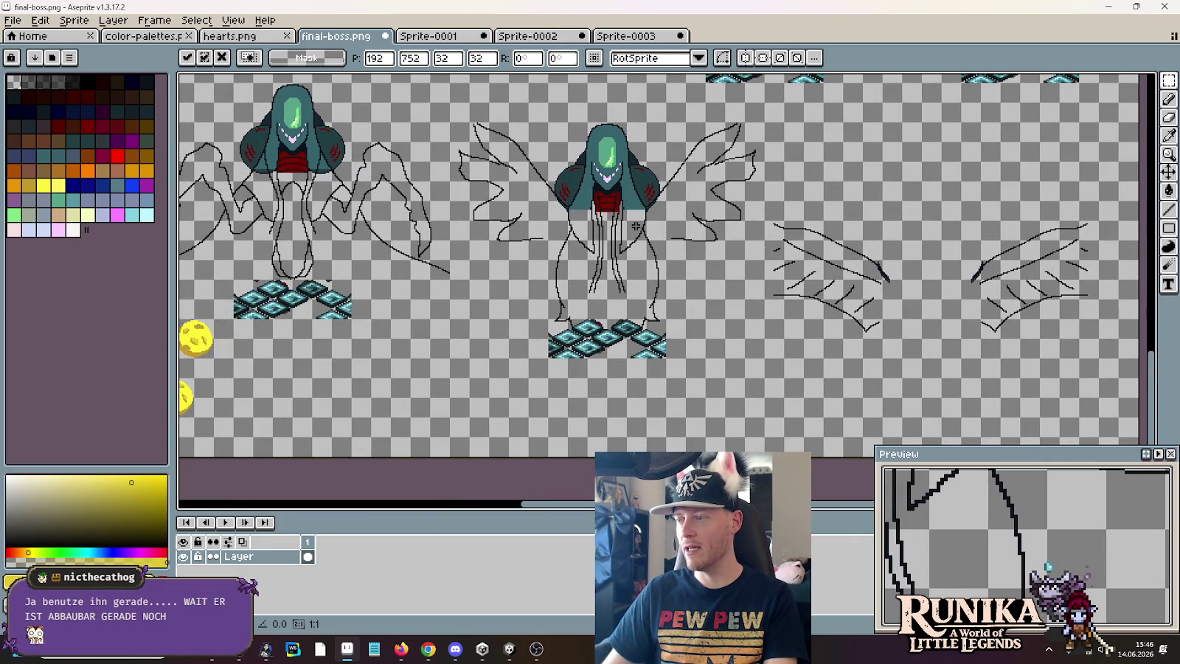
{"action": "left_click_drag", "start_coordinate": [635, 226], "coordinate": [1047, 300]}
{"action": "scroll", "coordinate": [533, 208], "scroll_direction": "up", "scroll_amount": 4}
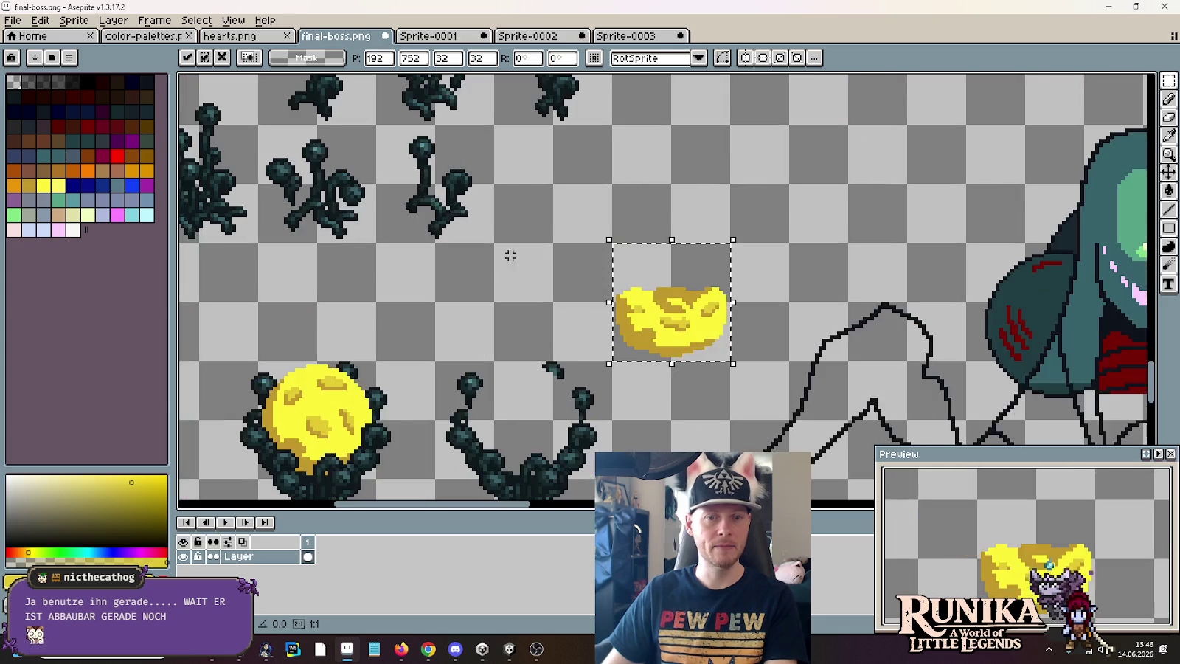
{"action": "mouse_move", "coordinate": [561, 322]}
{"action": "left_mouse_down"}
{"action": "mouse_move", "coordinate": [614, 199]}
{"action": "mouse_move", "coordinate": [666, 362]}
{"action": "left_mouse_up"}
{"action": "scroll", "coordinate": [724, 203], "scroll_direction": "down", "scroll_amount": 1}
{"action": "left_click", "coordinate": [730, 322]}
{"action": "mouse_move", "coordinate": [747, 332]}
{"action": "left_mouse_down"}
{"action": "mouse_move", "coordinate": [419, 182]}
{"action": "mouse_move", "coordinate": [302, 182]}
{"action": "left_mouse_up"}
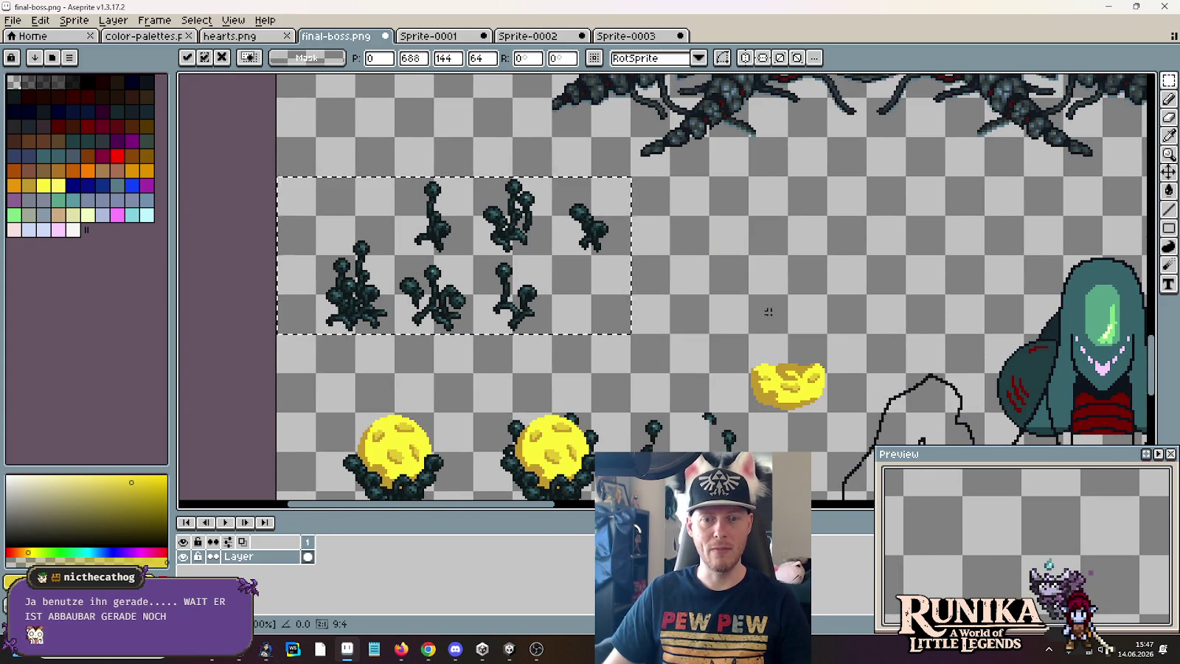
- Place the plant sprites further left and move the cheese piece up beside them
{"action": "left_click", "coordinate": [816, 371]}
{"action": "left_click_drag", "start_coordinate": [817, 371], "coordinate": [568, 150]}
{"action": "scroll", "coordinate": [642, 279], "scroll_direction": "down", "scroll_amount": 1}
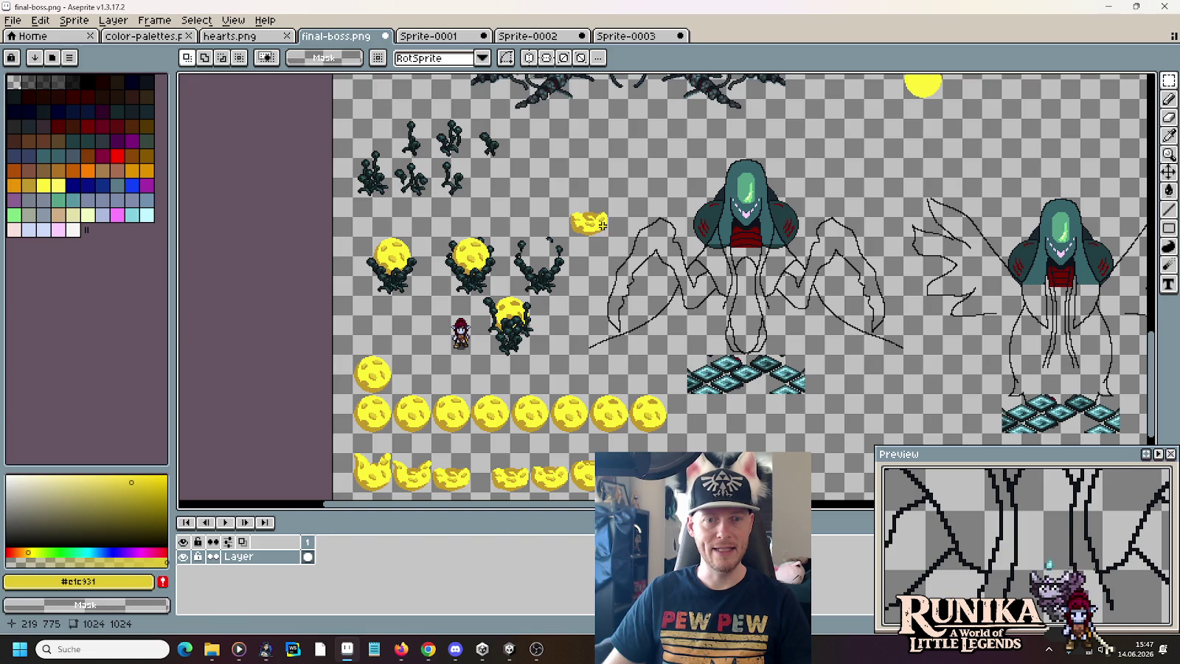
{"action": "left_click_drag", "start_coordinate": [603, 232], "coordinate": [545, 211]}
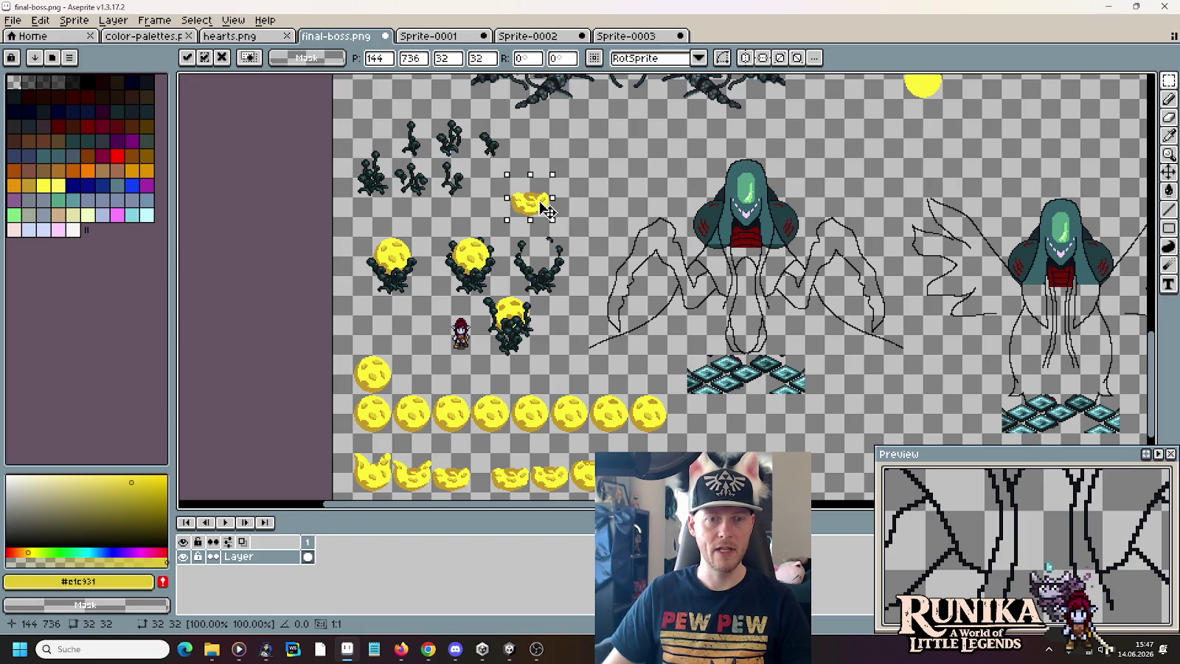
- Remove the right-hand and centre boss sketches from the sheet
{"action": "scroll", "coordinate": [833, 296], "scroll_direction": "right", "scroll_amount": 3}
{"action": "scroll", "coordinate": [833, 293], "scroll_direction": "right", "scroll_amount": 5}
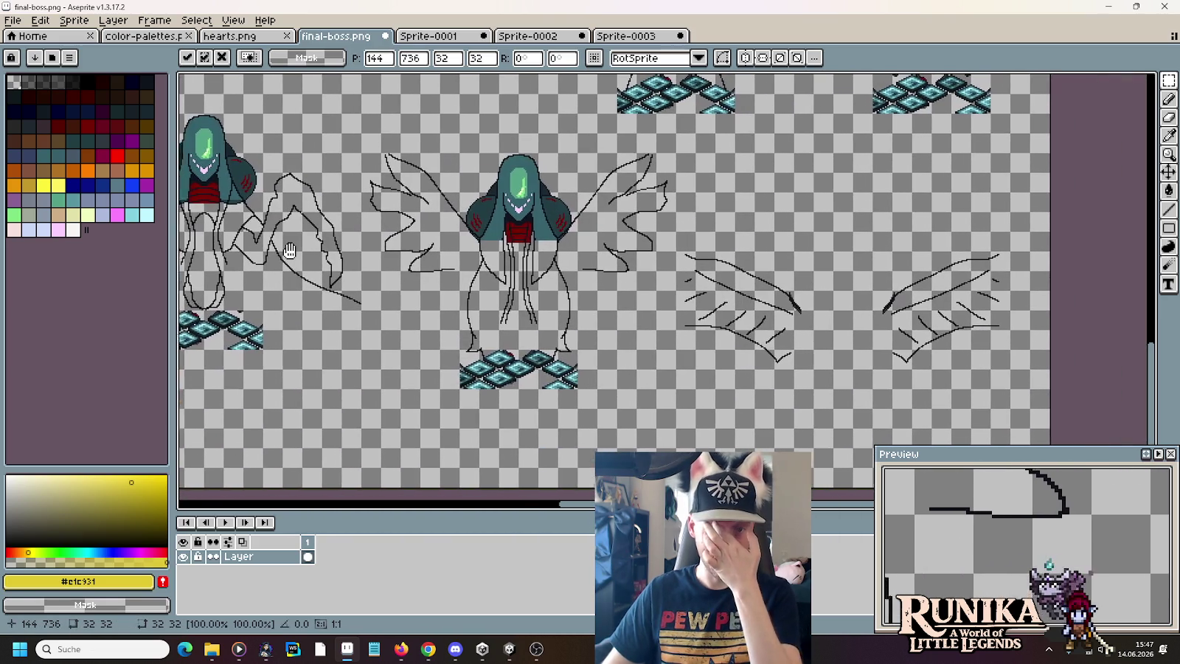
{"action": "left_click_drag", "start_coordinate": [1027, 230], "coordinate": [670, 390]}
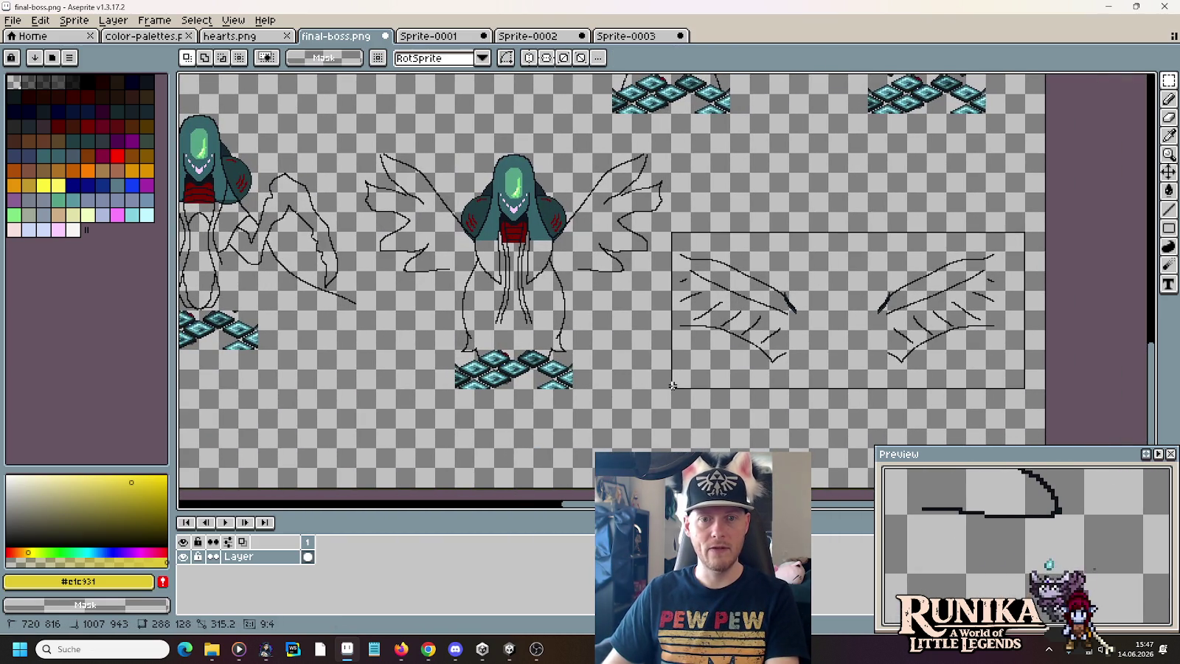
{"action": "mouse_move", "coordinate": [880, 322]}
{"action": "left_mouse_down"}
{"action": "mouse_move", "coordinate": [811, 432]}
{"action": "mouse_move", "coordinate": [719, 173]}
{"action": "mouse_move", "coordinate": [732, 401]}
{"action": "left_mouse_up"}
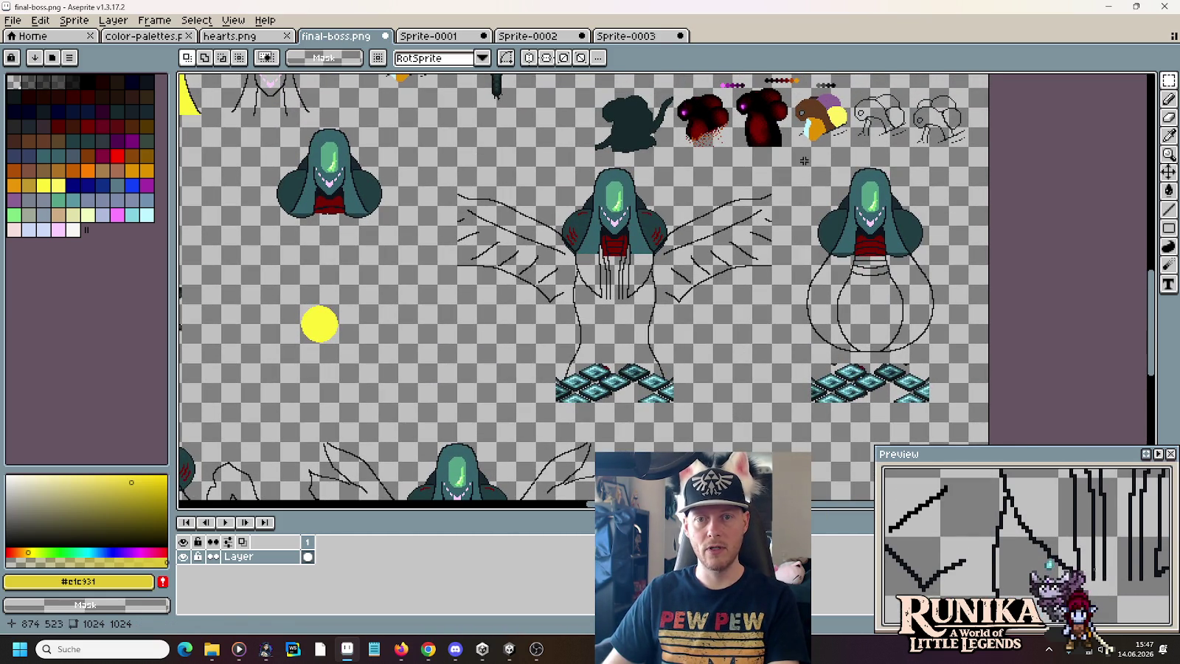
{"action": "key", "text": "ctrl+z"}
{"action": "scroll", "coordinate": [755, 311], "scroll_direction": "down", "scroll_amount": 3}
{"action": "scroll", "coordinate": [755, 311], "scroll_direction": "left", "scroll_amount": 2}
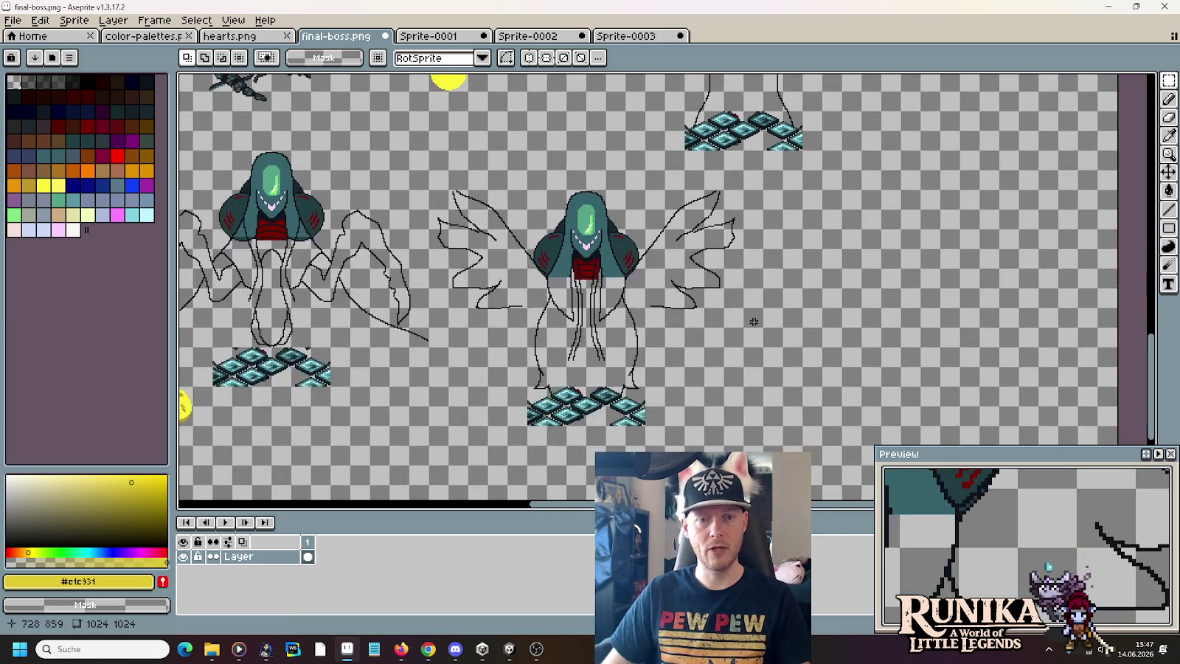
{"action": "left_click_drag", "start_coordinate": [441, 182], "coordinate": [746, 431]}
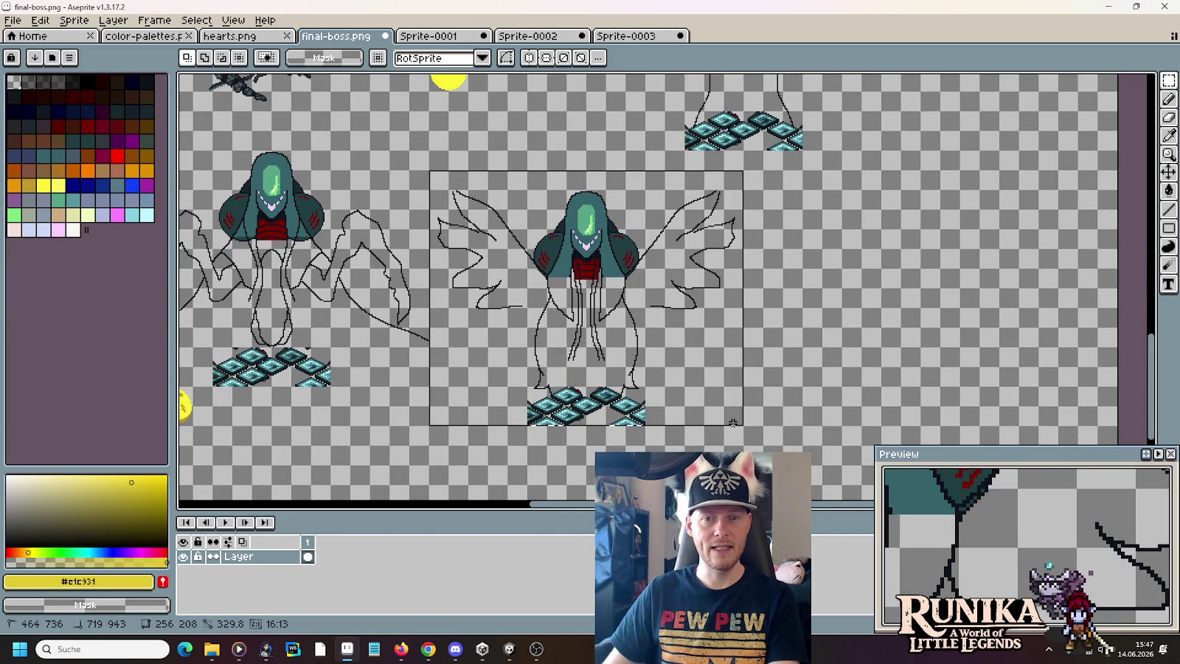
{"action": "key", "text": "Delete"}
- Move the remaining centre boss sketch far to the right and commit it
{"action": "left_click_drag", "start_coordinate": [553, 306], "coordinate": [889, 358]}
{"action": "left_click_drag", "start_coordinate": [455, 442], "coordinate": [773, 200]}
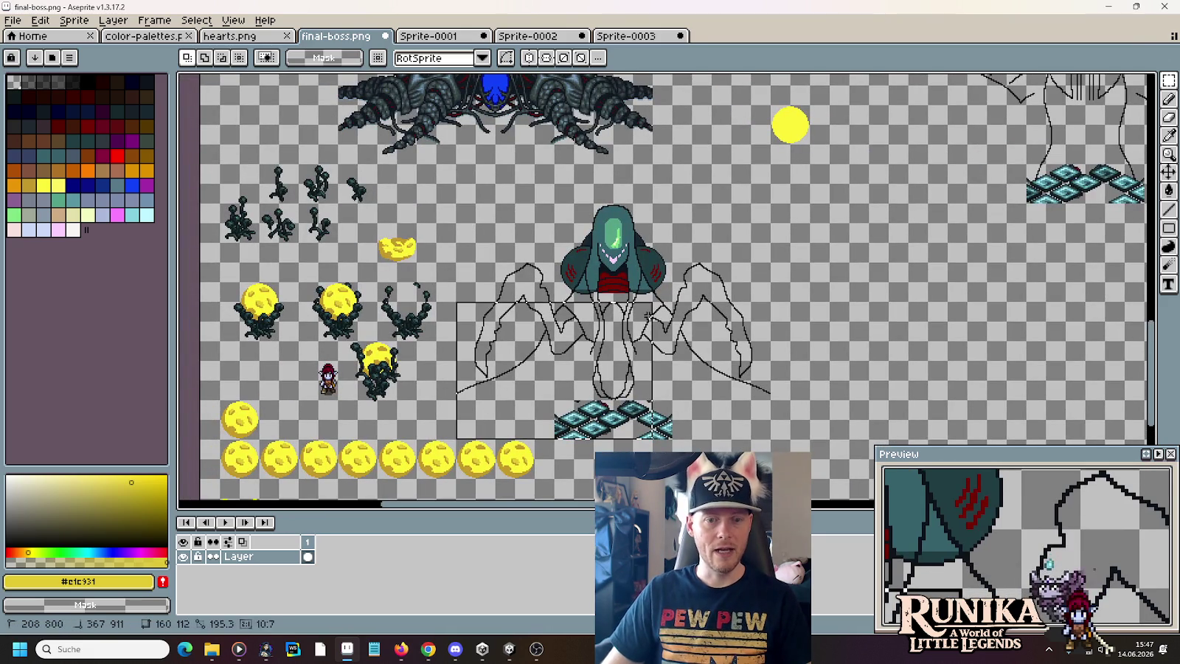
{"action": "left_click_drag", "start_coordinate": [633, 297], "coordinate": [796, 304]}
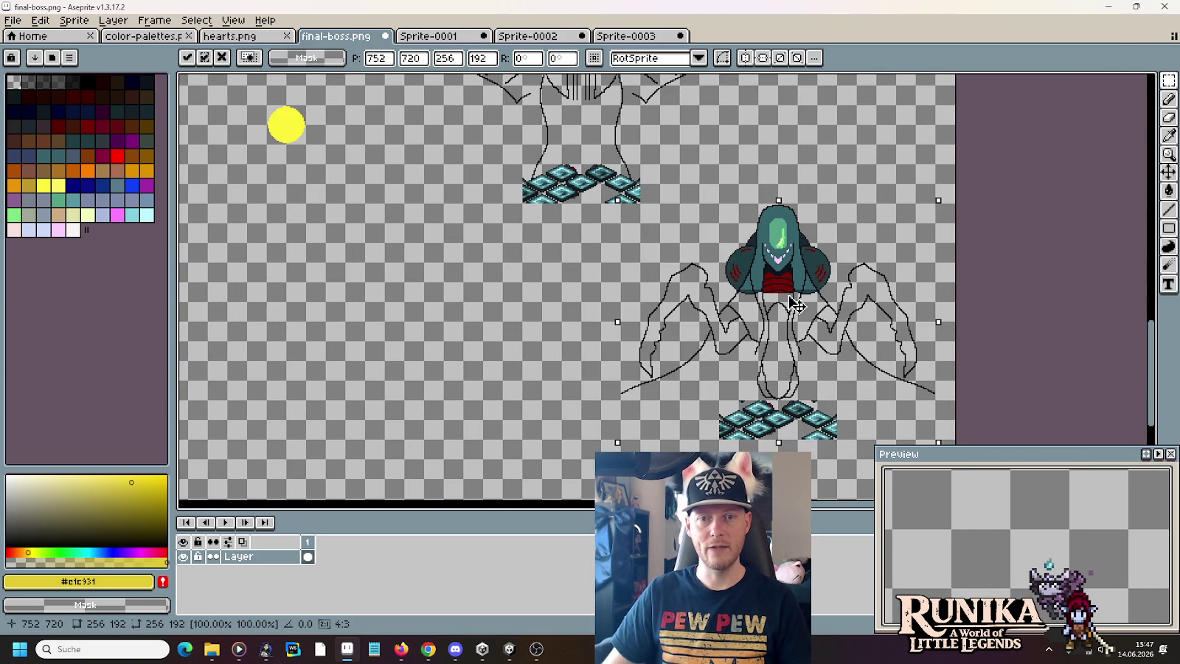
{"action": "key", "text": "Return"}
- Save final-boss.png and select the empty middle plant creature
{"action": "scroll", "coordinate": [686, 344], "scroll_direction": "left", "scroll_amount": 5}
{"action": "scroll", "coordinate": [686, 344], "scroll_direction": "left", "scroll_amount": 5}
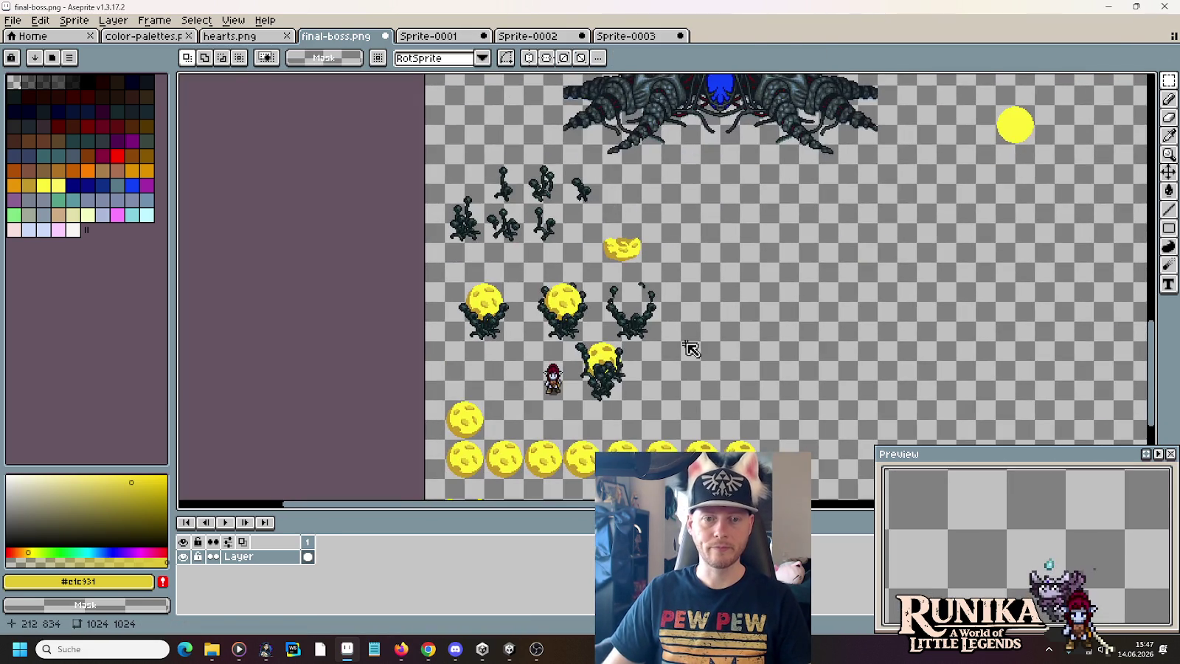
{"action": "key", "text": "ctrl+s"}
{"action": "scroll", "coordinate": [685, 344], "scroll_direction": "up", "scroll_amount": 3}
{"action": "left_click_drag", "start_coordinate": [618, 351], "coordinate": [439, 172]}
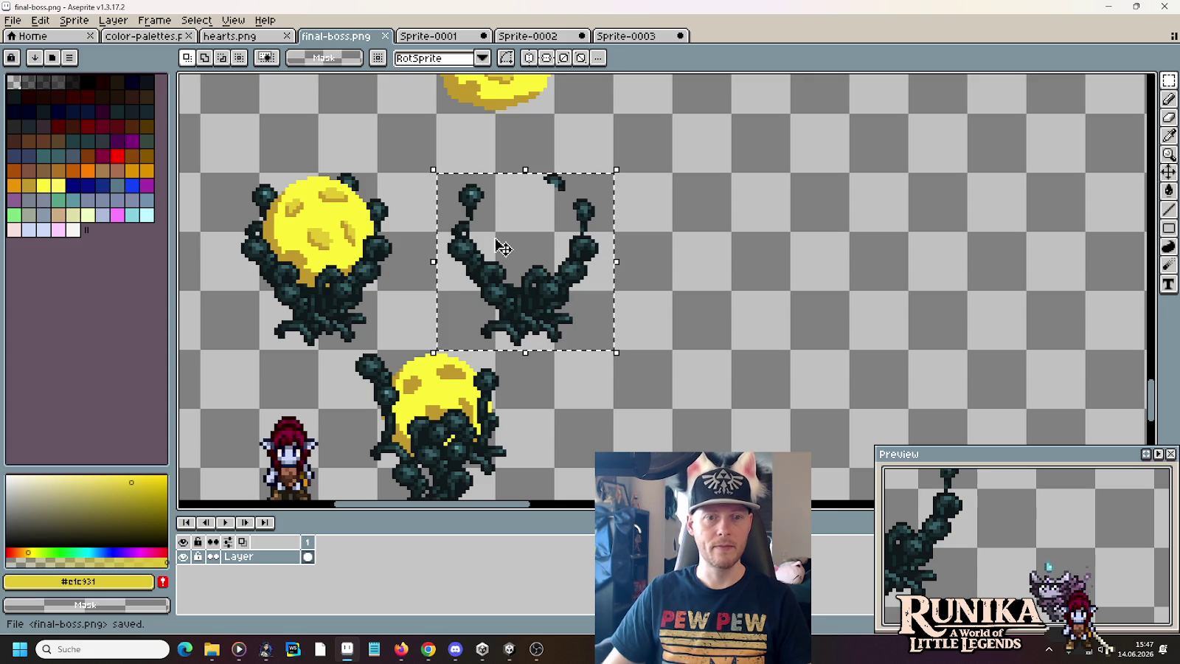
- Nudge the selected creature seven pixels right and commit it
{"action": "left_click", "coordinate": [503, 251]}
{"action": "key", "text": "Right"}
{"action": "key", "text": "Right"}
{"action": "key", "text": "Right"}
{"action": "key", "text": "Right"}
{"action": "key", "text": "Right"}
{"action": "key", "text": "Right"}
{"action": "key", "text": "Right"}
{"action": "key", "text": "Return"}
{"action": "left_click_drag", "start_coordinate": [732, 266], "coordinate": [708, 334]}
- Try a creature copy over a cheese piece, then delete it and the spare cheese piece
{"action": "mouse_move", "coordinate": [522, 234]}
{"action": "left_mouse_down"}
{"action": "mouse_move", "coordinate": [455, 112]}
{"action": "mouse_move", "coordinate": [773, 294]}
{"action": "left_mouse_up"}
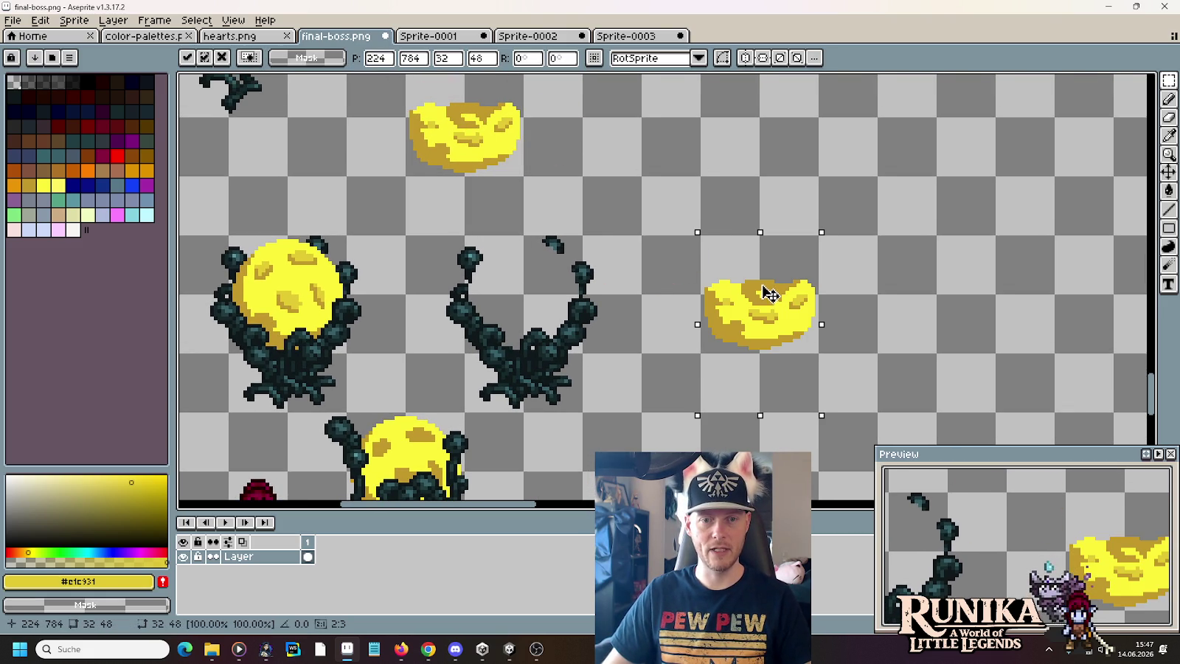
{"action": "mouse_move", "coordinate": [583, 380]}
{"action": "left_mouse_down"}
{"action": "mouse_move", "coordinate": [475, 255]}
{"action": "mouse_move", "coordinate": [710, 252]}
{"action": "left_mouse_up"}
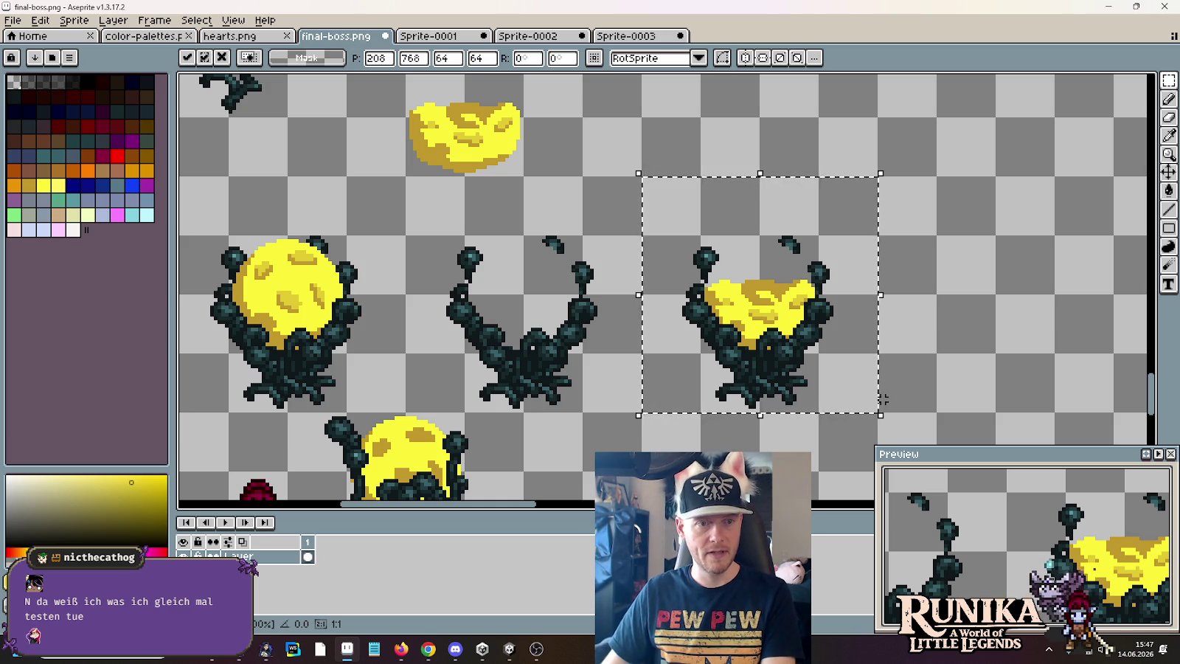
{"action": "key", "text": "Delete"}
{"action": "left_click_drag", "start_coordinate": [790, 401], "coordinate": [1126, 380]}
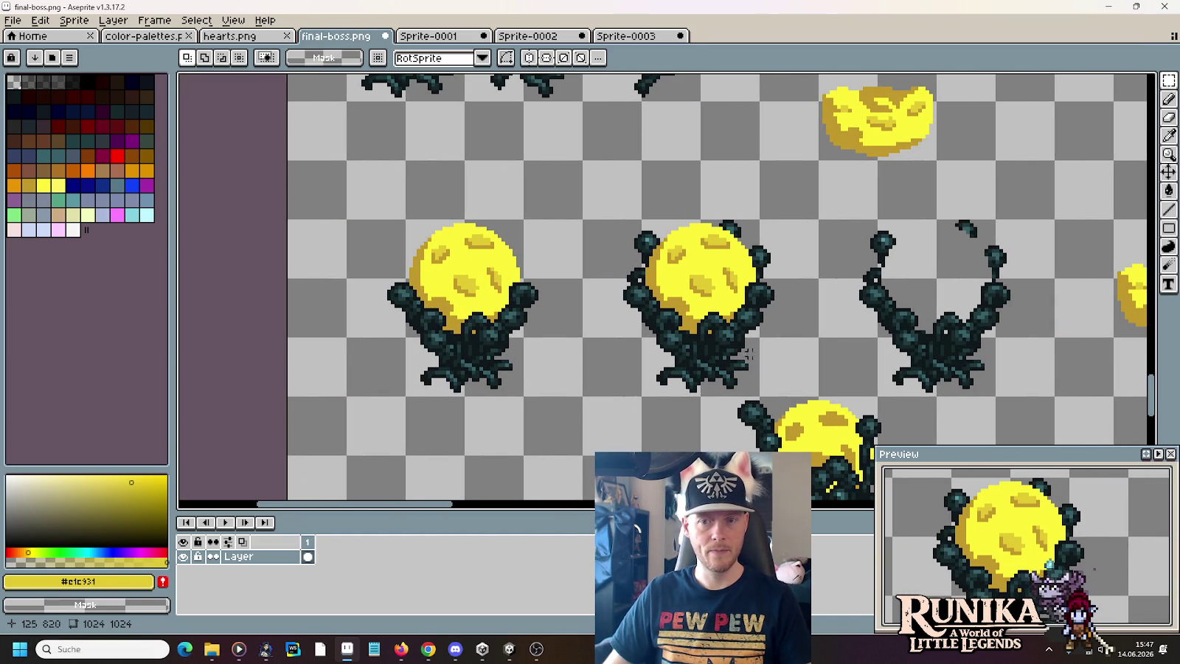
{"action": "left_click_drag", "start_coordinate": [995, 255], "coordinate": [693, 275]}
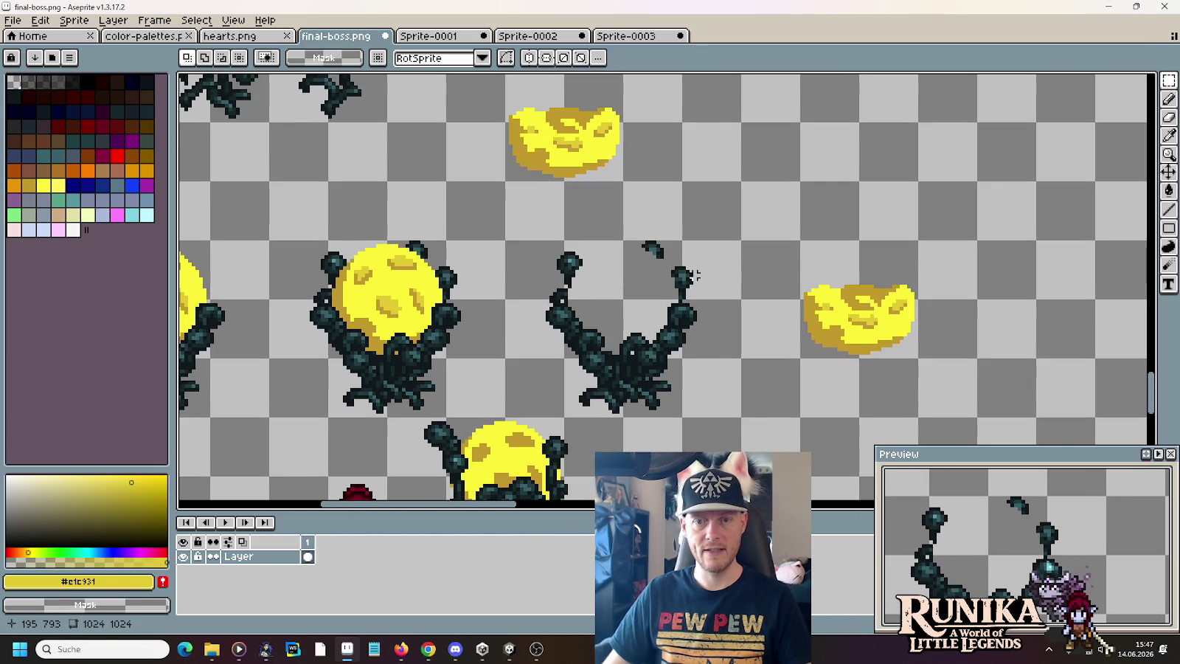
{"action": "left_click_drag", "start_coordinate": [914, 354], "coordinate": [805, 248]}
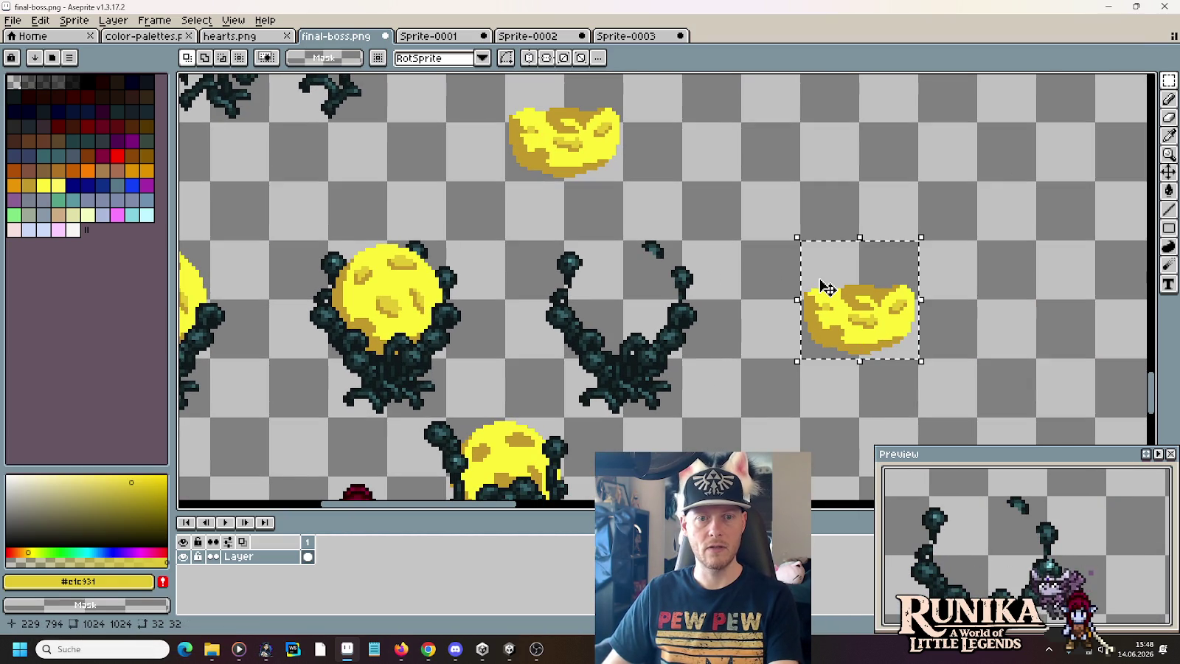
{"action": "key", "text": "Delete"}
- Split the tendril tips off the top of the creature and move them to its right
{"action": "scroll", "coordinate": [705, 290], "scroll_direction": "up", "scroll_amount": 1}
{"action": "scroll", "coordinate": [705, 289], "scroll_direction": "up", "scroll_amount": 1}
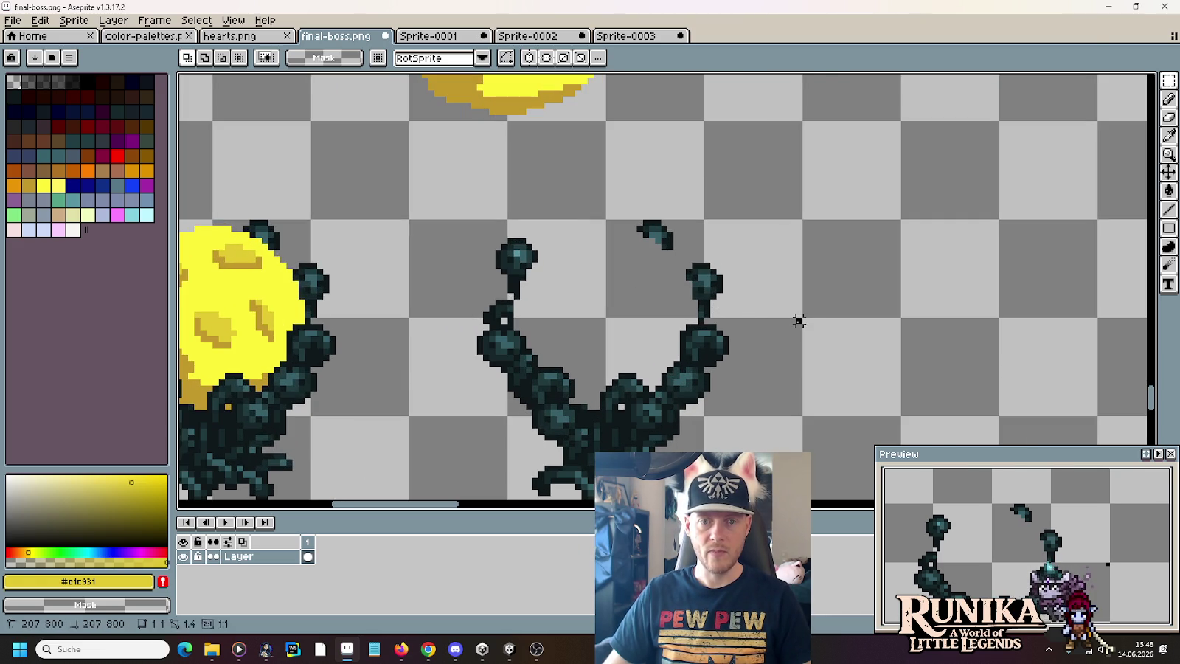
{"action": "left_click_drag", "start_coordinate": [798, 321], "coordinate": [411, 124]}
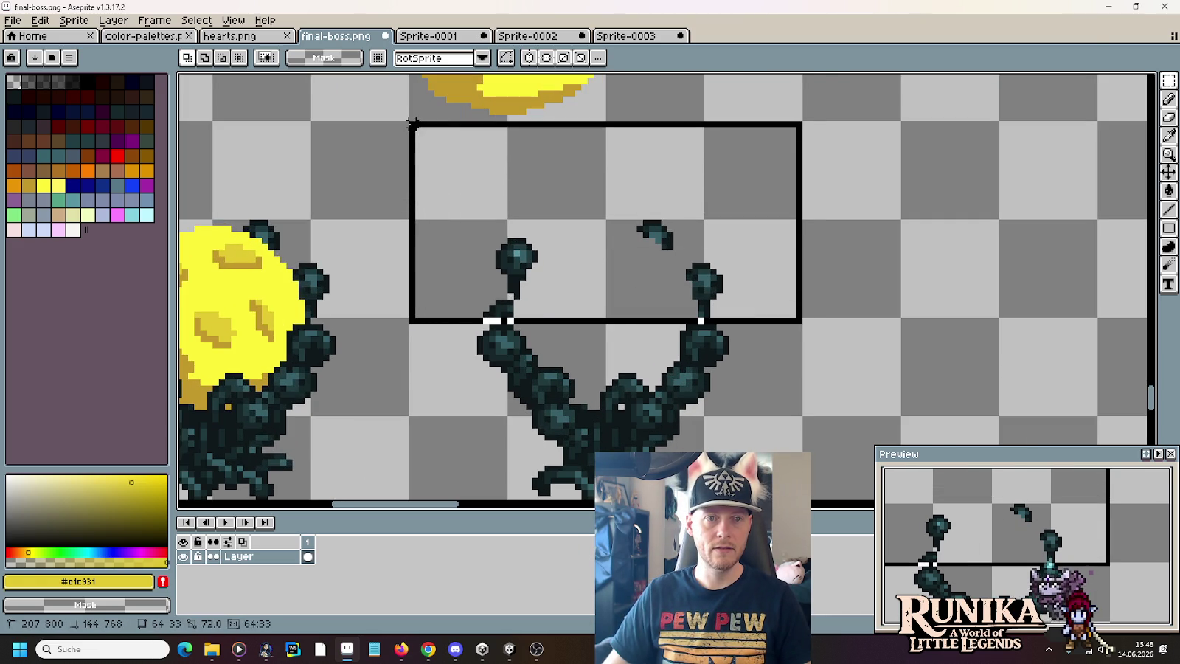
{"action": "left_click_drag", "start_coordinate": [453, 174], "coordinate": [830, 163]}
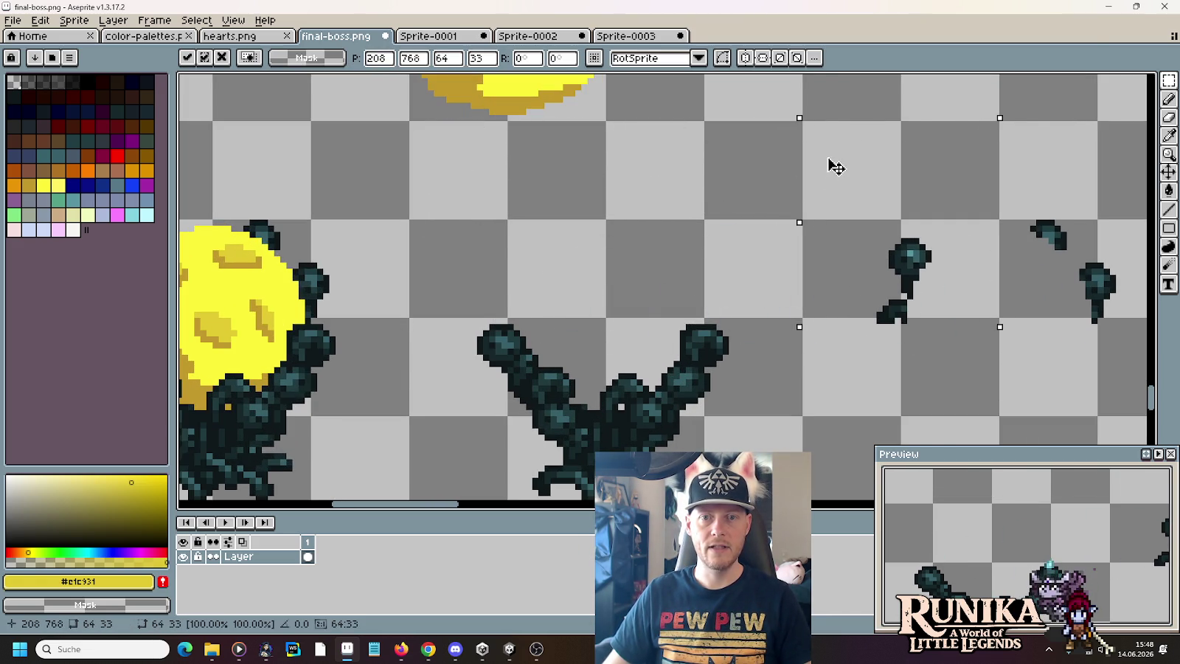
{"action": "left_click", "coordinate": [769, 184]}
{"action": "scroll", "coordinate": [679, 235], "scroll_direction": "down", "scroll_amount": 2}
{"action": "scroll", "coordinate": [643, 245], "scroll_direction": "down", "scroll_amount": 3}
{"action": "scroll", "coordinate": [640, 243], "scroll_direction": "up", "scroll_amount": 3}
{"action": "left_click_drag", "start_coordinate": [640, 243], "coordinate": [818, 357]}
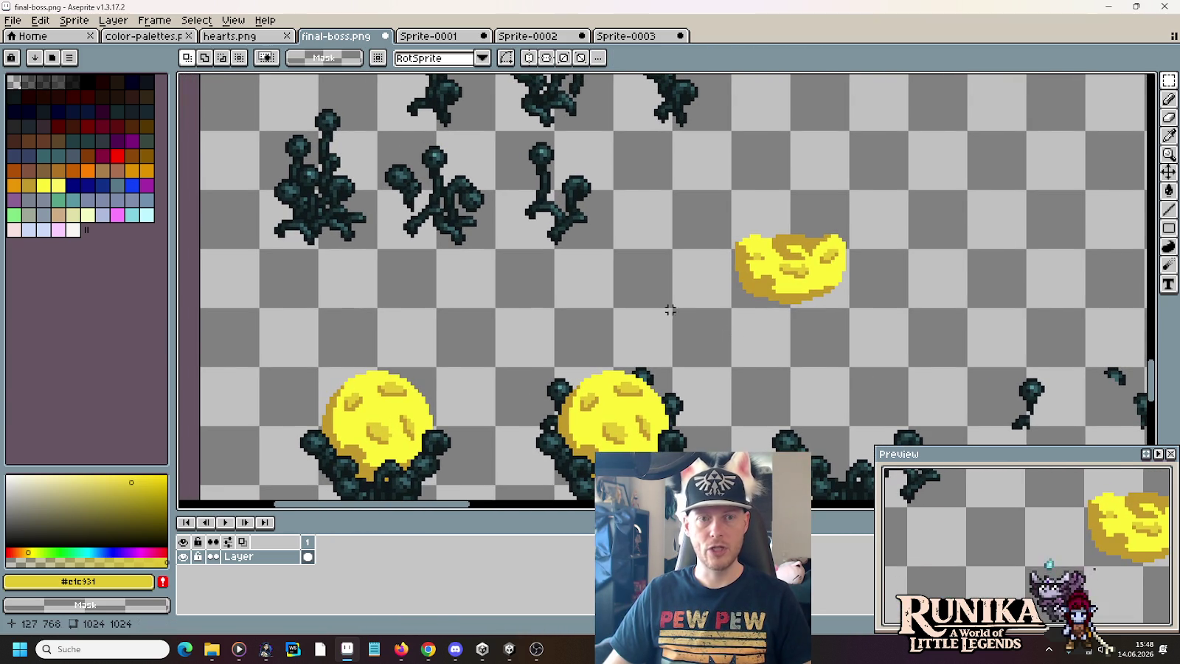
{"action": "left_click_drag", "start_coordinate": [519, 243], "coordinate": [524, 278]}
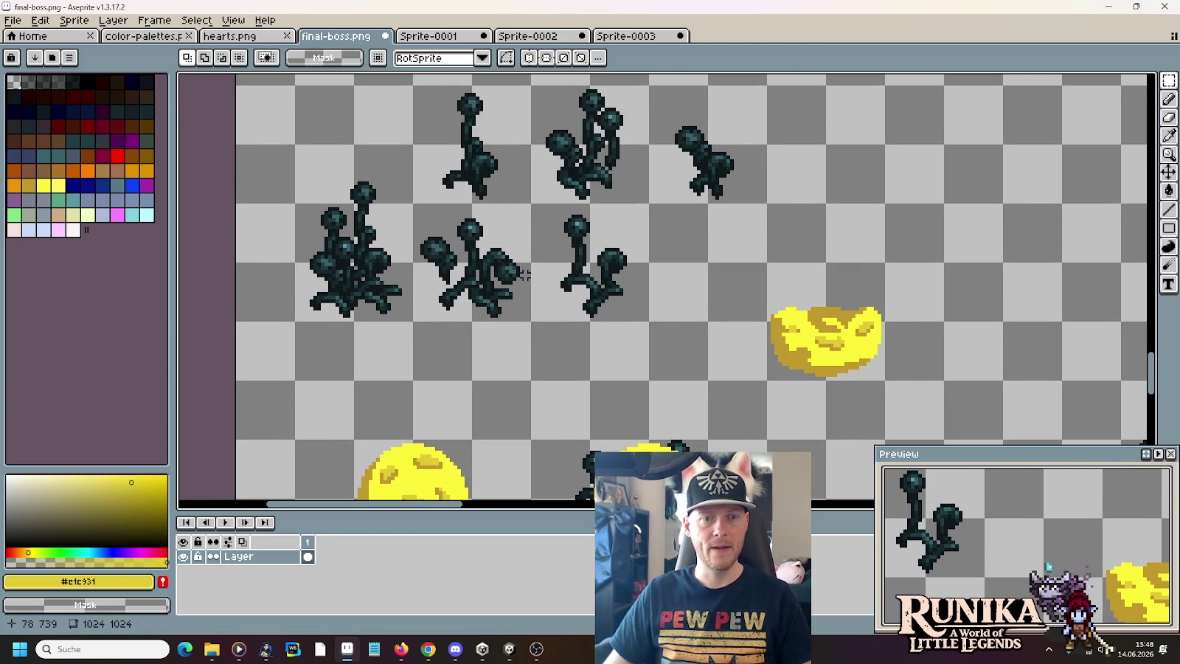
{"action": "left_click_drag", "start_coordinate": [451, 208], "coordinate": [531, 328]}
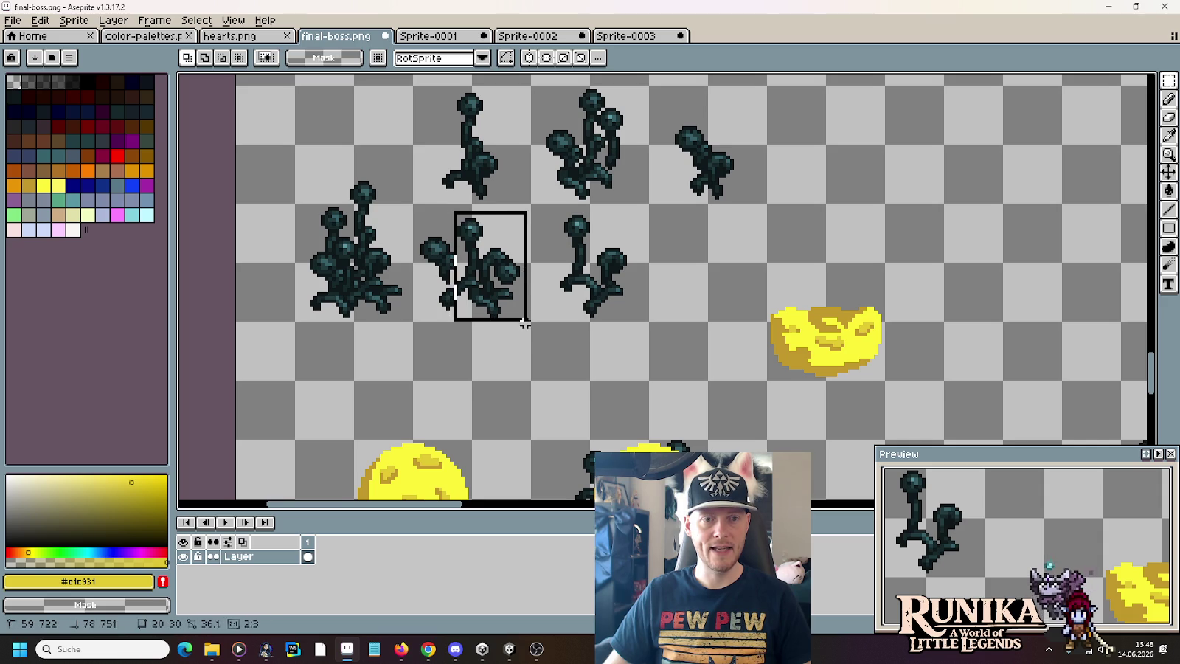
{"action": "left_click", "coordinate": [470, 230]}
{"action": "left_click_drag", "start_coordinate": [455, 213], "coordinate": [539, 334]}
{"action": "mouse_move", "coordinate": [497, 273]}
{"action": "left_mouse_down"}
{"action": "mouse_move", "coordinate": [1006, 83]}
{"action": "mouse_move", "coordinate": [890, 268]}
{"action": "left_mouse_up"}
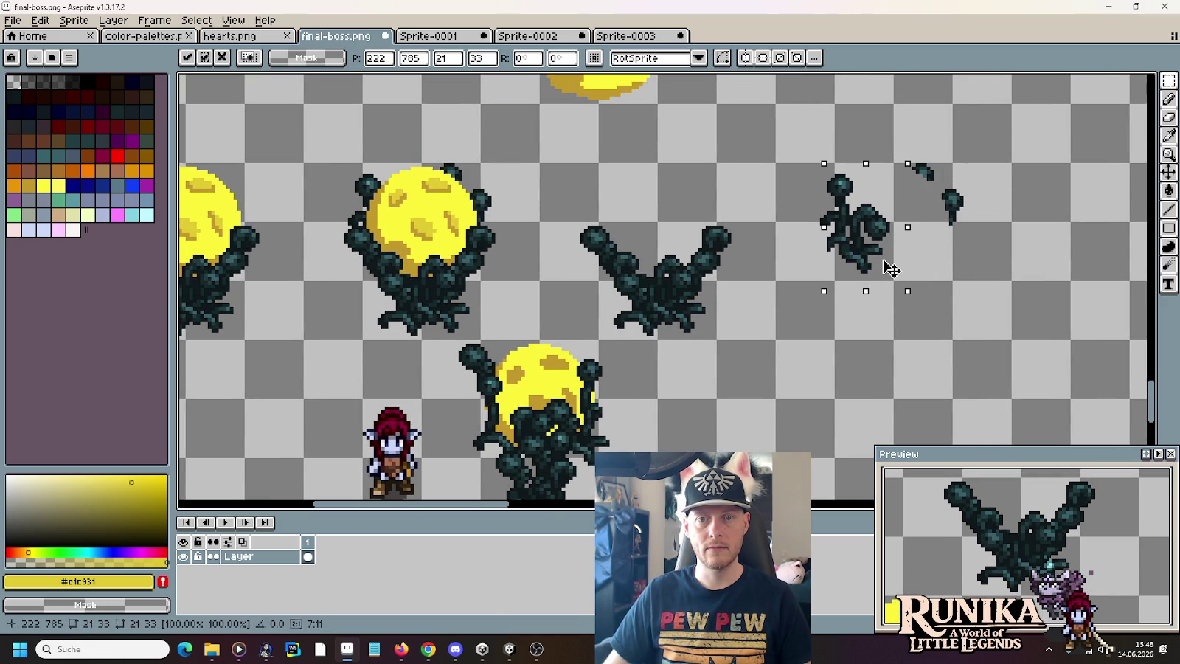
{"action": "left_click", "coordinate": [800, 227]}
{"action": "scroll", "coordinate": [611, 163], "scroll_direction": "down", "scroll_amount": 3}
{"action": "scroll", "coordinate": [611, 221], "scroll_direction": "up", "scroll_amount": 3}
{"action": "mouse_move", "coordinate": [664, 295]}
{"action": "left_mouse_down"}
{"action": "mouse_move", "coordinate": [863, 430]}
{"action": "mouse_move", "coordinate": [1032, 508]}
{"action": "left_mouse_up"}
{"action": "left_click_drag", "start_coordinate": [600, 120], "coordinate": [701, 290]}
{"action": "left_click_drag", "start_coordinate": [664, 221], "coordinate": [832, 323]}
{"action": "left_click_drag", "start_coordinate": [913, 367], "coordinate": [733, 276]}
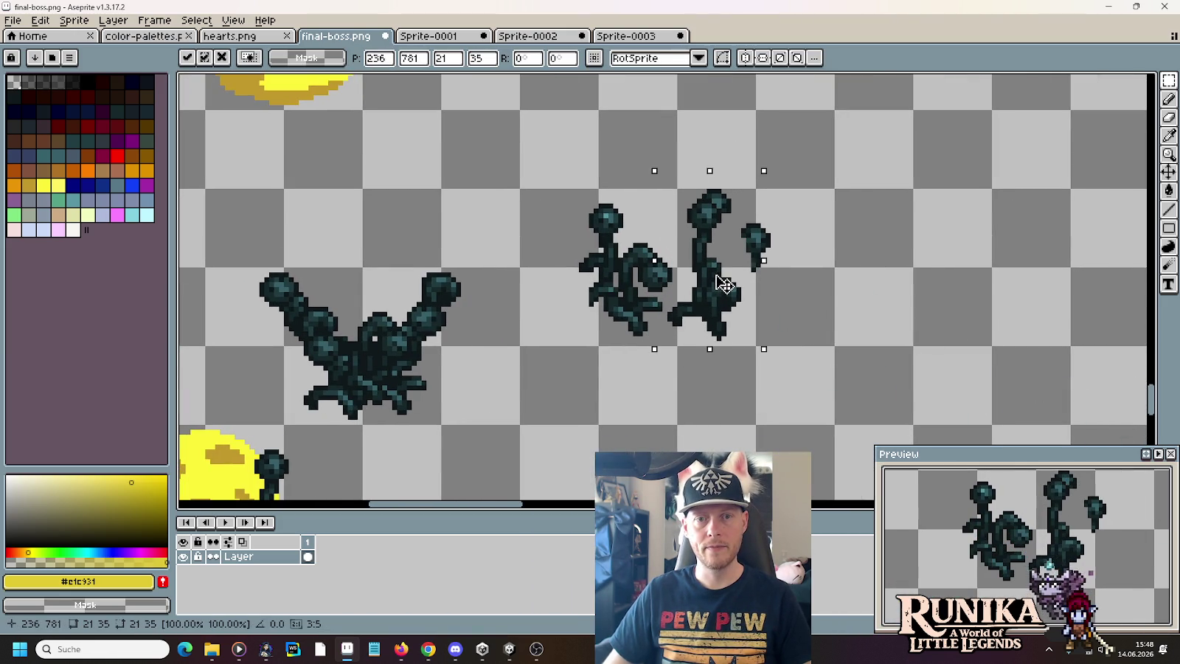
{"action": "left_click", "coordinate": [875, 303]}
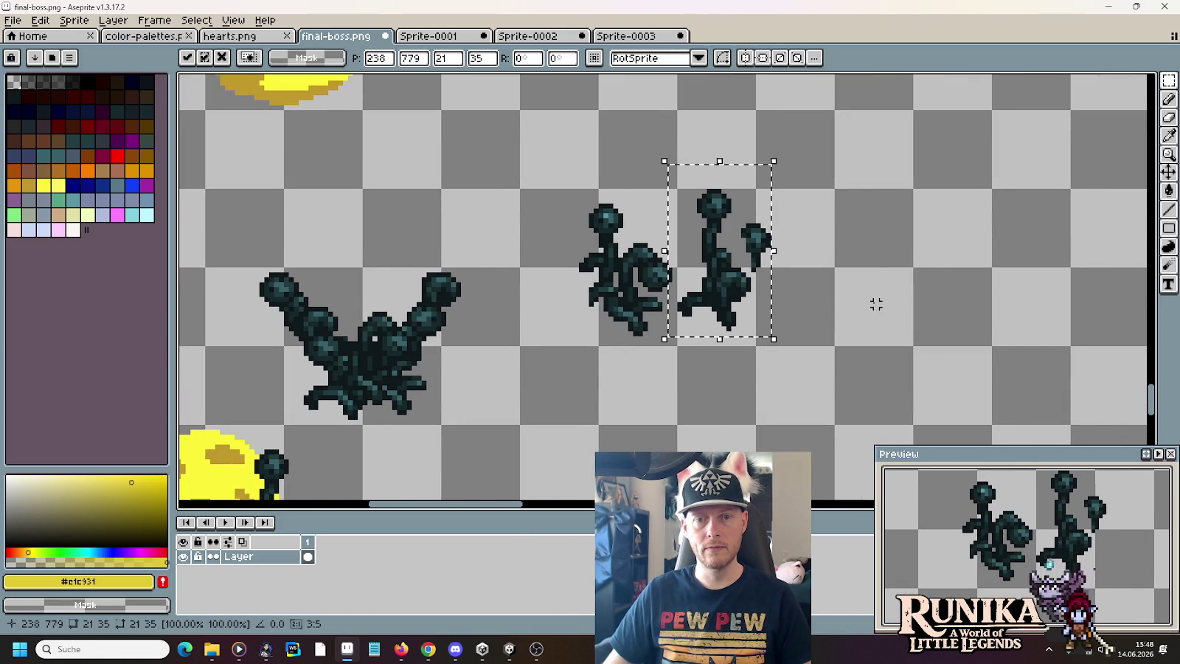
{"action": "left_click", "coordinate": [551, 234]}
{"action": "left_click_drag", "start_coordinate": [833, 346], "coordinate": [1008, 426]}
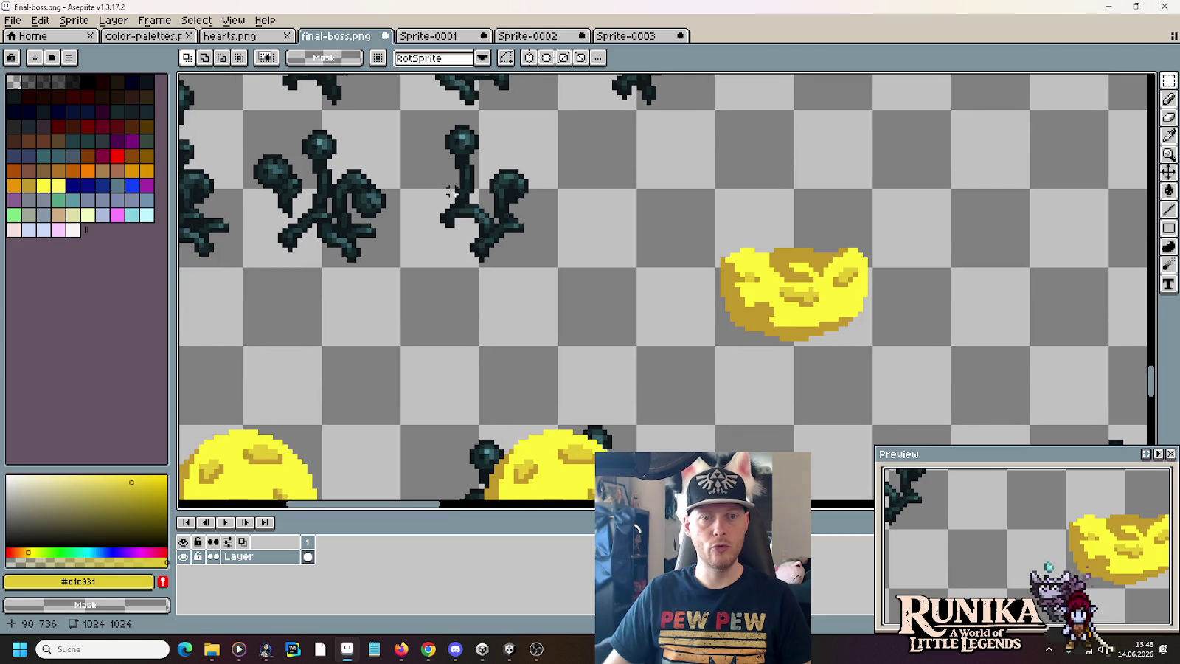
{"action": "scroll", "coordinate": [467, 171], "scroll_direction": "down", "scroll_amount": 1}
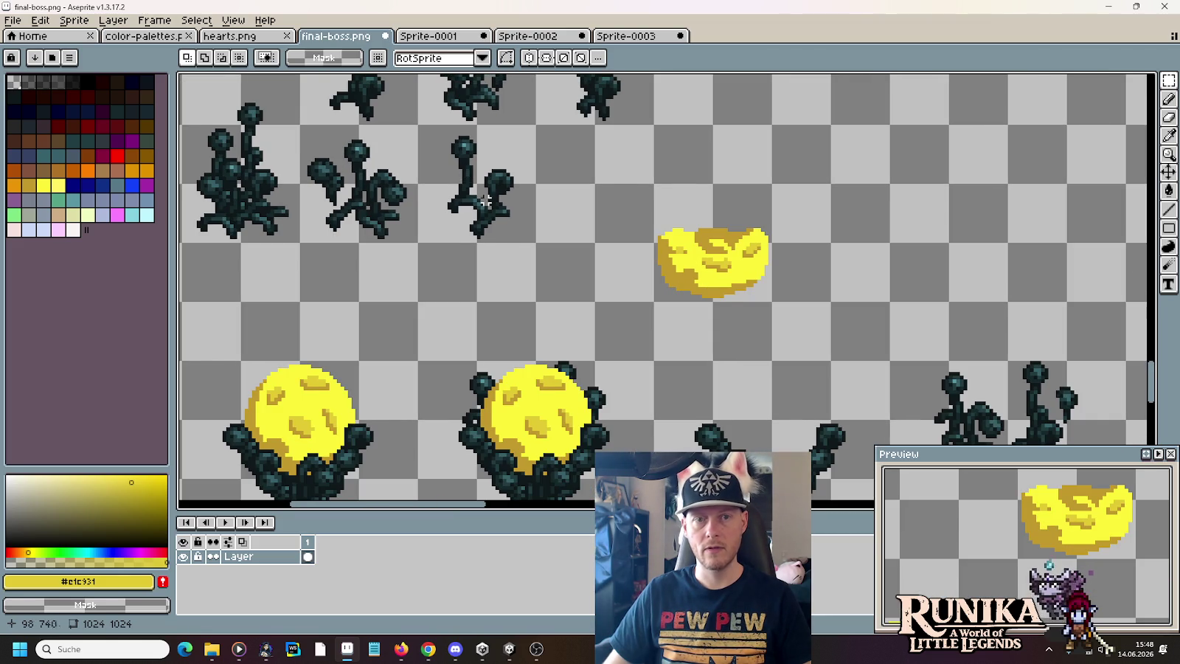
{"action": "left_click_drag", "start_coordinate": [515, 237], "coordinate": [582, 319]}
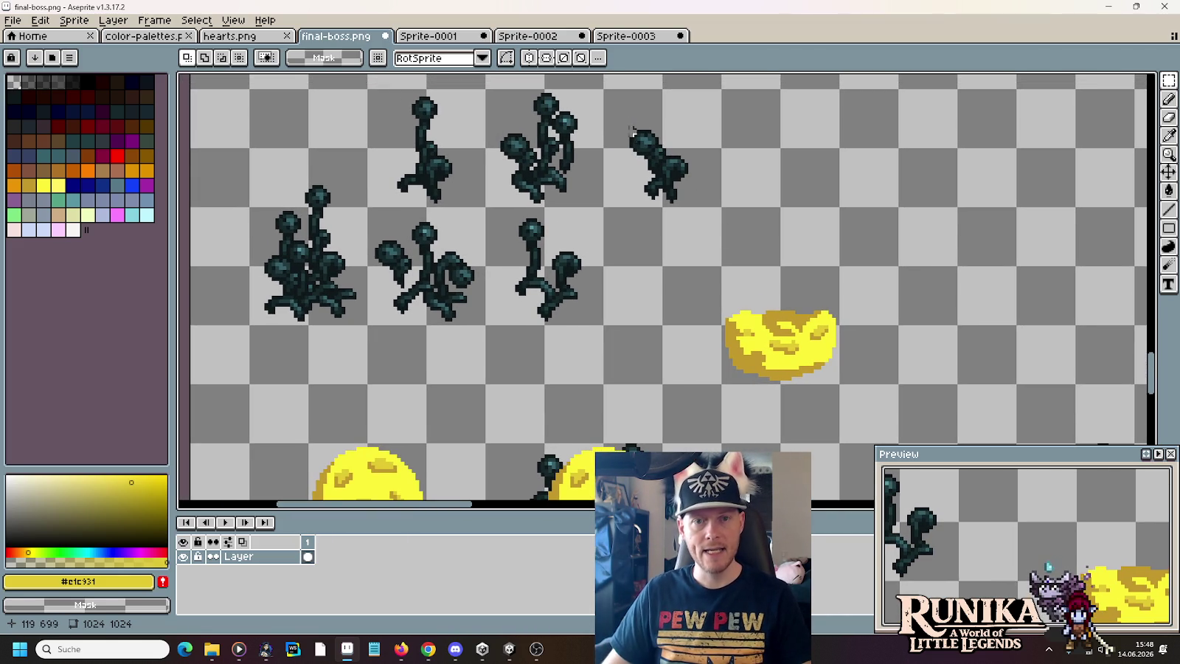
{"action": "left_click_drag", "start_coordinate": [611, 112], "coordinate": [692, 206]}
{"action": "key", "text": "ctrl+v"}
- Try mirroring the pasted sprite horizontally, then discard the flipped copy
{"action": "left_click_drag", "start_coordinate": [954, 308], "coordinate": [953, 216]}
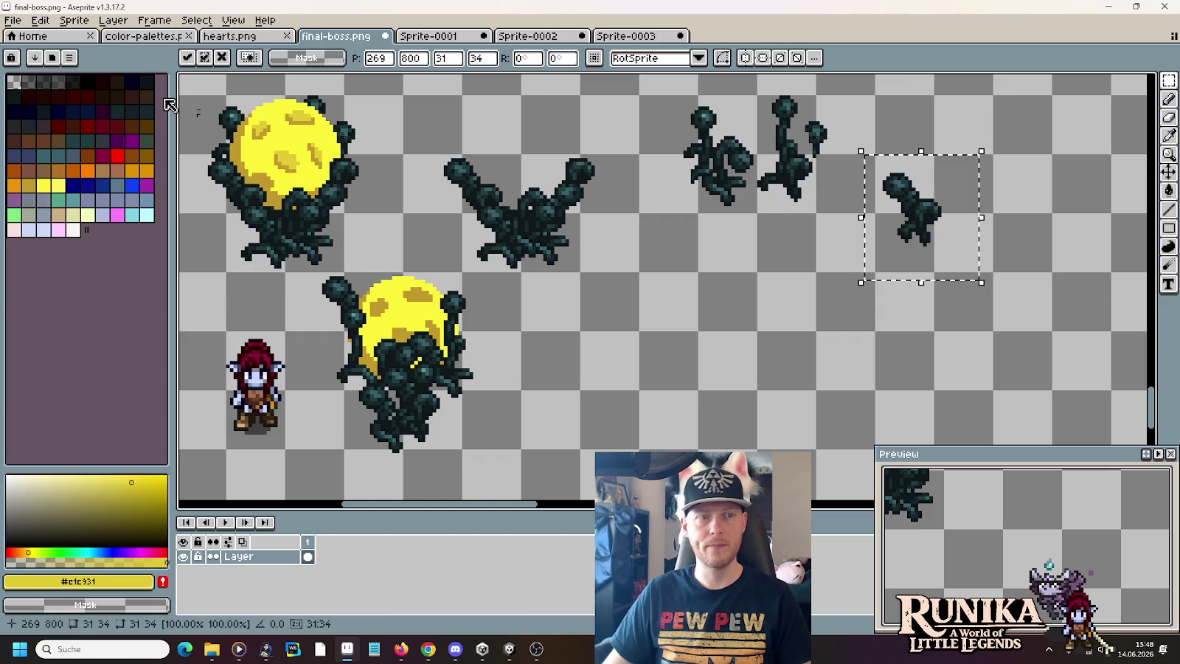
{"action": "left_click", "coordinate": [54, 16]}
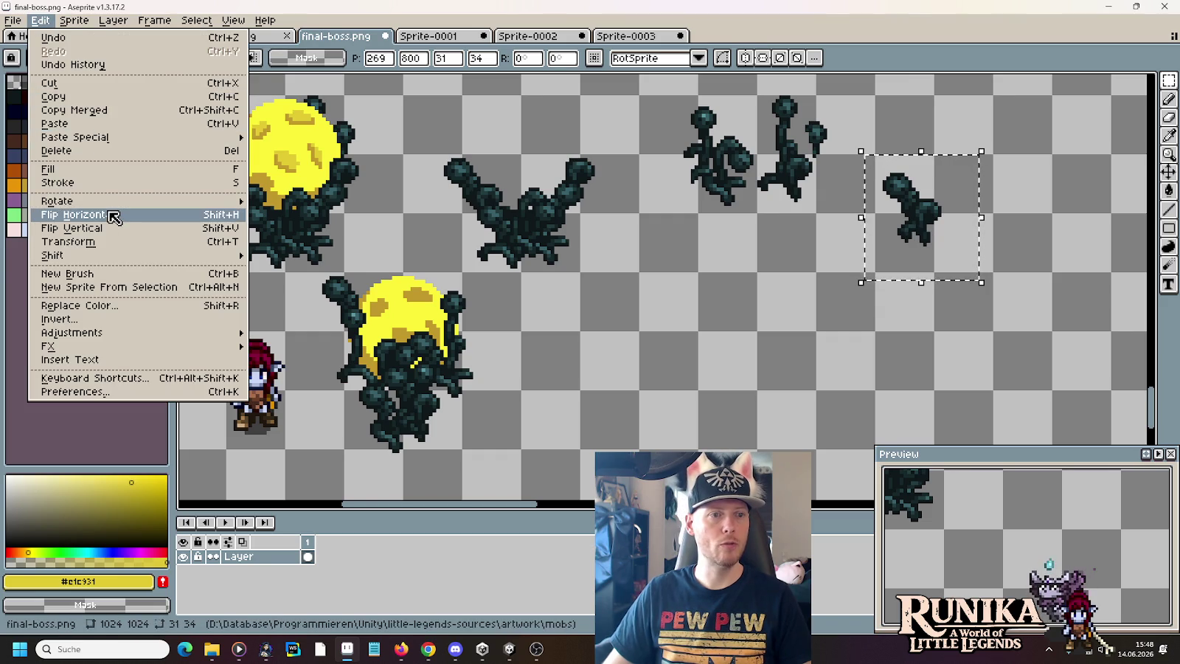
{"action": "left_click", "coordinate": [112, 213]}
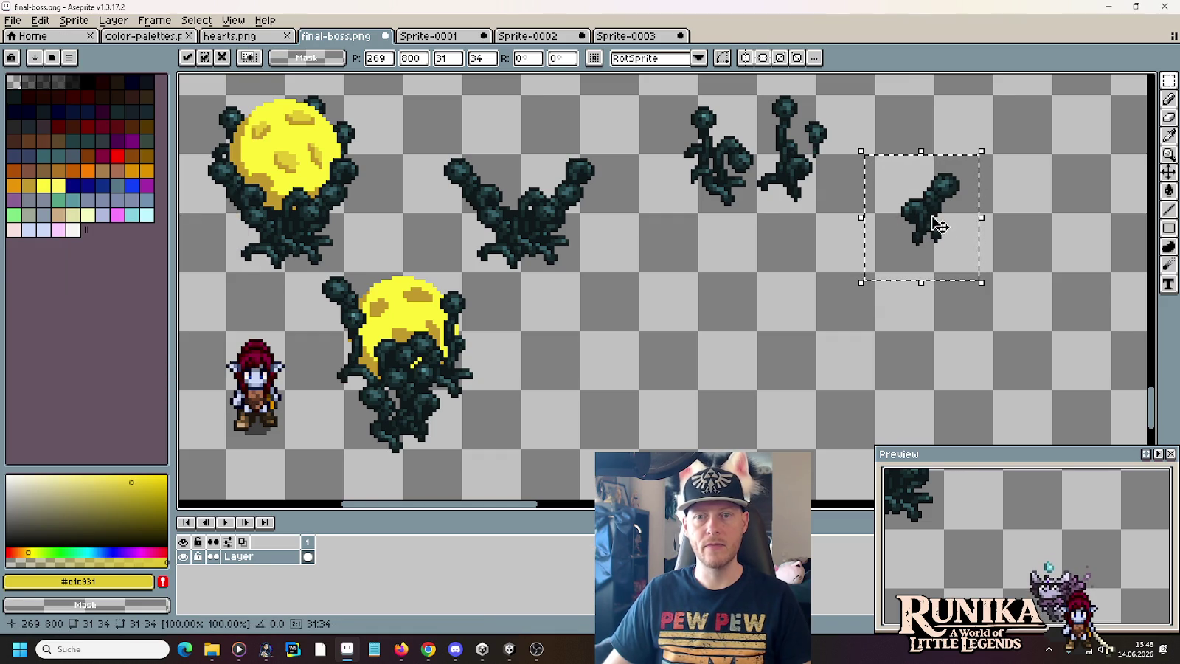
{"action": "key", "text": "Escape"}
- Copy the small plant piece and place the copy beside the upper-right plant
{"action": "left_click_drag", "start_coordinate": [835, 161], "coordinate": [897, 301]}
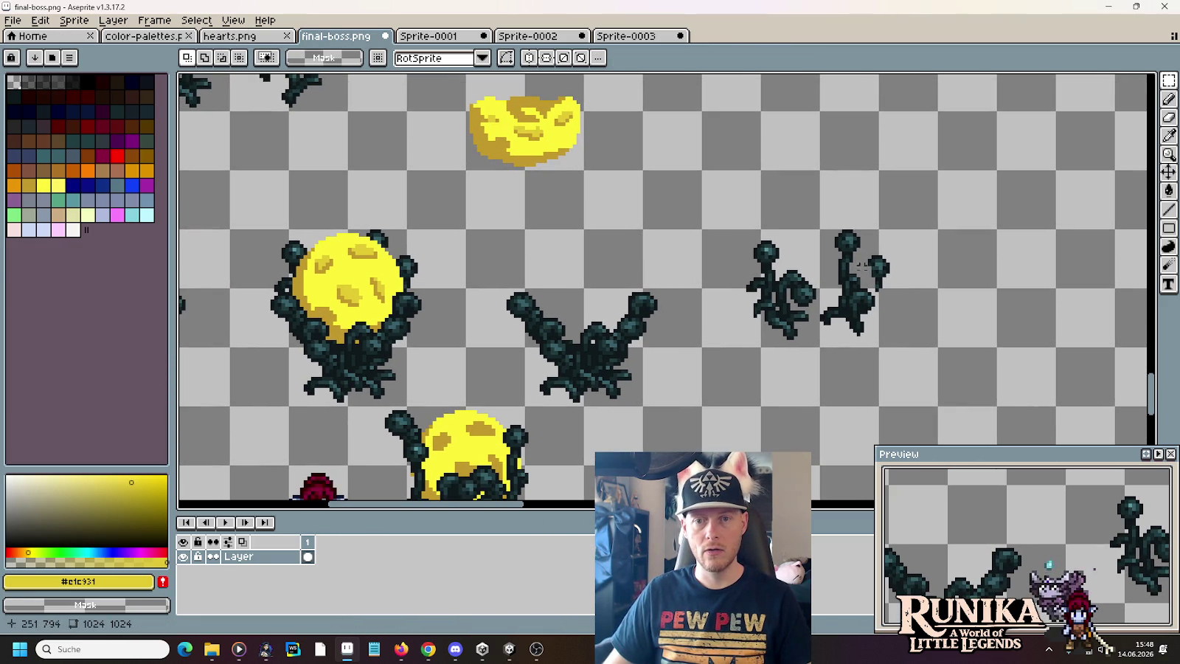
{"action": "left_click_drag", "start_coordinate": [614, 192], "coordinate": [736, 258]}
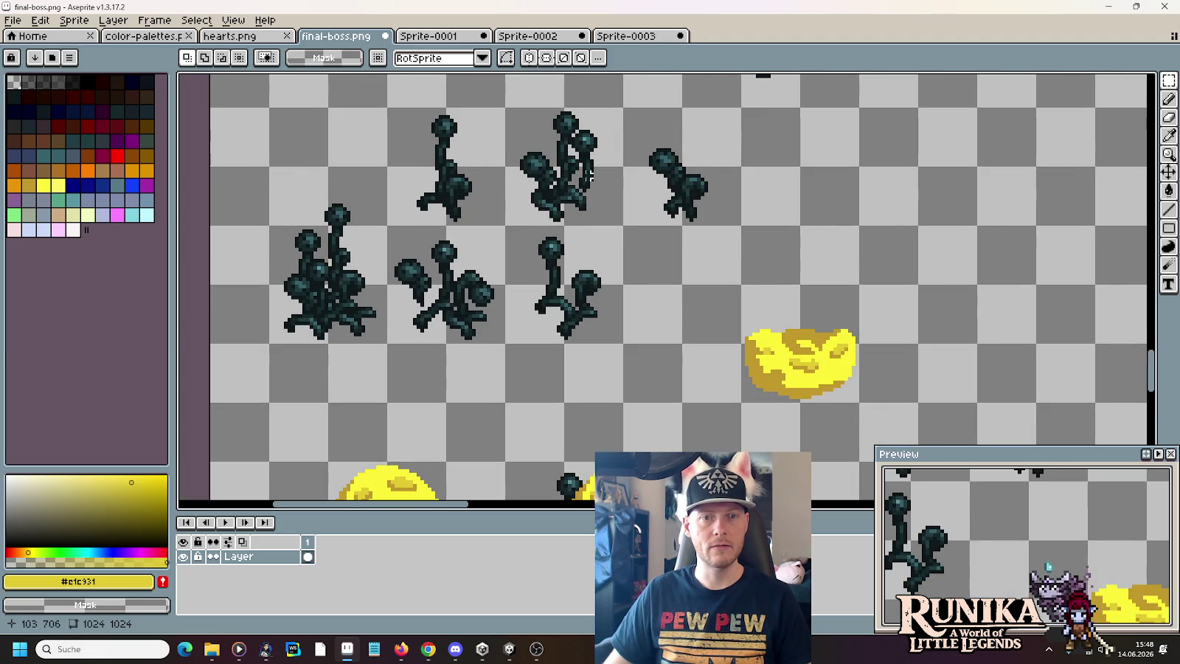
{"action": "left_click_drag", "start_coordinate": [411, 113], "coordinate": [469, 150]}
{"action": "key", "text": "ctrl+c"}
{"action": "scroll", "coordinate": [962, 310], "scroll_direction": "down", "scroll_amount": 5}
{"action": "key", "text": "ctrl+v"}
{"action": "mouse_move", "coordinate": [962, 310]}
{"action": "left_mouse_down"}
{"action": "mouse_move", "coordinate": [804, 193]}
{"action": "mouse_move", "coordinate": [799, 215]}
{"action": "mouse_move", "coordinate": [778, 206]}
{"action": "mouse_move", "coordinate": [767, 236]}
{"action": "mouse_move", "coordinate": [789, 258]}
{"action": "left_mouse_up"}
{"action": "scroll", "coordinate": [802, 214], "scroll_direction": "up", "scroll_amount": 2}
{"action": "scroll", "coordinate": [801, 214], "scroll_direction": "up", "scroll_amount": 2}
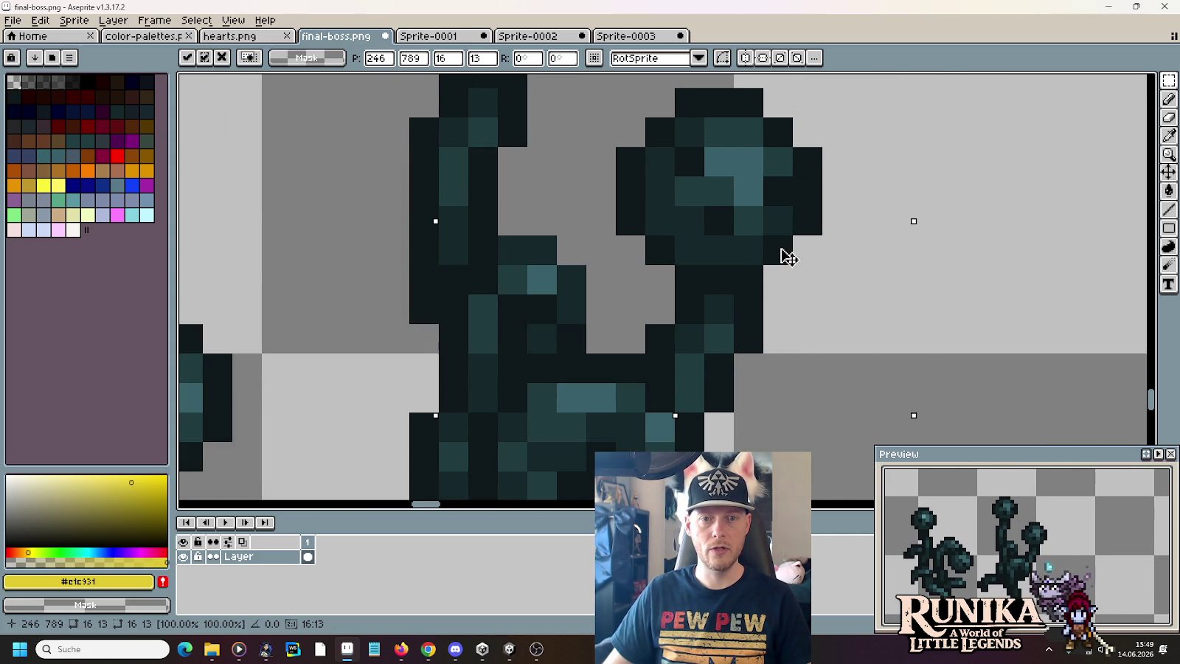
- Switch to the Pencil and sample the dark #0c181a colour from the plant
{"action": "key", "text": "b"}
{"action": "left_click", "coordinate": [721, 426], "text": "alt"}
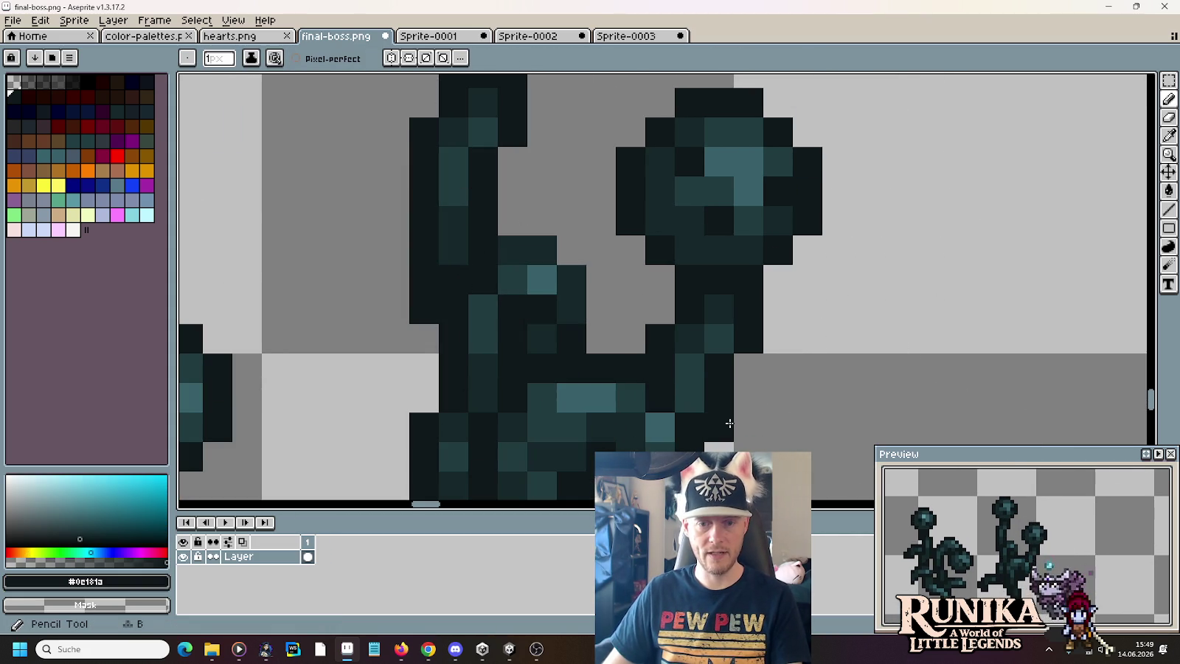
{"action": "scroll", "coordinate": [916, 337], "scroll_direction": "down", "scroll_amount": 1}
{"action": "scroll", "coordinate": [908, 337], "scroll_direction": "down", "scroll_amount": 1}
{"action": "scroll", "coordinate": [909, 337], "scroll_direction": "down", "scroll_amount": 1}
{"action": "scroll", "coordinate": [805, 262], "scroll_direction": "down", "scroll_amount": 2}
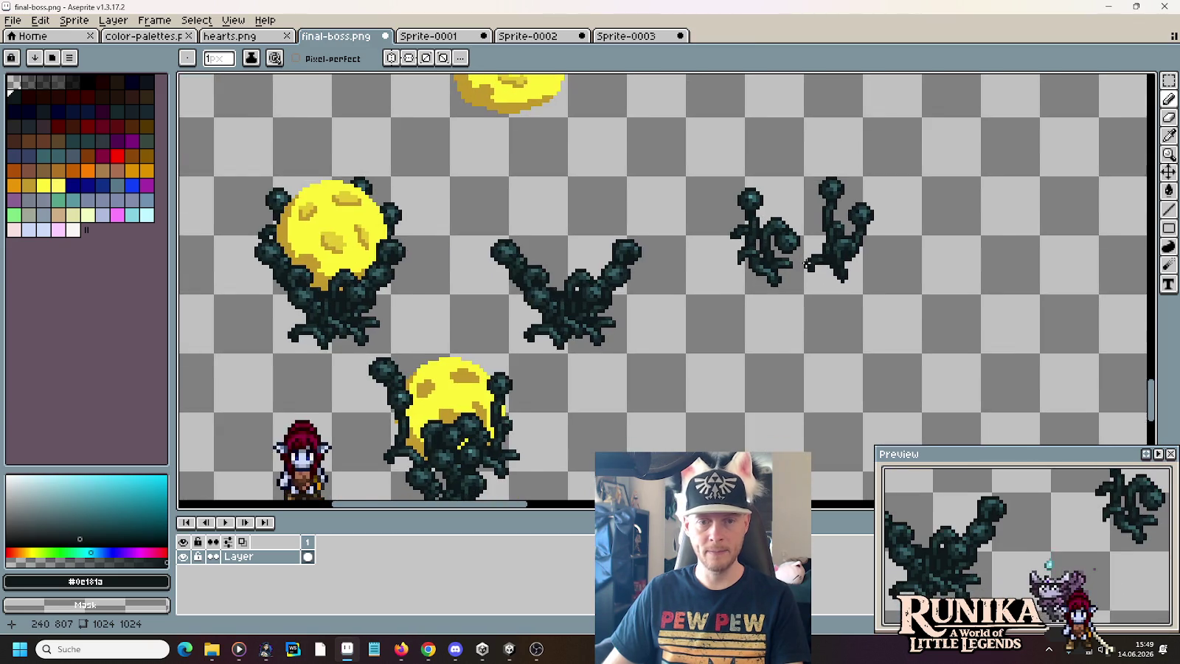
{"action": "scroll", "coordinate": [807, 264], "scroll_direction": "down", "scroll_amount": 1}
- Copy the plant pair and move the copy to the right
{"action": "key", "text": "m"}
{"action": "mouse_move", "coordinate": [854, 235]}
{"action": "left_mouse_down"}
{"action": "mouse_move", "coordinate": [806, 245]}
{"action": "mouse_move", "coordinate": [679, 177]}
{"action": "left_mouse_up"}
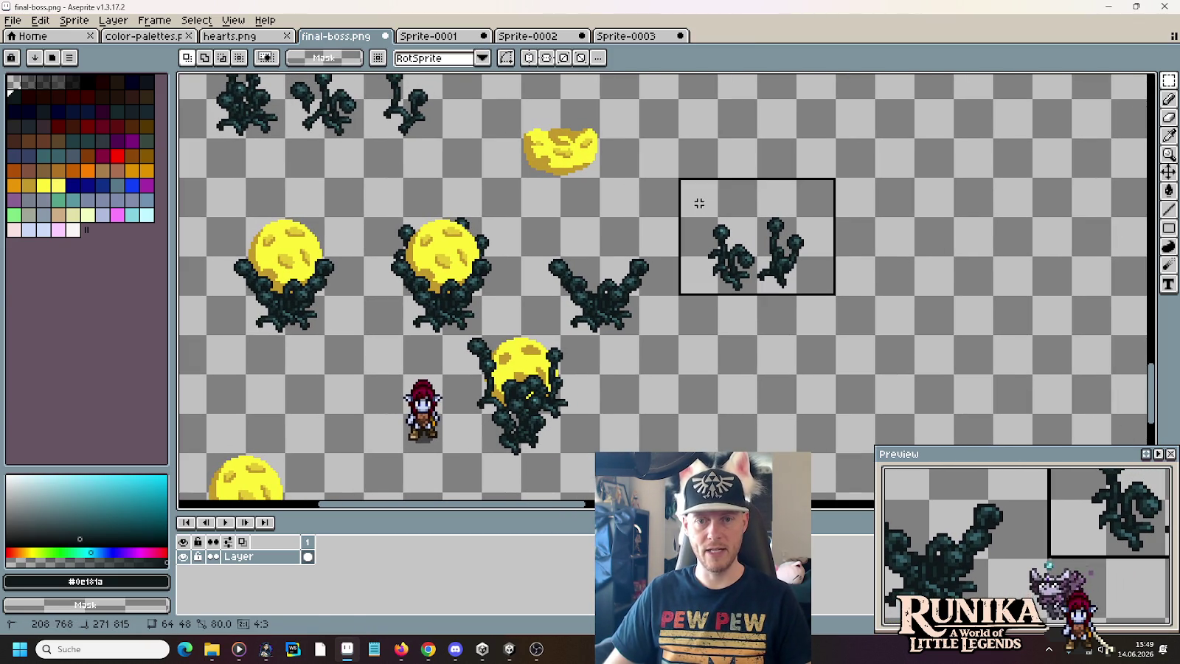
{"action": "key", "text": "ctrl+c"}
{"action": "key", "text": "ctrl+v"}
{"action": "left_click_drag", "start_coordinate": [760, 255], "coordinate": [918, 255]}
- Place a copy of the small yellow blob onto the copied plant pair
{"action": "left_click_drag", "start_coordinate": [522, 99], "coordinate": [600, 179]}
{"action": "key", "text": "ctrl+c"}
{"action": "key", "text": "ctrl+v"}
{"action": "left_click_drag", "start_coordinate": [840, 236], "coordinate": [916, 280]}
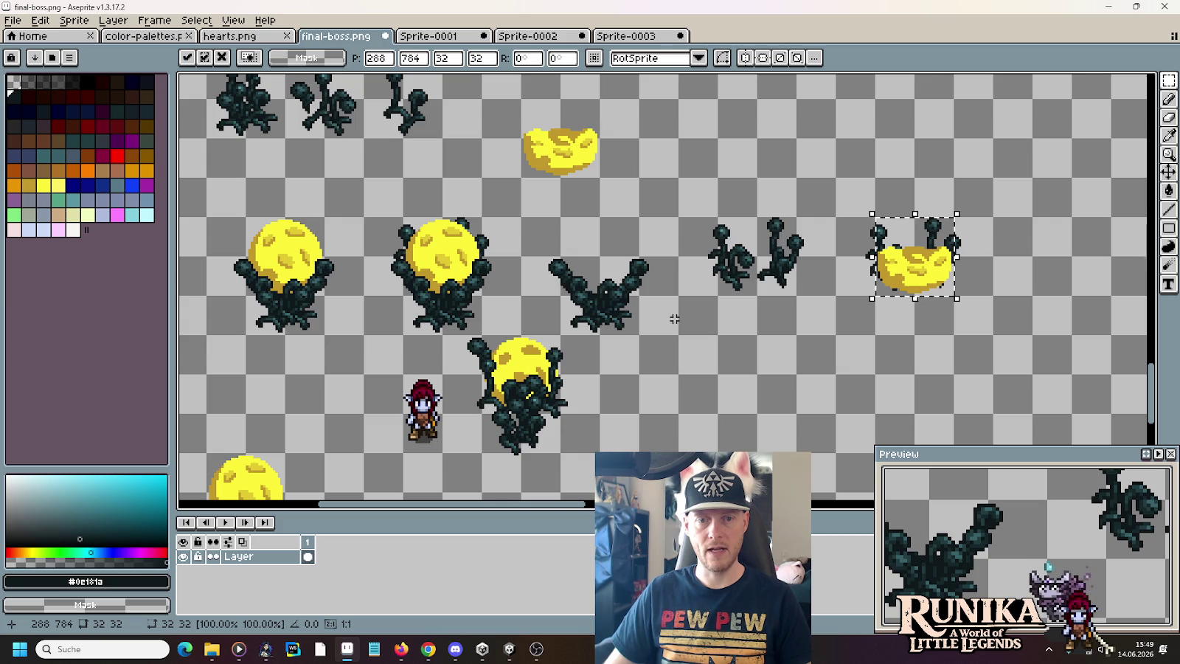
{"action": "left_click", "coordinate": [674, 317]}
- Place a copy of the dark spiky plant over the yellow blob
{"action": "left_click_drag", "start_coordinate": [677, 329], "coordinate": [518, 216]}
{"action": "key", "text": "ctrl+c"}
{"action": "key", "text": "ctrl+v"}
{"action": "mouse_move", "coordinate": [589, 316]}
{"action": "left_mouse_down"}
{"action": "mouse_move", "coordinate": [943, 313]}
{"action": "mouse_move", "coordinate": [903, 313]}
{"action": "left_mouse_up"}
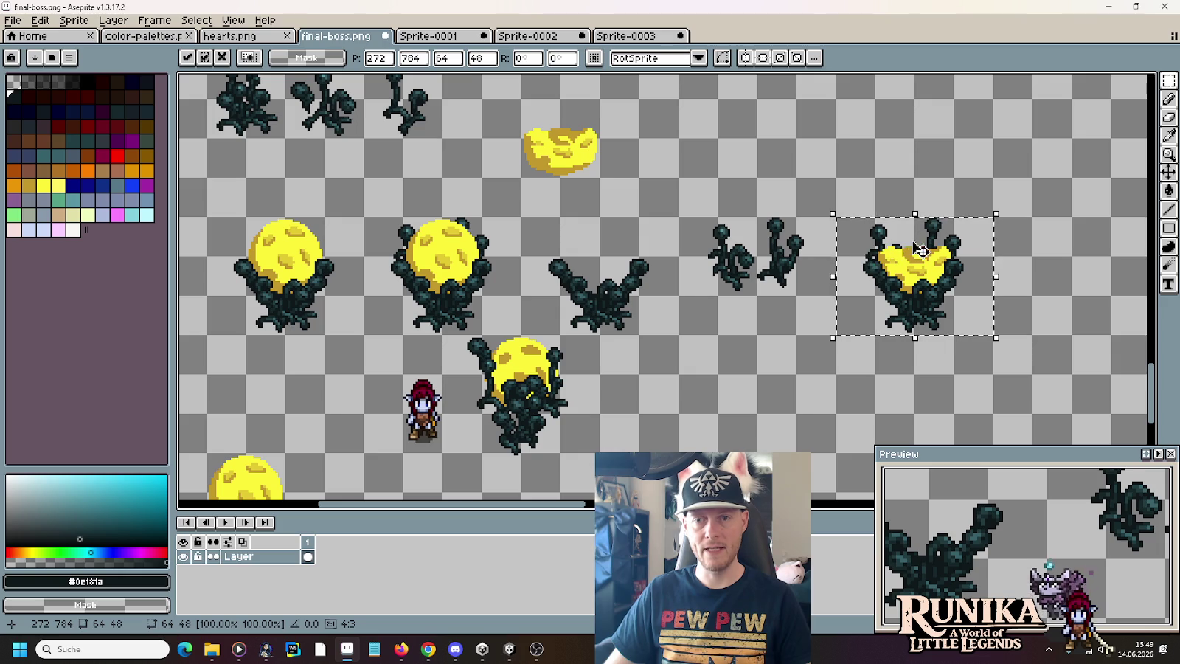
{"action": "scroll", "coordinate": [737, 236], "scroll_direction": "up", "scroll_amount": 3}
{"action": "scroll", "coordinate": [737, 236], "scroll_direction": "left", "scroll_amount": 5}
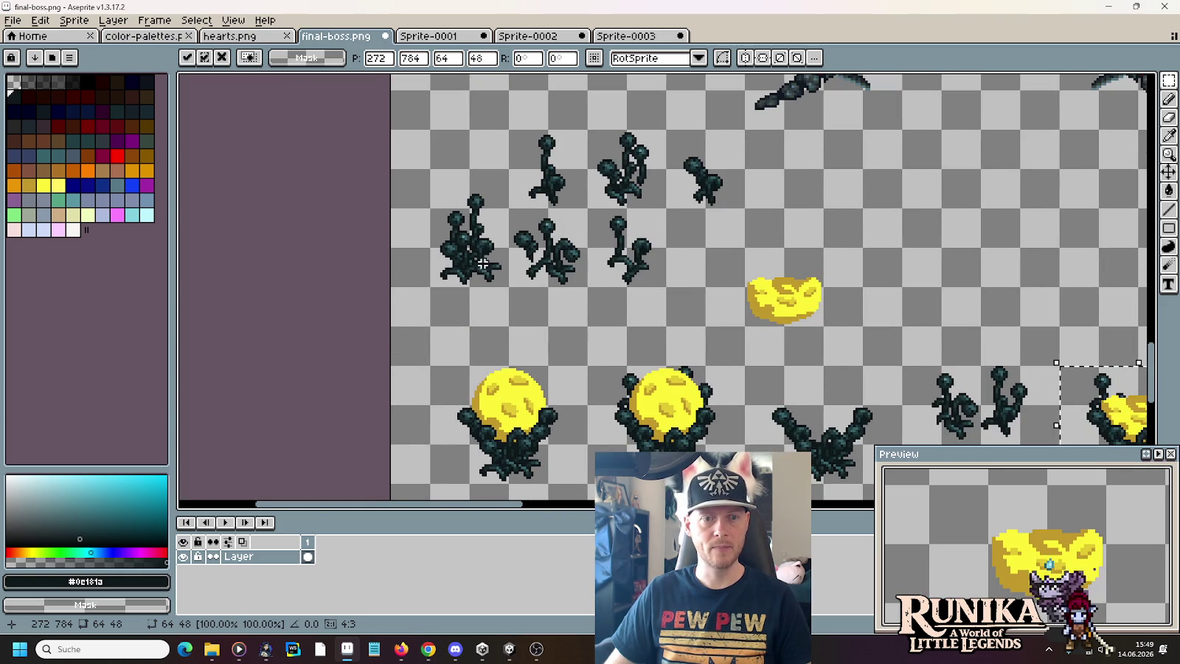
- Duplicate the left bushy plant to the right
{"action": "left_click_drag", "start_coordinate": [508, 286], "coordinate": [431, 169]}
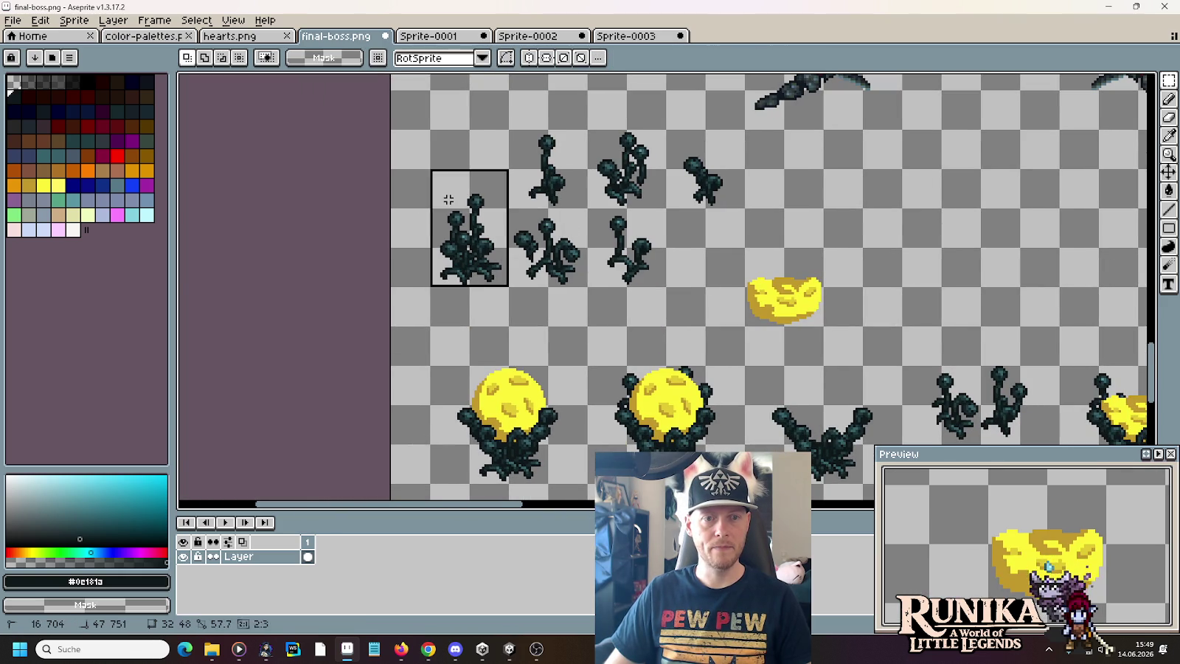
{"action": "left_click_drag", "start_coordinate": [472, 228], "coordinate": [1018, 265]}
{"action": "left_click", "coordinate": [1090, 278]}
{"action": "scroll", "coordinate": [1084, 272], "scroll_direction": "up", "scroll_amount": 2}
{"action": "scroll", "coordinate": [1032, 258], "scroll_direction": "up", "scroll_amount": 1}
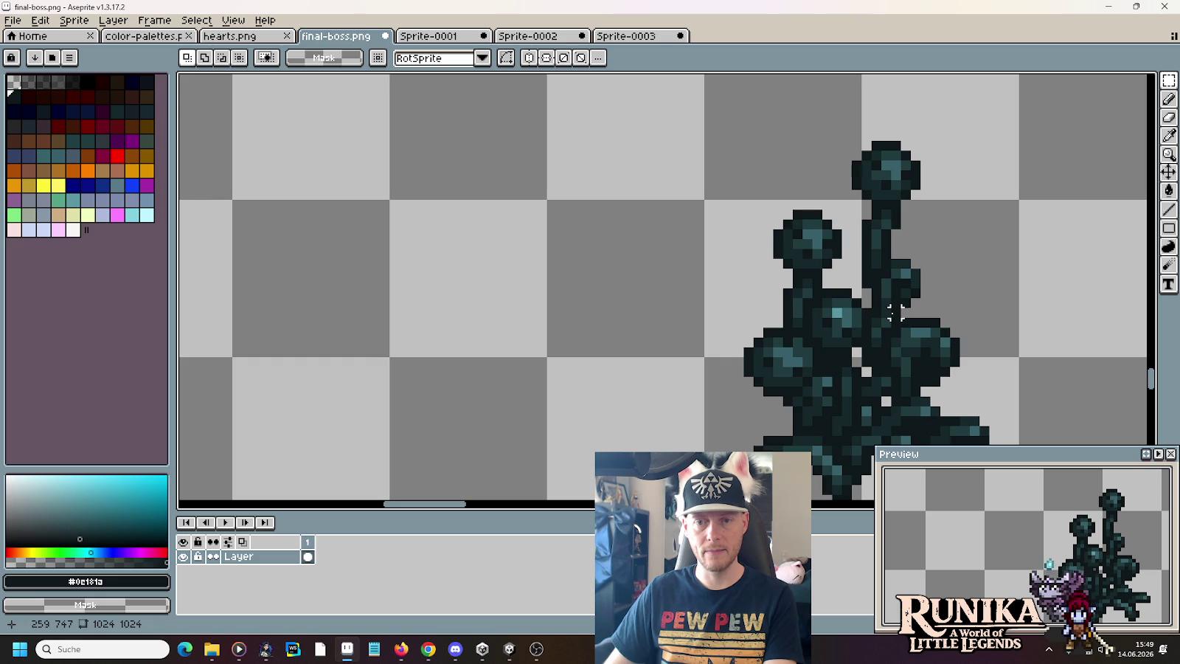
- Delete the copied bush's left ball, left stem and tall upper stem with its top ball
{"action": "left_click_drag", "start_coordinate": [797, 322], "coordinate": [763, 185]}
{"action": "key", "text": "Delete"}
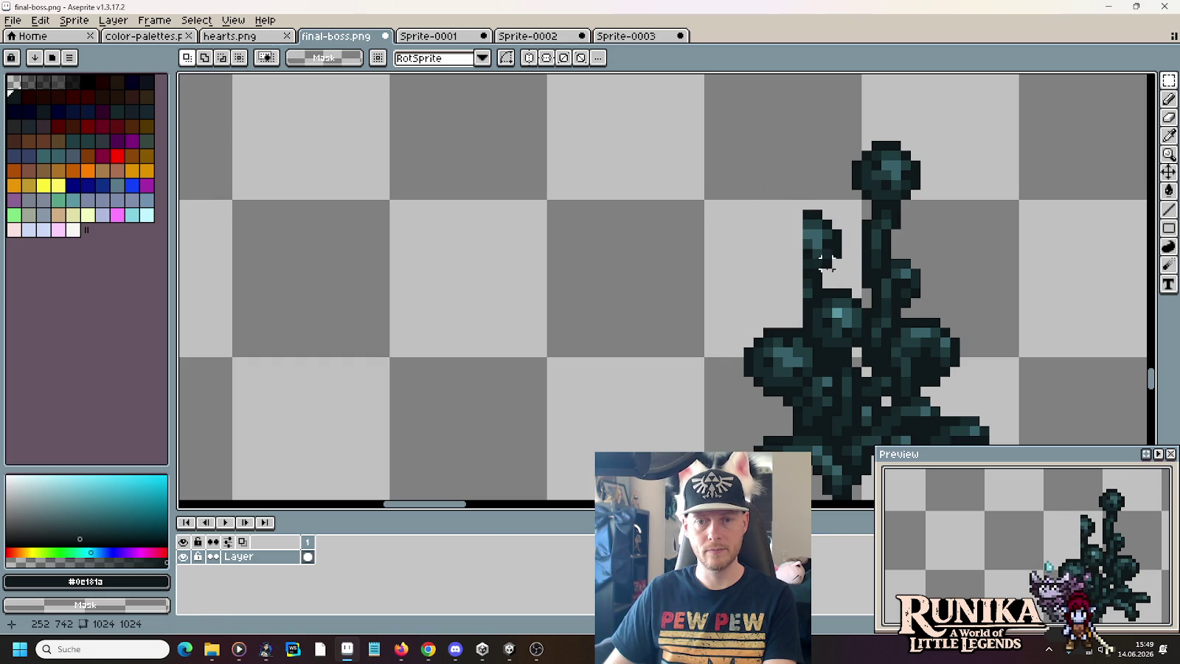
{"action": "left_click_drag", "start_coordinate": [847, 293], "coordinate": [759, 165]}
{"action": "key", "text": "Delete"}
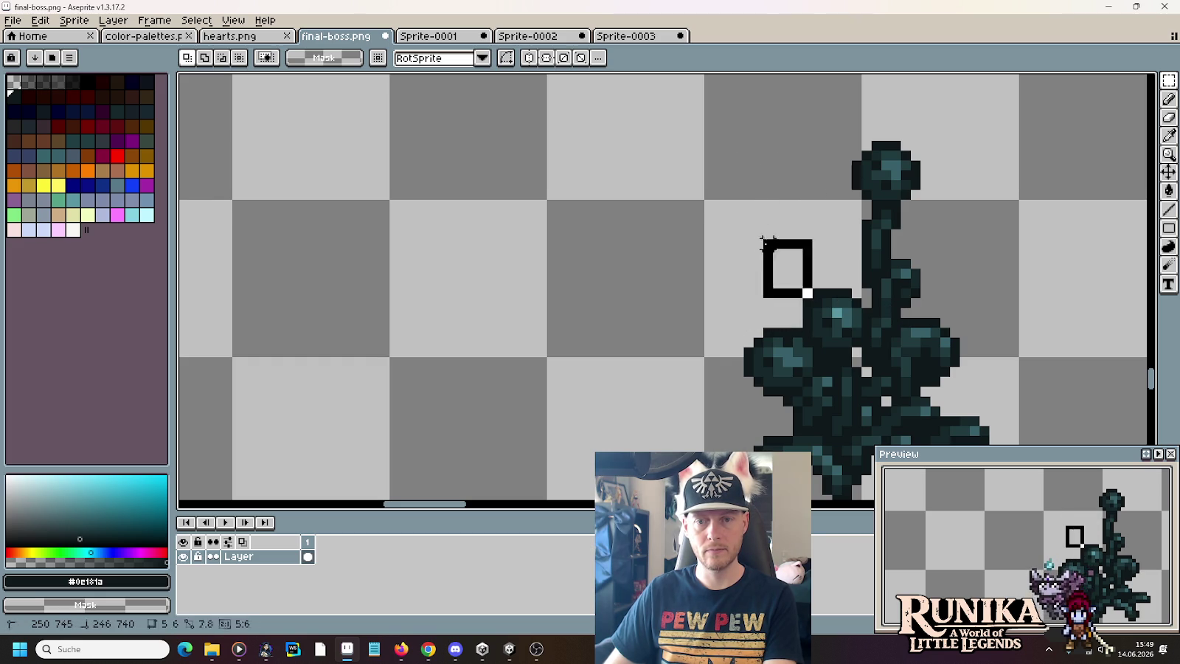
{"action": "mouse_move", "coordinate": [815, 293]}
{"action": "left_mouse_down"}
{"action": "mouse_move", "coordinate": [802, 278]}
{"action": "mouse_move", "coordinate": [766, 295]}
{"action": "left_mouse_up"}
{"action": "key", "text": "ctrl+z"}
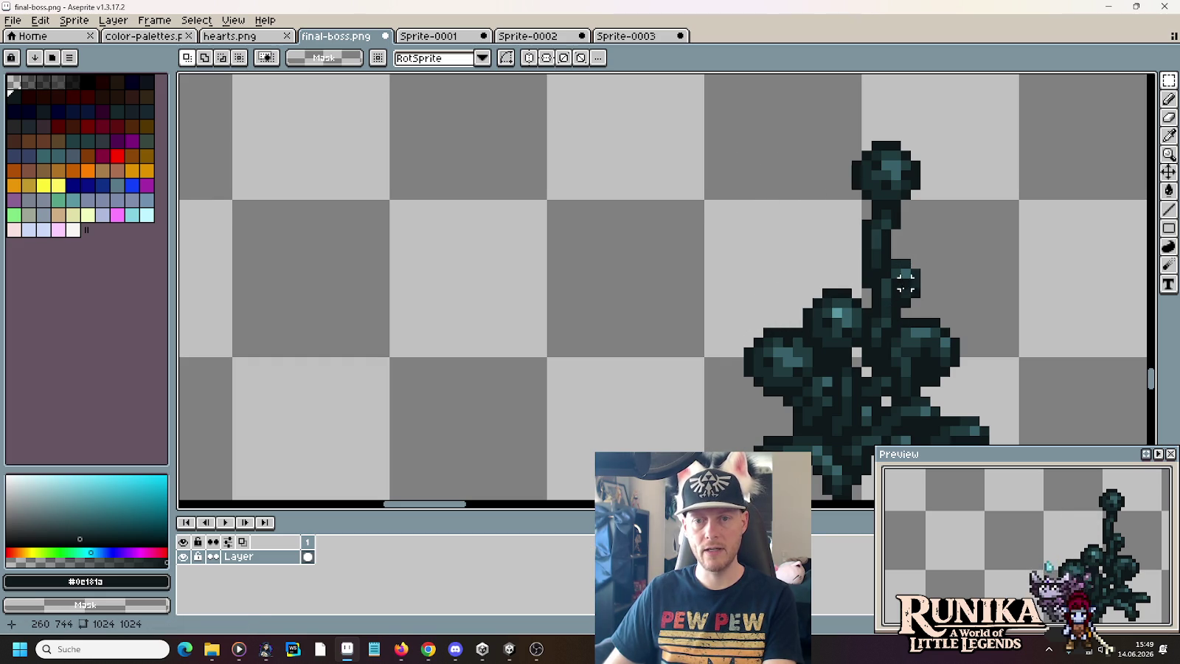
{"action": "left_click_drag", "start_coordinate": [859, 282], "coordinate": [944, 118]}
{"action": "key", "text": "Delete"}
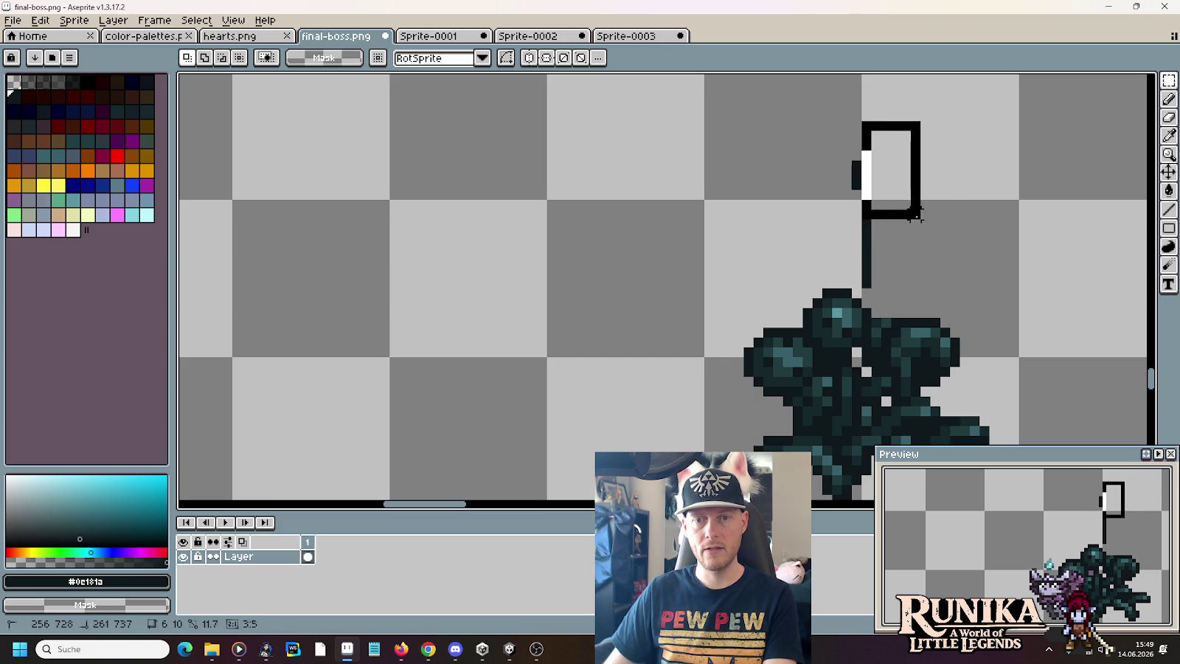
{"action": "key", "text": "Delete"}
{"action": "key", "text": "ctrl+d"}
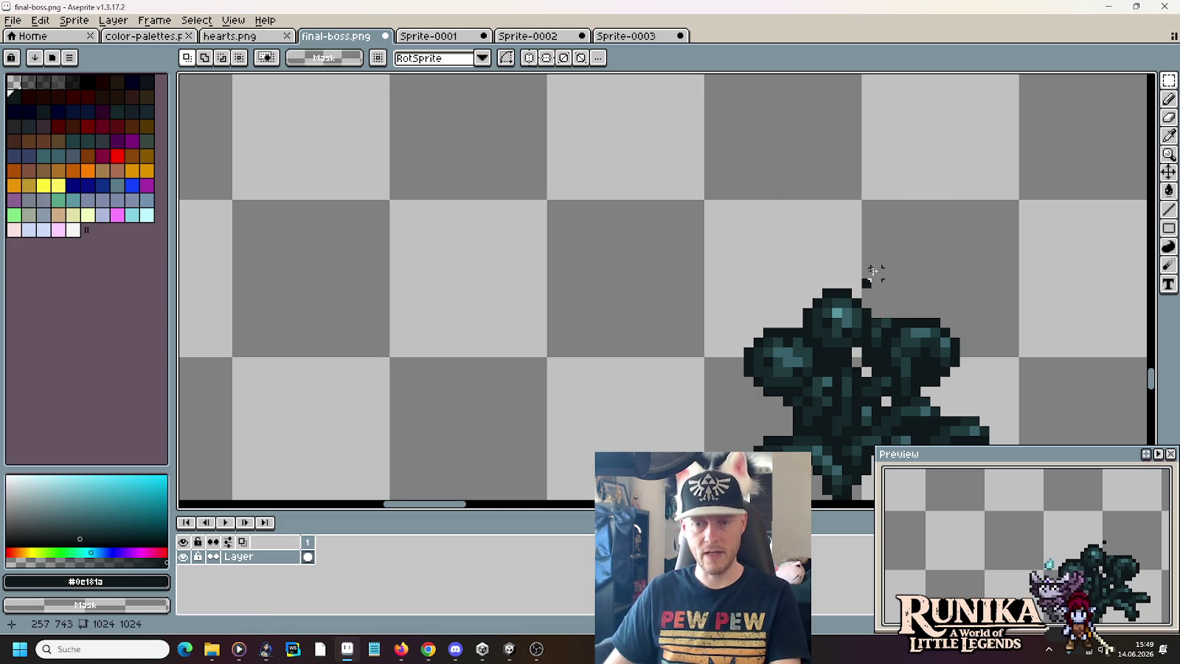
- Erase the leftover dark pixels at the trimmed stem base
{"action": "key", "text": "b"}
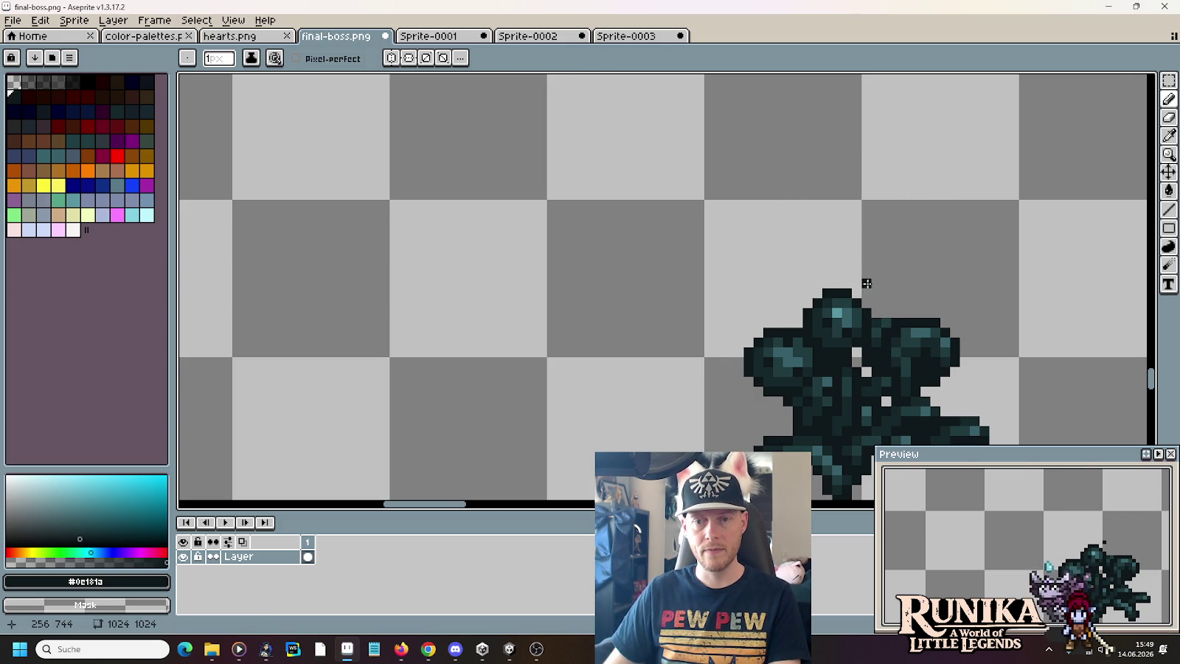
{"action": "scroll", "coordinate": [867, 282], "scroll_direction": "up", "scroll_amount": 2}
{"action": "mouse_move", "coordinate": [822, 403]}
{"action": "left_mouse_down"}
{"action": "mouse_move", "coordinate": [833, 398]}
{"action": "mouse_move", "coordinate": [826, 284]}
{"action": "left_mouse_up"}
{"action": "scroll", "coordinate": [827, 285], "scroll_direction": "down", "scroll_amount": 3}
{"action": "scroll", "coordinate": [826, 285], "scroll_direction": "down", "scroll_amount": 2}
{"action": "mouse_move", "coordinate": [922, 326]}
{"action": "left_mouse_down"}
{"action": "mouse_move", "coordinate": [627, 179]}
{"action": "mouse_move", "coordinate": [819, 181]}
{"action": "left_mouse_up"}
- Copy the top-middle dark plant onto the right yellow blob, nudging it into position
{"action": "key", "text": "m"}
{"action": "left_click_drag", "start_coordinate": [660, 101], "coordinate": [816, 230]}
{"action": "left_click_drag", "start_coordinate": [775, 180], "coordinate": [951, 338]}
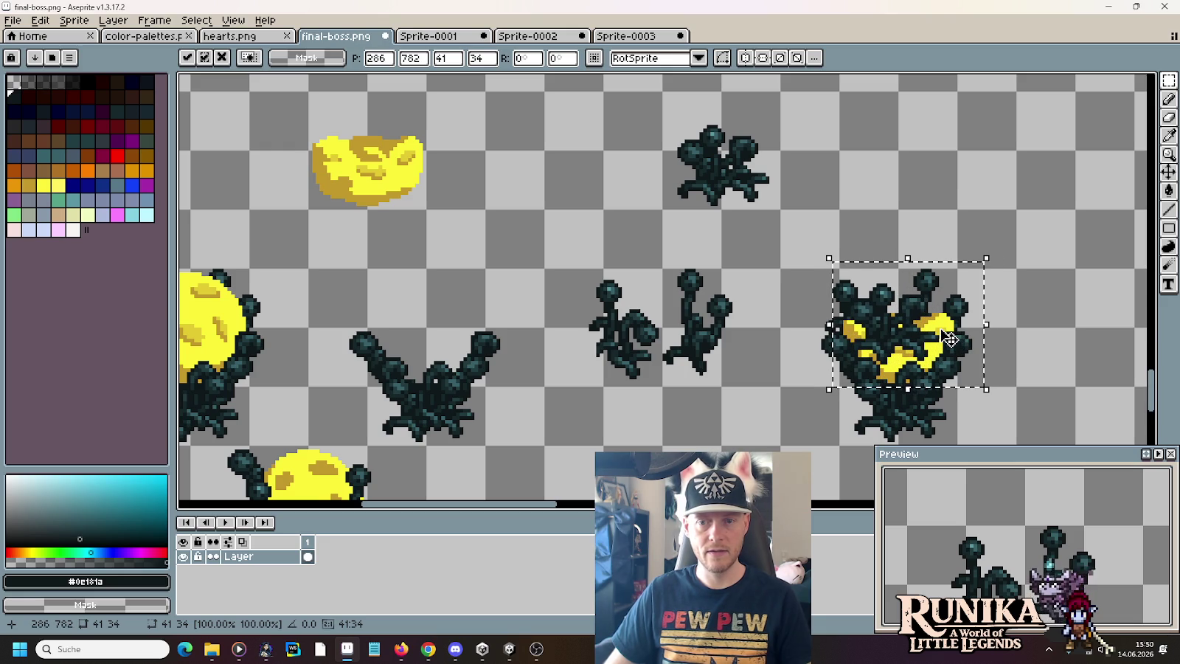
{"action": "key", "text": "Right"}
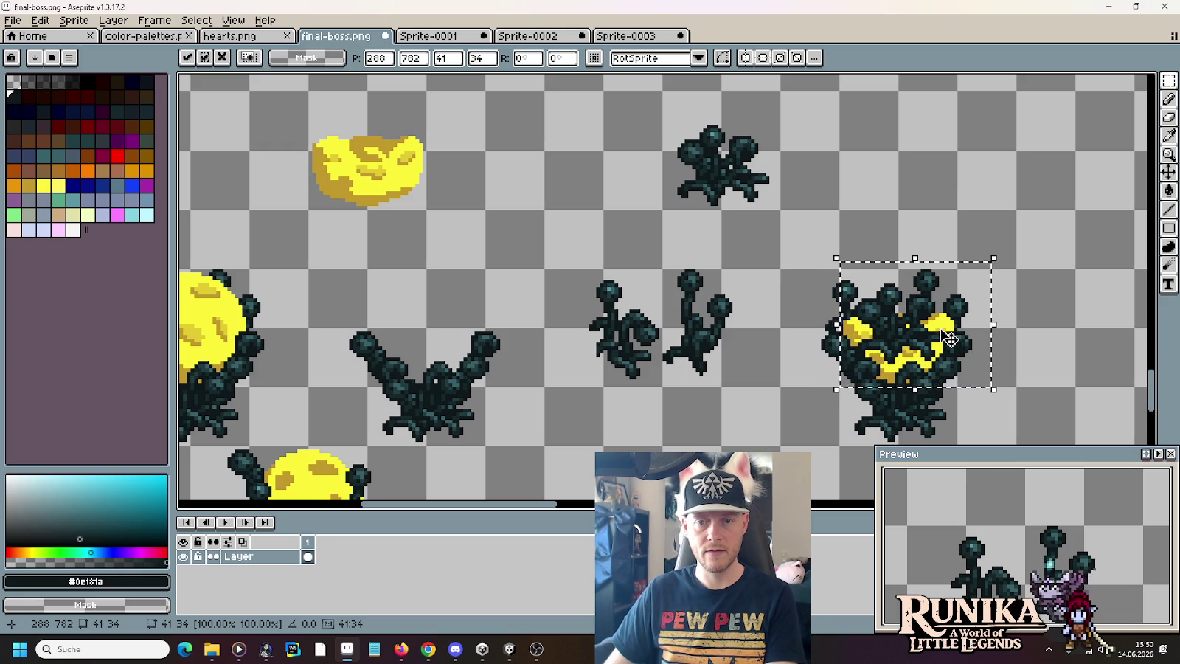
{"action": "key", "text": "Left"}
{"action": "key", "text": "Left"}
{"action": "key", "text": "Left"}
{"action": "key", "text": "Left"}
{"action": "key", "text": "Left"}
{"action": "key", "text": "Left"}
{"action": "key", "text": "Left"}
{"action": "key", "text": "Left"}
{"action": "key", "text": "Left"}
{"action": "key", "text": "Left"}
{"action": "key", "text": "Left"}
{"action": "key", "text": "Left"}
{"action": "key", "text": "Left"}
{"action": "key", "text": "Left"}
{"action": "key", "text": "Left"}
{"action": "key", "text": "Left"}
{"action": "key", "text": "Left"}
{"action": "key", "text": "Right"}
{"action": "key", "text": "Right"}
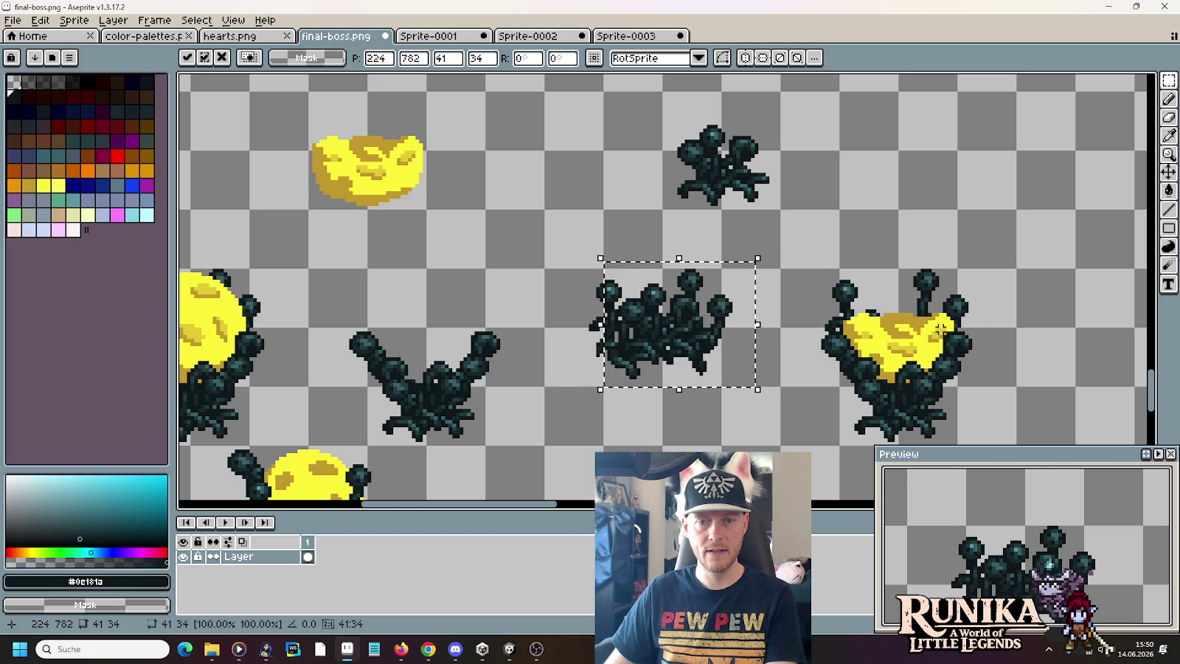
{"action": "key", "text": "Return"}
- Move the middle plant cluster onto the right plant and drop it
{"action": "scroll", "coordinate": [975, 334], "scroll_direction": "down", "scroll_amount": 1}
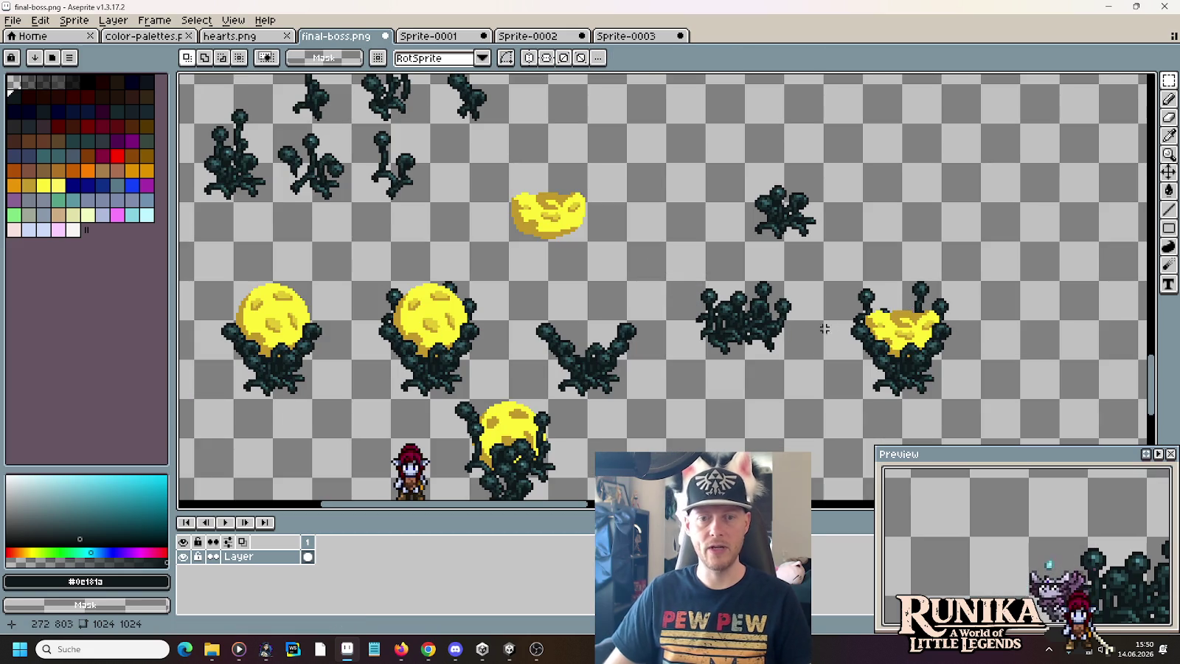
{"action": "left_click_drag", "start_coordinate": [814, 350], "coordinate": [667, 239]}
{"action": "left_click_drag", "start_coordinate": [723, 320], "coordinate": [875, 317]}
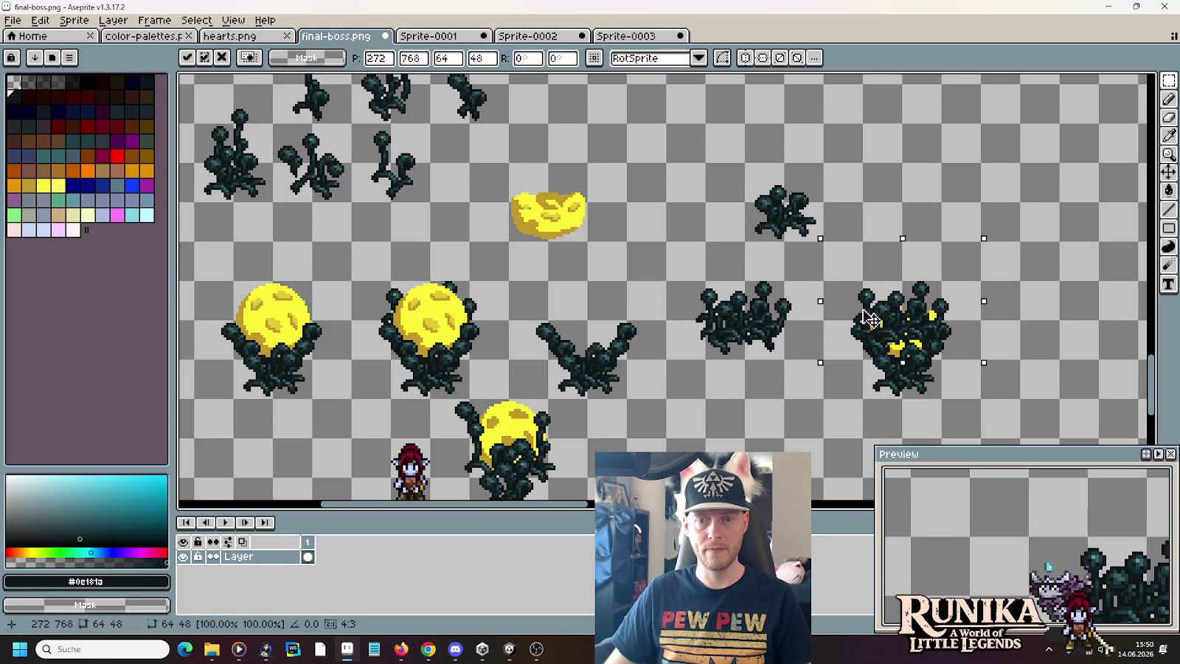
{"action": "key", "text": "Return"}
- Place a copy of the yellow cheese-shaped blob inside the right plant and deselect
{"action": "mouse_move", "coordinate": [506, 160]}
{"action": "left_mouse_down"}
{"action": "mouse_move", "coordinate": [590, 243]}
{"action": "mouse_move", "coordinate": [872, 331]}
{"action": "left_mouse_up"}
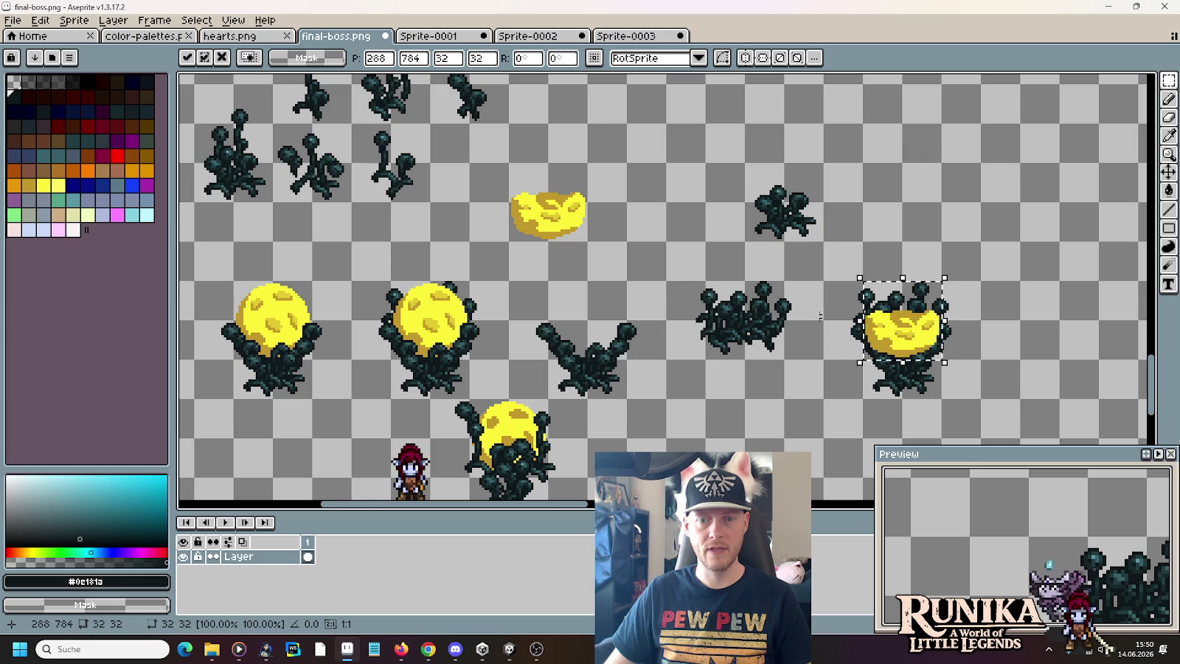
{"action": "mouse_move", "coordinate": [664, 398]}
{"action": "left_mouse_down"}
{"action": "mouse_move", "coordinate": [510, 282]}
{"action": "mouse_move", "coordinate": [896, 317]}
{"action": "left_mouse_up"}
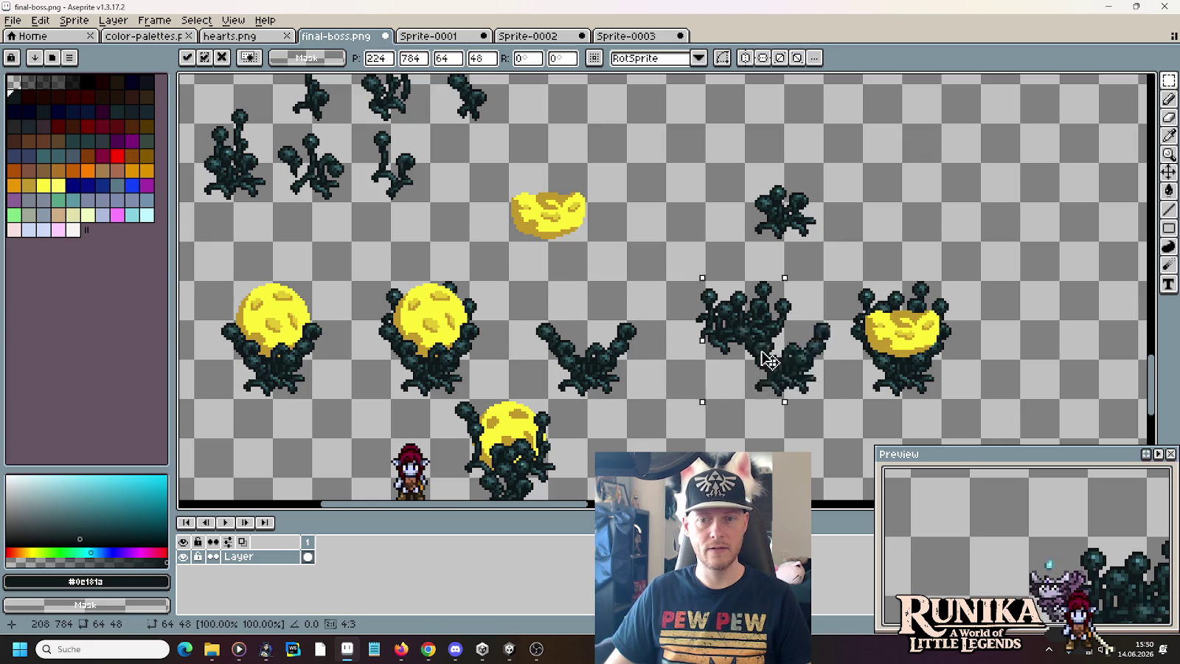
{"action": "left_click", "coordinate": [1036, 355]}
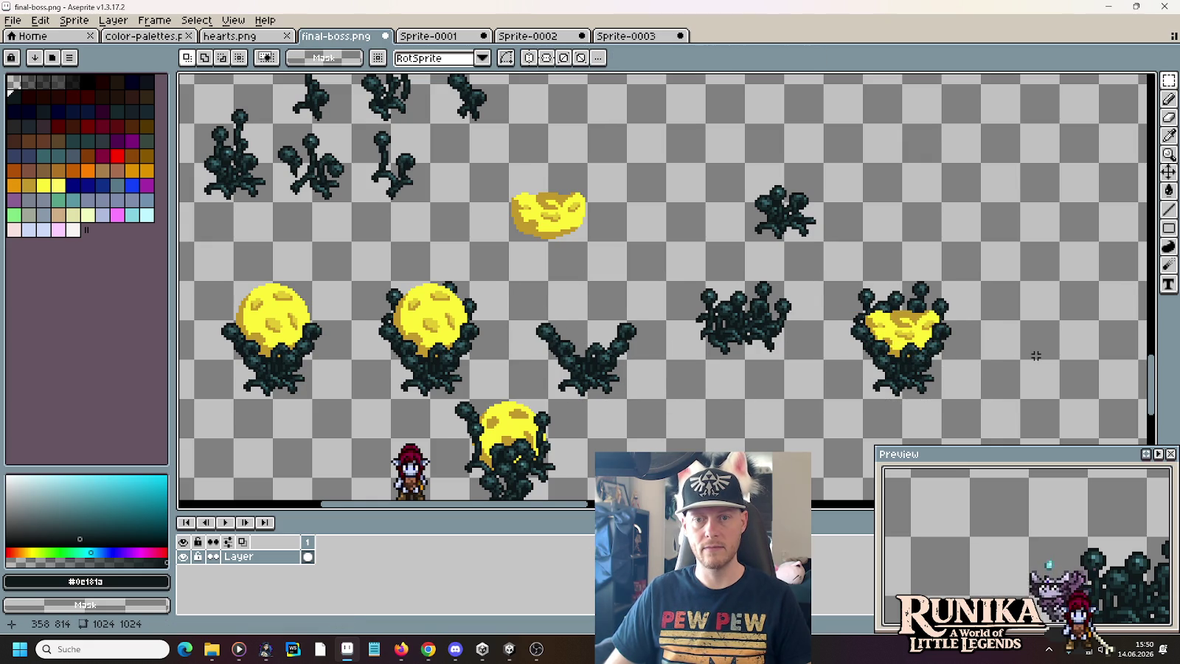
{"action": "left_click_drag", "start_coordinate": [1036, 356], "coordinate": [978, 295]}
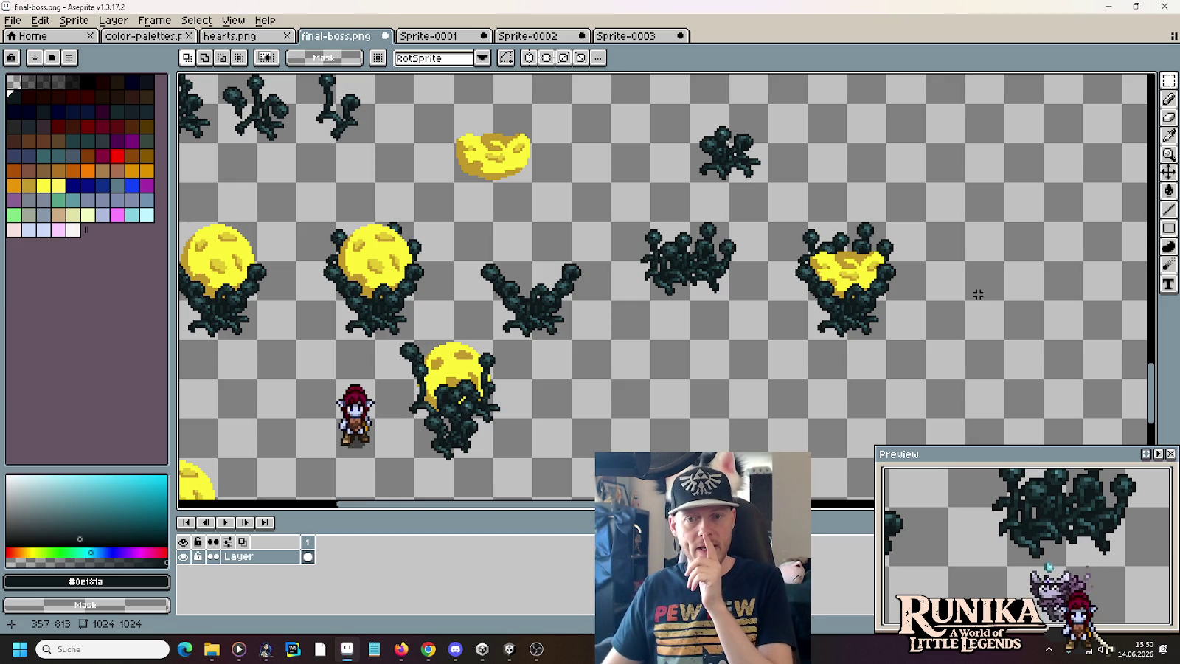
{"action": "left_click_drag", "start_coordinate": [668, 275], "coordinate": [854, 272]}
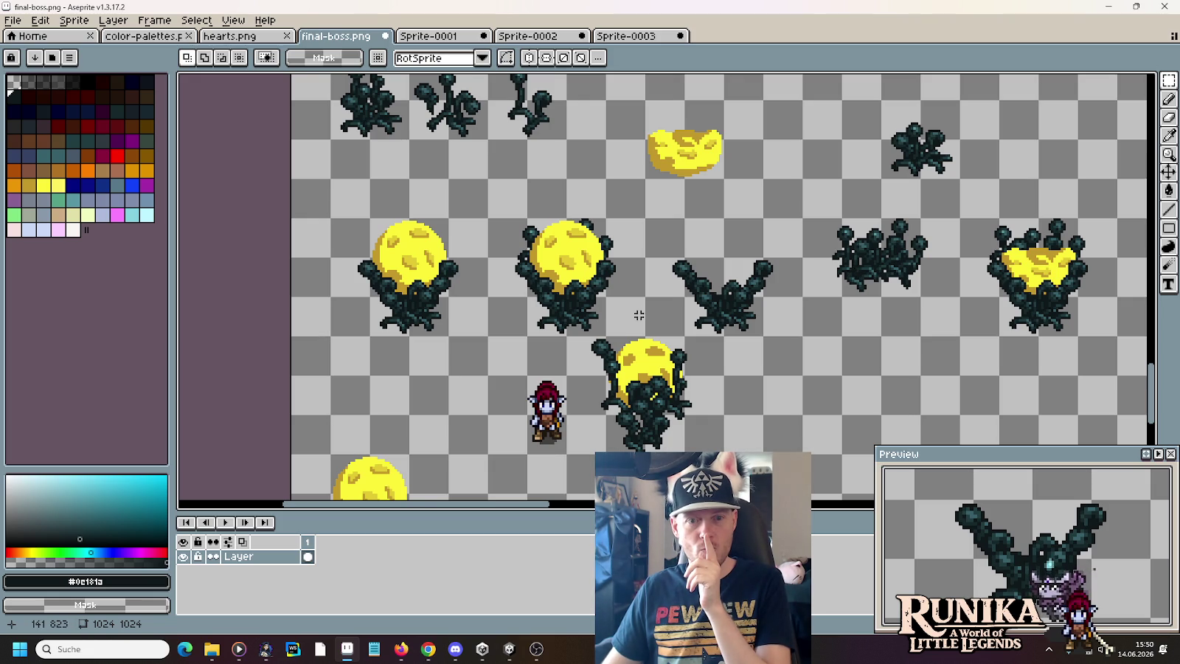
{"action": "left_click_drag", "start_coordinate": [648, 337], "coordinate": [484, 215]}
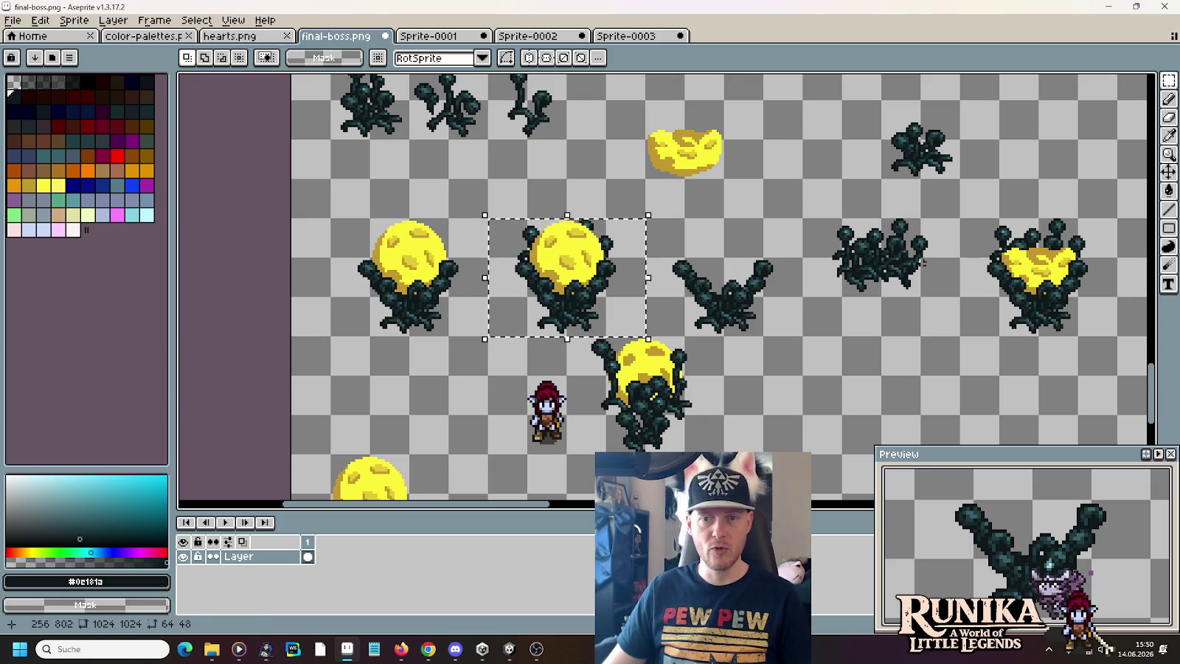
- Try a moon copy on the right plant, drop it, then marquee the cluster right of centre
{"action": "left_click_drag", "start_coordinate": [632, 377], "coordinate": [648, 300]}
{"action": "left_click_drag", "start_coordinate": [424, 455], "coordinate": [350, 377]}
{"action": "left_click_drag", "start_coordinate": [387, 415], "coordinate": [1069, 175]}
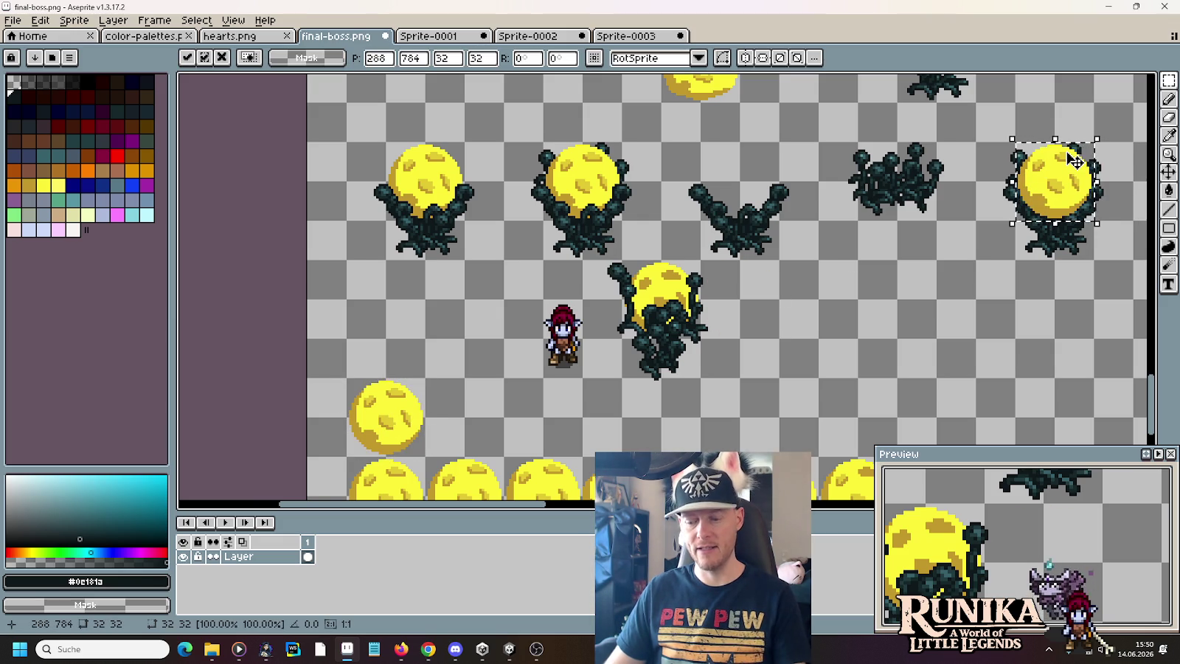
{"action": "key", "text": "ctrl+d"}
{"action": "left_click_drag", "start_coordinate": [979, 211], "coordinate": [875, 296]}
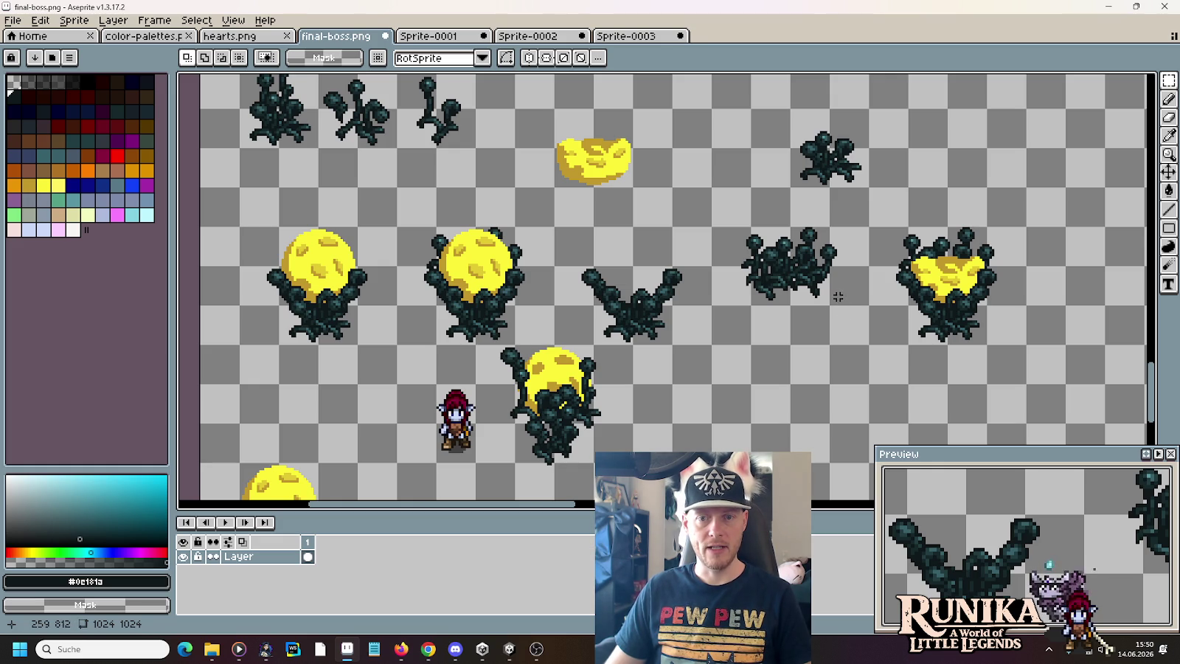
{"action": "left_click_drag", "start_coordinate": [871, 346], "coordinate": [708, 184]}
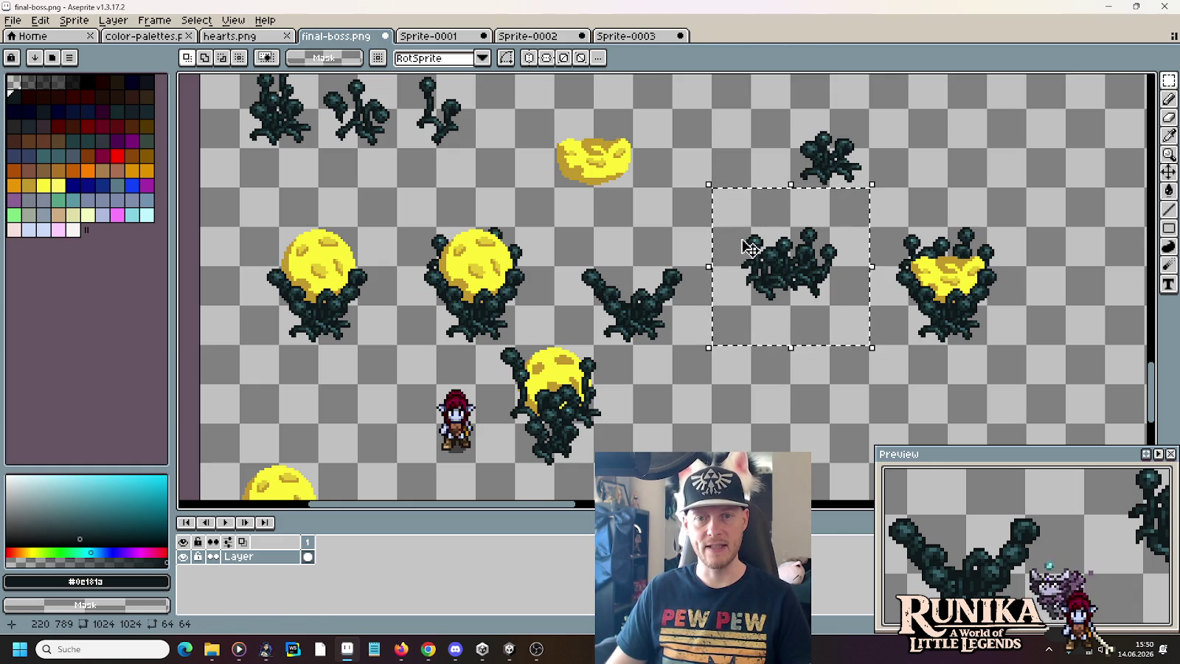
- Fit a 64×32 selection around the plant and paste it into a new 64×32 sprite
{"action": "left_click_drag", "start_coordinate": [712, 228], "coordinate": [828, 303]}
{"action": "left_click_drag", "start_coordinate": [827, 258], "coordinate": [840, 281]}
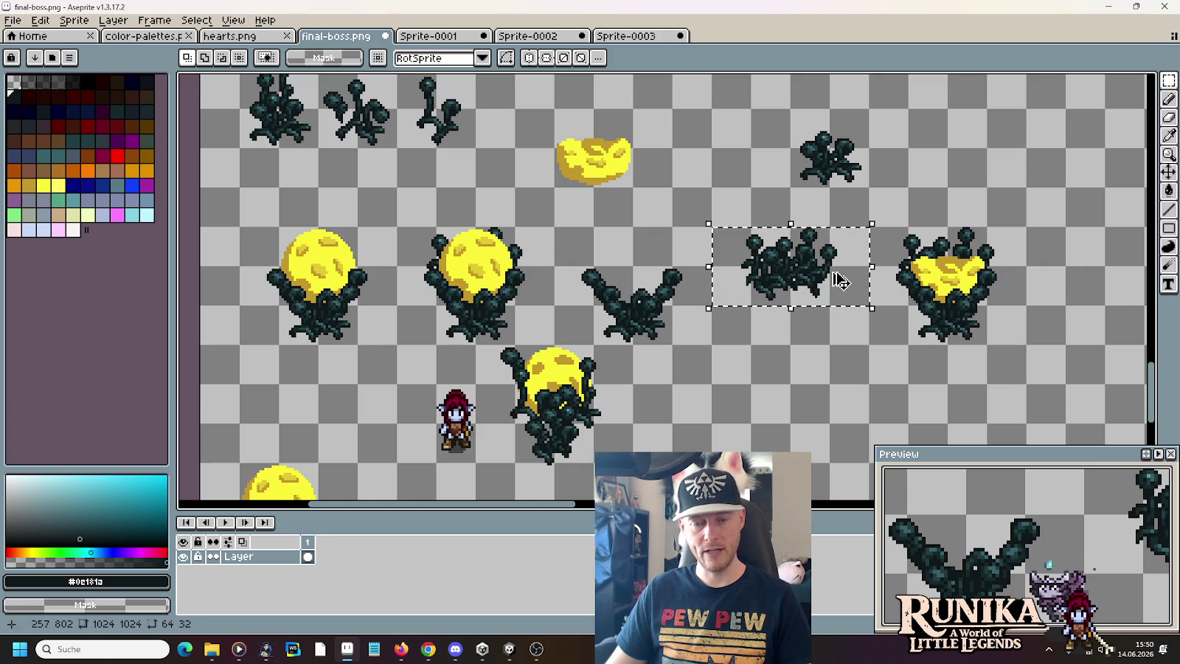
{"action": "left_click", "coordinate": [12, 19]}
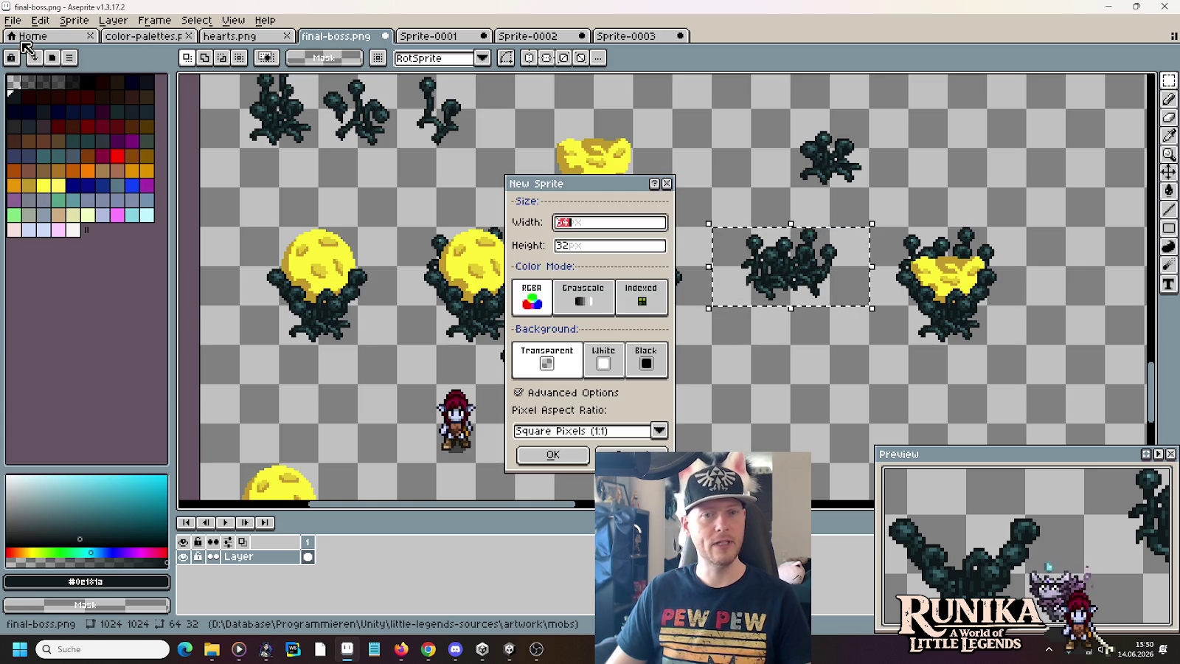
{"action": "left_click", "coordinate": [22, 34]}
{"action": "left_click", "coordinate": [551, 453]}
{"action": "key", "text": "ctrl+v"}
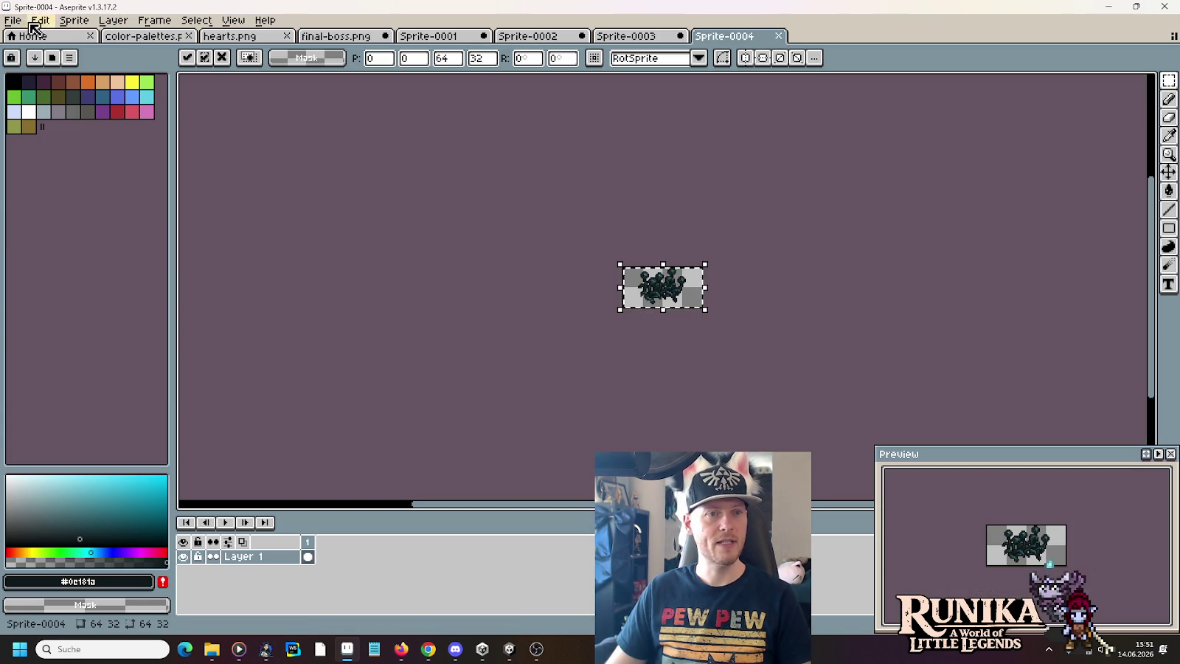
- Save the new sprite as AetherSpore Back.png in images/actors/gorath
{"action": "left_click", "coordinate": [13, 20]}
{"action": "left_click", "coordinate": [36, 98]}
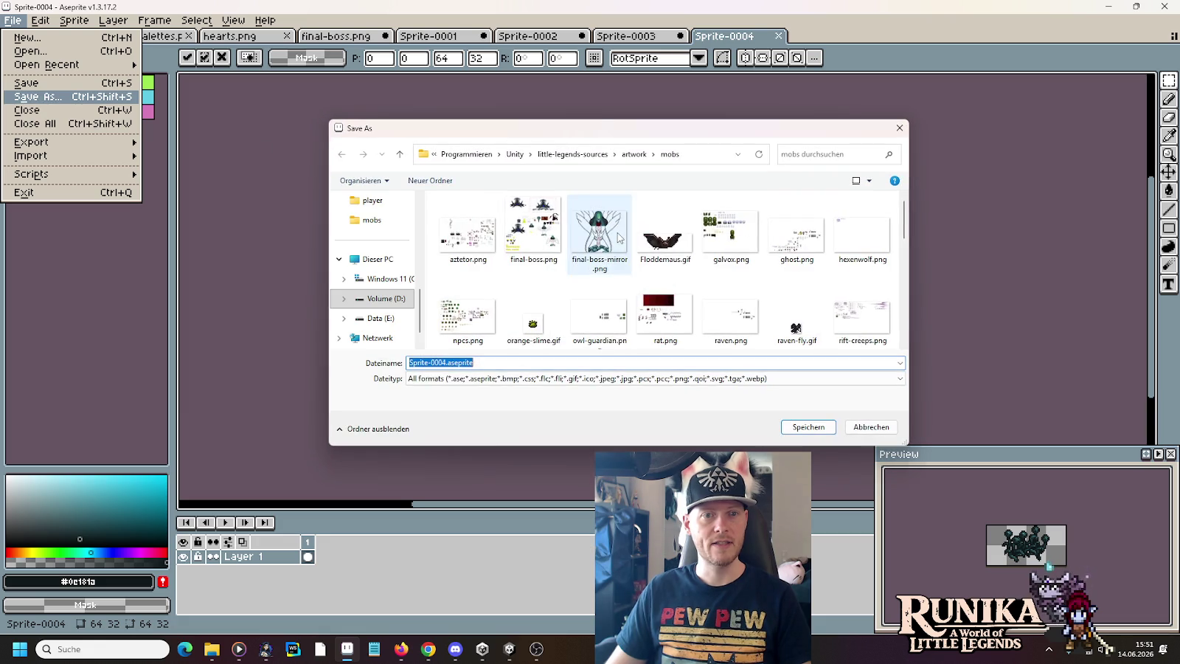
{"action": "left_click", "coordinate": [590, 155]}
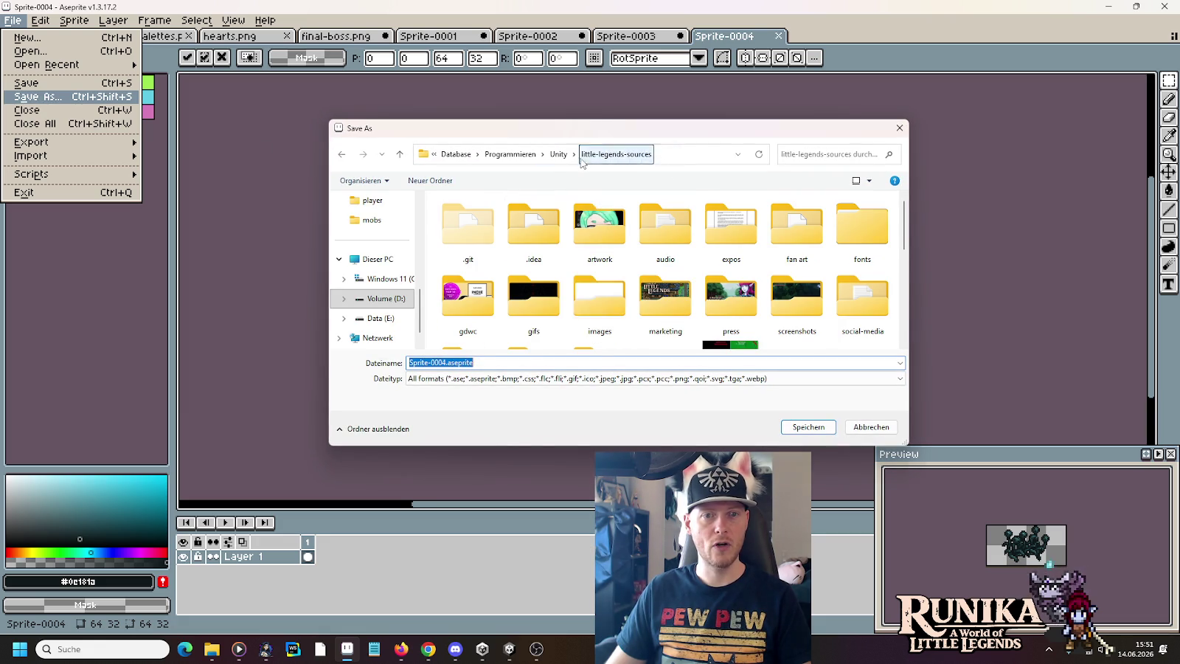
{"action": "double_click", "coordinate": [582, 308]}
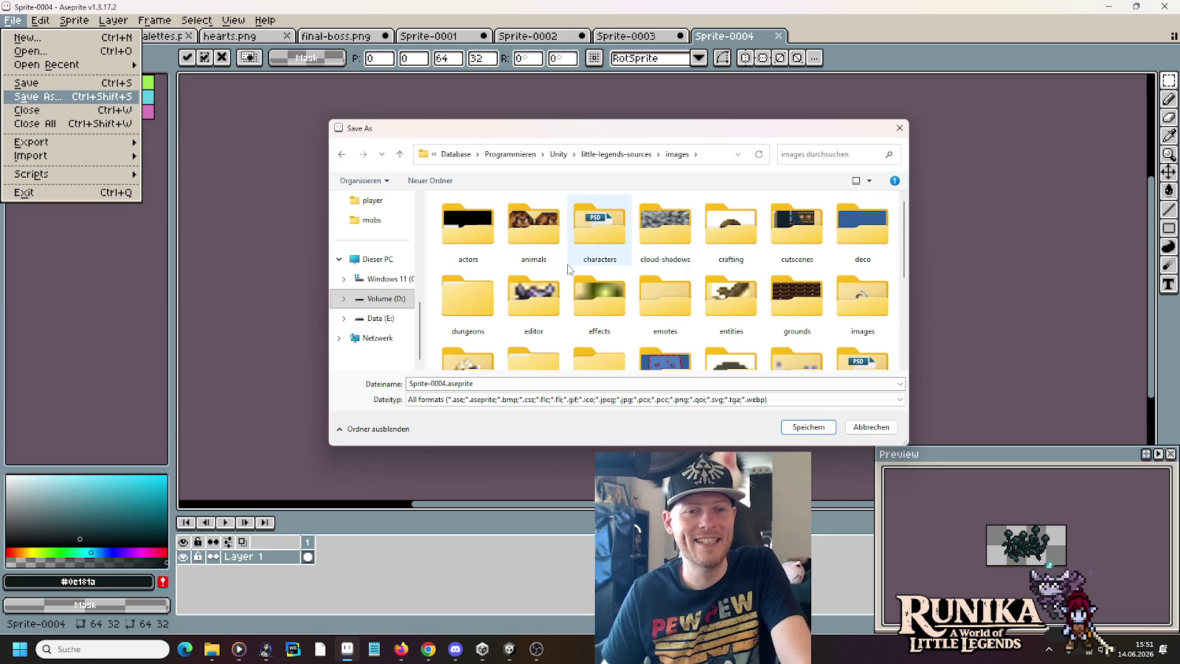
{"action": "scroll", "coordinate": [567, 269], "scroll_direction": "down", "scroll_amount": 1}
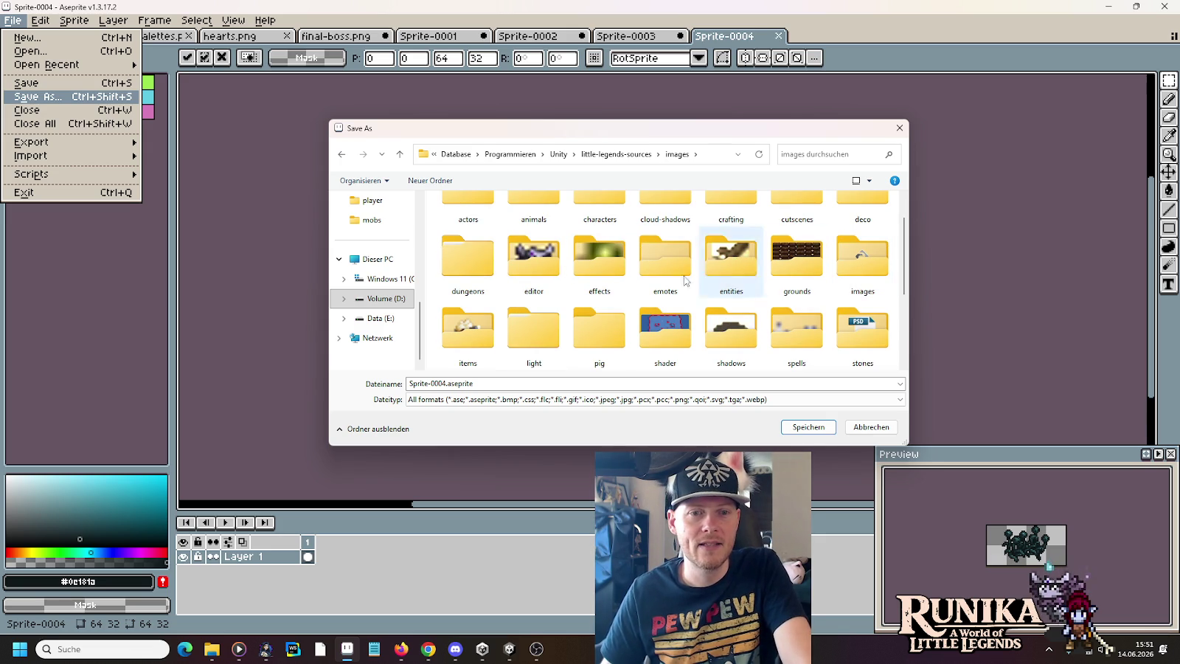
{"action": "scroll", "coordinate": [472, 267], "scroll_direction": "up", "scroll_amount": 1}
{"action": "double_click", "coordinate": [467, 264]}
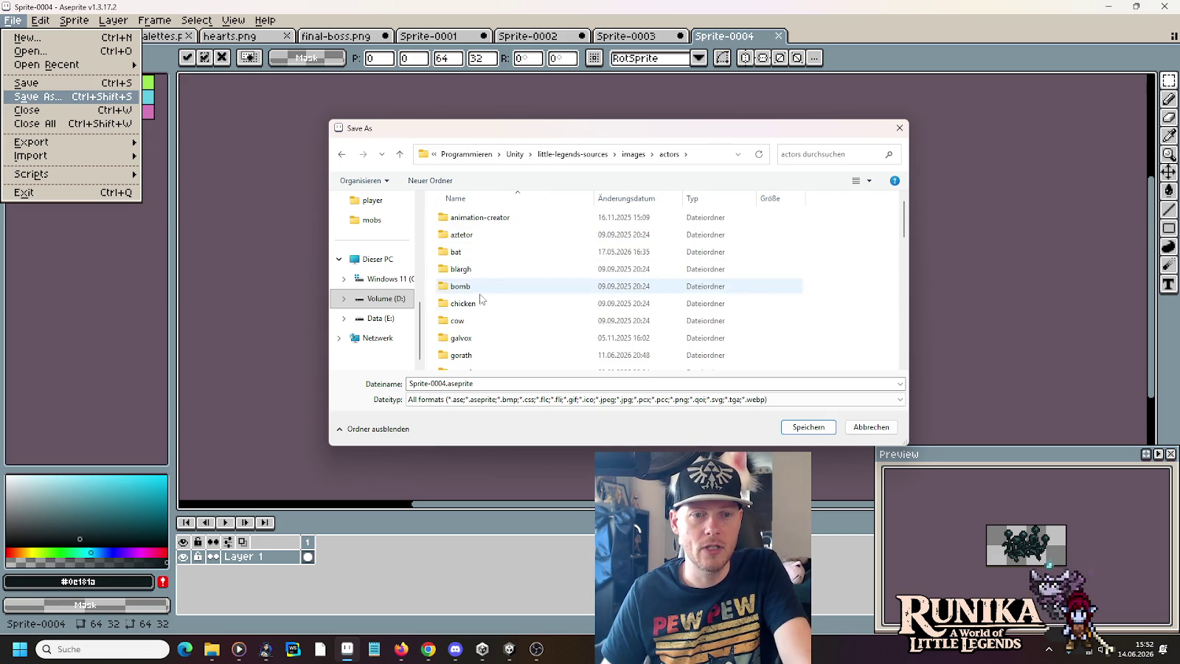
{"action": "double_click", "coordinate": [461, 354]}
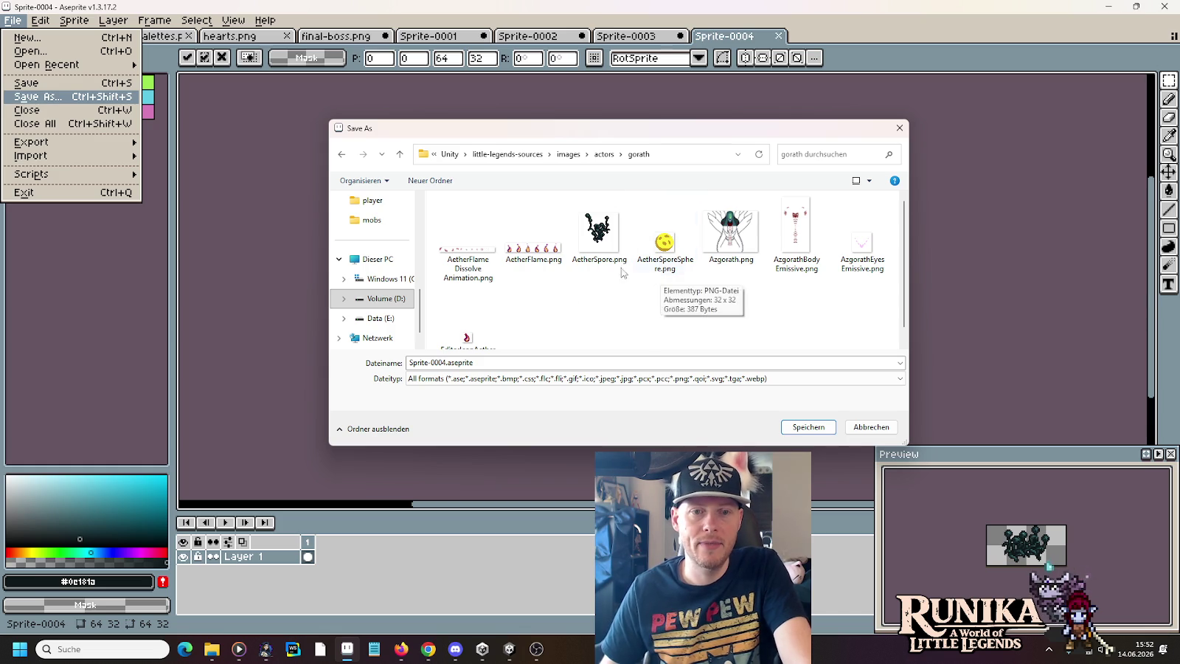
{"action": "left_click", "coordinate": [599, 232]}
{"action": "double_click", "coordinate": [455, 363]}
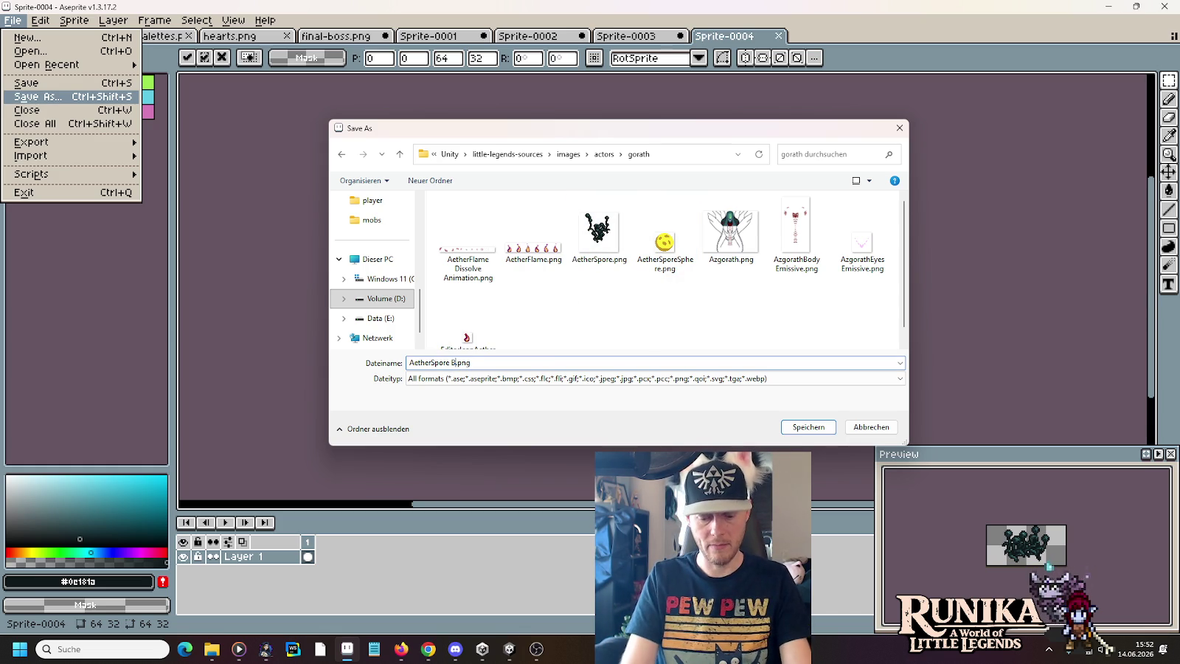
{"action": "type", "text": "k"}
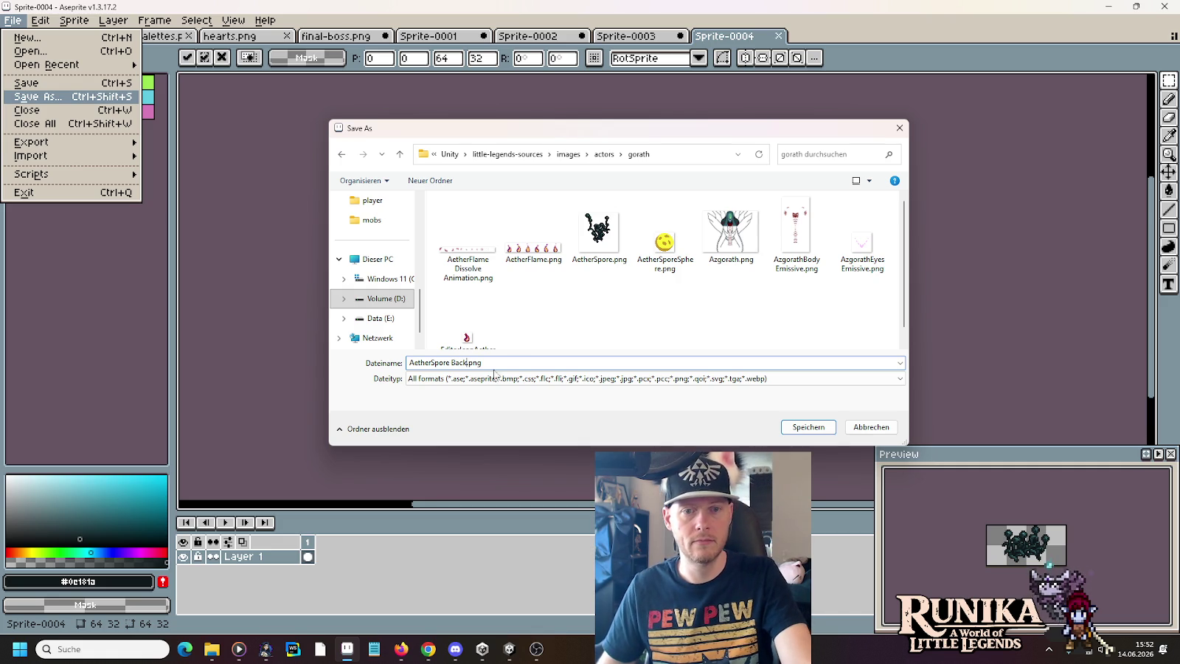
{"action": "left_click", "coordinate": [811, 427]}
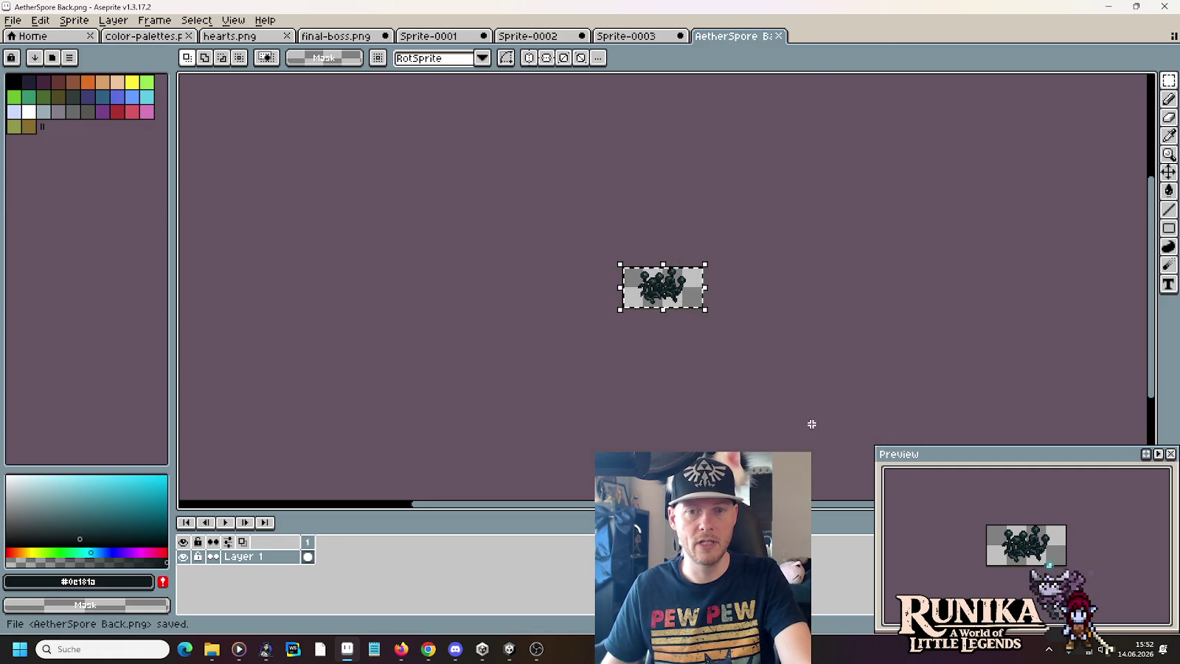
- Cycle through the Sprite-0003, 0002 and 0001 tabs back to final-boss.png
{"action": "left_click", "coordinate": [638, 37]}
{"action": "left_click", "coordinate": [555, 40]}
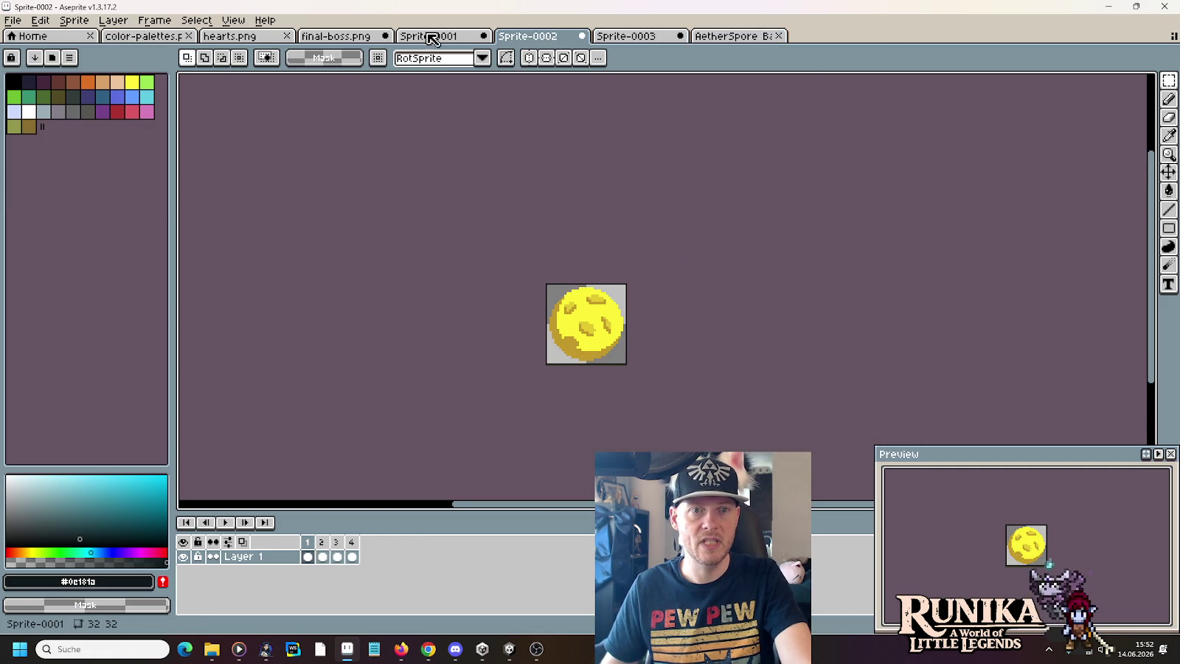
{"action": "left_click", "coordinate": [441, 38]}
{"action": "left_click", "coordinate": [360, 37]}
- Copy the V-shaped middle plant into a new 64×32 sprite
{"action": "left_click_drag", "start_coordinate": [682, 332], "coordinate": [553, 264]}
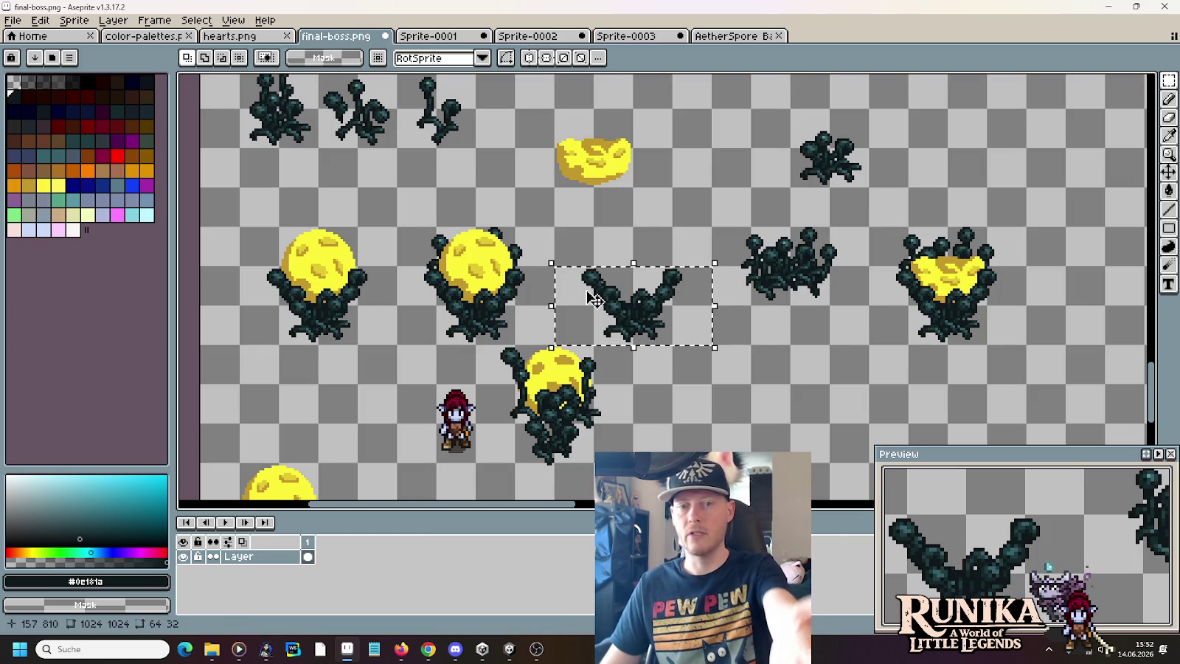
{"action": "key", "text": "ctrl+c"}
{"action": "left_click", "coordinate": [12, 20]}
{"action": "left_click", "coordinate": [22, 50]}
{"action": "left_click", "coordinate": [552, 454]}
{"action": "key", "text": "ctrl+v"}
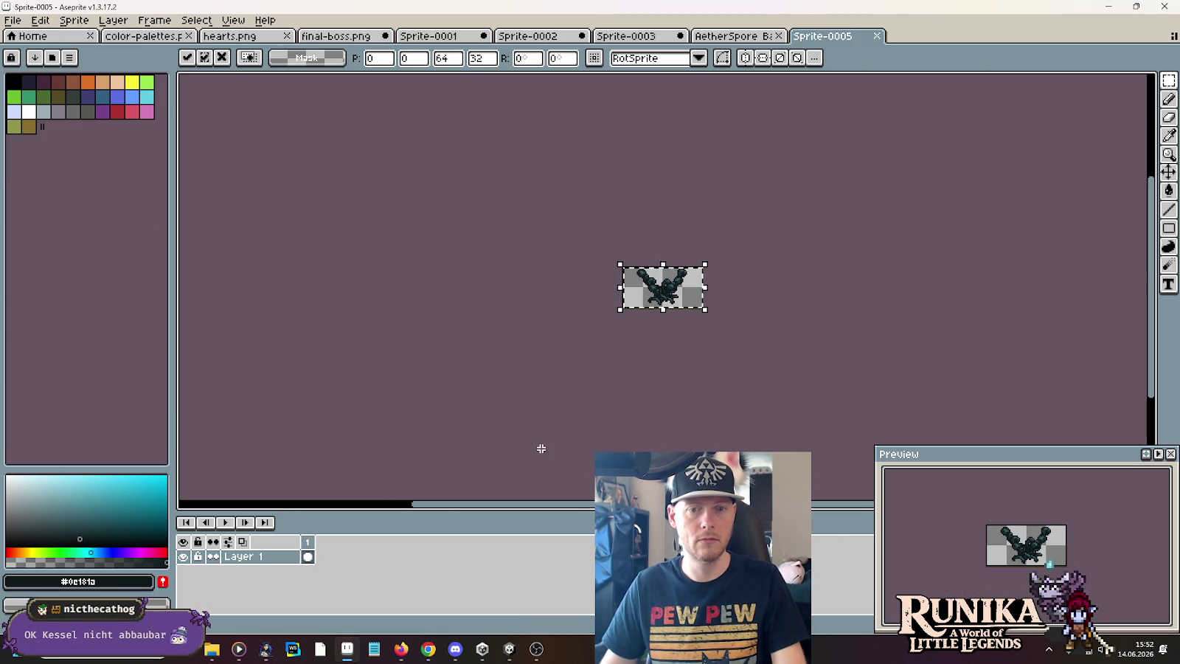
- Save the new sprite as AetherSpore Front.png beside the Back version
{"action": "key", "text": "ctrl+s"}
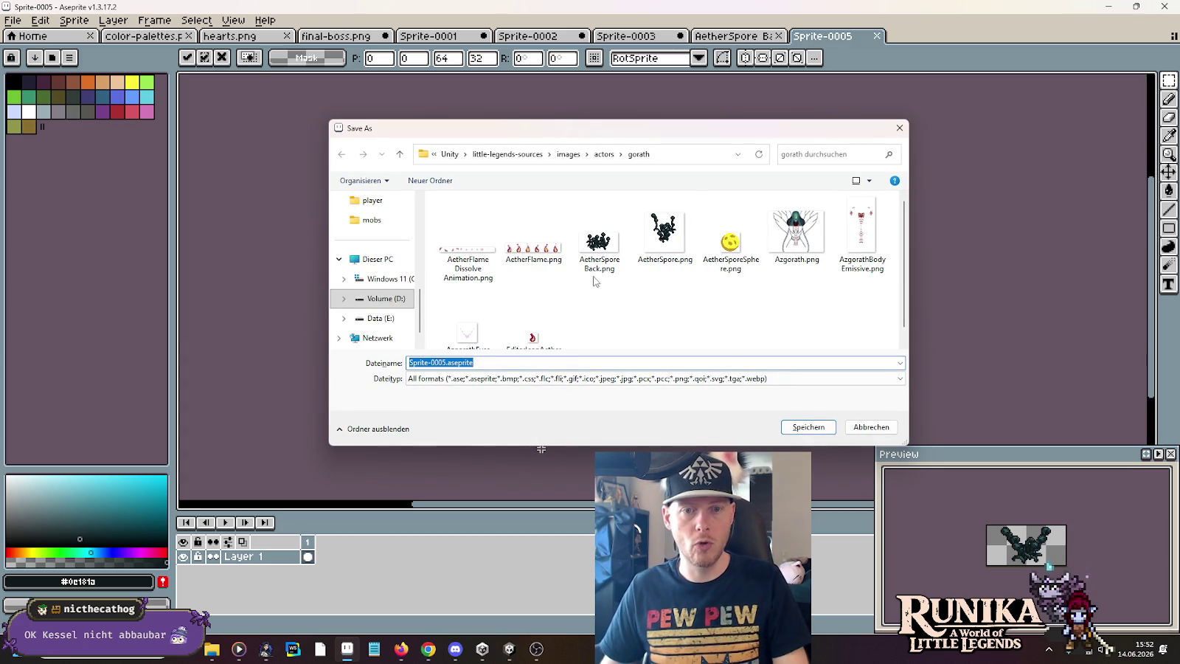
{"action": "left_click", "coordinate": [579, 264]}
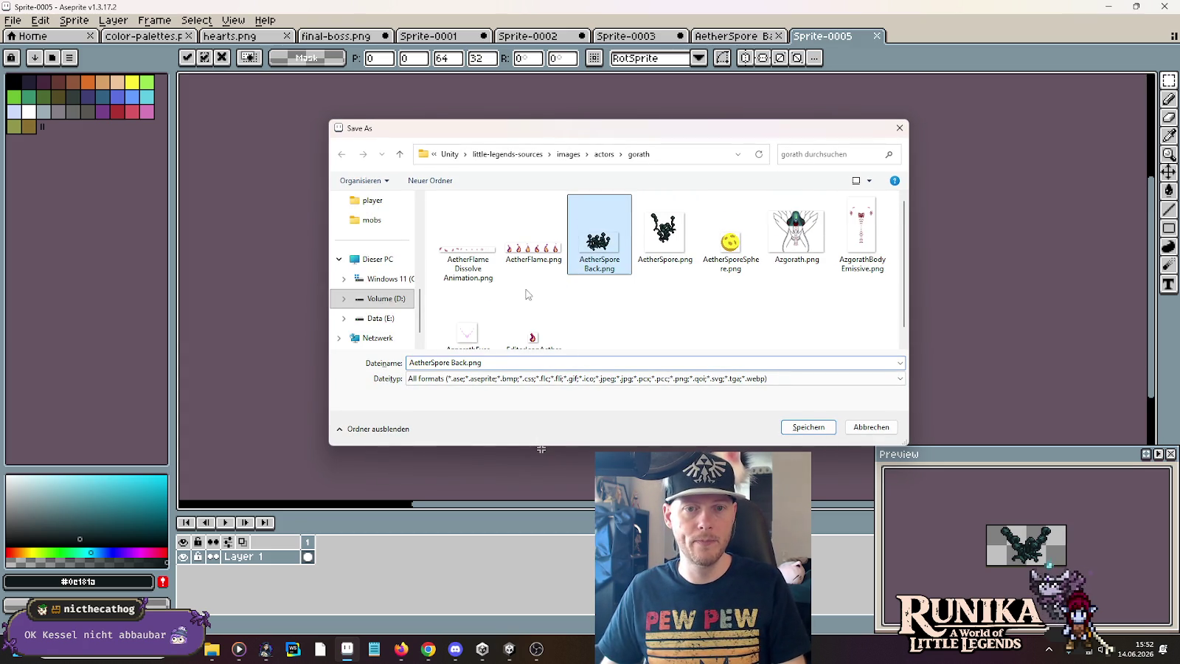
{"action": "left_click", "coordinate": [451, 362]}
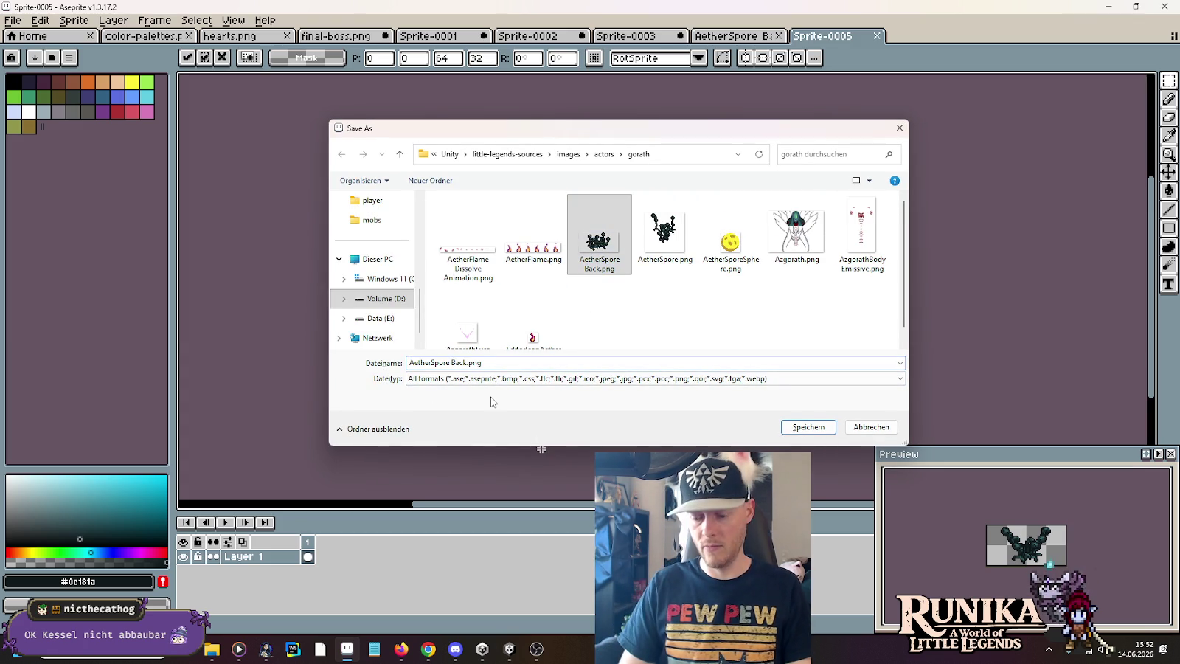
{"action": "key", "text": "Delete"}
{"action": "key", "text": "Delete"}
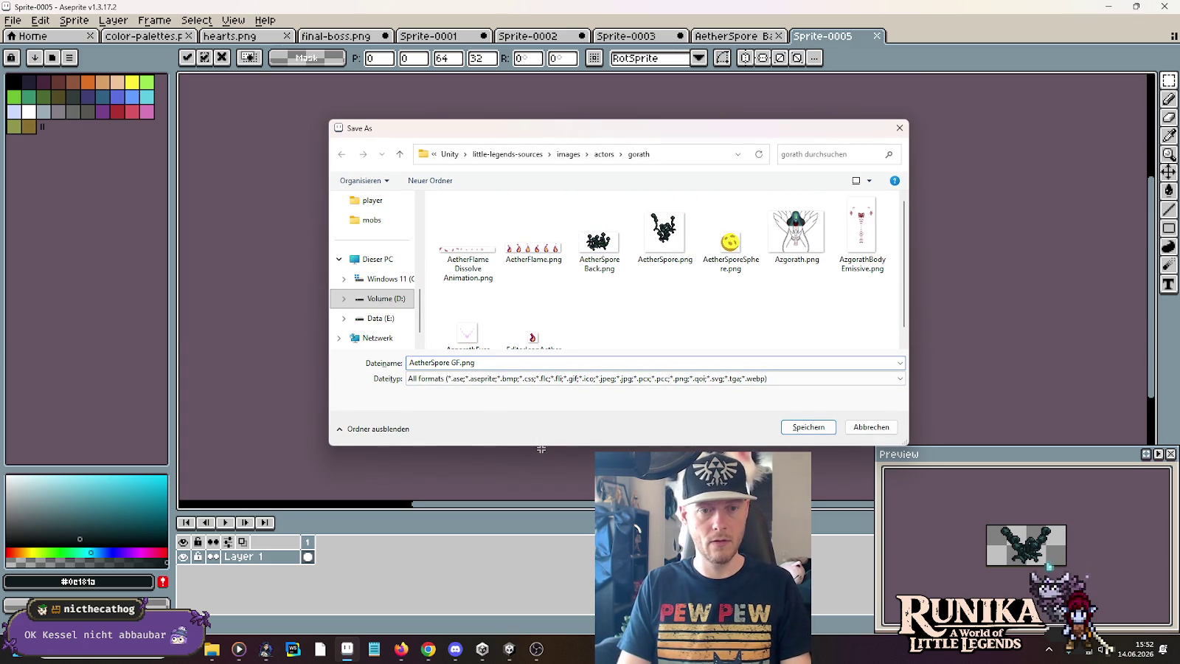
{"action": "key", "text": "Return"}
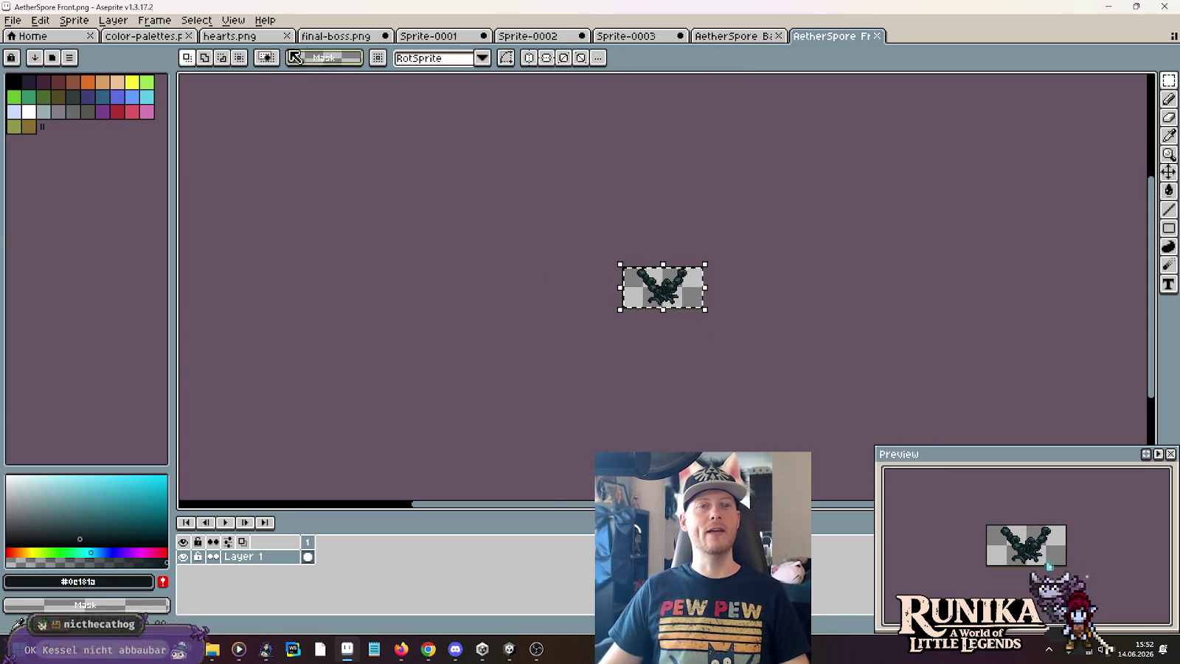
{"action": "left_click", "coordinate": [324, 37]}
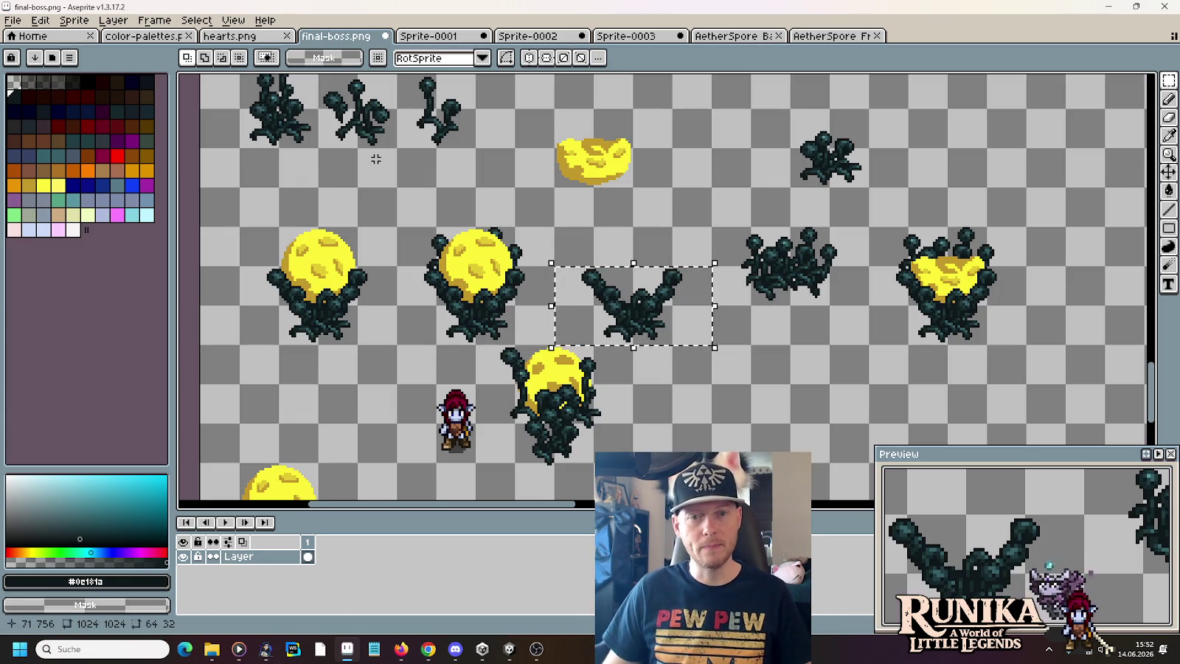
- Copy the single yellow orb into a new 32×32 sprite
{"action": "scroll", "coordinate": [363, 425], "scroll_direction": "down", "scroll_amount": 3}
{"action": "left_click_drag", "start_coordinate": [366, 435], "coordinate": [290, 360]}
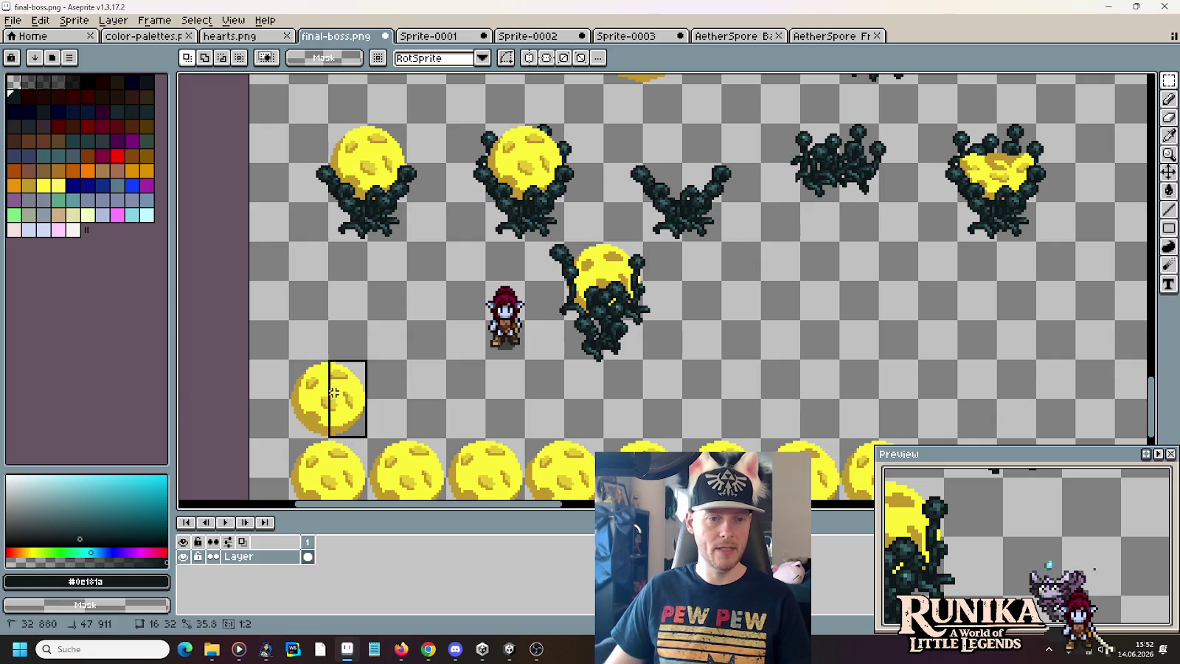
{"action": "left_click", "coordinate": [14, 21]}
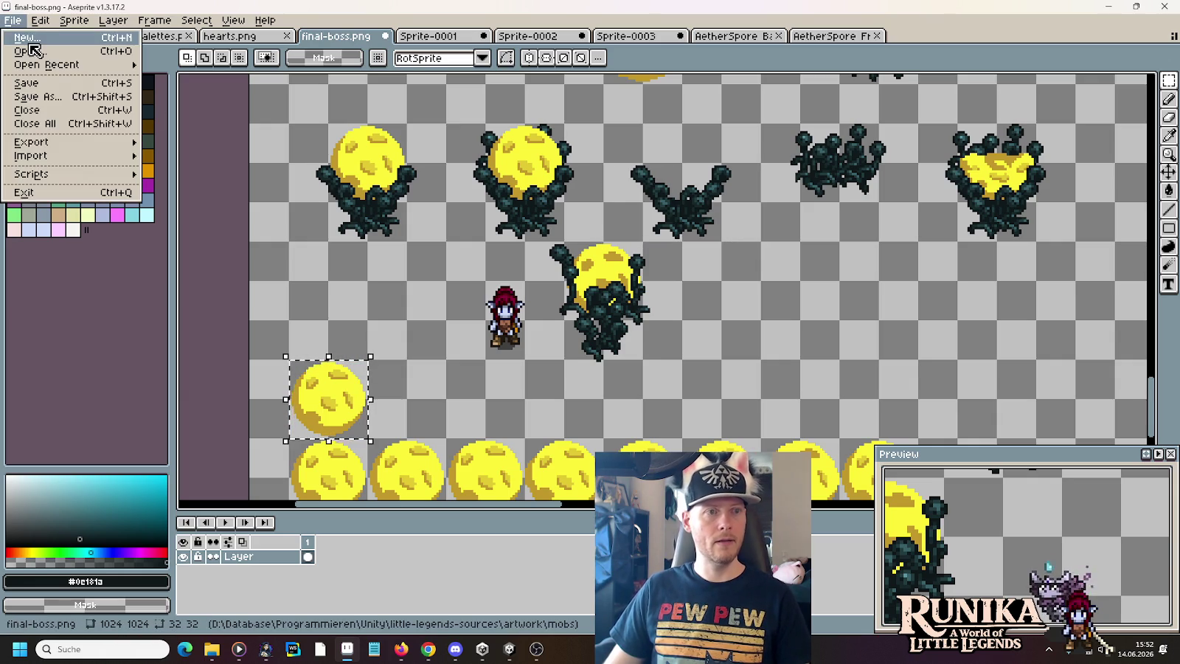
{"action": "left_click", "coordinate": [30, 34]}
{"action": "left_click", "coordinate": [569, 455]}
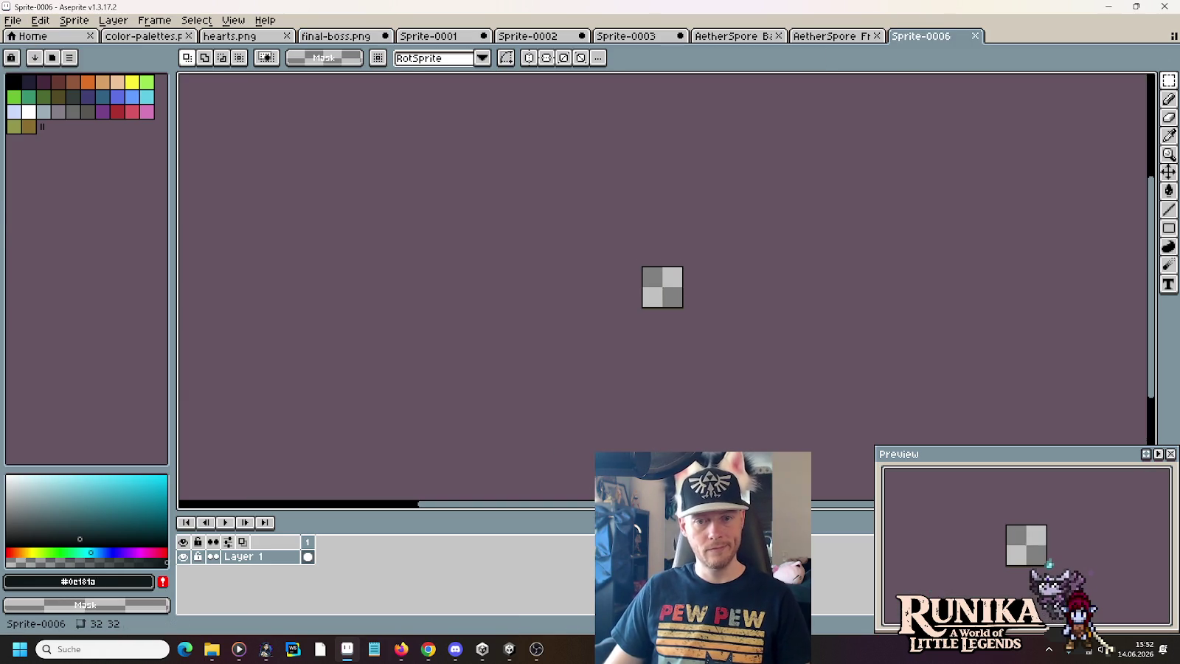
{"action": "key", "text": "ctrl+v"}
- Save the orb sprite as AetherSpore Core.png and return to final-boss.png
{"action": "key", "text": "ctrl+s"}
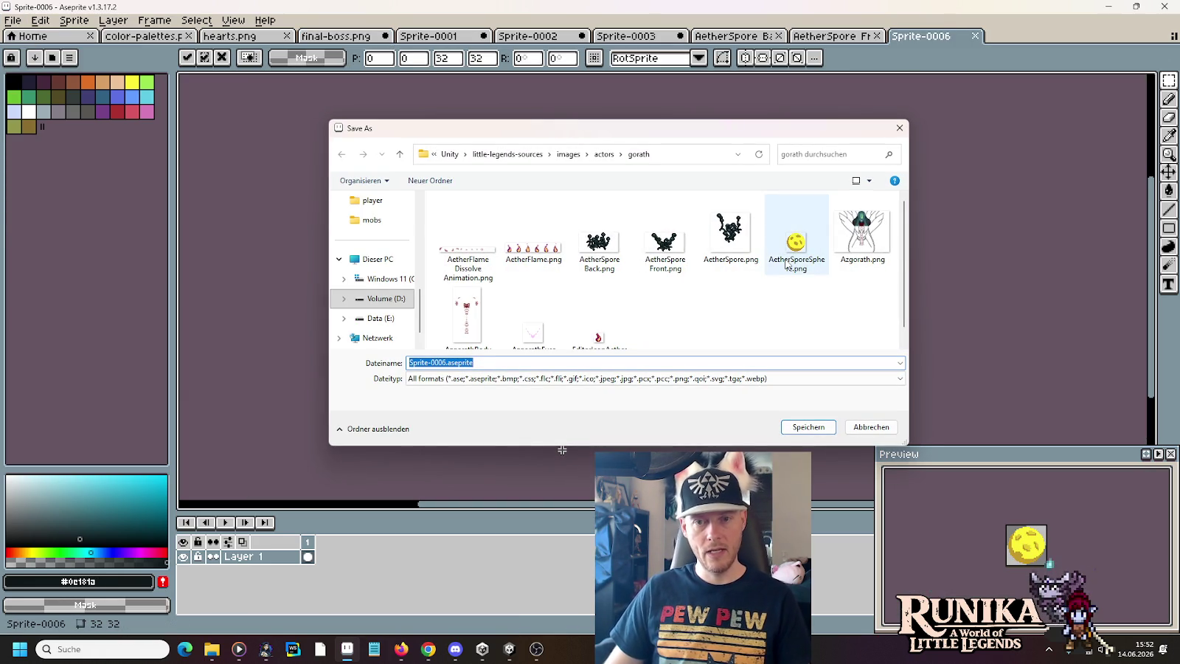
{"action": "left_click", "coordinate": [787, 264]}
{"action": "left_click", "coordinate": [459, 366]}
{"action": "left_click", "coordinate": [452, 362]}
{"action": "key", "text": "Delete"}
{"action": "key", "text": "Delete"}
{"action": "key", "text": "Delete"}
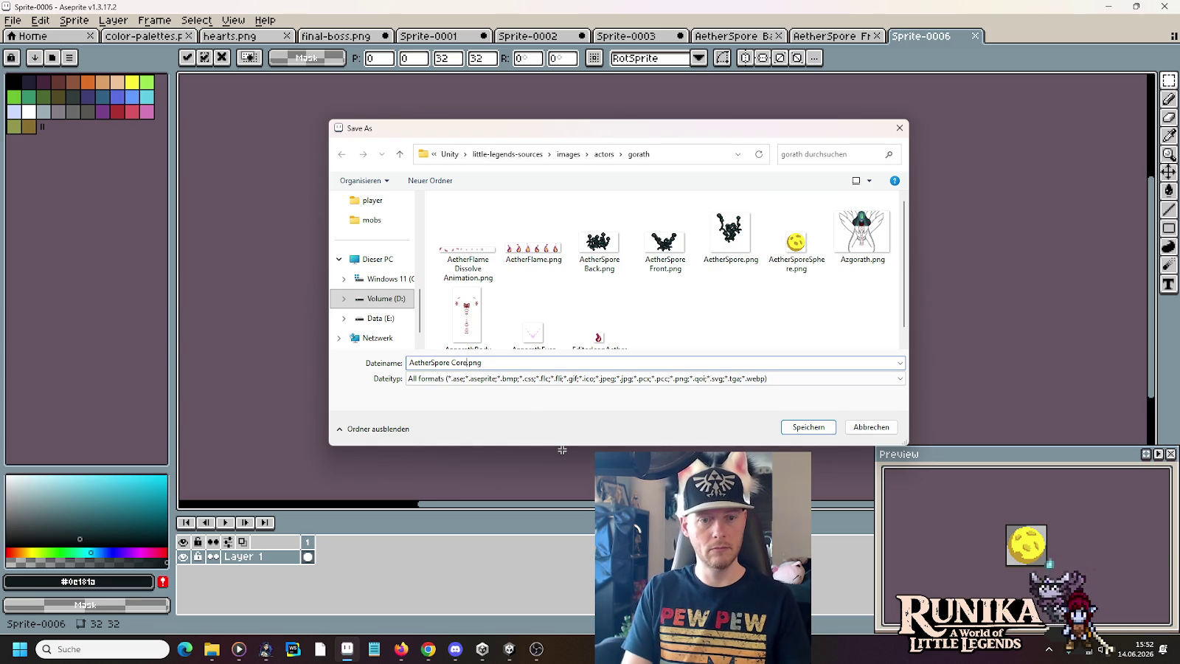
{"action": "key", "text": "Return"}
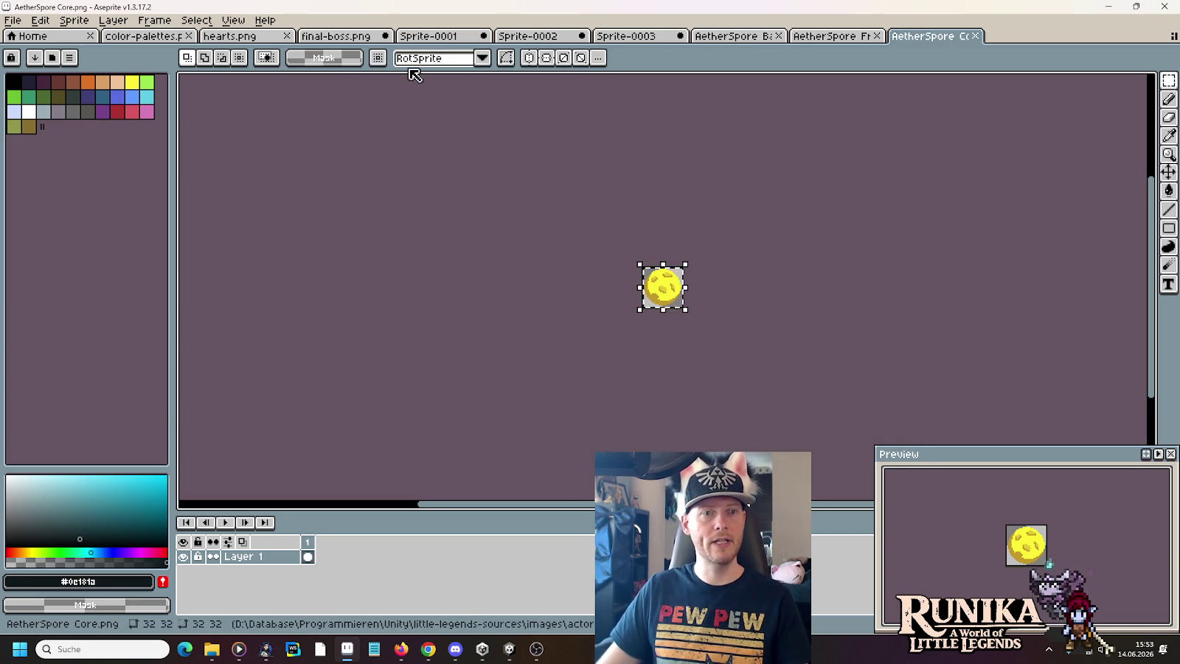
{"action": "left_click", "coordinate": [336, 39]}
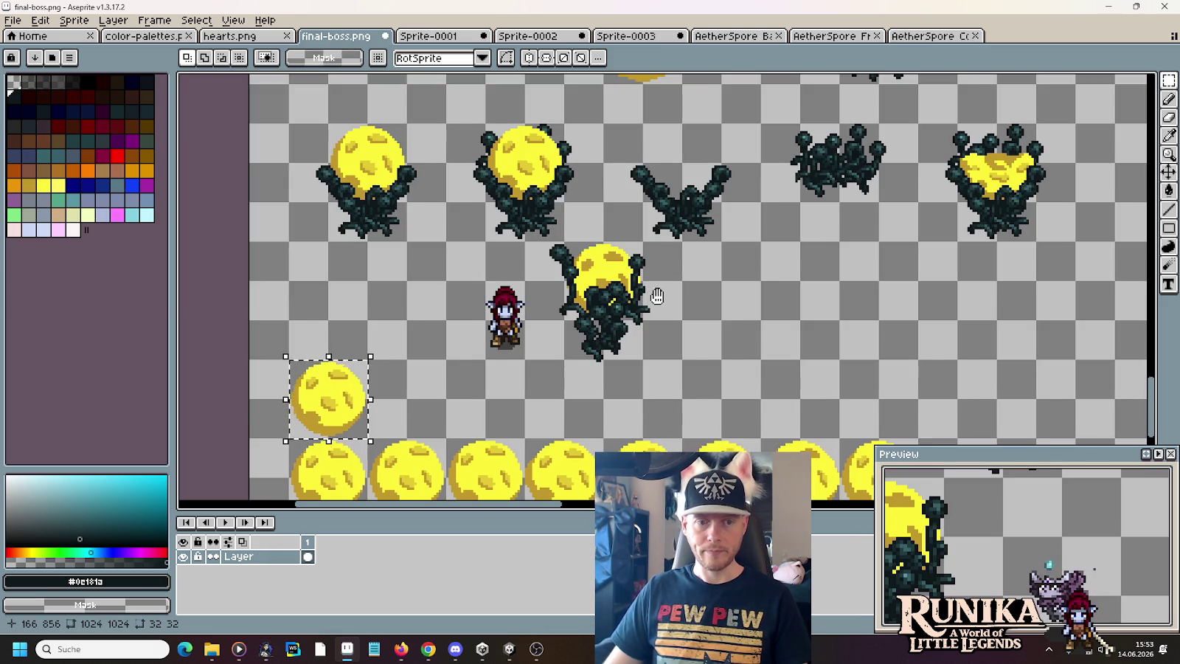
- Copy the row of eight yellow orbs into a new 256×32 sprite
{"action": "scroll", "coordinate": [656, 301], "scroll_direction": "down", "scroll_amount": 3}
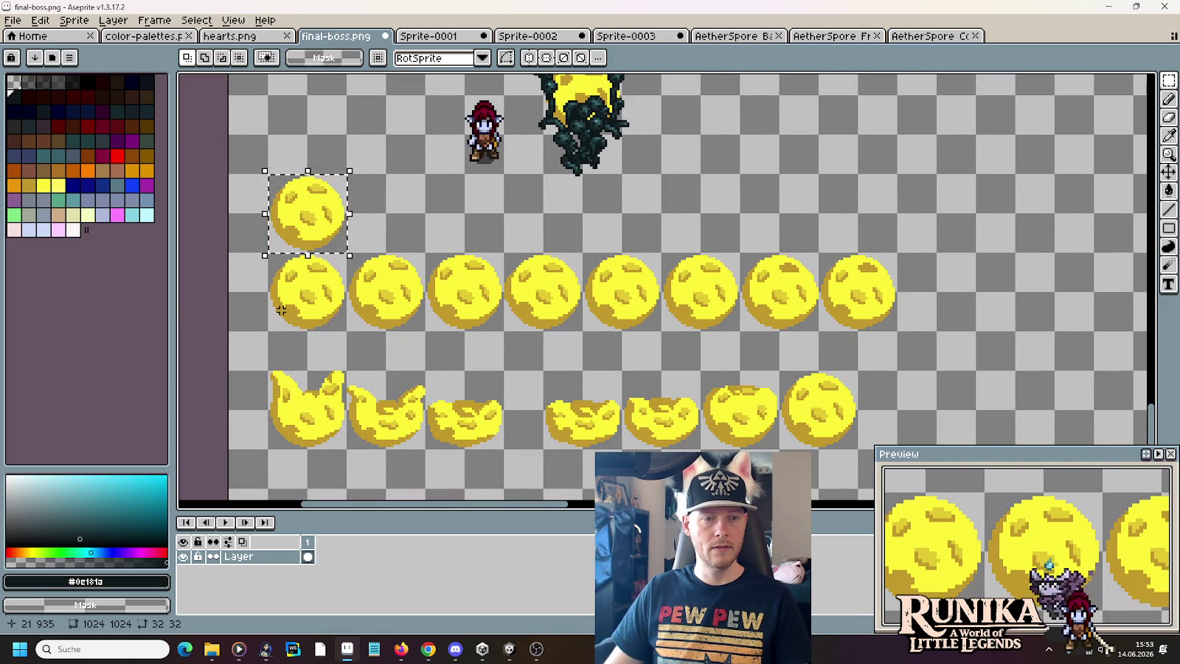
{"action": "left_click_drag", "start_coordinate": [281, 310], "coordinate": [896, 258]}
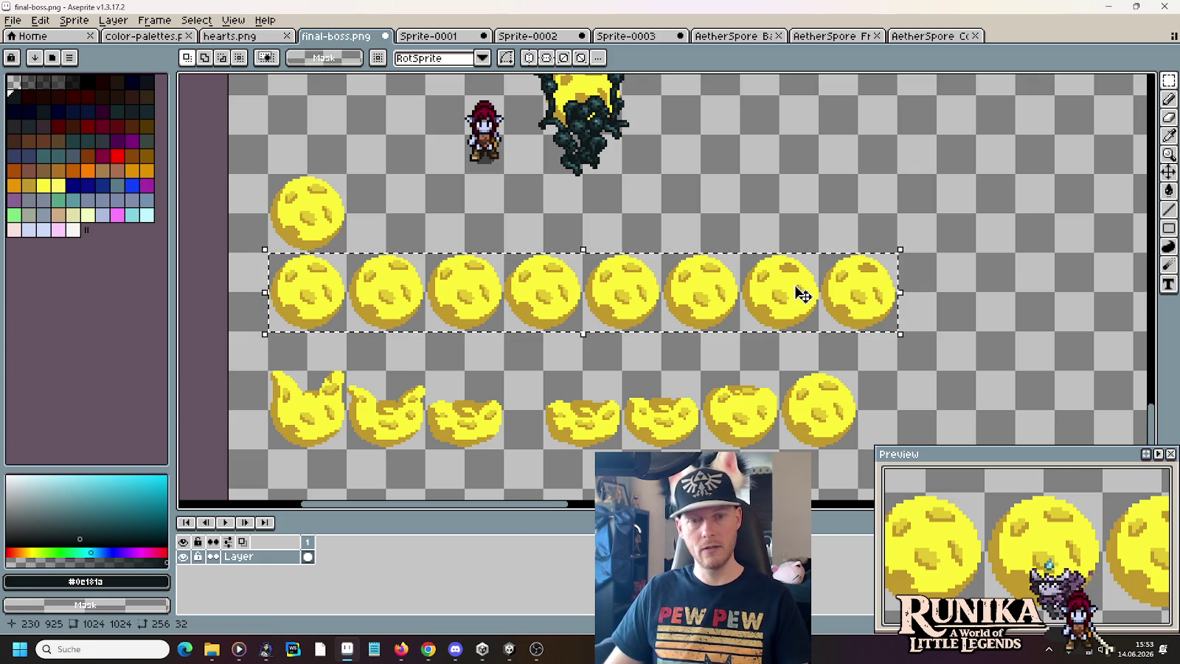
{"action": "left_click", "coordinate": [13, 20]}
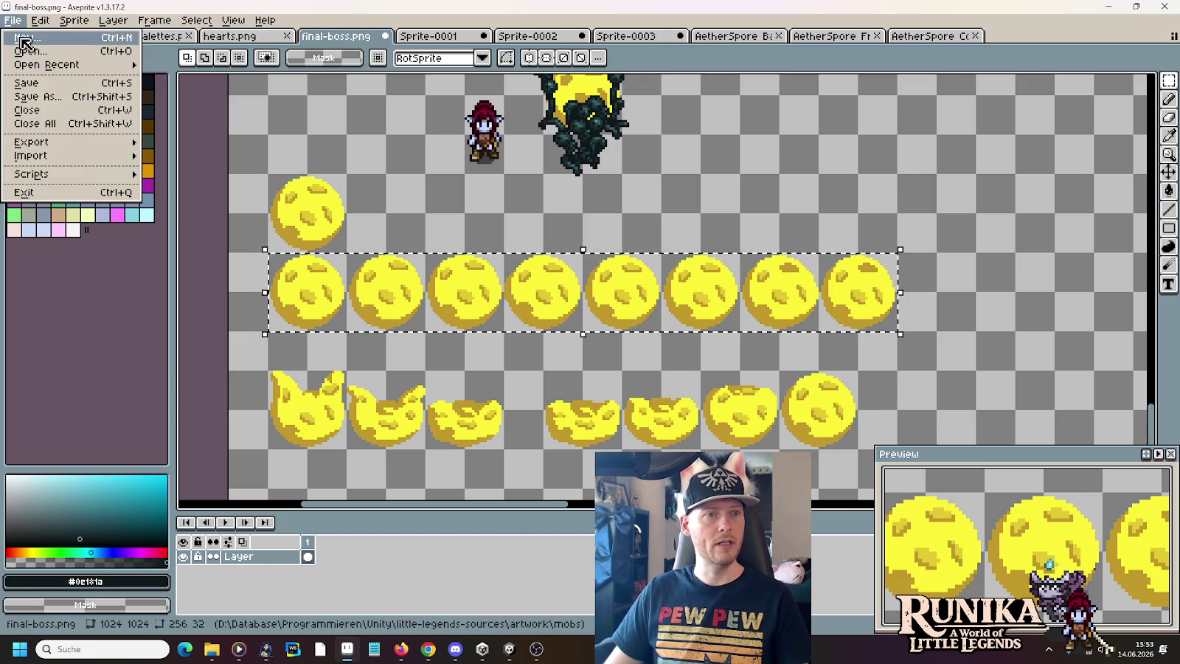
{"action": "left_click", "coordinate": [25, 30]}
{"action": "left_click", "coordinate": [560, 454]}
{"action": "key", "text": "ctrl+v"}
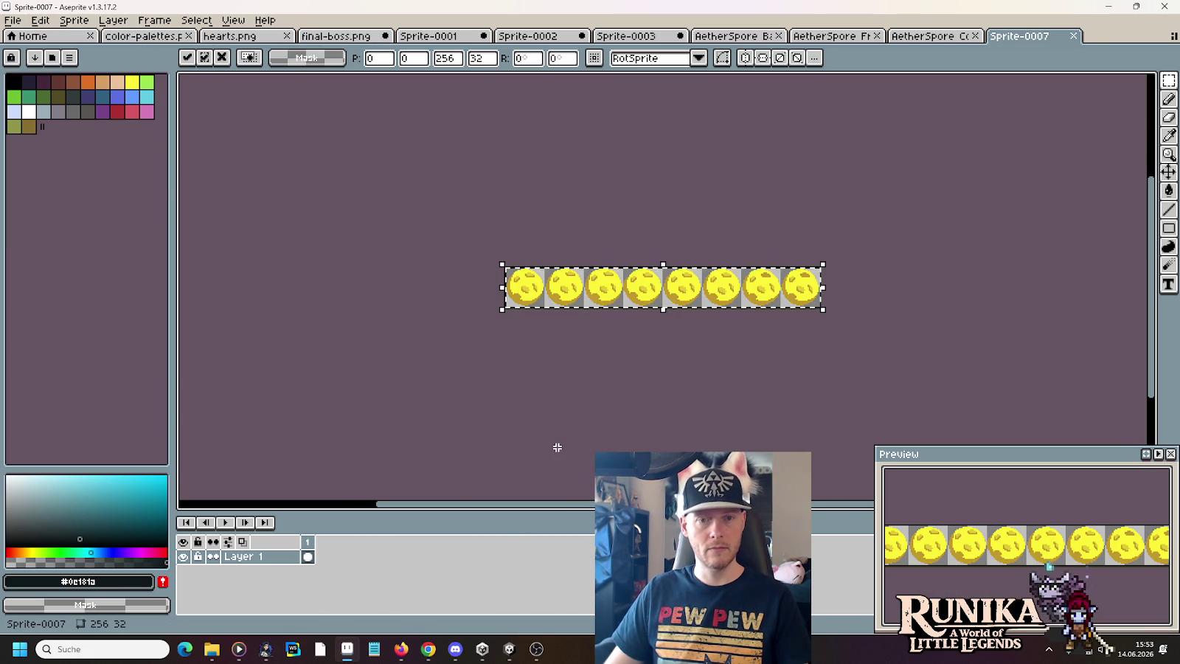
- Start saving the orb row, reusing the AetherSpore Core.png name for editing
{"action": "key", "text": "ctrl+s"}
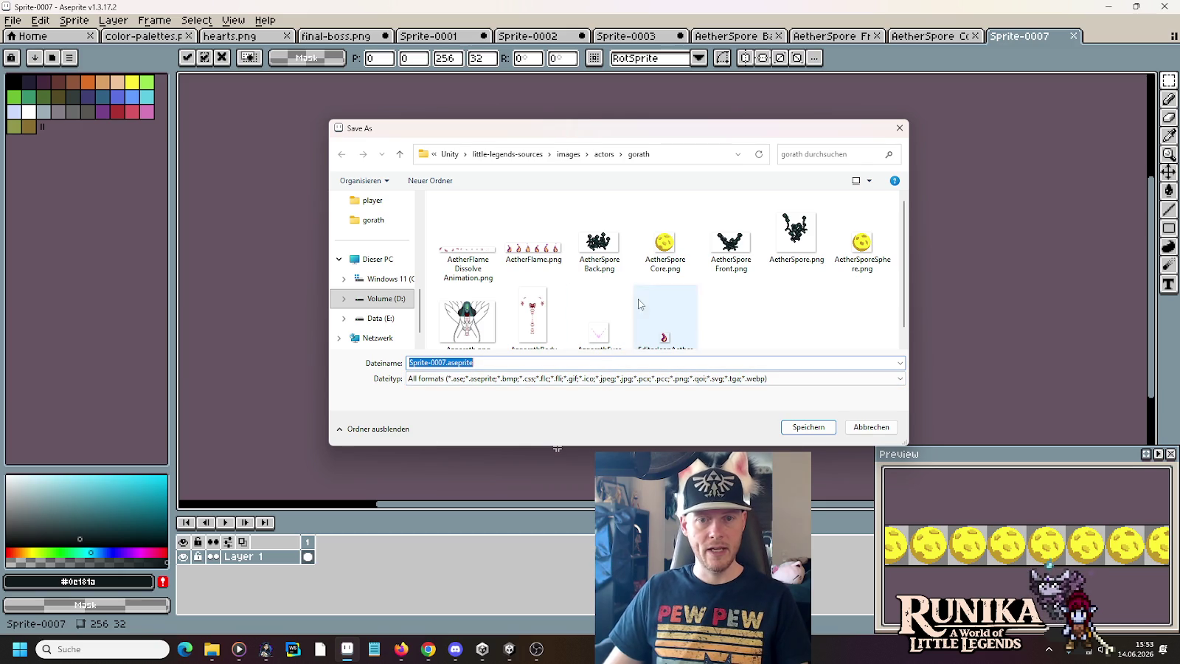
{"action": "left_click", "coordinate": [665, 244]}
{"action": "left_click", "coordinate": [445, 377]}
{"action": "left_click", "coordinate": [473, 362]}
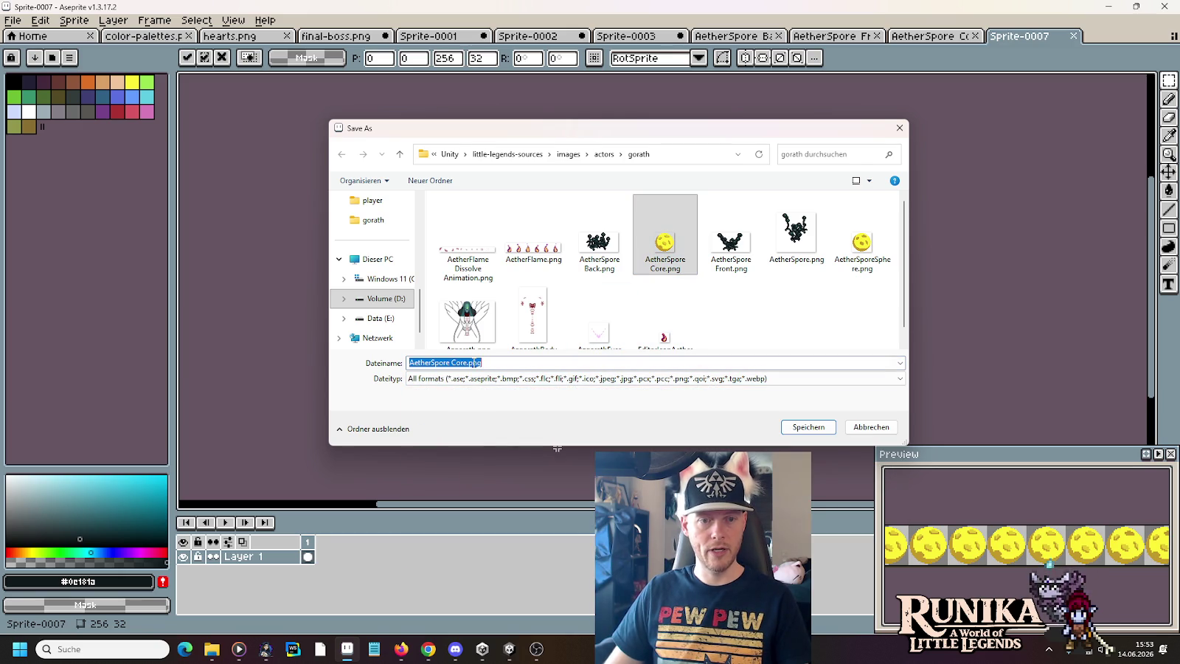
{"action": "left_click", "coordinate": [464, 362]}
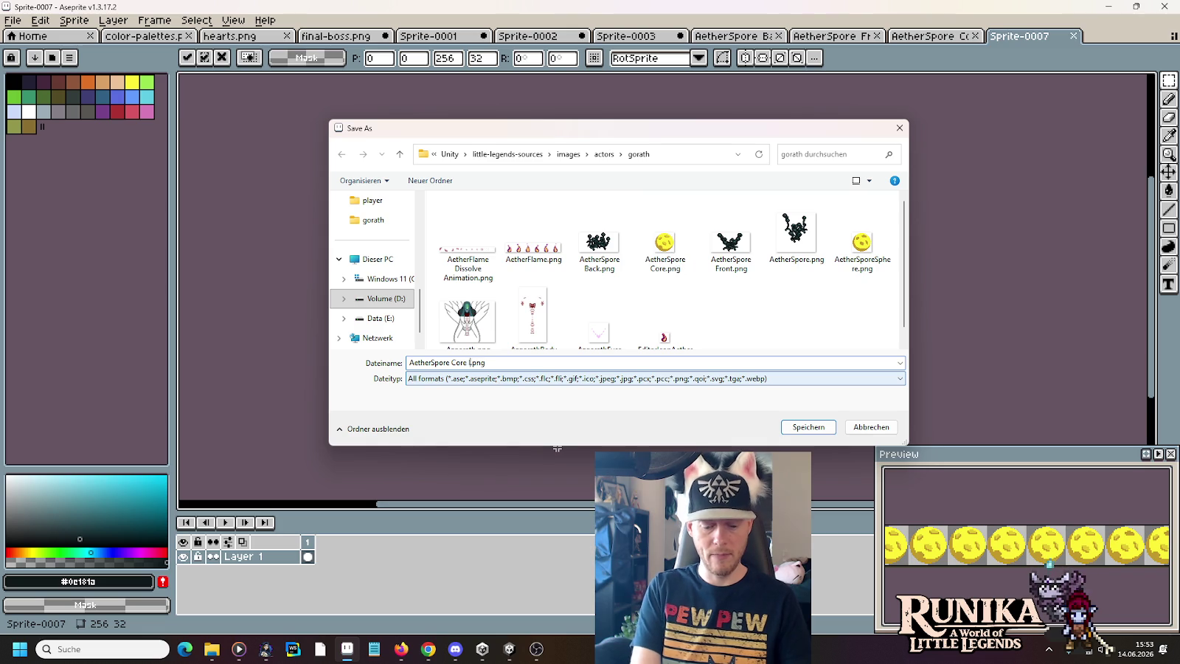
- Save the orb row as AetherSpore Core Idle.png and select the first three broken-orb frames
{"action": "key", "text": "Return"}
{"action": "left_click", "coordinate": [327, 37]}
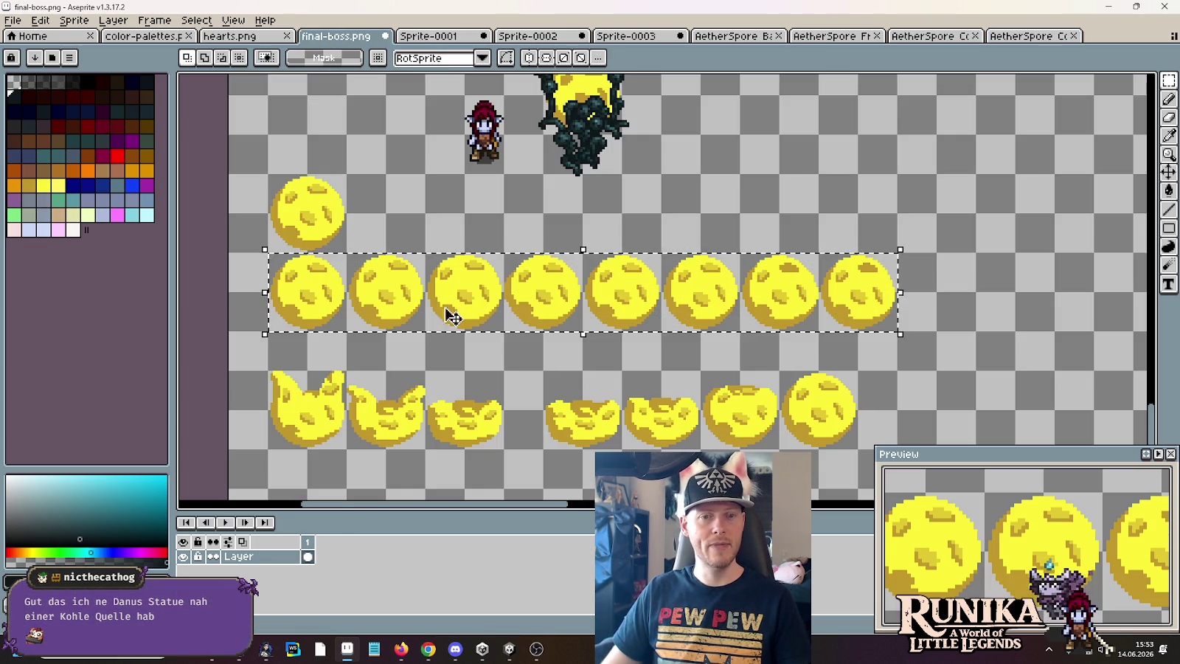
{"action": "mouse_move", "coordinate": [487, 431]}
{"action": "left_mouse_down"}
{"action": "mouse_move", "coordinate": [530, 330]}
{"action": "mouse_move", "coordinate": [308, 269]}
{"action": "left_mouse_up"}
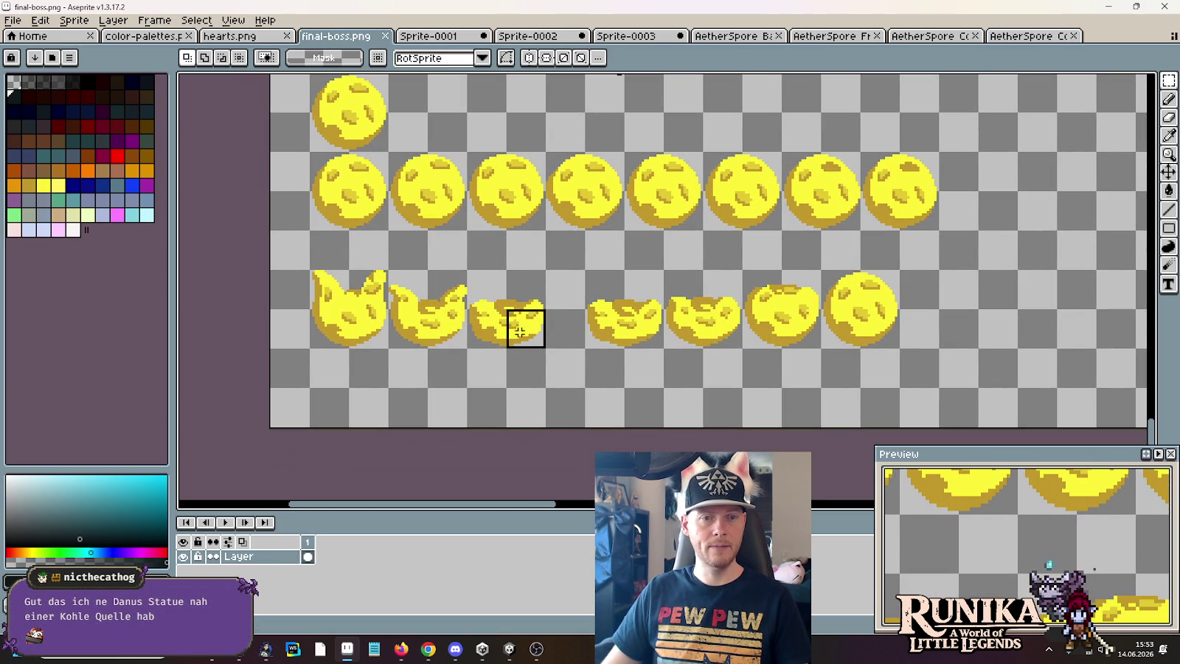
- Paste the three broken-orb frames into a new 96×32 sprite
{"action": "left_click", "coordinate": [14, 21]}
{"action": "left_click", "coordinate": [14, 21]}
{"action": "left_click", "coordinate": [13, 20]}
{"action": "left_click", "coordinate": [24, 38]}
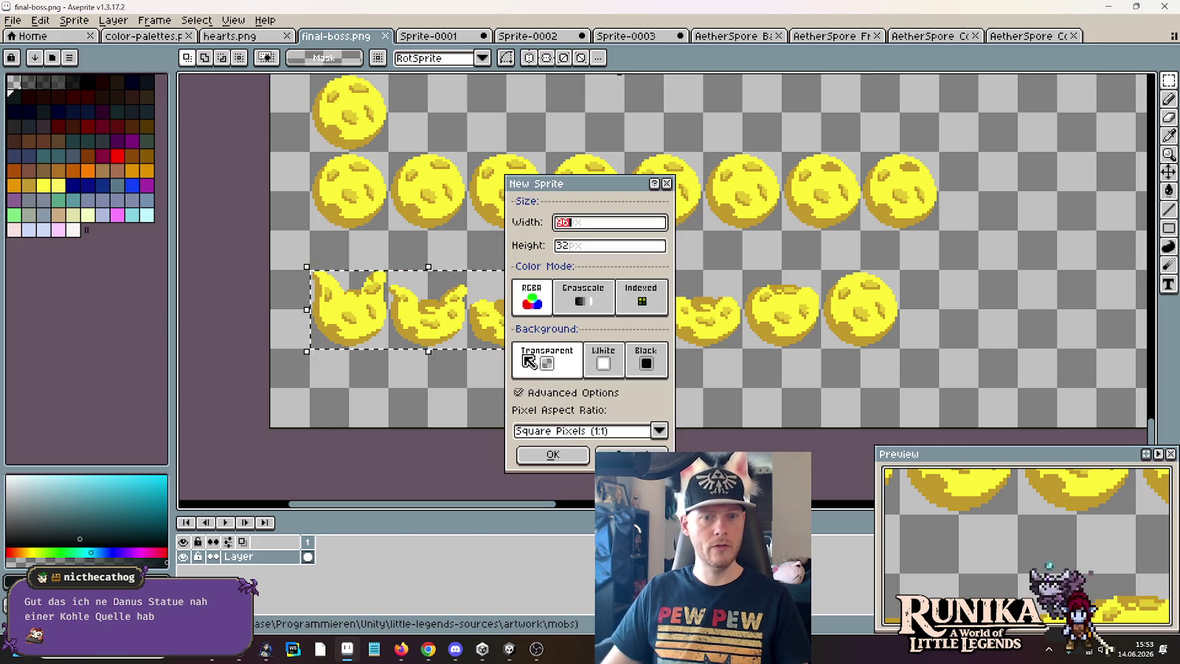
{"action": "left_click", "coordinate": [564, 453]}
{"action": "key", "text": "ctrl+v"}
- Save the three-frame sprite as AetherSpore Core Die.png
{"action": "key", "text": "ctrl+s"}
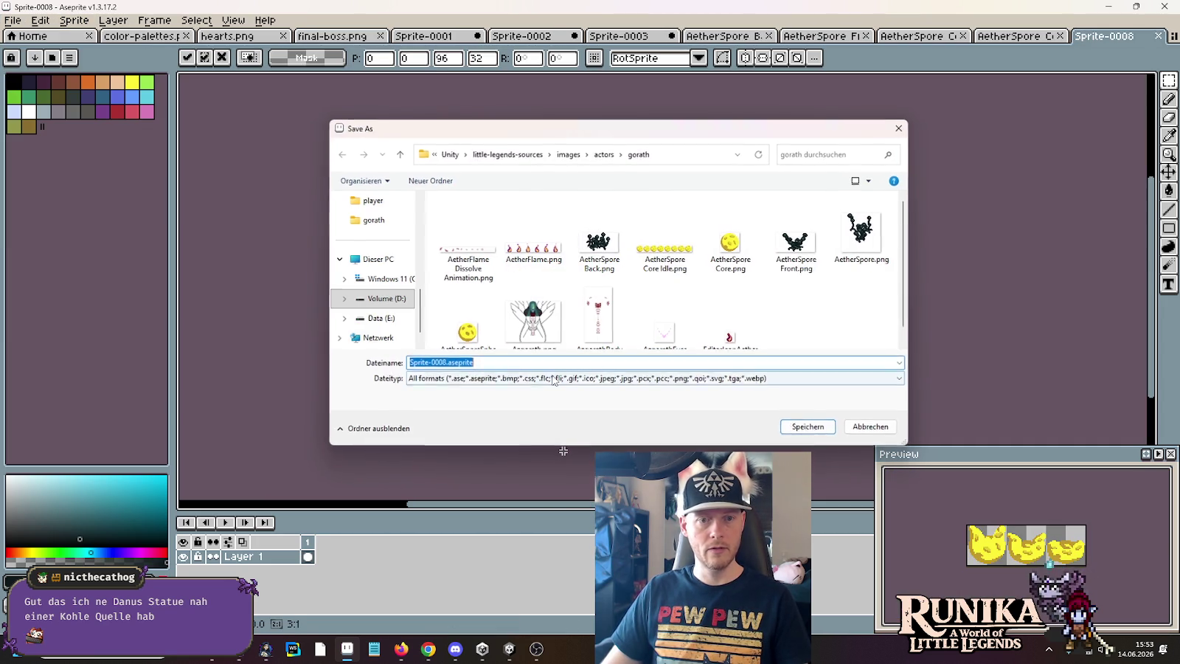
{"action": "left_click", "coordinate": [647, 262]}
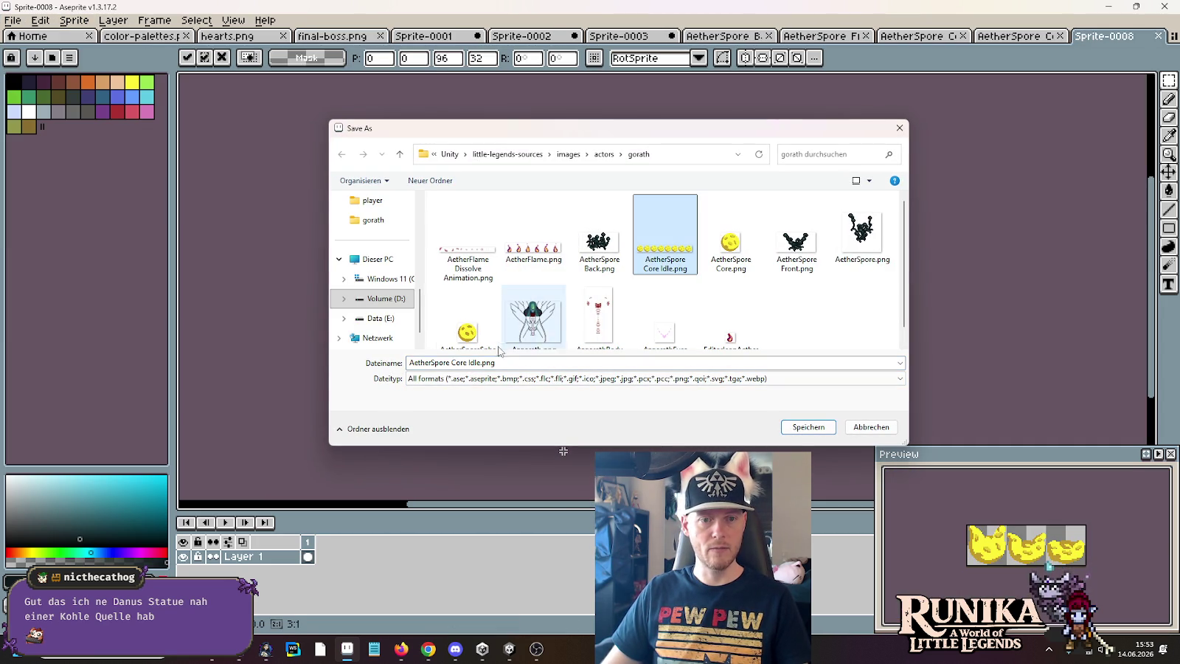
{"action": "left_click", "coordinate": [492, 362]}
{"action": "key", "text": "BackSpace"}
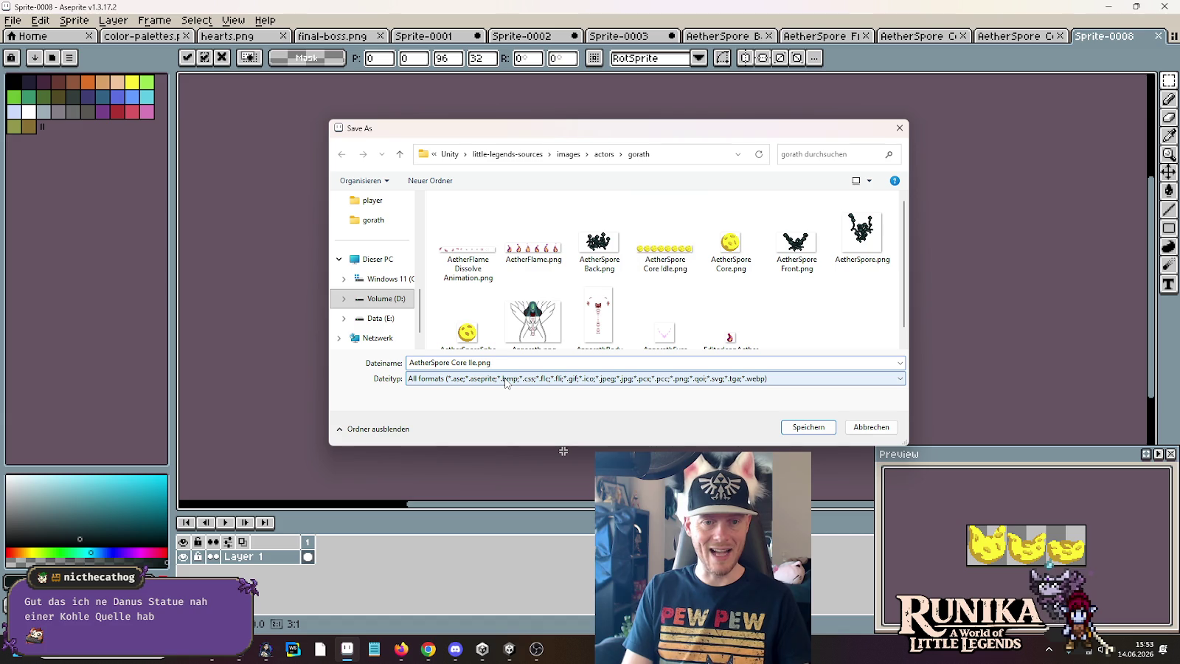
{"action": "key", "text": "BackSpace"}
{"action": "type", "text": "Di"}
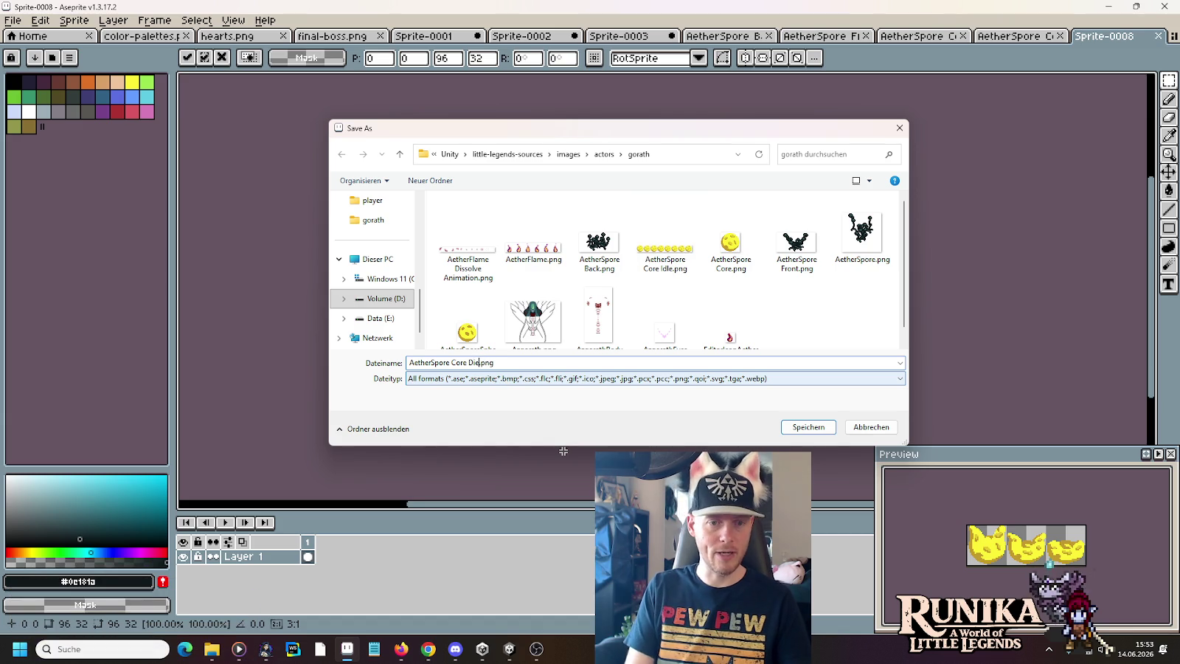
{"action": "key", "text": "Return"}
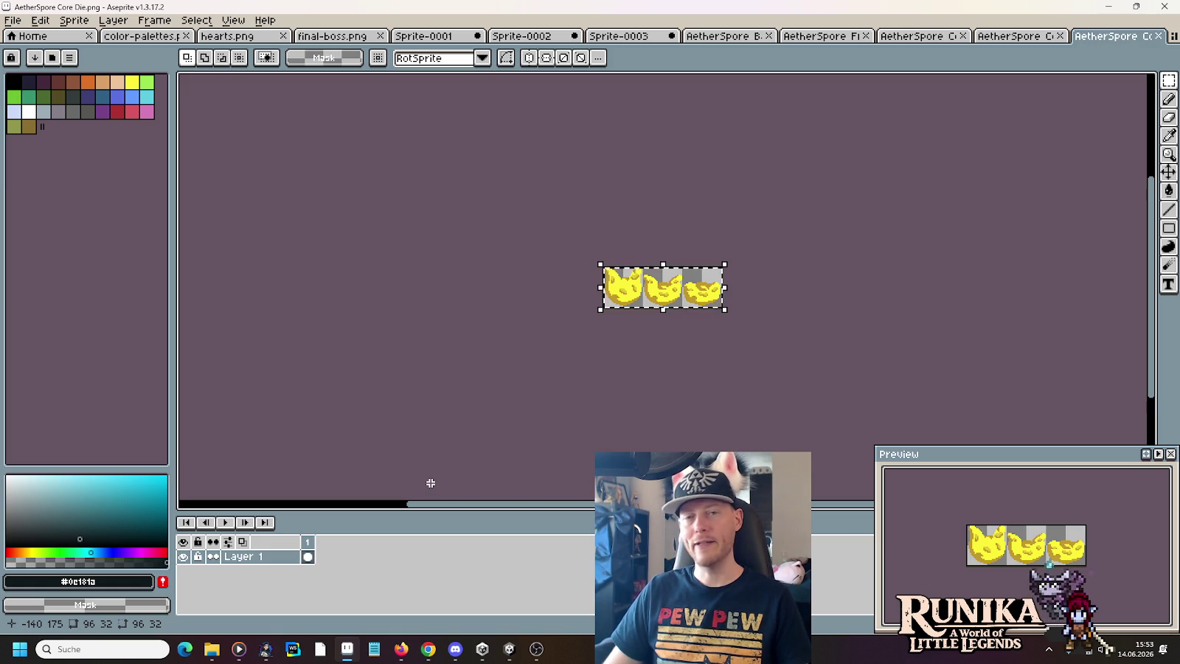
- Copy the last four broken-orb frames from final-boss.png into a new 128×32 sprite
{"action": "left_click", "coordinate": [332, 35]}
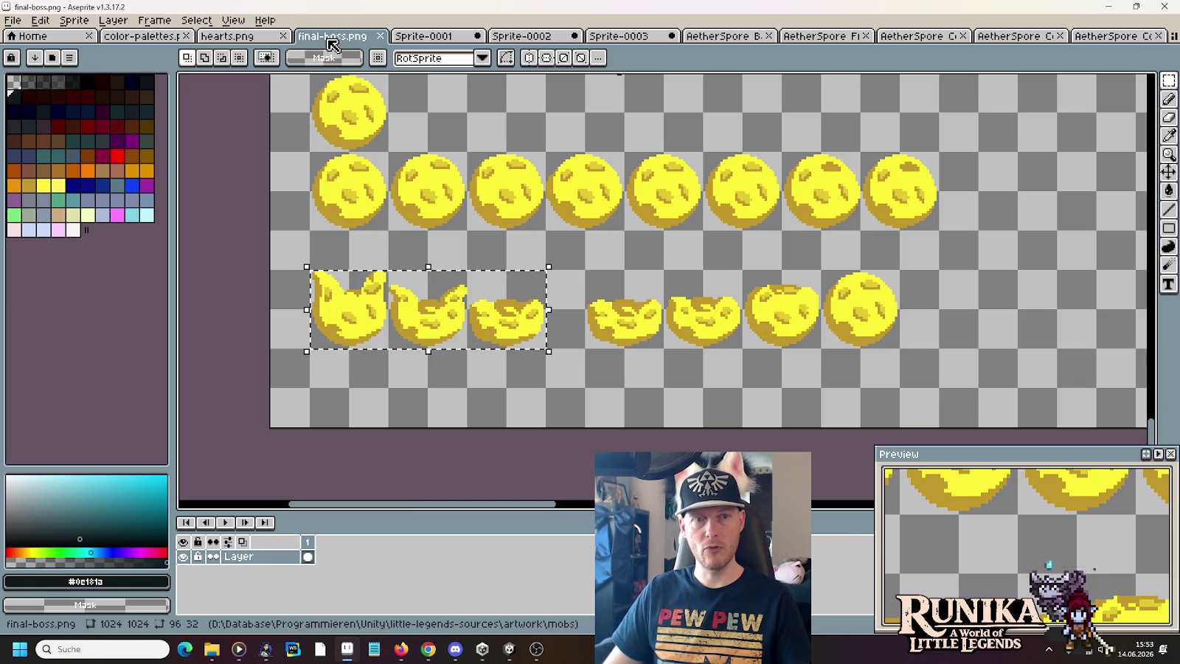
{"action": "left_click_drag", "start_coordinate": [584, 270], "coordinate": [901, 349]}
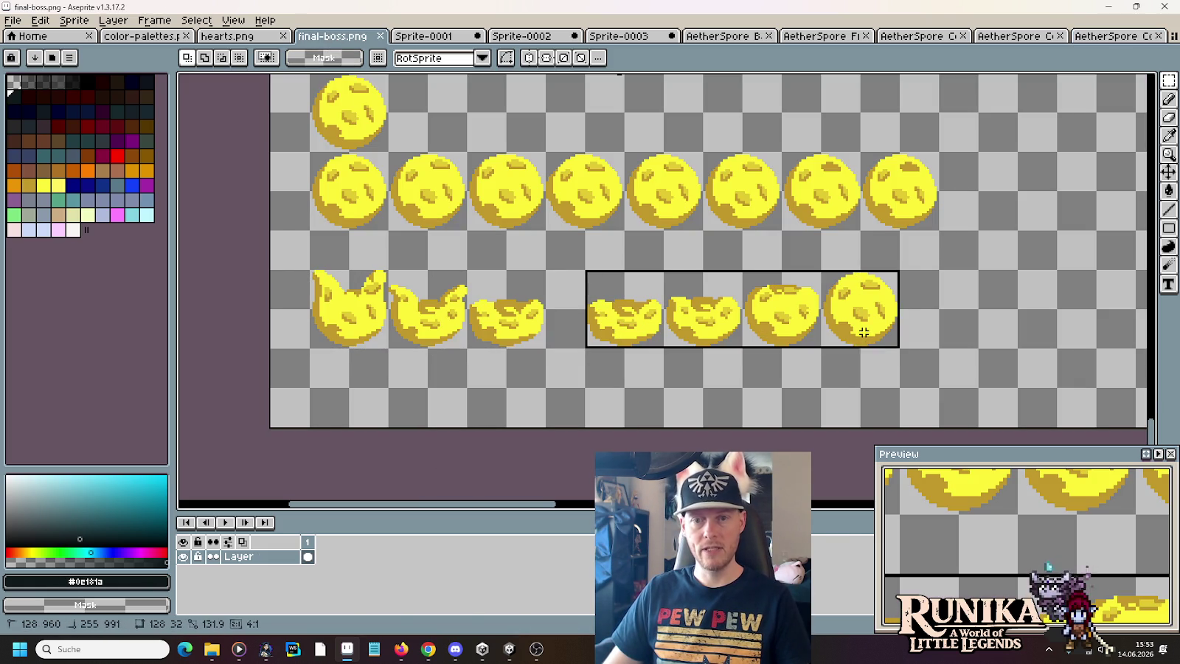
{"action": "left_click", "coordinate": [13, 20]}
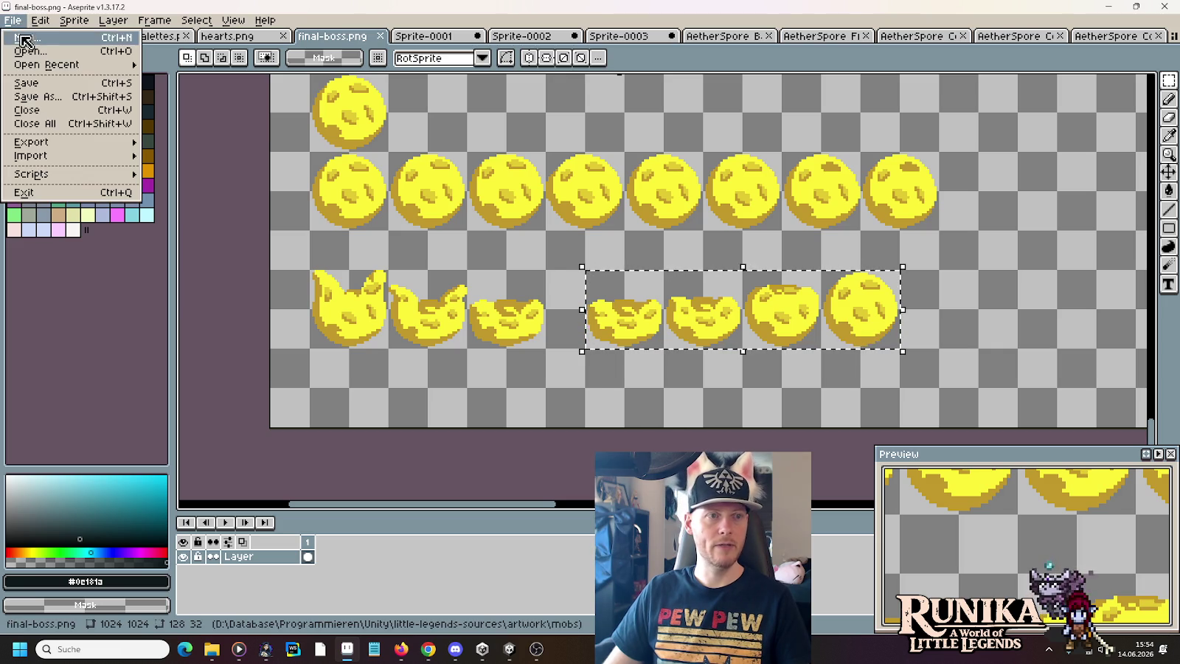
{"action": "left_click", "coordinate": [30, 41]}
{"action": "left_click", "coordinate": [523, 451]}
{"action": "key", "text": "ctrl+v"}
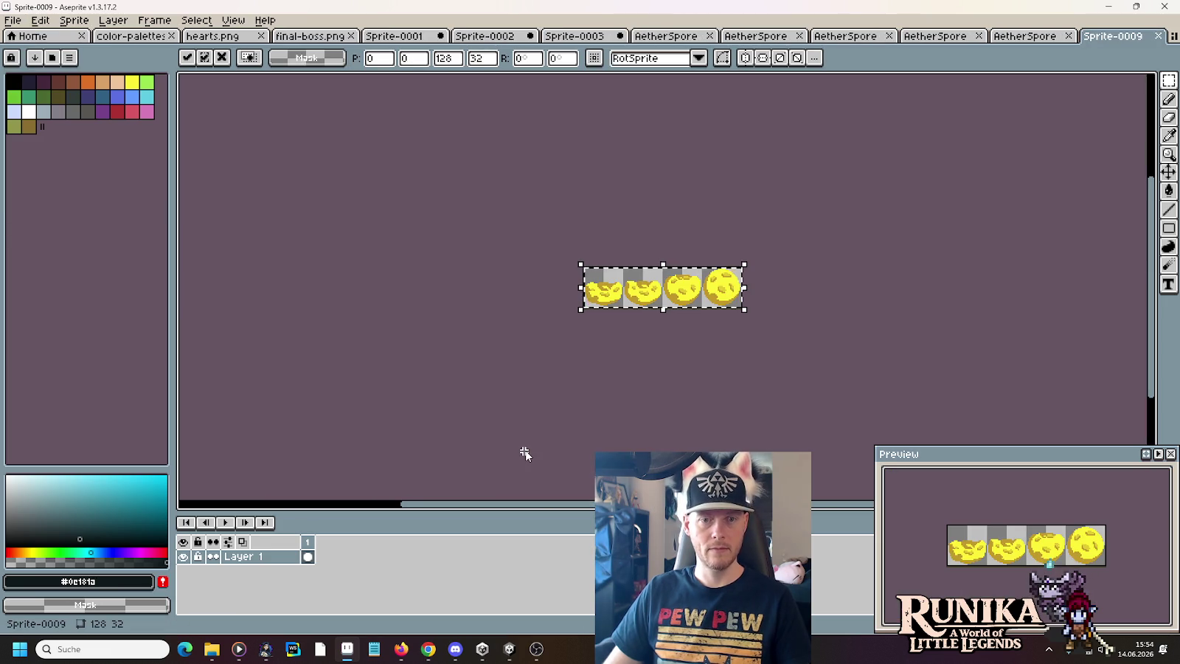
- Save the four-frame strip as AetherSpore Core Regenerate.png
{"action": "key", "text": "ctrl+s"}
{"action": "left_click", "coordinate": [671, 271]}
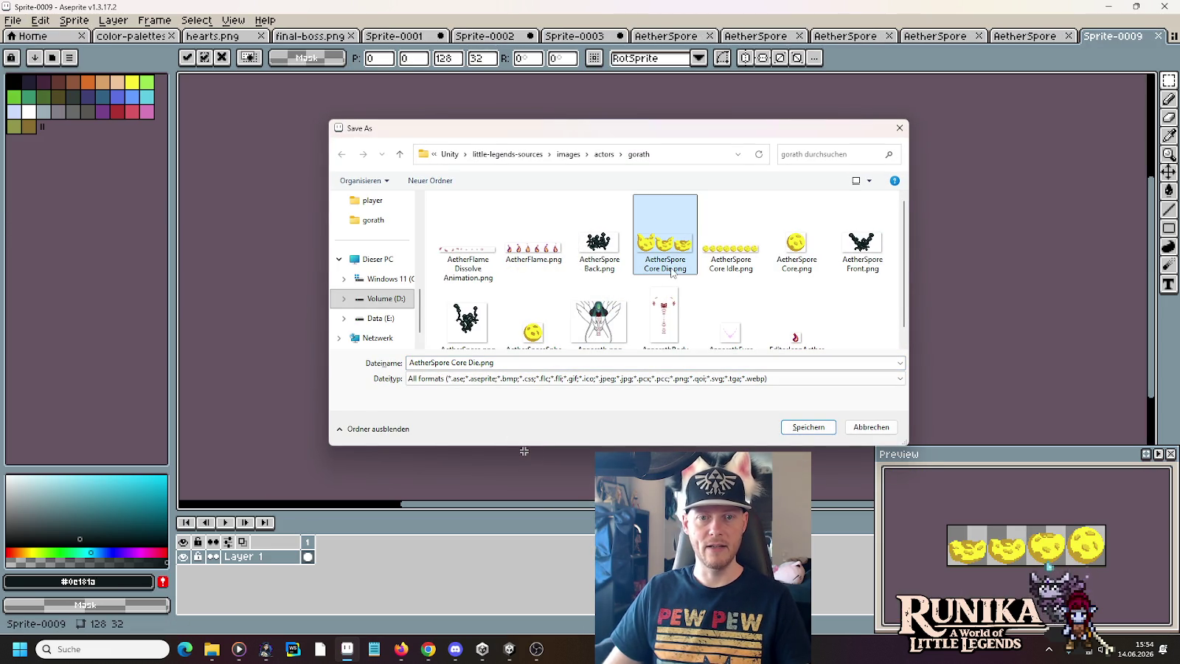
{"action": "left_click", "coordinate": [669, 270]}
{"action": "type", "text": "Splat"}
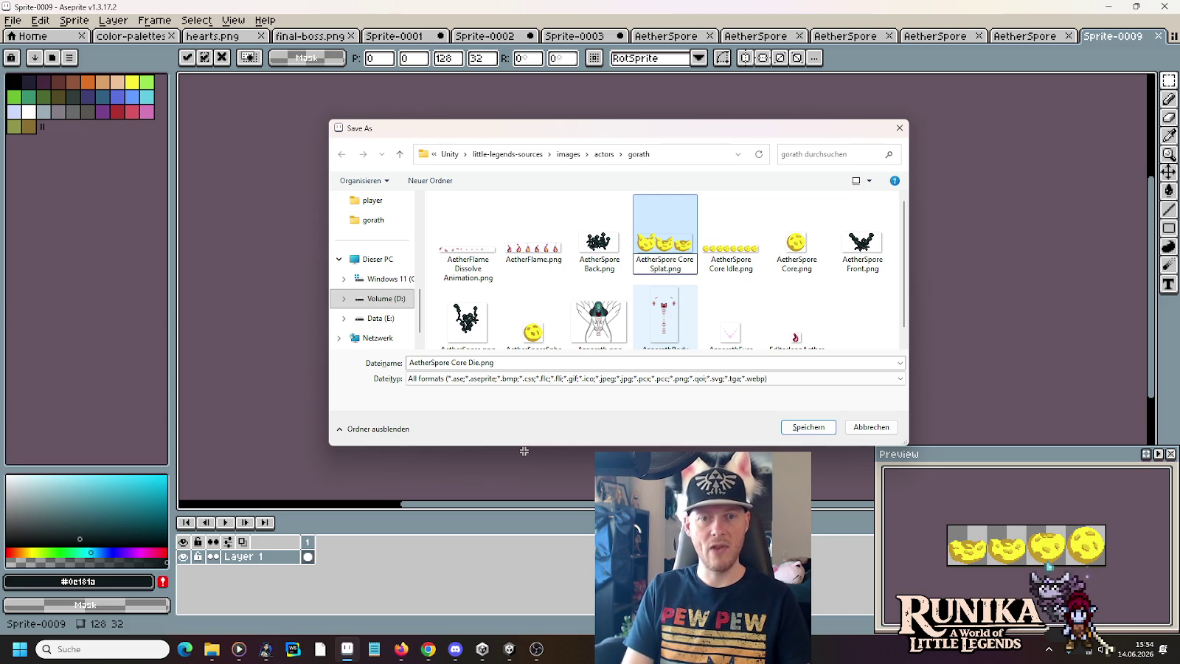
{"action": "left_click", "coordinate": [478, 362]}
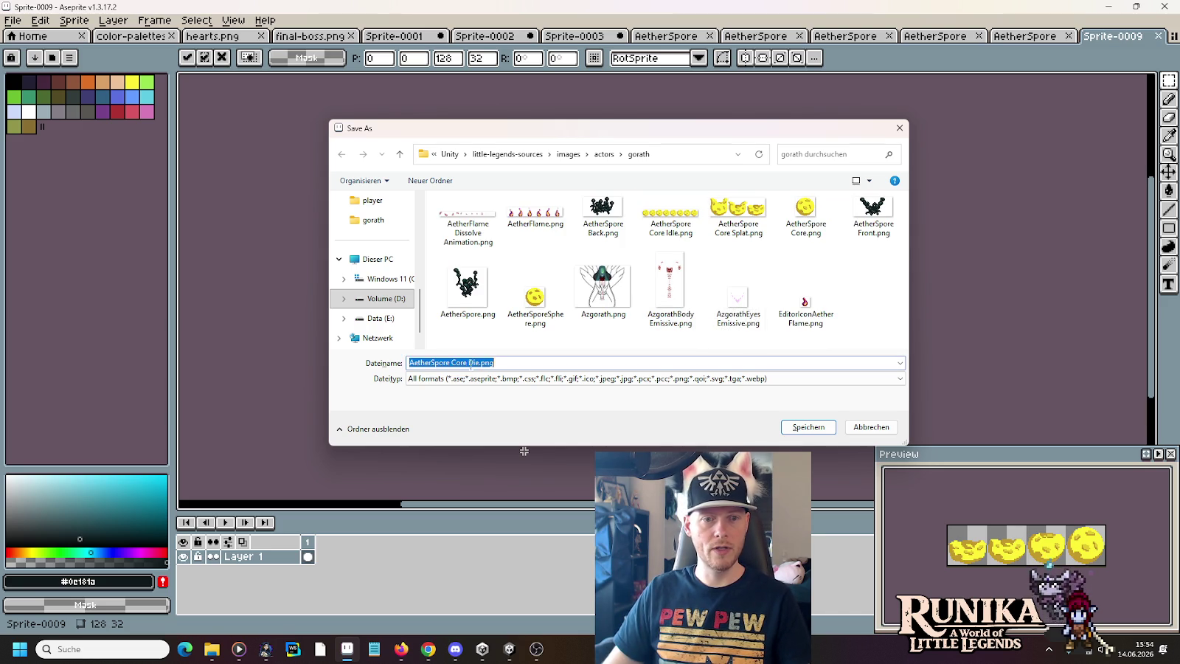
{"action": "key", "text": "BackSpace"}
{"action": "key", "text": "BackSpace"}
{"action": "type", "text": "Regenerat"}
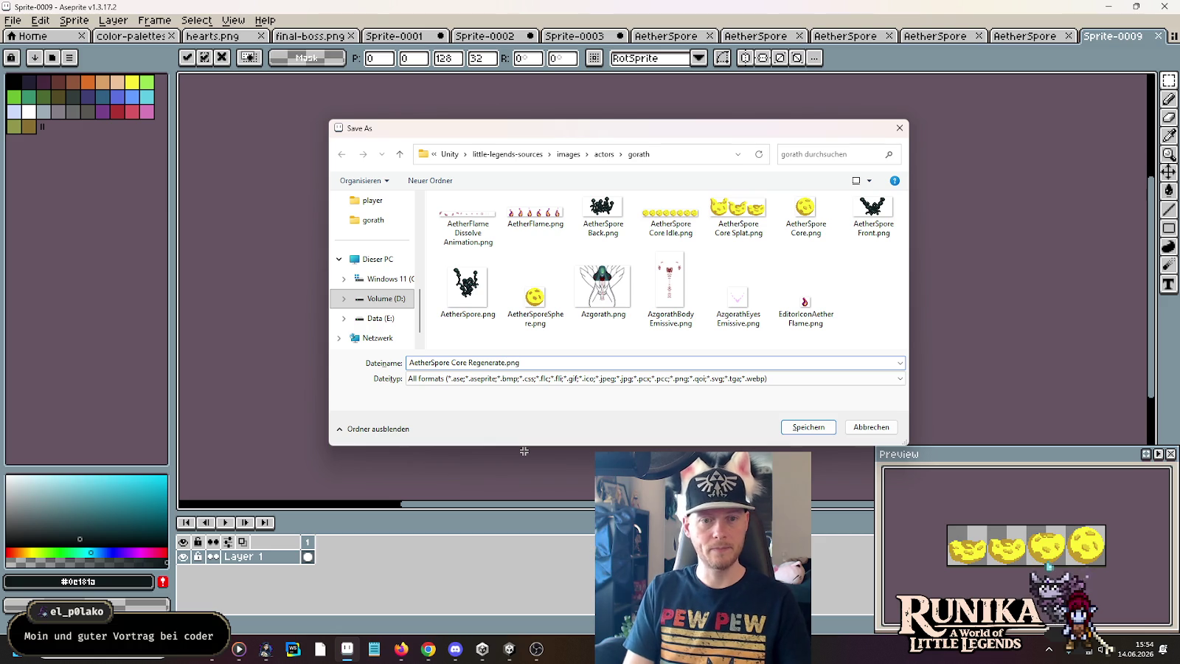
{"action": "key", "text": "Return"}
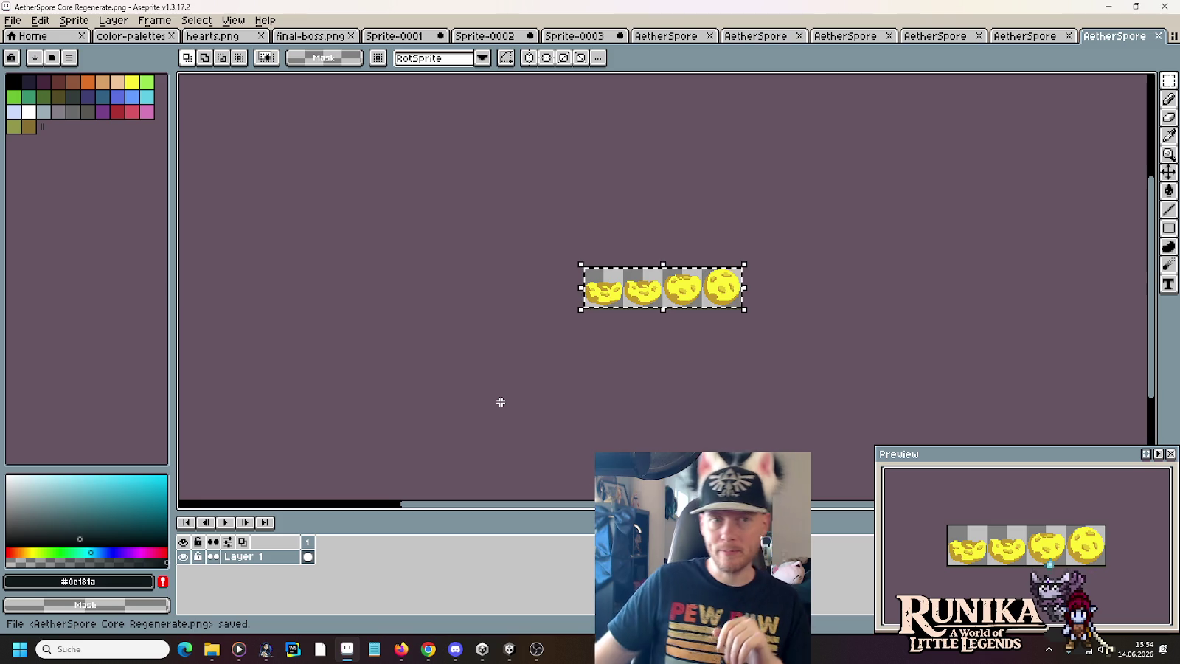
- Play the animations in Sprite-0001, Sprite-0002 and Sprite-0003
{"action": "left_click", "coordinate": [411, 39]}
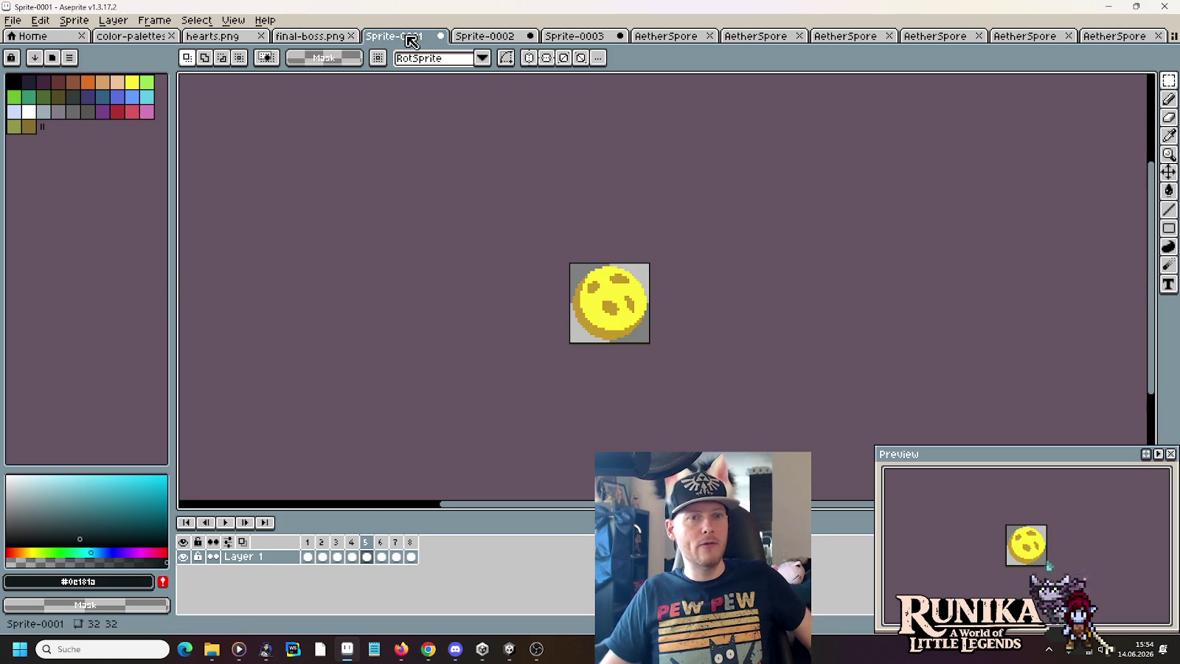
{"action": "left_click", "coordinate": [221, 523]}
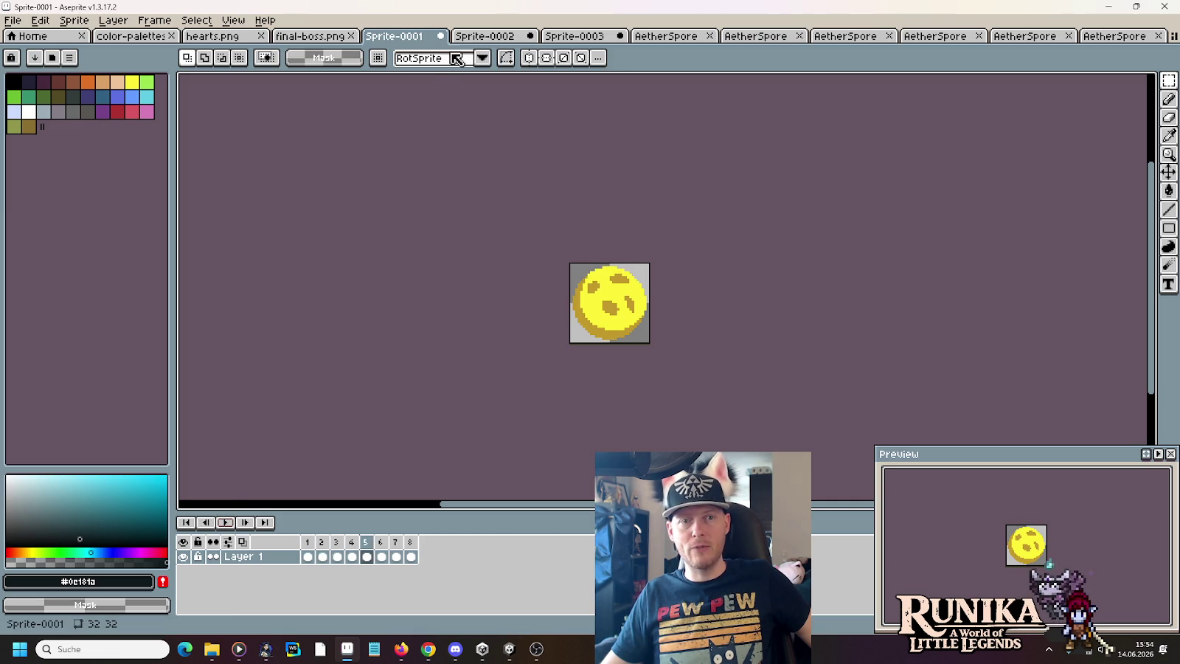
{"action": "left_click", "coordinate": [481, 37]}
{"action": "left_click", "coordinate": [225, 523]}
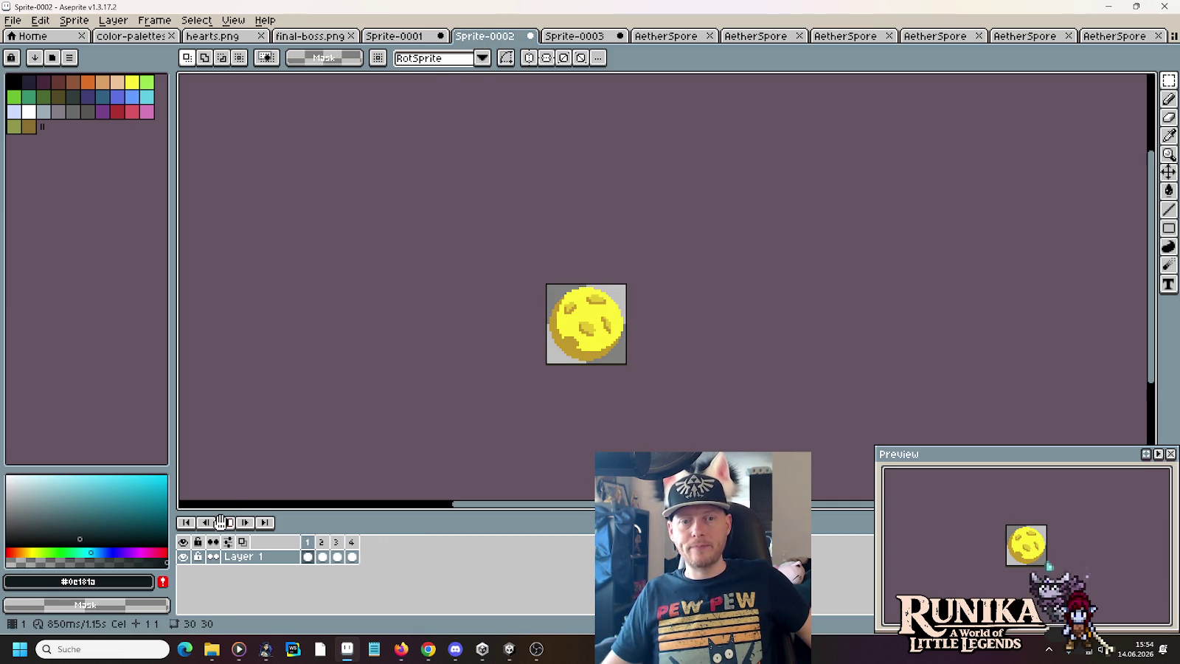
{"action": "left_click", "coordinate": [574, 36]}
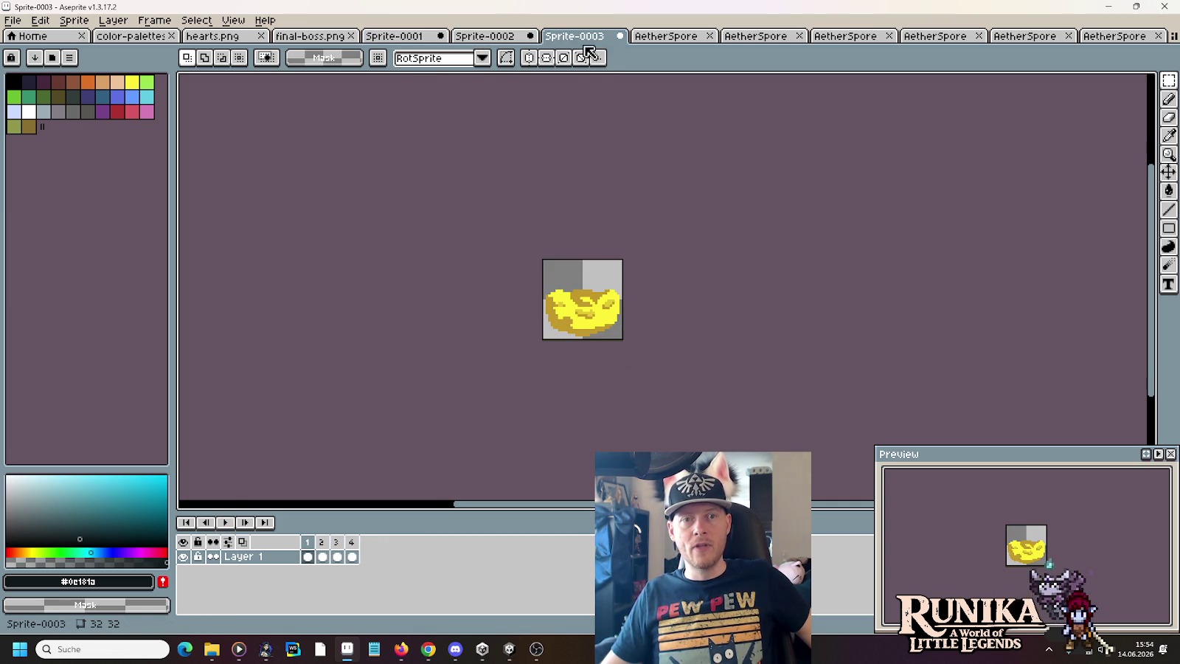
{"action": "left_click", "coordinate": [219, 524]}
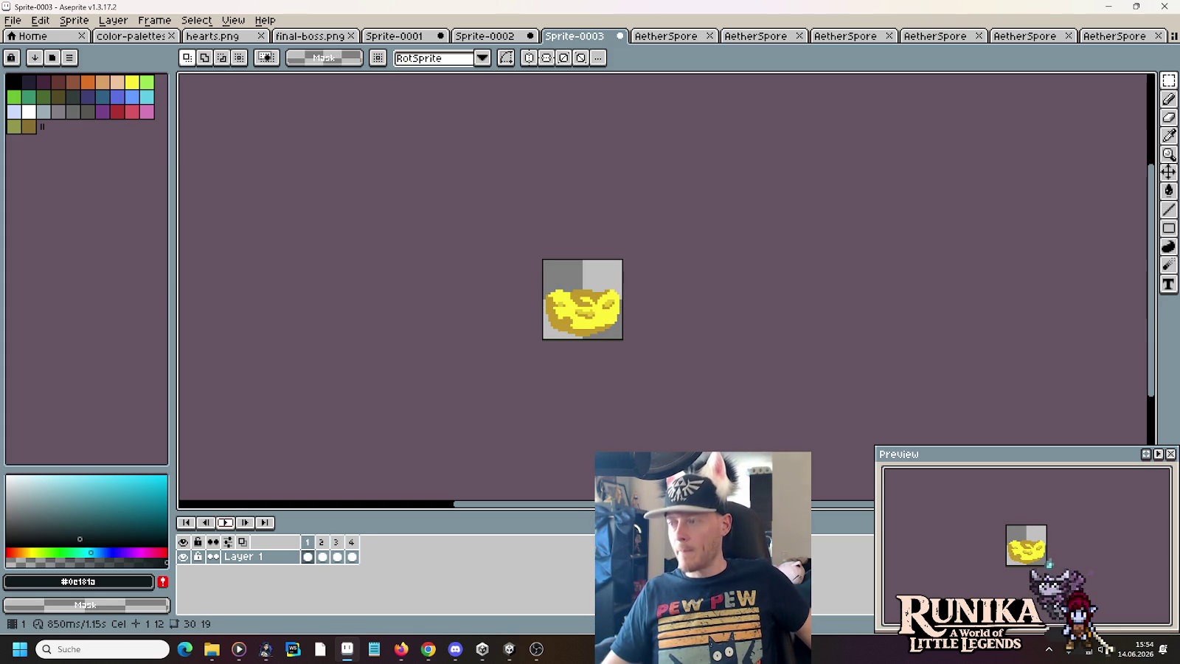
- Step through the AetherSpore document tabs from AetherSpore Back.png to the last one
{"action": "left_click", "coordinate": [655, 39]}
{"action": "left_click", "coordinate": [756, 37]}
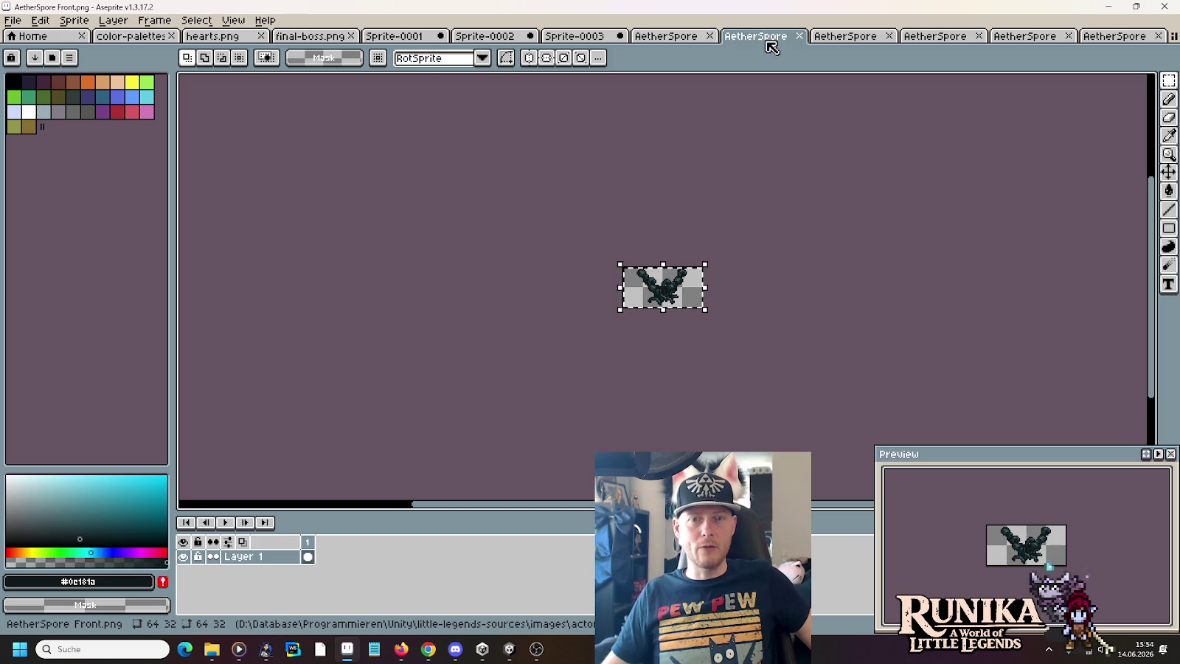
{"action": "left_click", "coordinate": [845, 39]}
{"action": "left_click", "coordinate": [933, 36]}
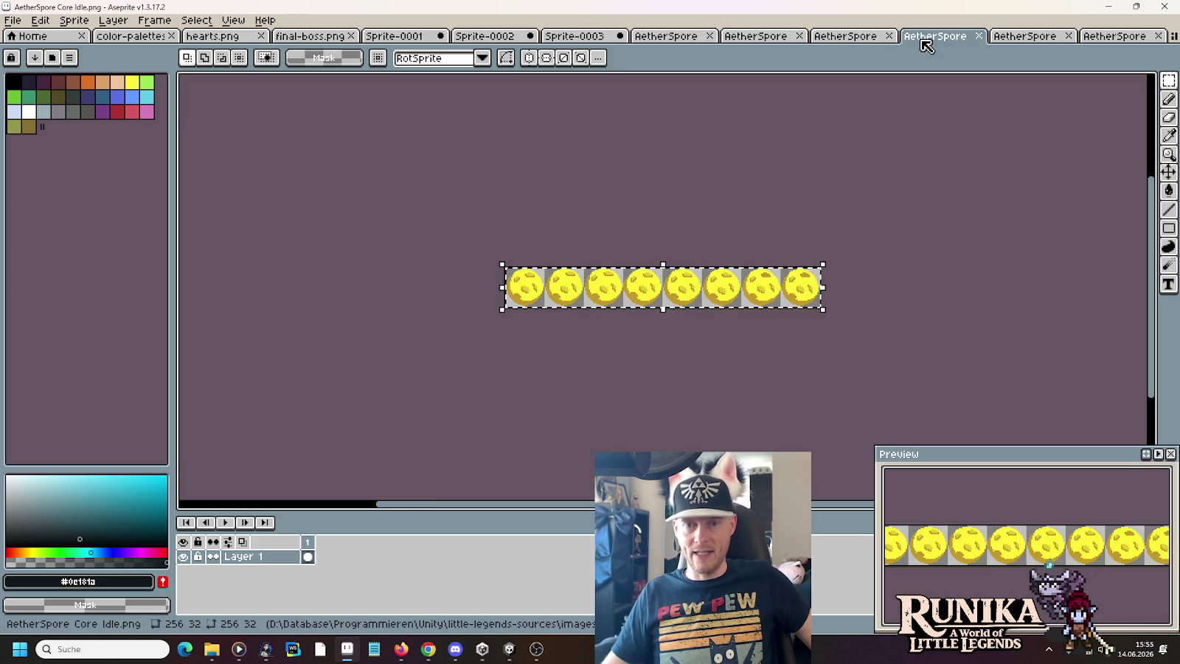
{"action": "left_click", "coordinate": [1025, 37]}
{"action": "left_click", "coordinate": [1113, 37]}
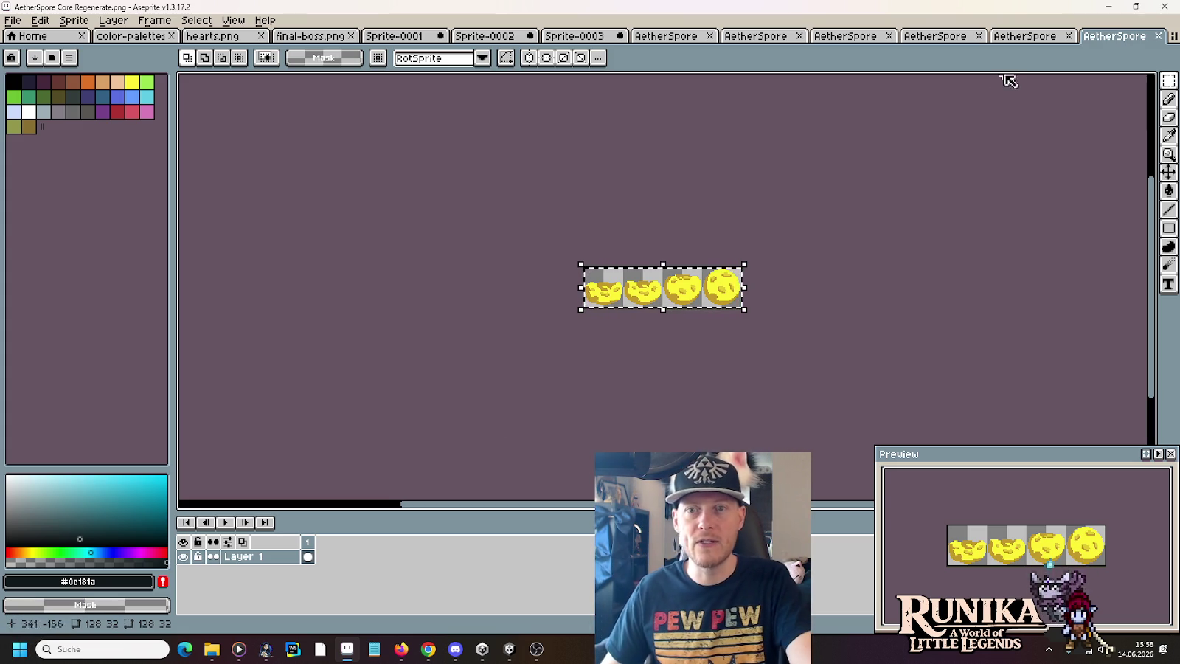
- Switch back to the final-boss.png sprite sheet tab
{"action": "left_click", "coordinate": [310, 35]}
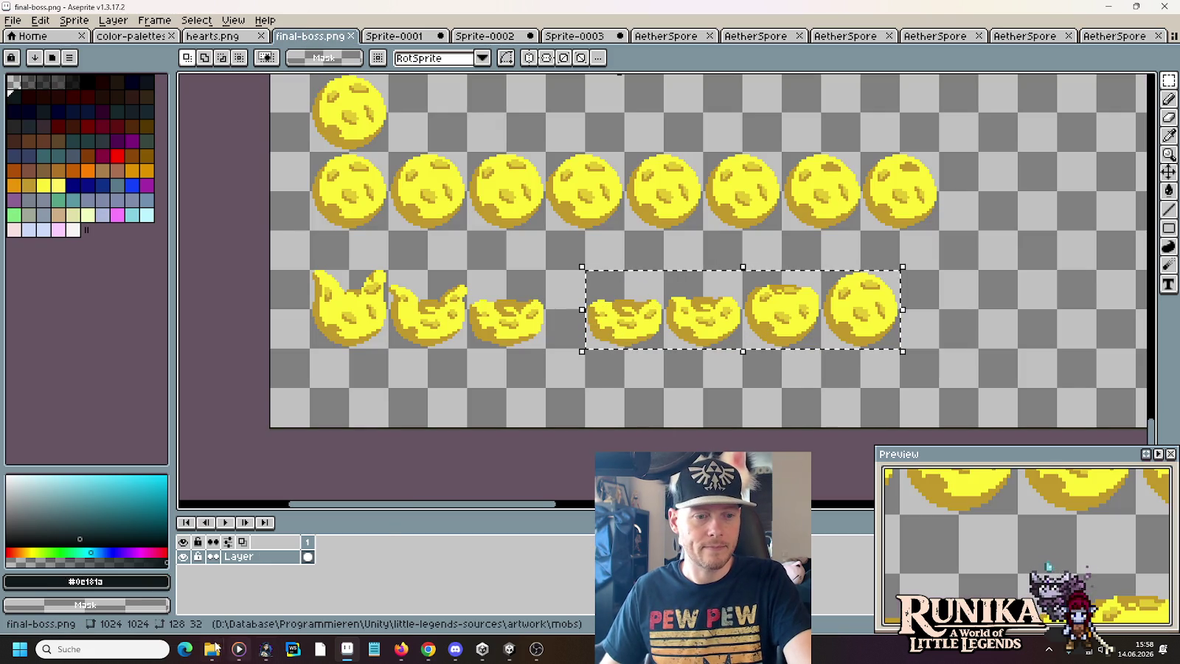
- In File Explorer, select the AetherSpore Core Idle, Regenerate, Splat and Back images in gorath
{"action": "left_click", "coordinate": [221, 594]}
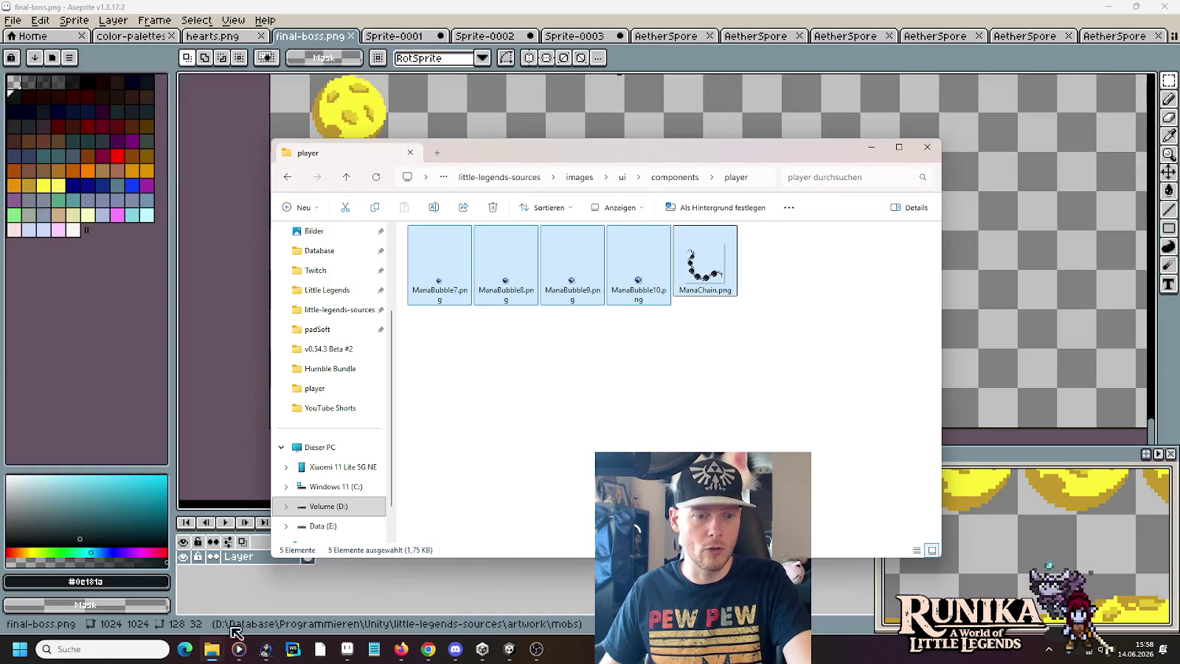
{"action": "left_click", "coordinate": [223, 649]}
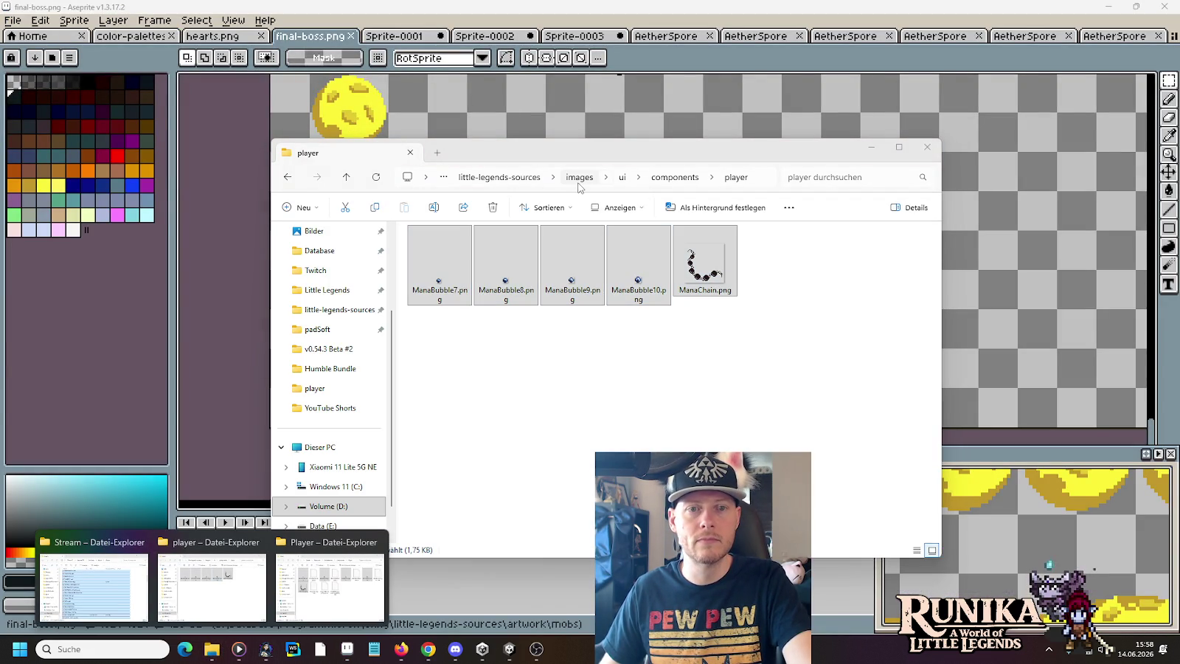
{"action": "left_click", "coordinate": [579, 180]}
{"action": "double_click", "coordinate": [483, 274]}
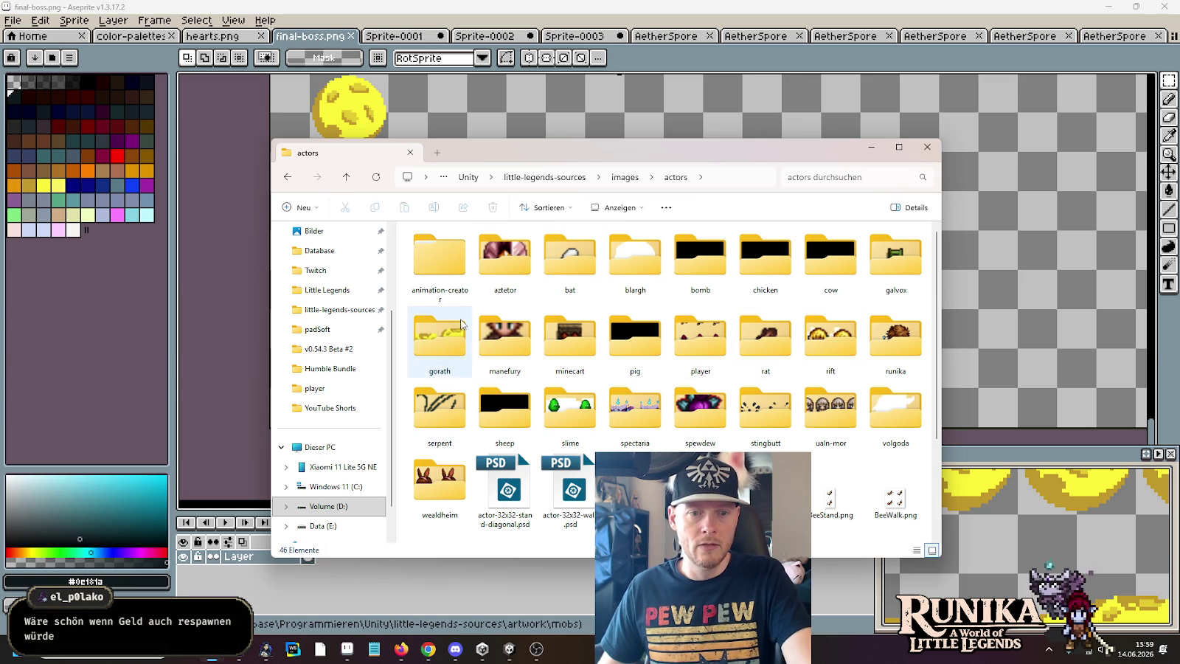
{"action": "double_click", "coordinate": [460, 324]}
{"action": "left_click", "coordinate": [643, 287]}
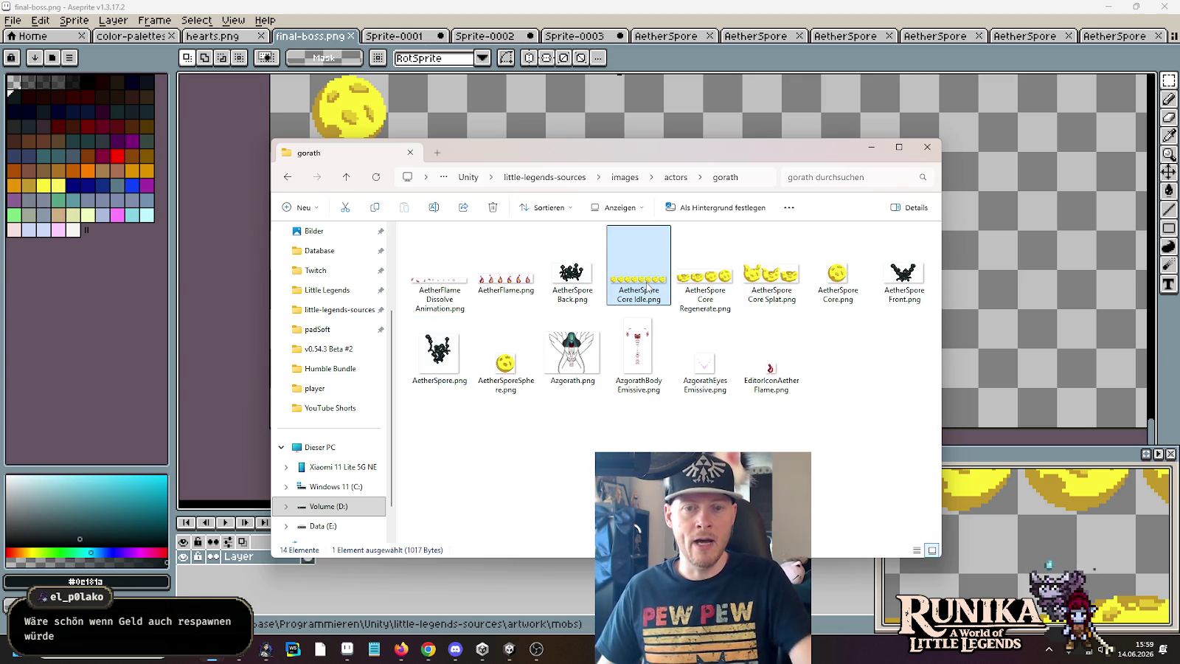
{"action": "left_click", "coordinate": [757, 288], "text": "shift"}
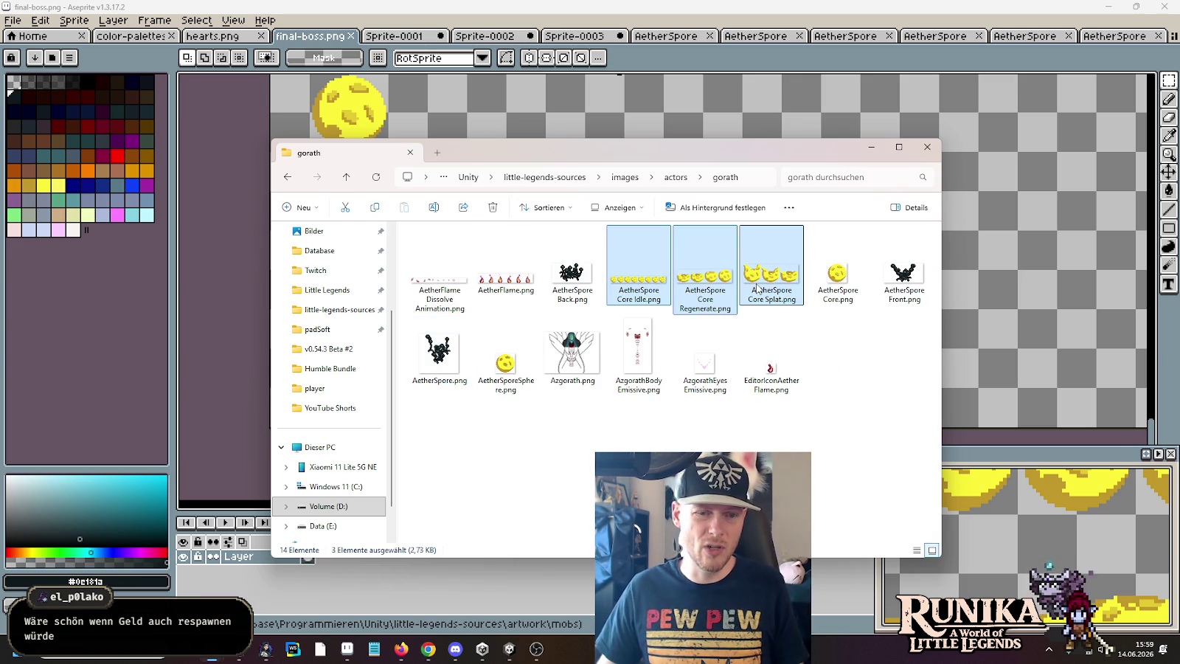
{"action": "left_click", "coordinate": [575, 278], "text": "ctrl"}
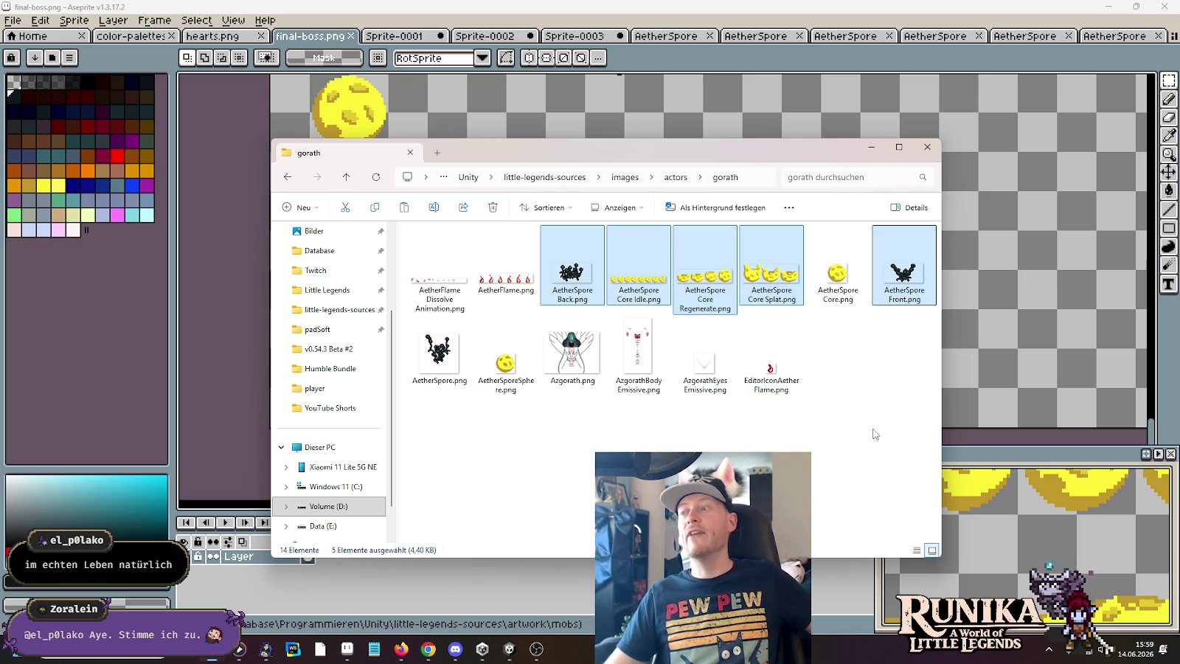
- Paste the five spore images into the Resources Actors/Gorath/AeherSpore folder
{"action": "left_click", "coordinate": [347, 648]}
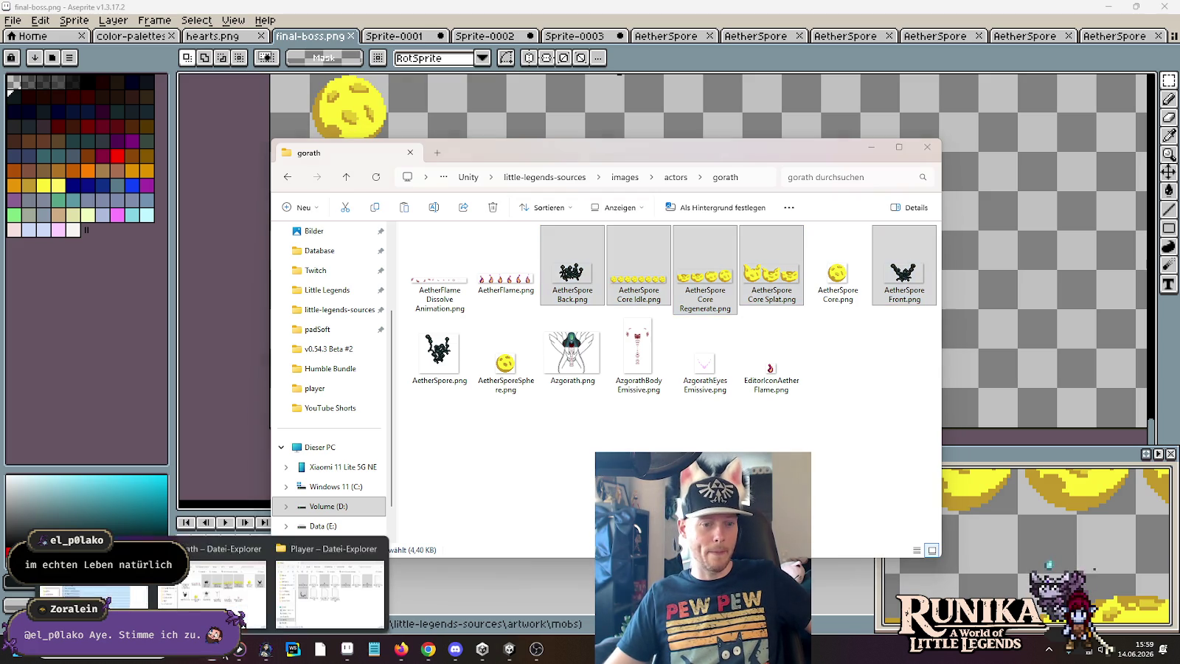
{"action": "left_click", "coordinate": [329, 583]}
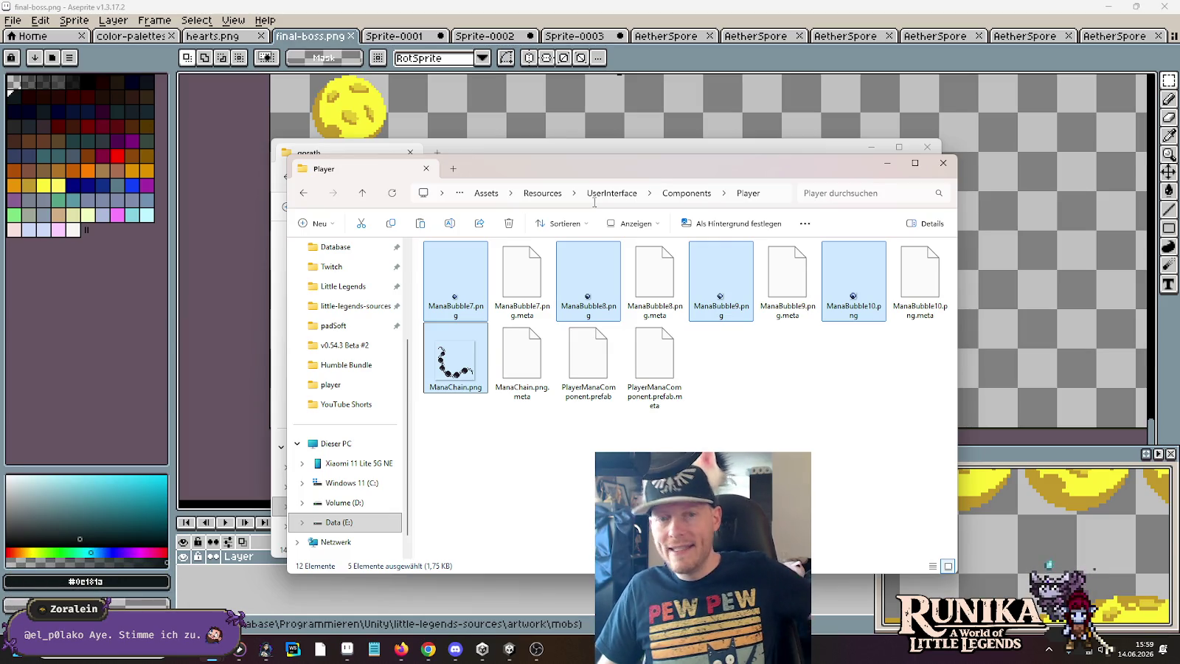
{"action": "left_click", "coordinate": [554, 192]}
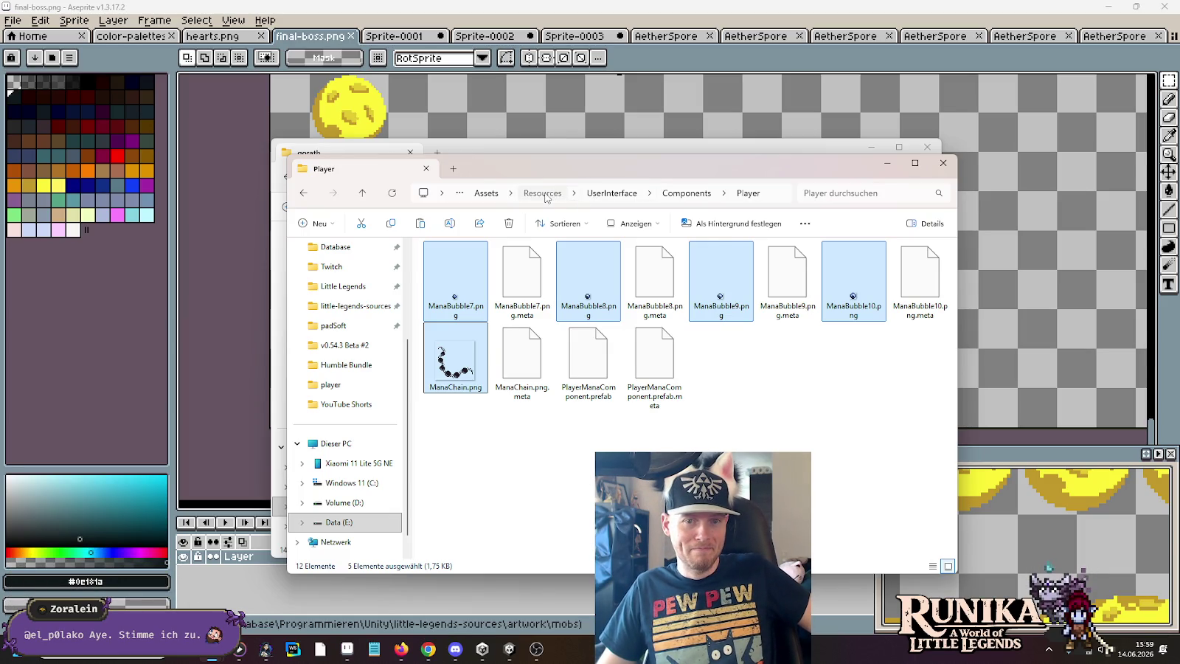
{"action": "double_click", "coordinate": [452, 287]}
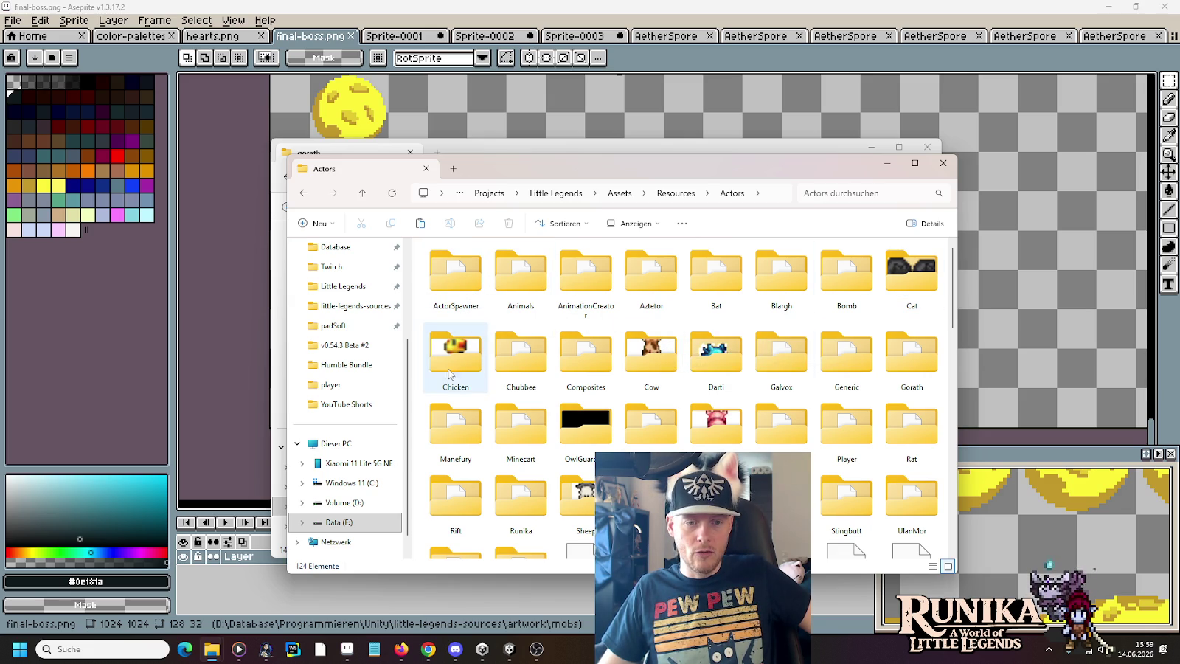
{"action": "double_click", "coordinate": [898, 365]}
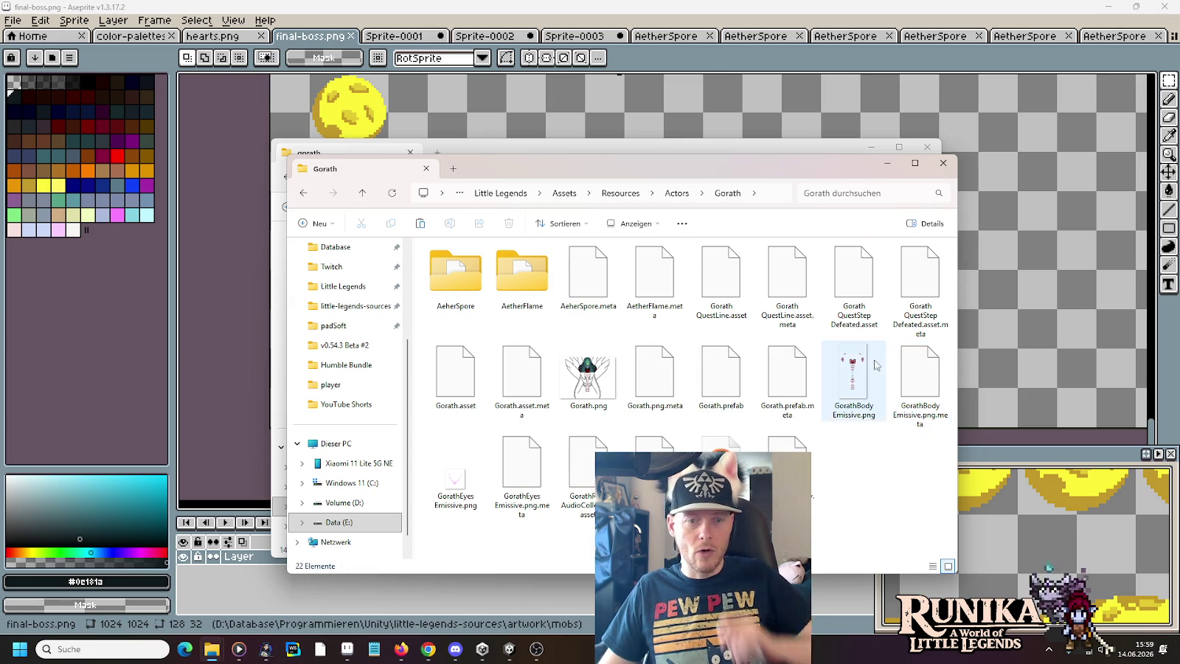
{"action": "double_click", "coordinate": [458, 284]}
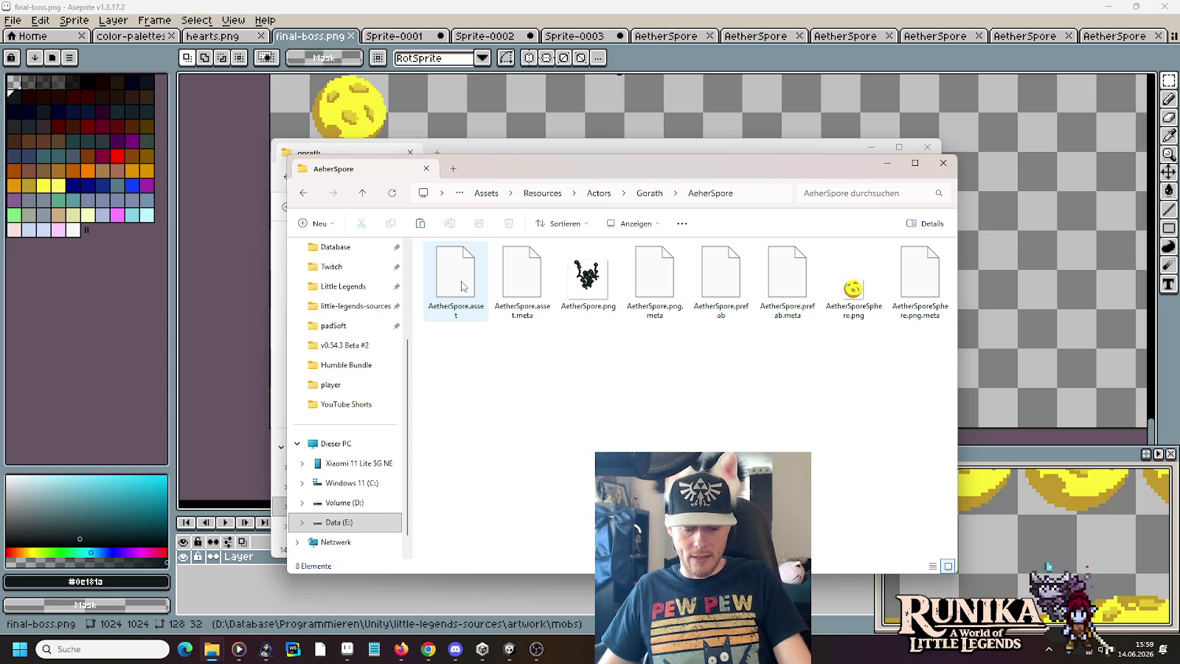
{"action": "key", "text": "ctrl+v"}
{"action": "left_click", "coordinate": [857, 432]}
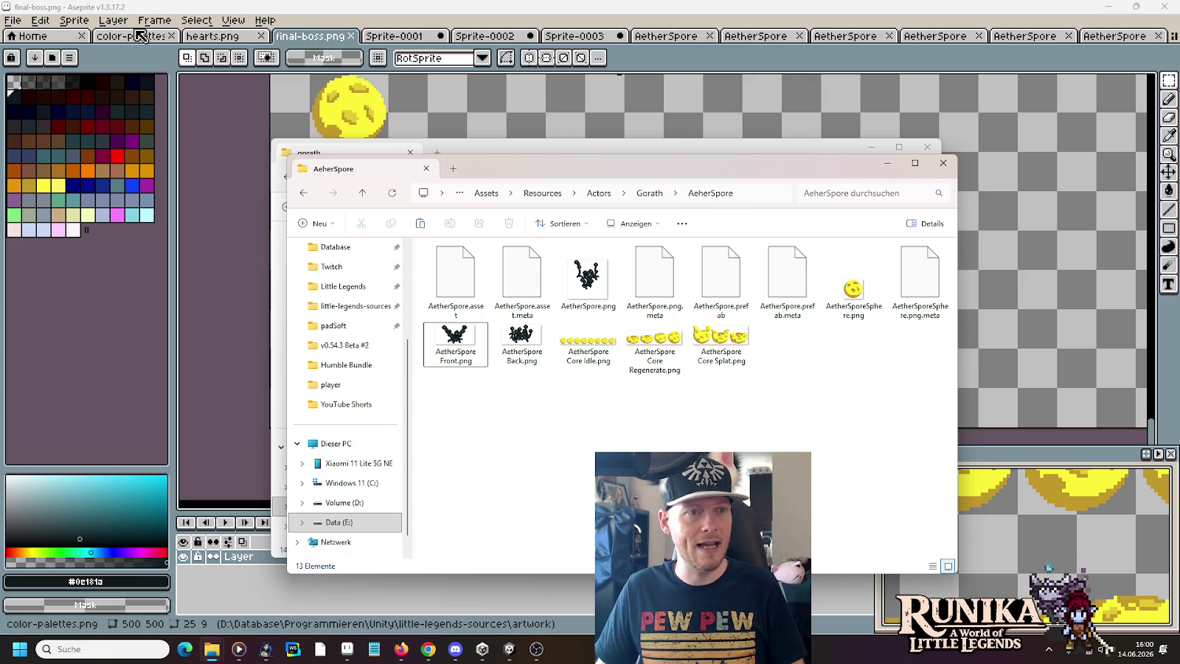
{"action": "left_click", "coordinate": [299, 36]}
- Pan and zoom out to view the whole final-boss.png sprite sheet
{"action": "scroll", "coordinate": [475, 157], "scroll_direction": "down", "scroll_amount": 2}
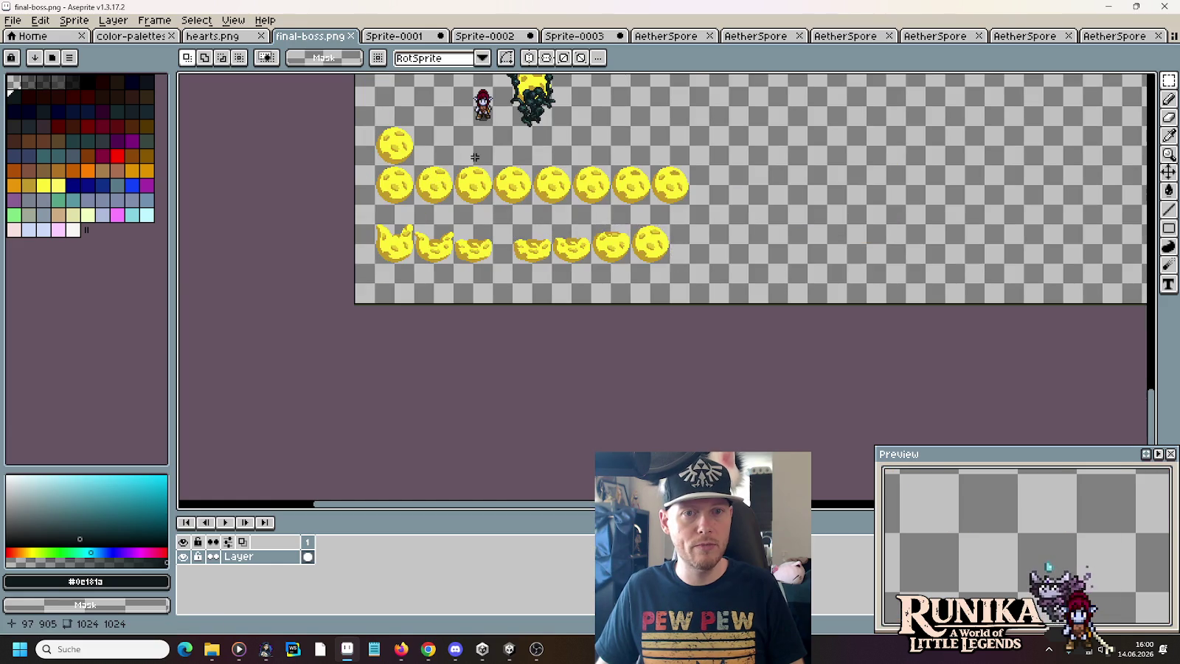
{"action": "left_click_drag", "start_coordinate": [475, 157], "coordinate": [306, 452]}
{"action": "left_click_drag", "start_coordinate": [516, 111], "coordinate": [363, 303]}
{"action": "left_click_drag", "start_coordinate": [673, 224], "coordinate": [445, 242]}
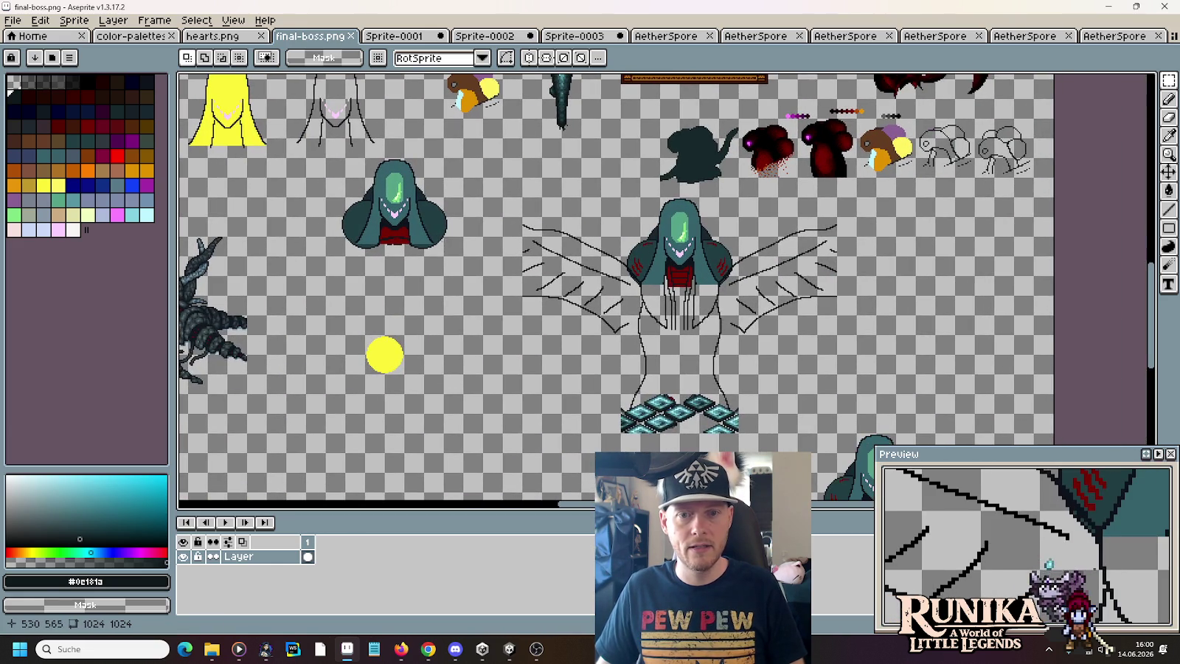
{"action": "scroll", "coordinate": [763, 209], "scroll_direction": "down", "scroll_amount": 2}
{"action": "mouse_move", "coordinate": [764, 209]}
{"action": "left_mouse_down"}
{"action": "mouse_move", "coordinate": [804, 211]}
{"action": "mouse_move", "coordinate": [807, 199]}
{"action": "left_mouse_up"}
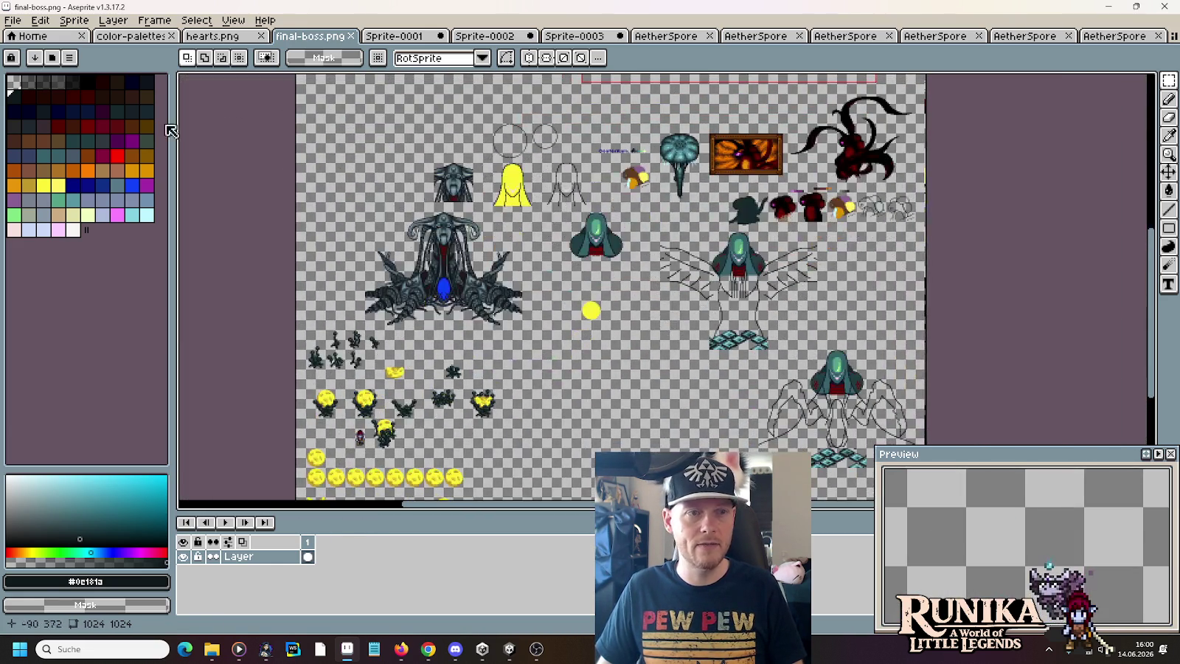
{"action": "left_click", "coordinate": [13, 20]}
- Open final-boss-mirror.png from little-legends-sources/artwork/mobs
{"action": "left_click", "coordinate": [15, 50]}
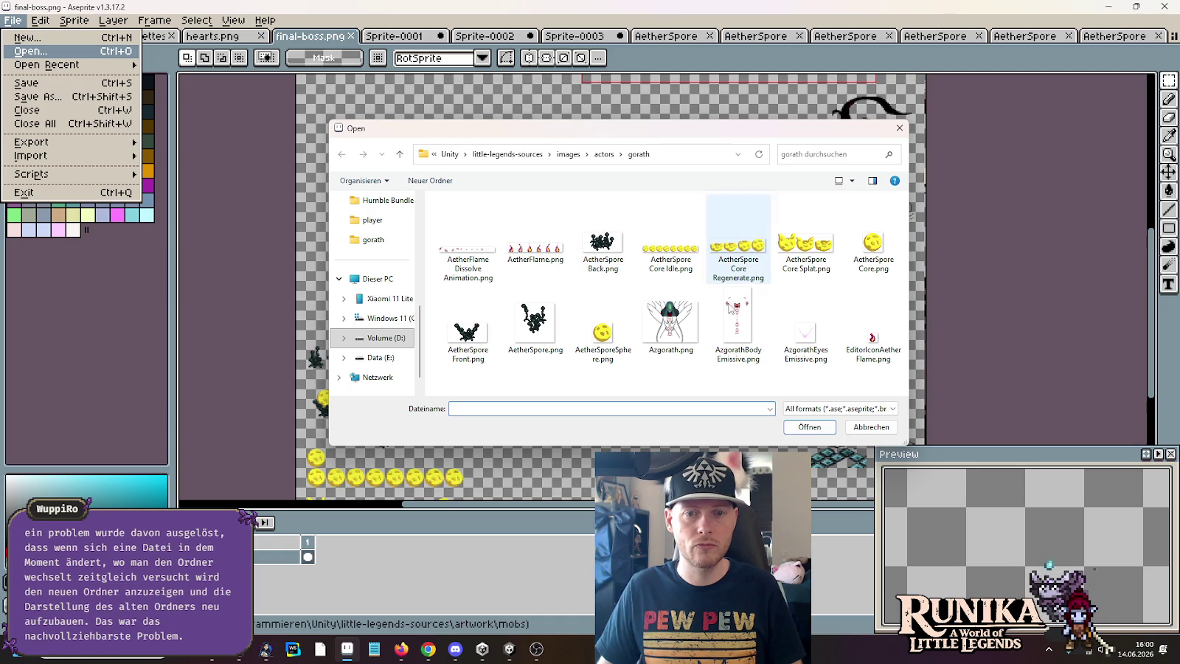
{"action": "left_click", "coordinate": [508, 154]}
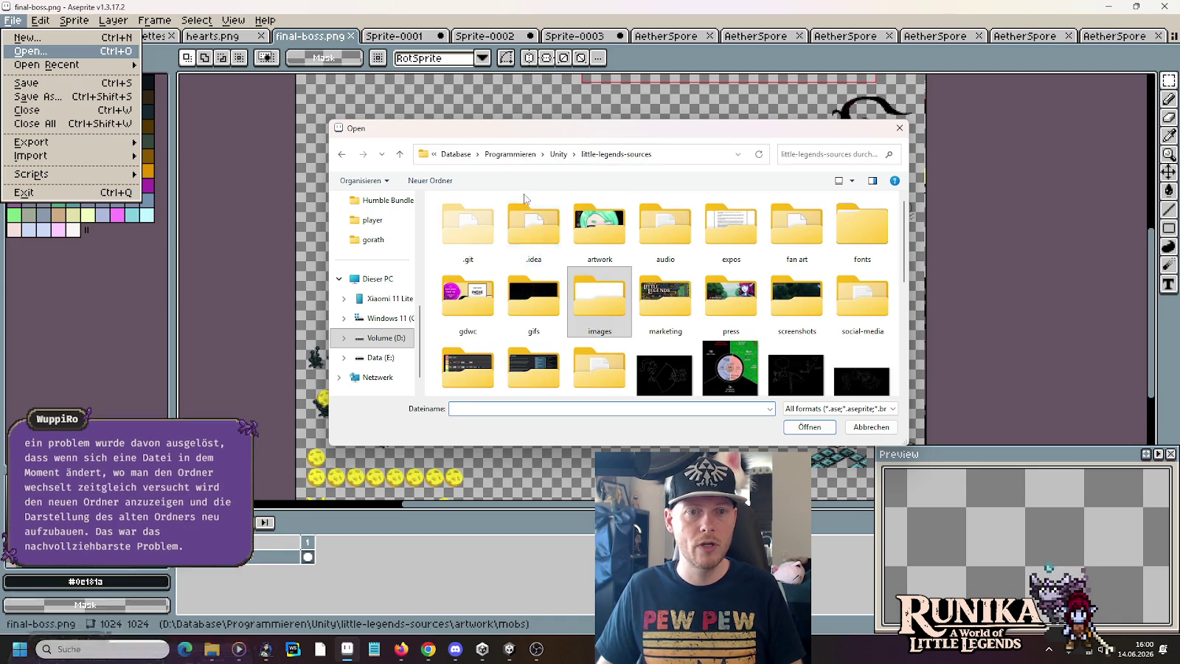
{"action": "double_click", "coordinate": [594, 236]}
{"action": "scroll", "coordinate": [627, 281], "scroll_direction": "down", "scroll_amount": 2}
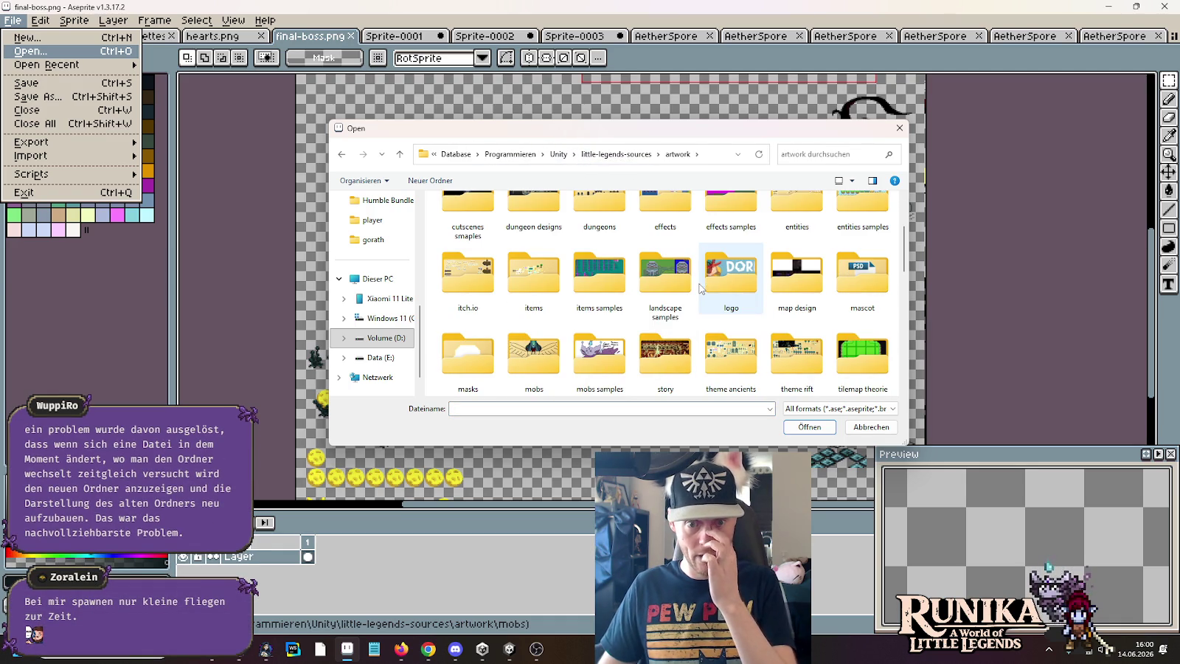
{"action": "left_click", "coordinate": [530, 364]}
{"action": "double_click", "coordinate": [529, 363]}
{"action": "double_click", "coordinate": [586, 247]}
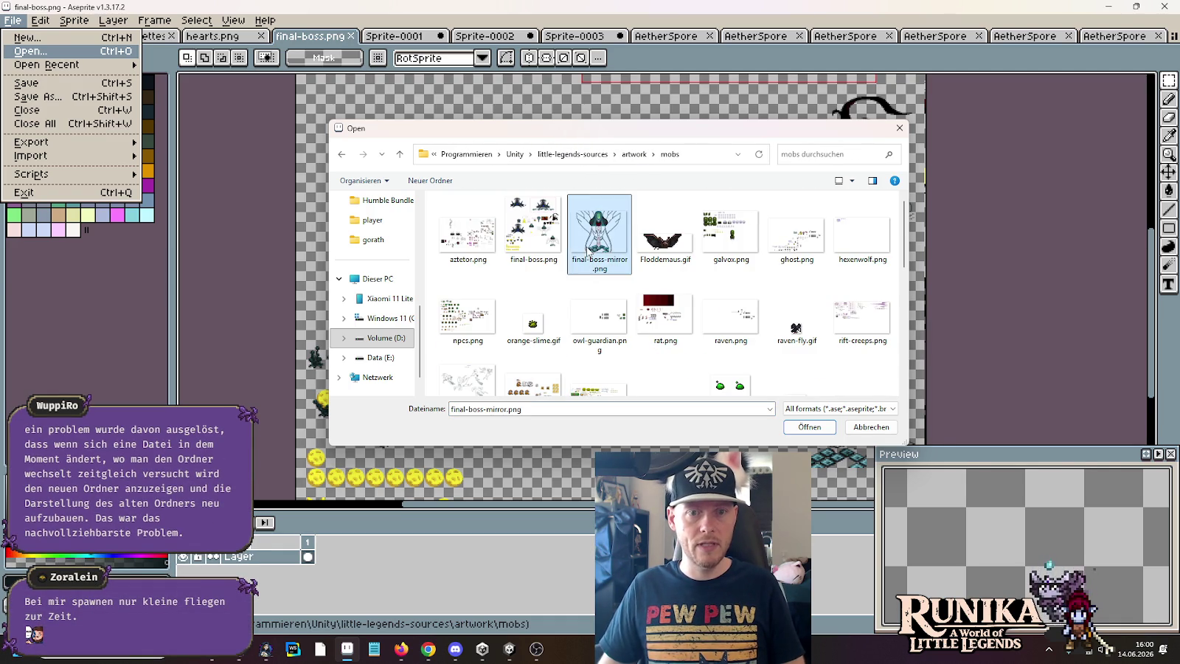
{"action": "scroll", "coordinate": [627, 258], "scroll_direction": "right", "scroll_amount": 2}
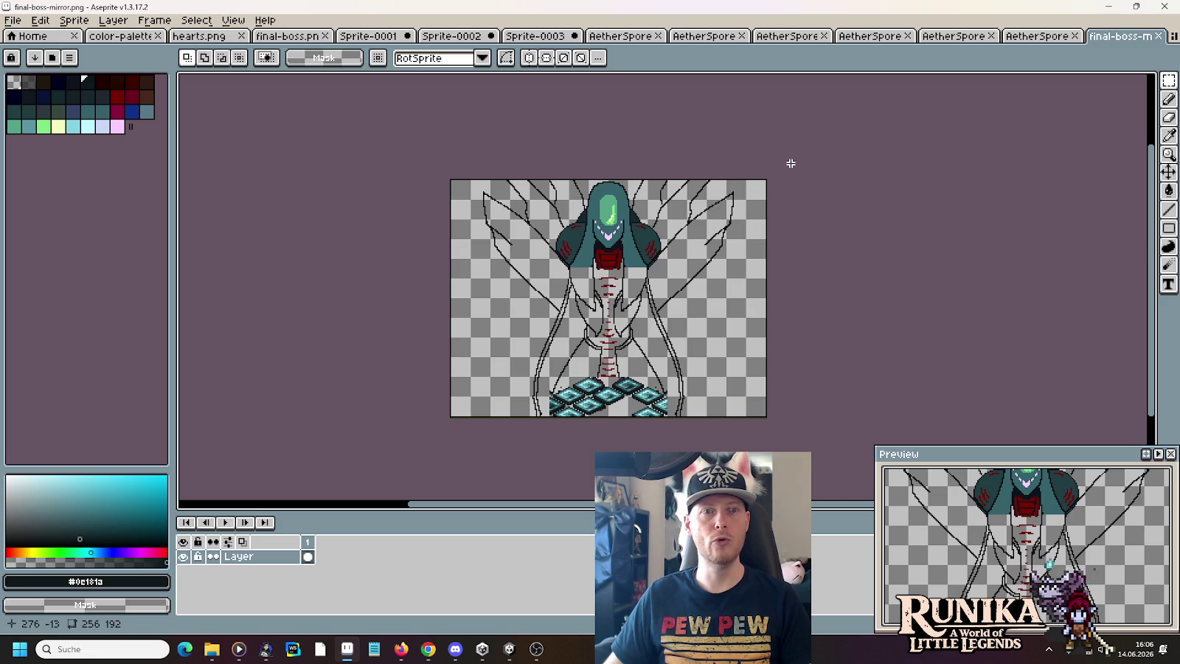
- Close all the AetherSpore sprite tabs
{"action": "left_click", "coordinate": [12, 20]}
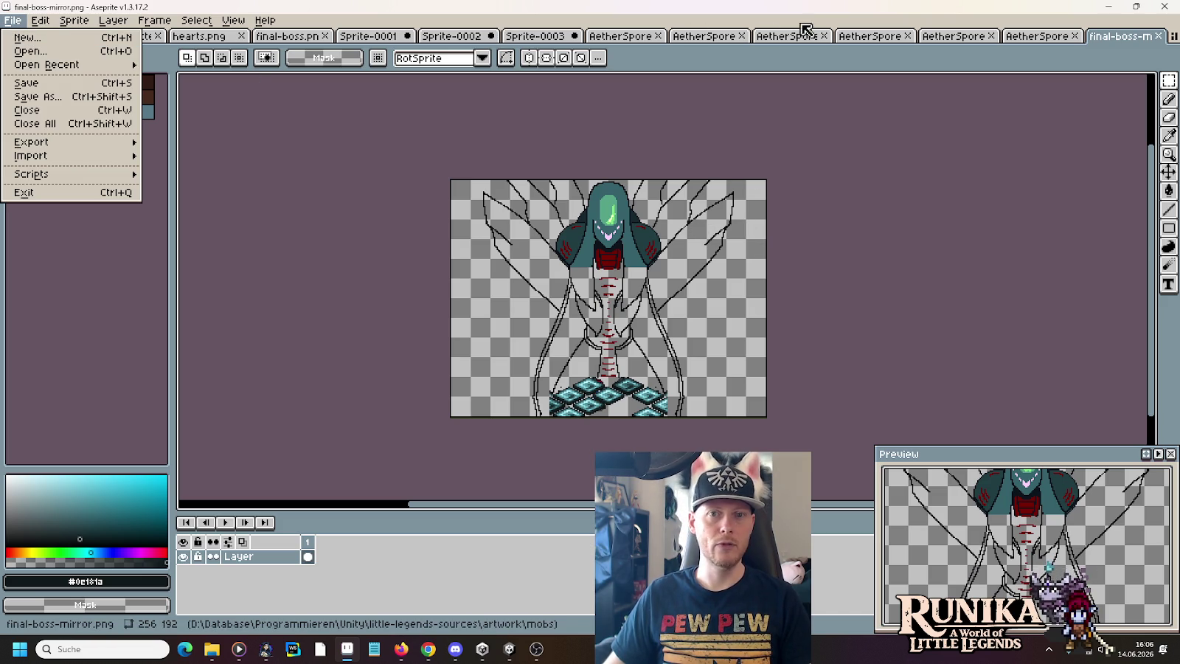
{"action": "left_click", "coordinate": [1021, 37]}
{"action": "left_click", "coordinate": [1036, 37]}
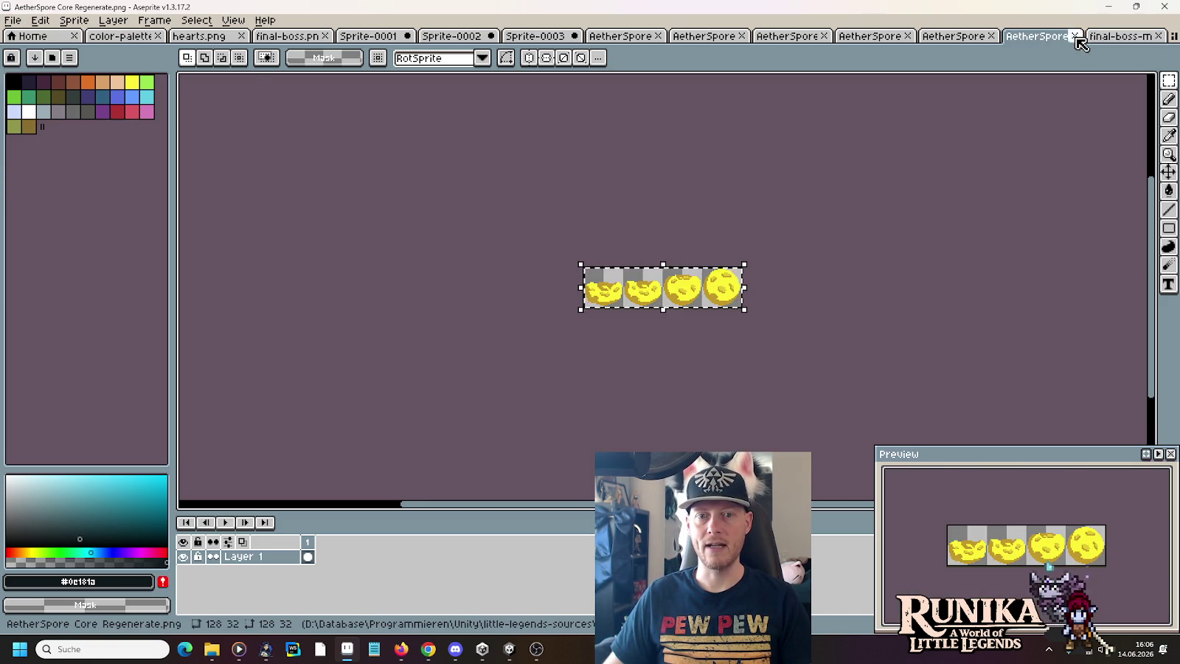
{"action": "left_click", "coordinate": [1075, 36]}
{"action": "left_click", "coordinate": [979, 37]}
{"action": "left_click", "coordinate": [1003, 37]}
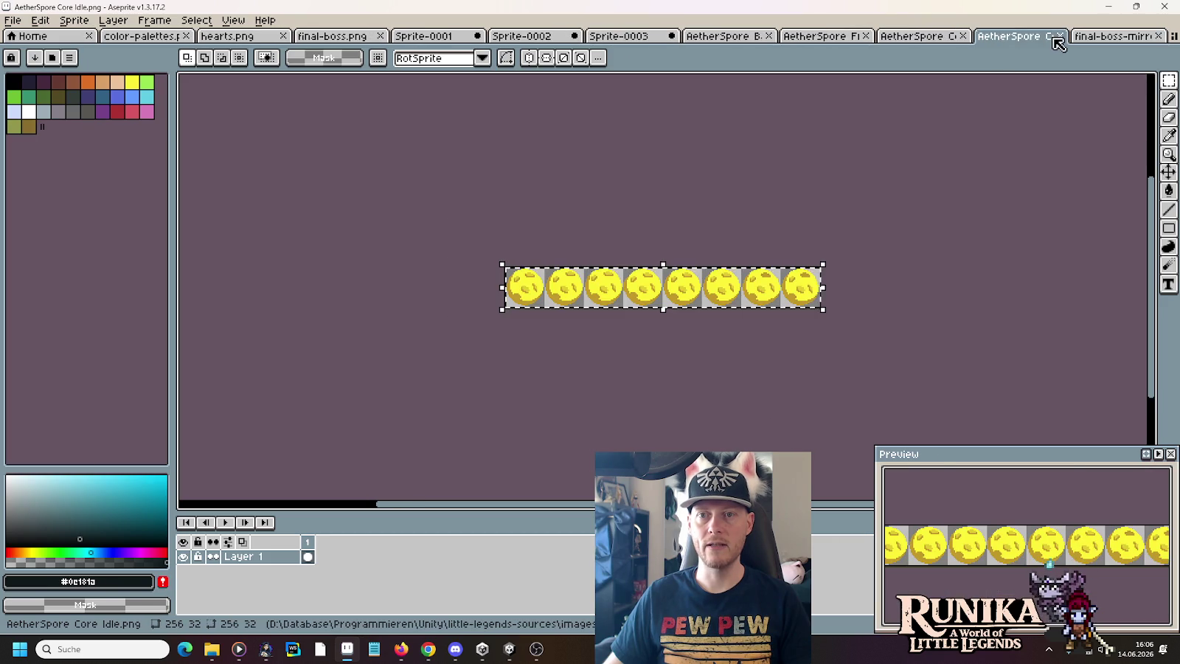
{"action": "left_click", "coordinate": [956, 37]}
{"action": "left_click", "coordinate": [971, 36]}
{"action": "left_click", "coordinate": [848, 37]}
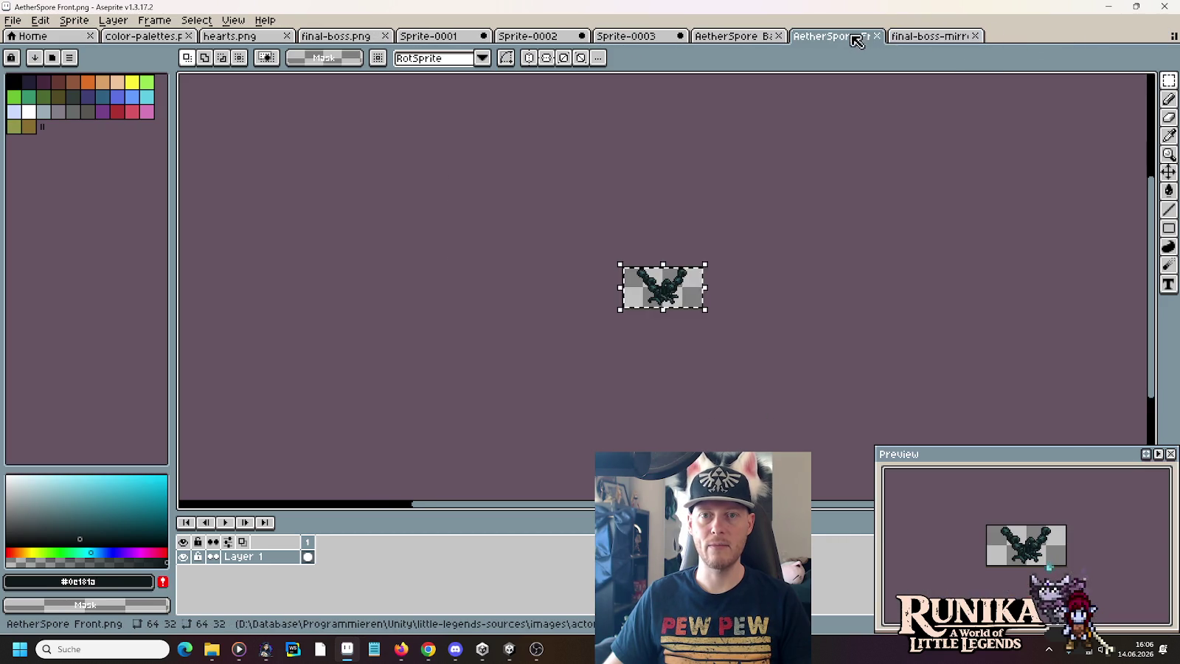
{"action": "left_click", "coordinate": [876, 36]}
{"action": "left_click", "coordinate": [767, 36]}
{"action": "left_click", "coordinate": [778, 36]}
{"action": "left_click", "coordinate": [644, 38]}
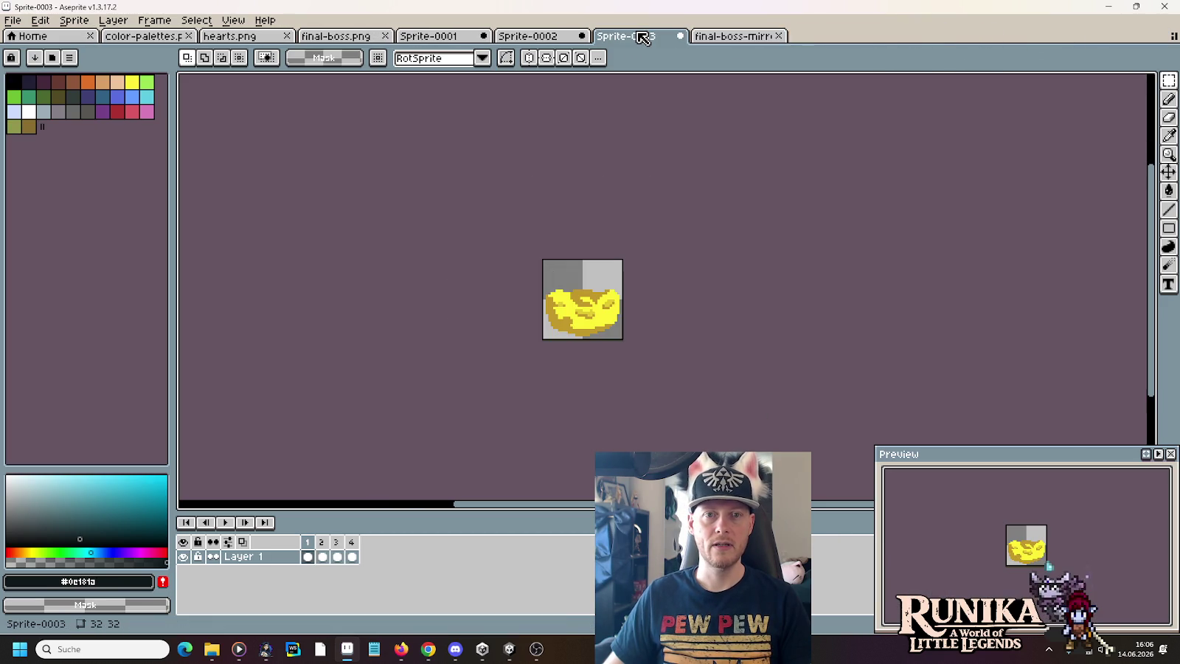
- Replay Sprite-0003, then close Sprite-0003, 0002 and 0001 without saving
{"action": "left_click", "coordinate": [206, 522]}
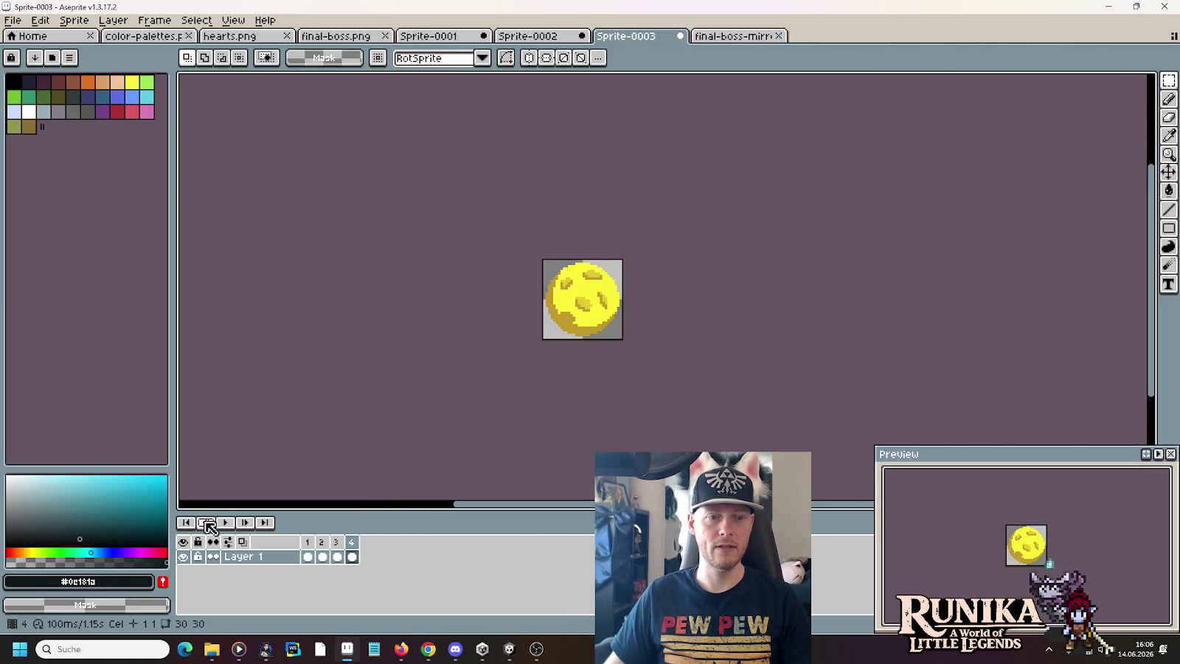
{"action": "left_click", "coordinate": [221, 522]}
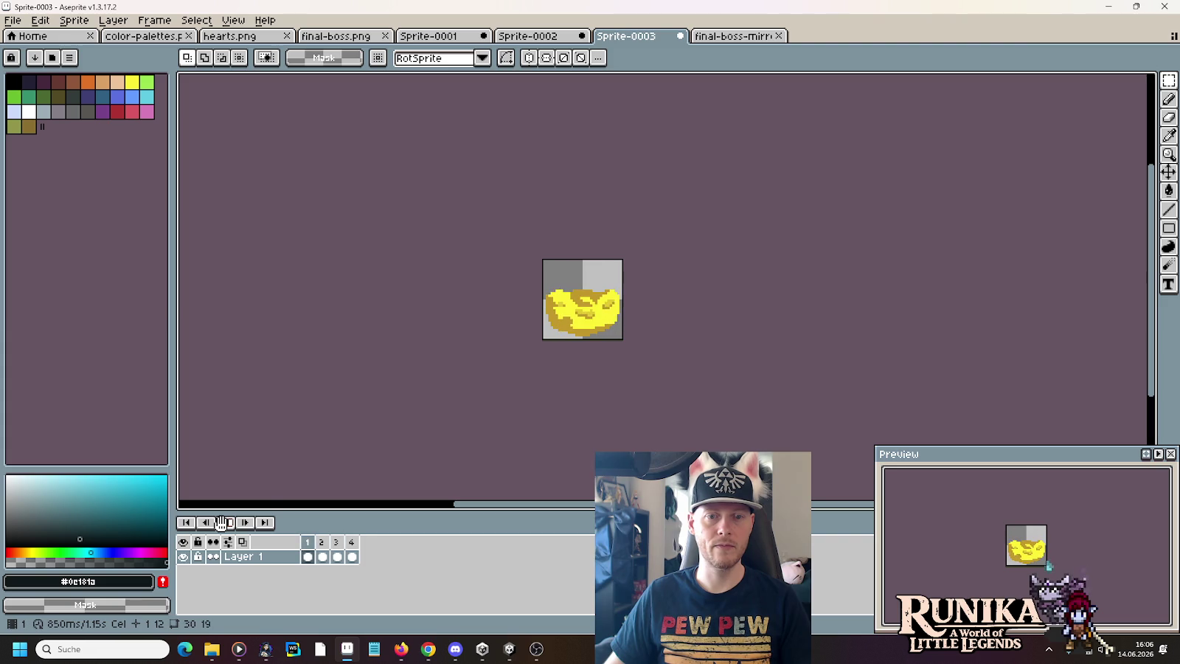
{"action": "left_click", "coordinate": [680, 36]}
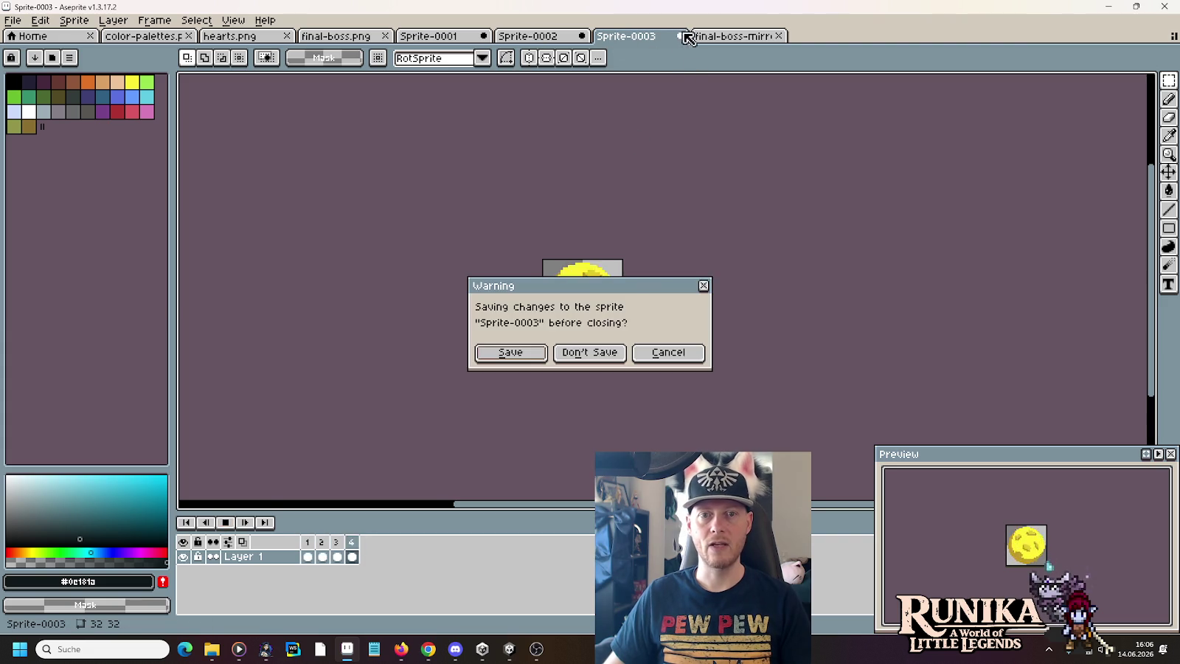
{"action": "left_click", "coordinate": [598, 352]}
{"action": "left_click", "coordinate": [560, 35]}
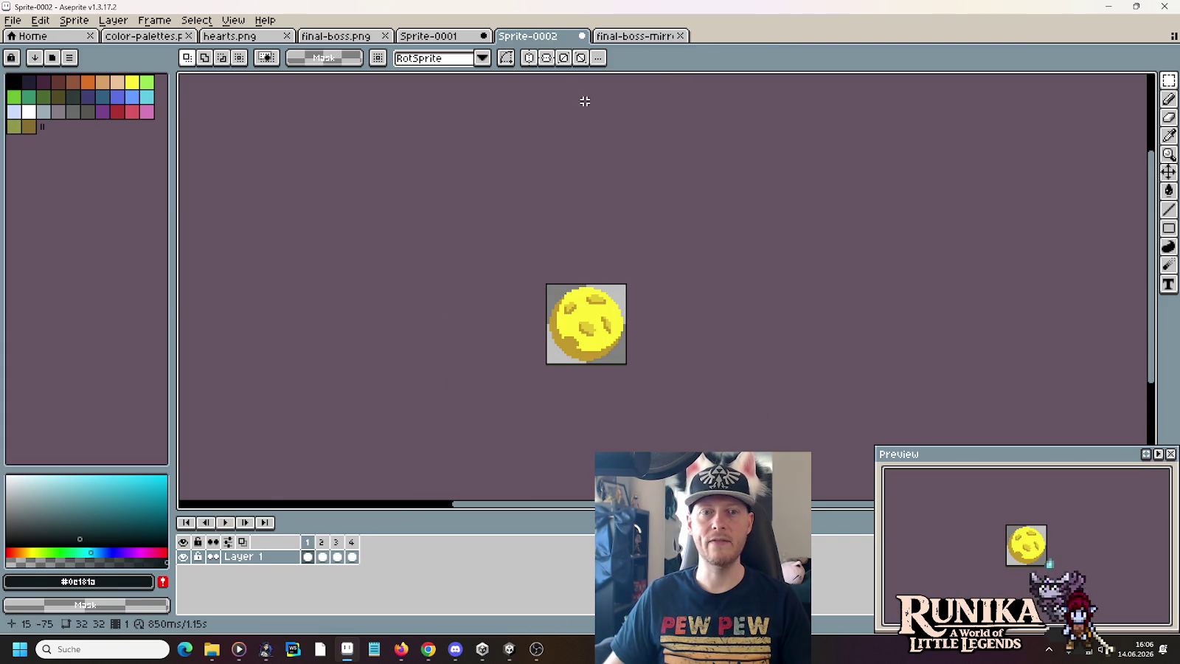
{"action": "left_click", "coordinate": [585, 35]}
{"action": "left_click", "coordinate": [589, 352]}
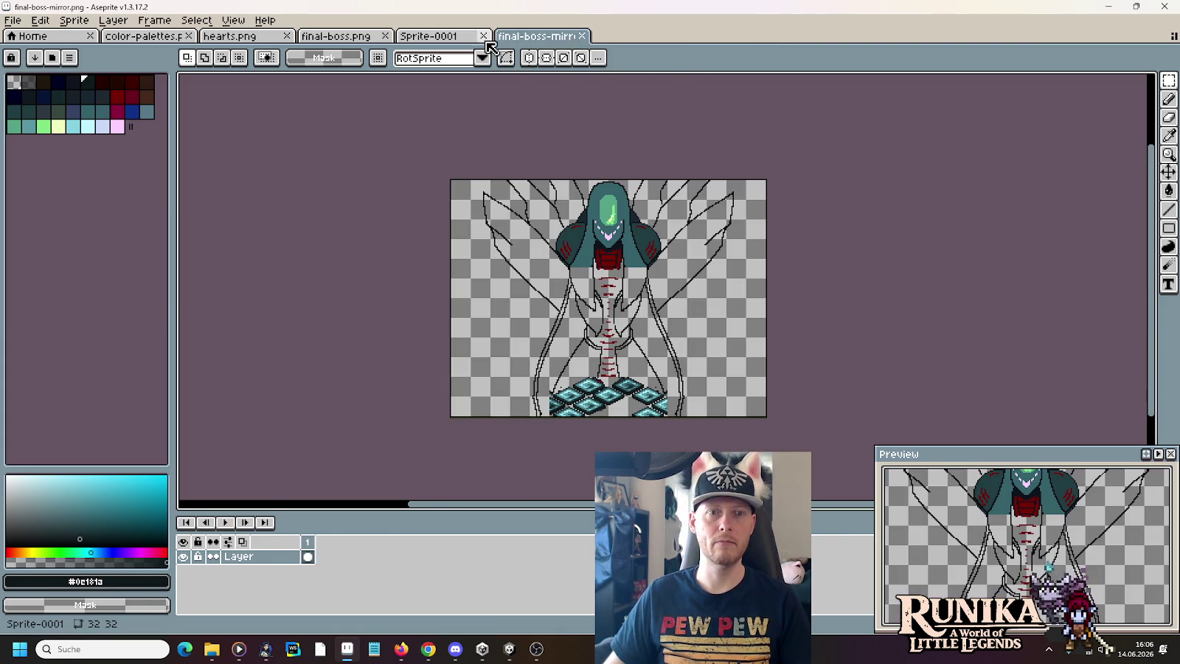
{"action": "left_click", "coordinate": [484, 36]}
{"action": "left_click", "coordinate": [568, 352]}
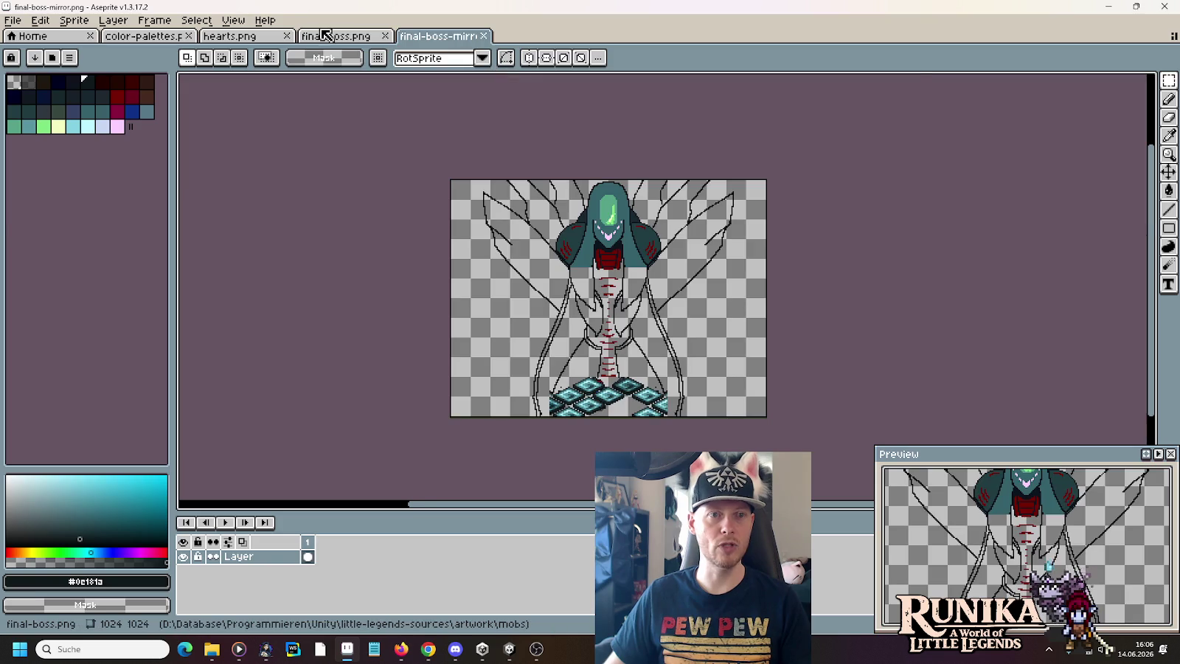
- Close the hearts.png sprite sheet
{"action": "left_click", "coordinate": [325, 35]}
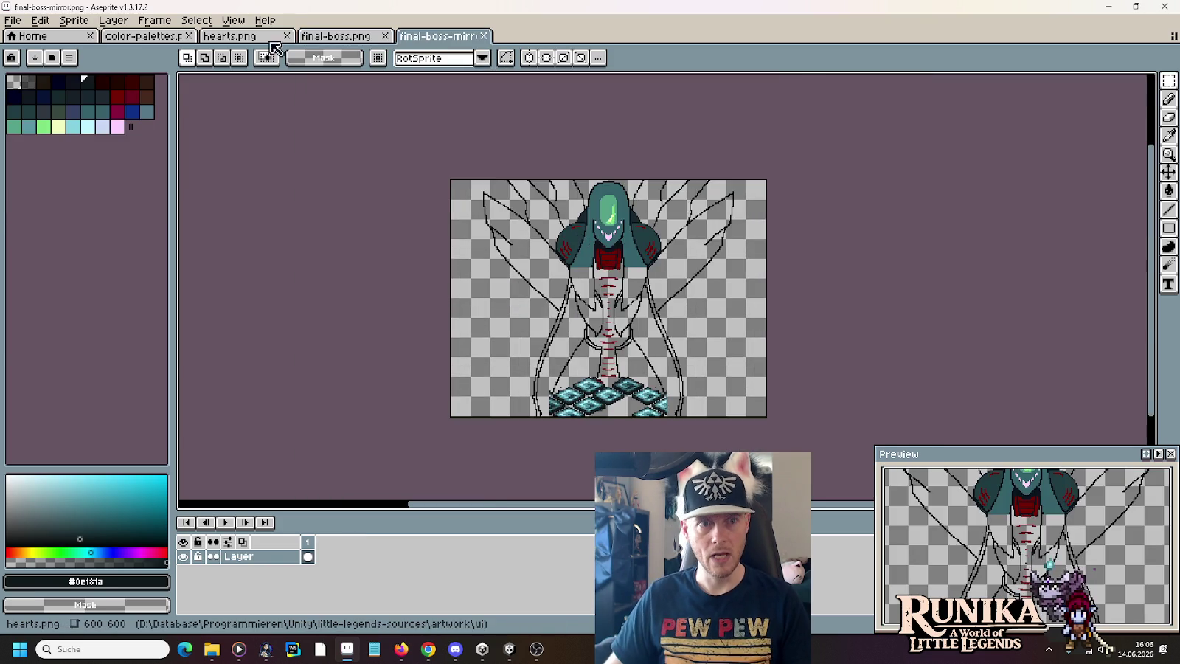
{"action": "left_click", "coordinate": [244, 36]}
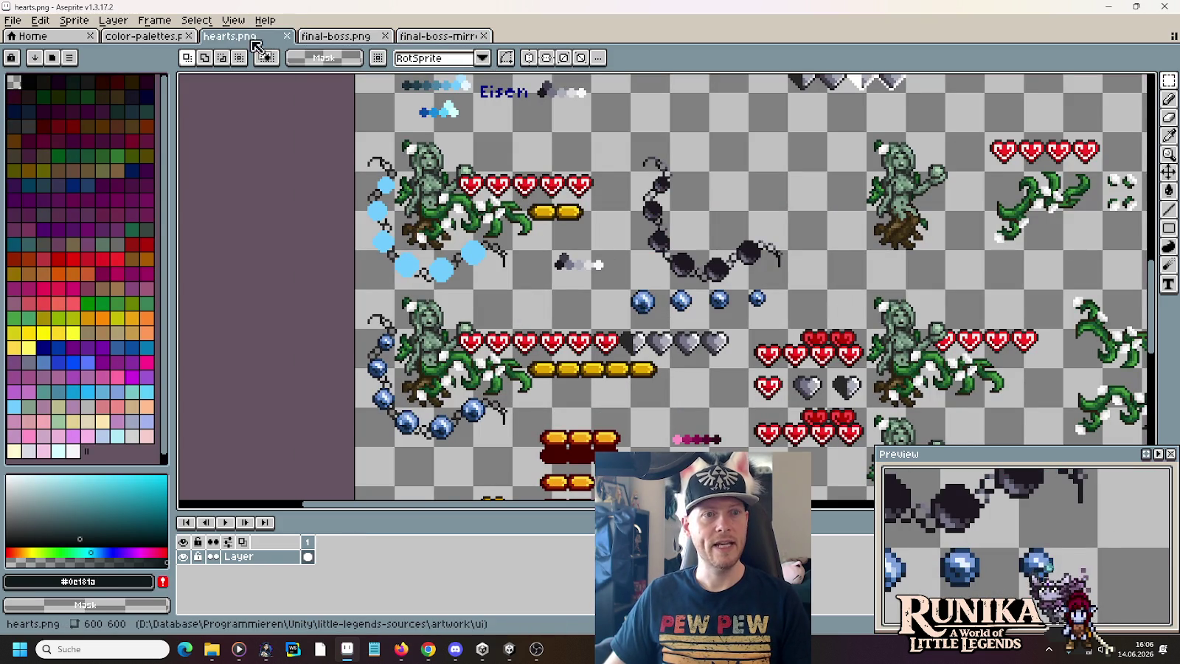
{"action": "left_click", "coordinate": [287, 35]}
{"action": "left_click", "coordinate": [332, 38]}
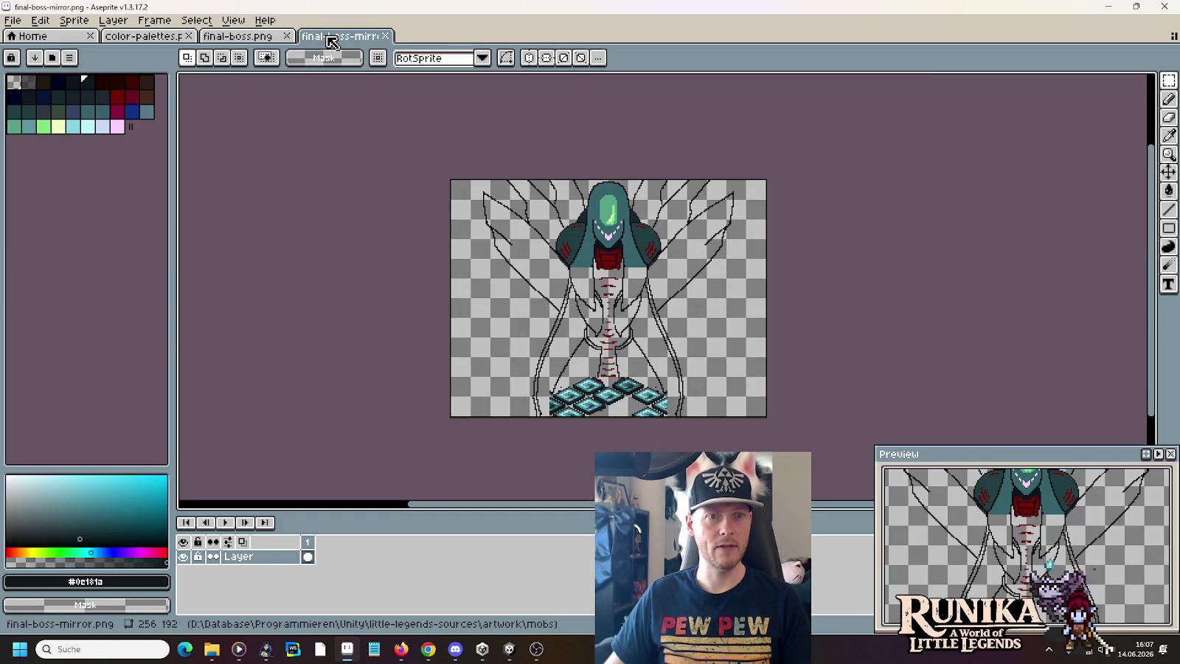
- Open story-opening-full.png from the buildings folder
{"action": "left_click", "coordinate": [13, 20]}
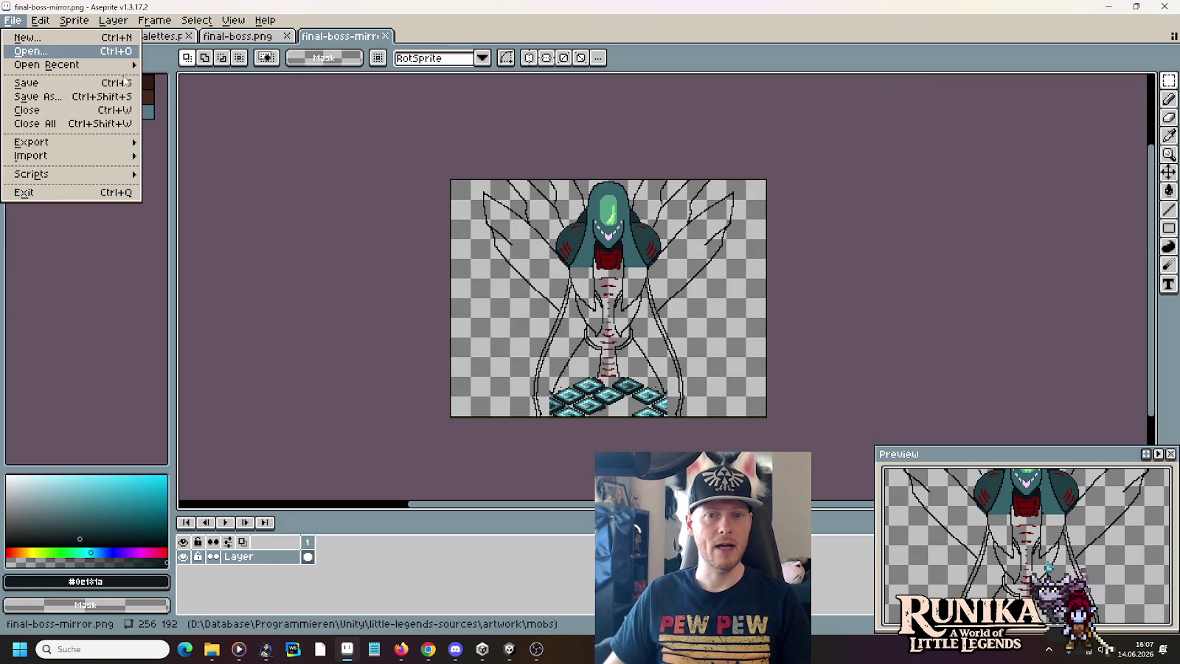
{"action": "left_click", "coordinate": [49, 56]}
{"action": "left_click", "coordinate": [677, 154]}
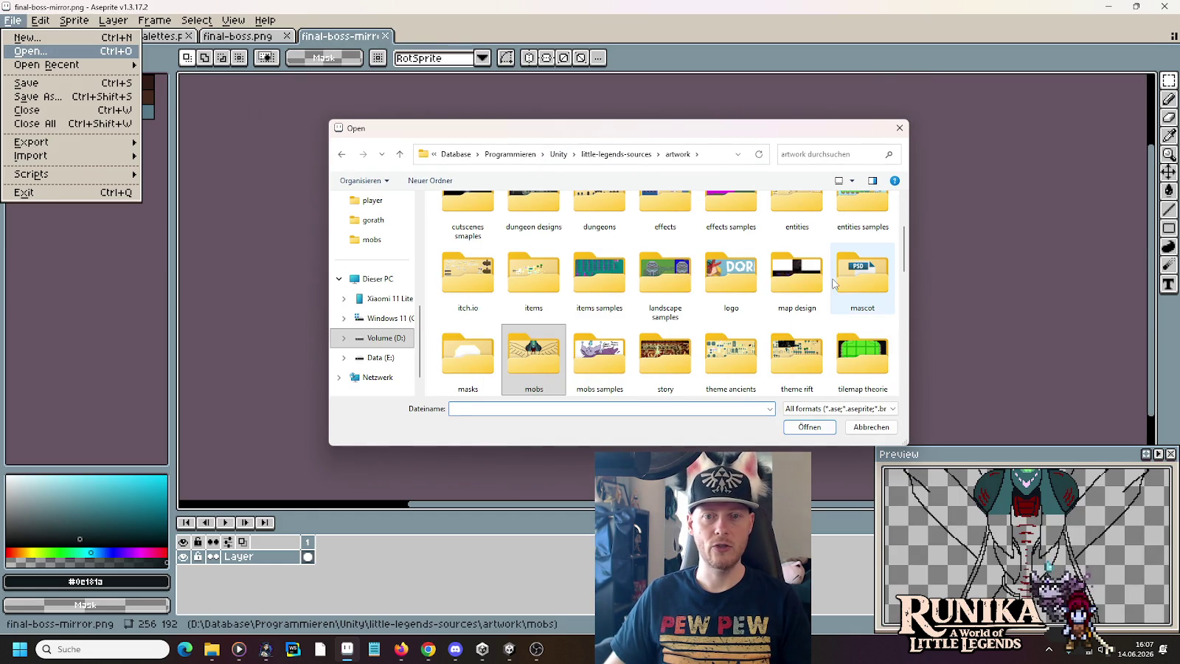
{"action": "scroll", "coordinate": [839, 279], "scroll_direction": "up", "scroll_amount": 3}
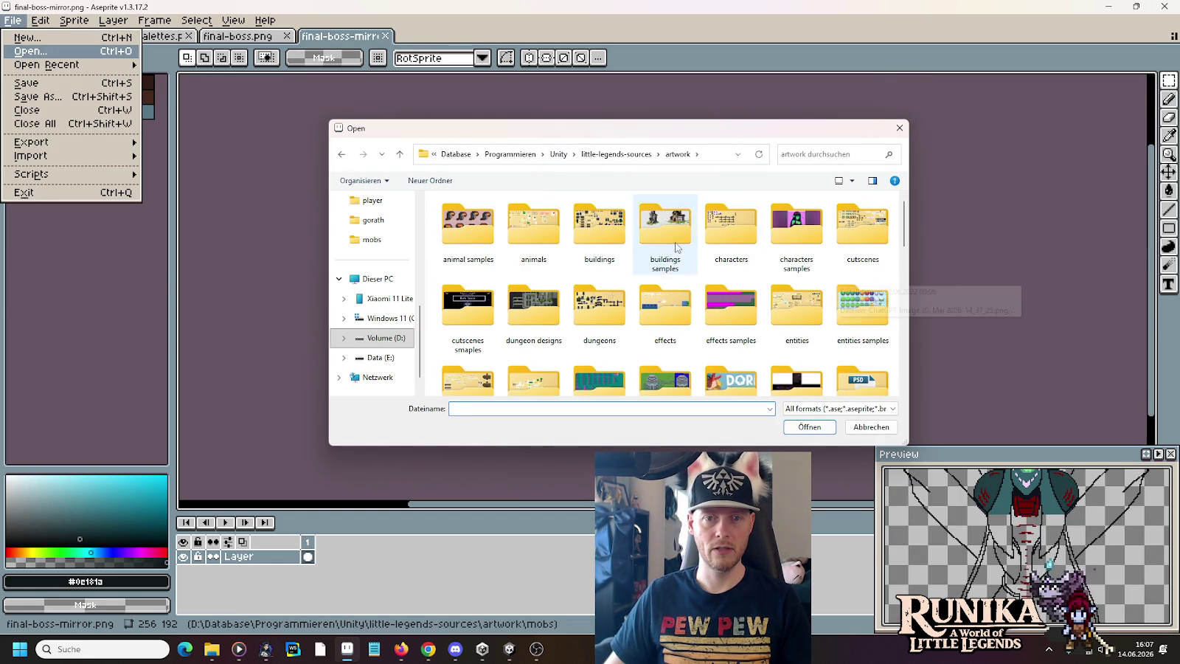
{"action": "left_click", "coordinate": [592, 230]}
{"action": "double_click", "coordinate": [591, 230]}
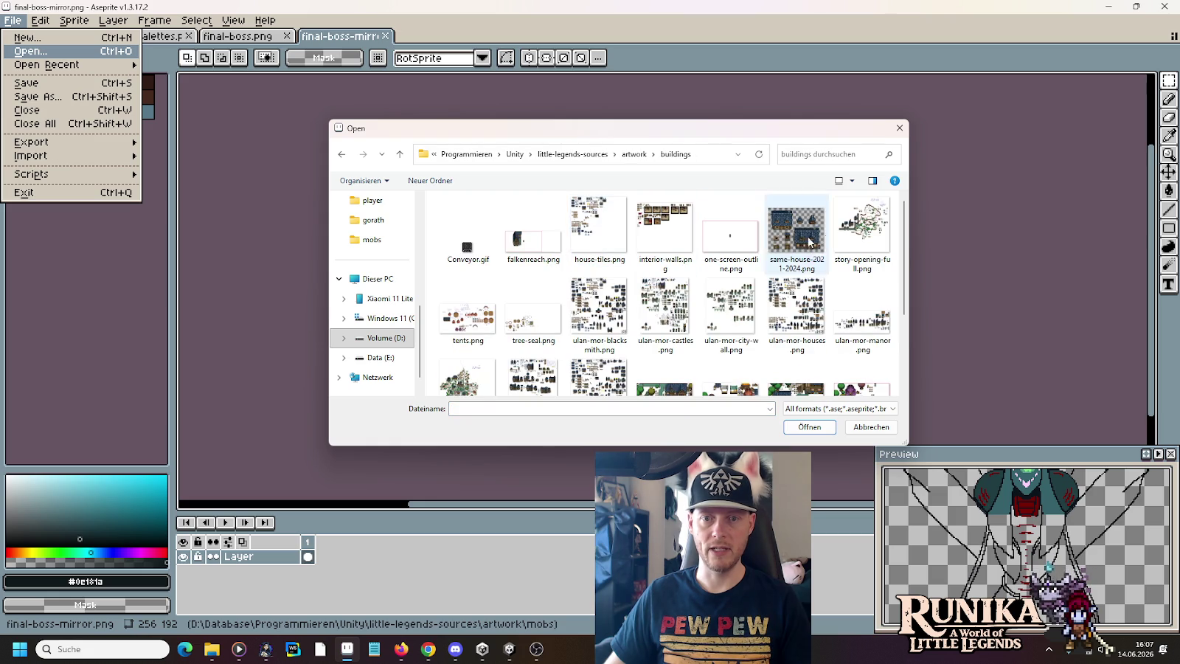
{"action": "double_click", "coordinate": [863, 228]}
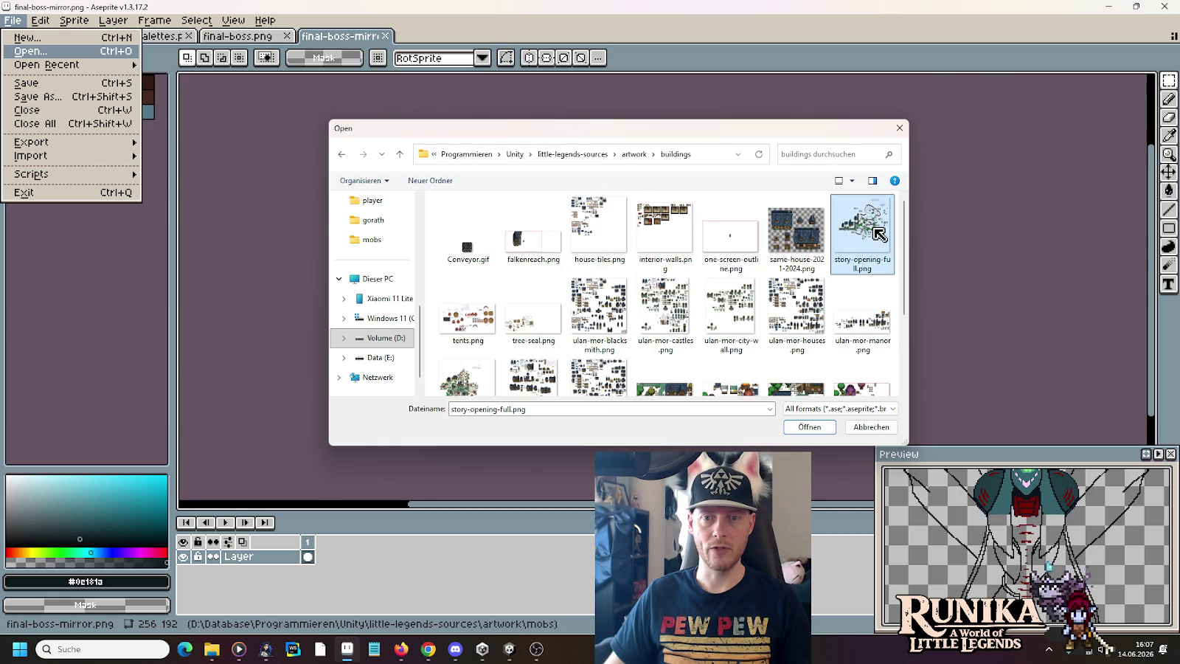
- Pan to the middle row of white sparkle sprites and drag a rectangular selection around it
{"action": "scroll", "coordinate": [588, 234], "scroll_direction": "down", "scroll_amount": 2}
{"action": "scroll", "coordinate": [936, 214], "scroll_direction": "right", "scroll_amount": 5}
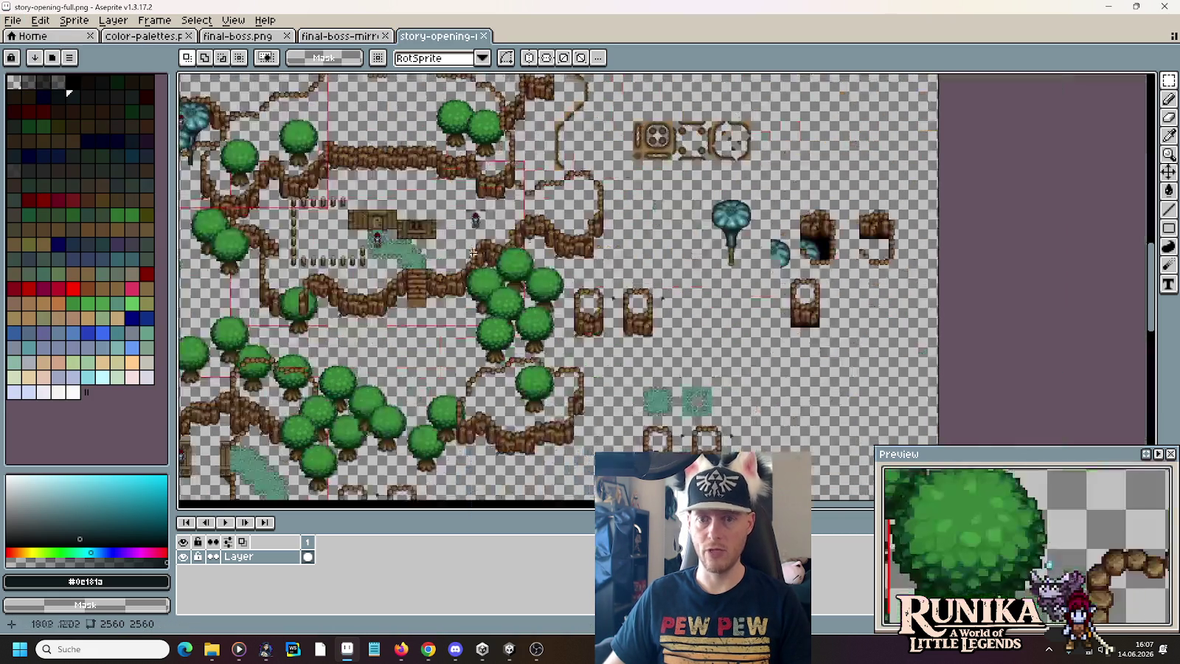
{"action": "scroll", "coordinate": [745, 415], "scroll_direction": "up", "scroll_amount": 1}
{"action": "scroll", "coordinate": [870, 236], "scroll_direction": "up", "scroll_amount": 1}
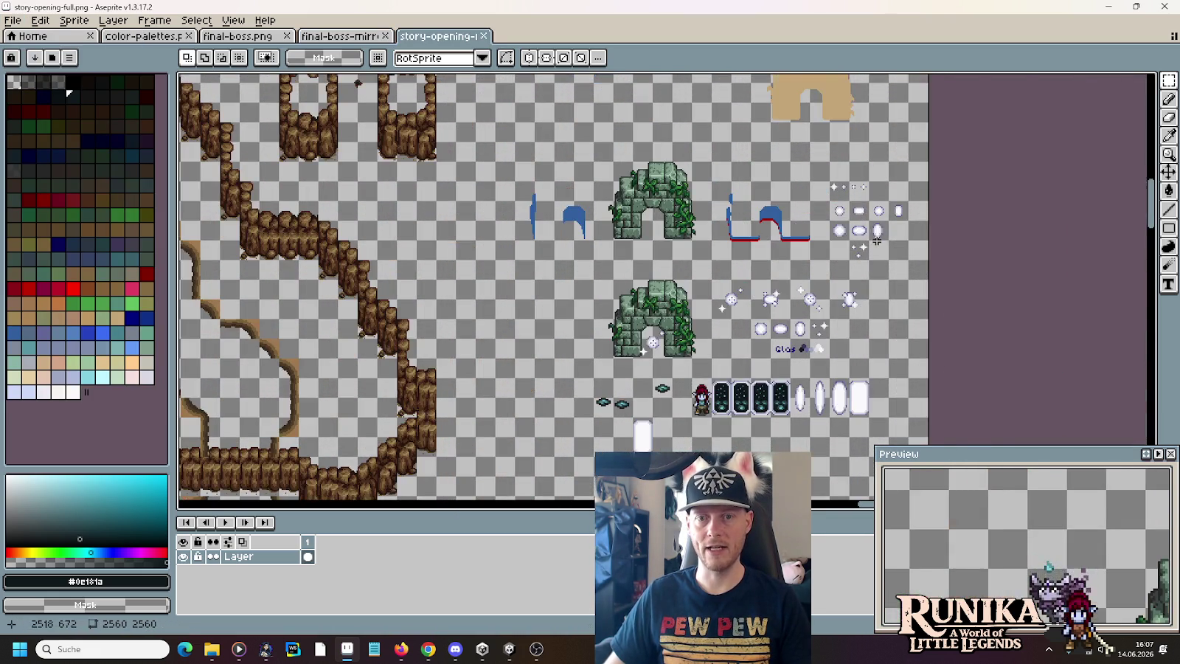
{"action": "scroll", "coordinate": [870, 221], "scroll_direction": "up", "scroll_amount": 1}
{"action": "scroll", "coordinate": [869, 210], "scroll_direction": "up", "scroll_amount": 2}
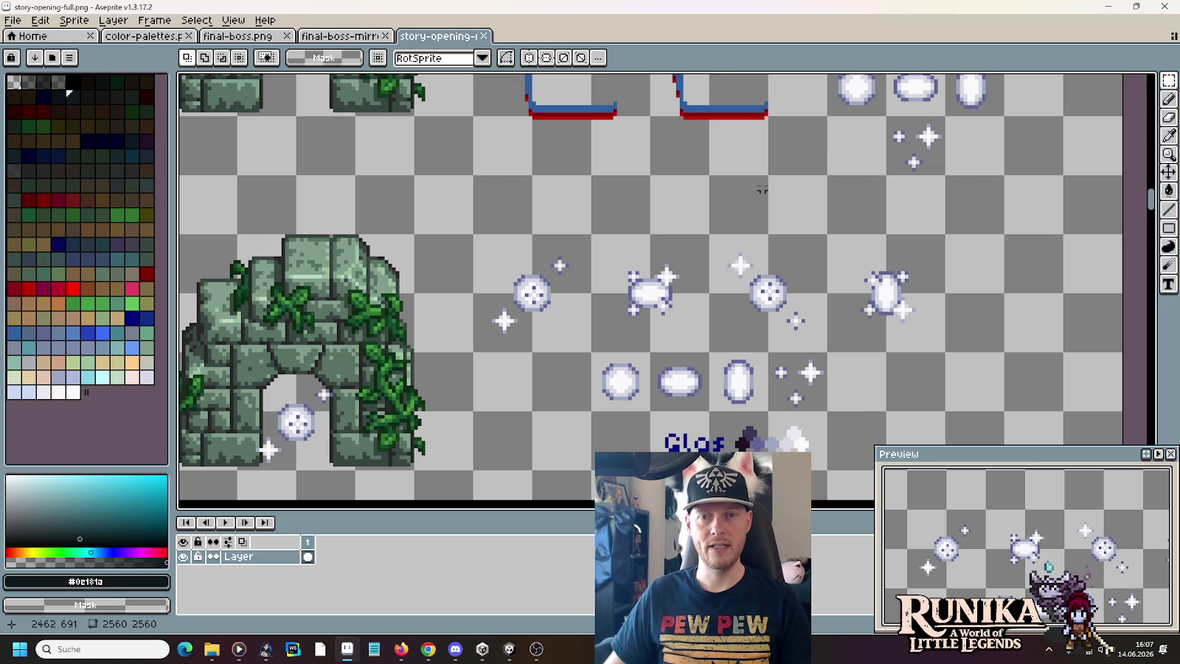
{"action": "left_click_drag", "start_coordinate": [750, 193], "coordinate": [618, 348]}
{"action": "left_click_drag", "start_coordinate": [780, 187], "coordinate": [679, 234]}
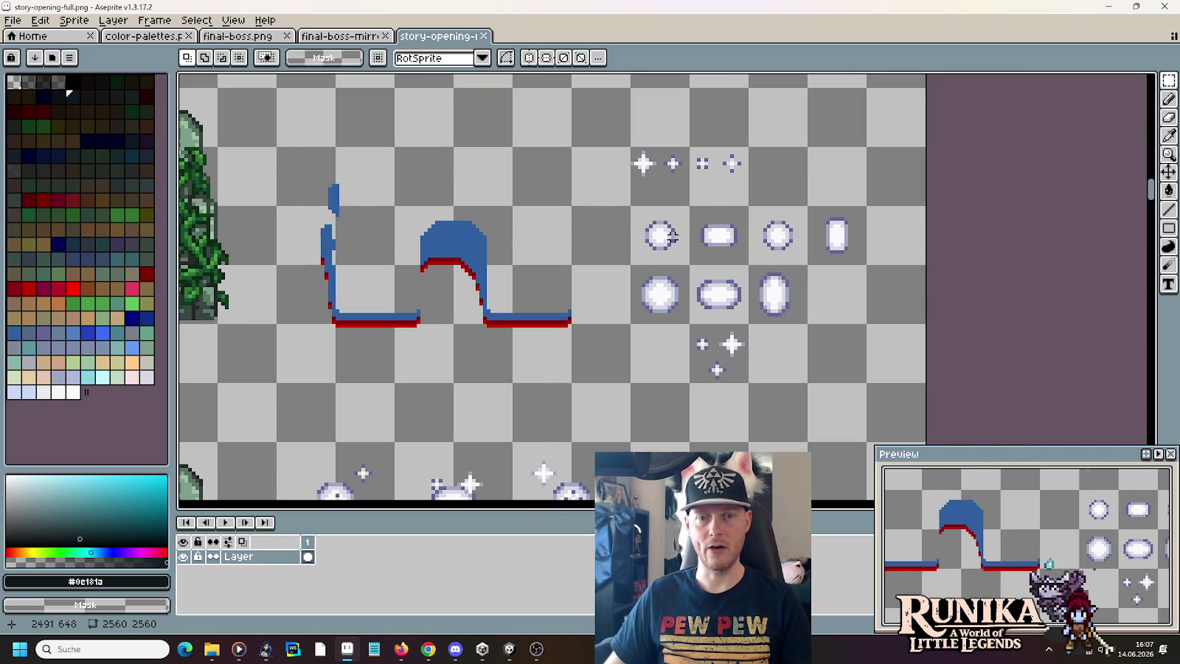
{"action": "scroll", "coordinate": [639, 305], "scroll_direction": "down", "scroll_amount": 1}
{"action": "left_click_drag", "start_coordinate": [585, 327], "coordinate": [682, 235]}
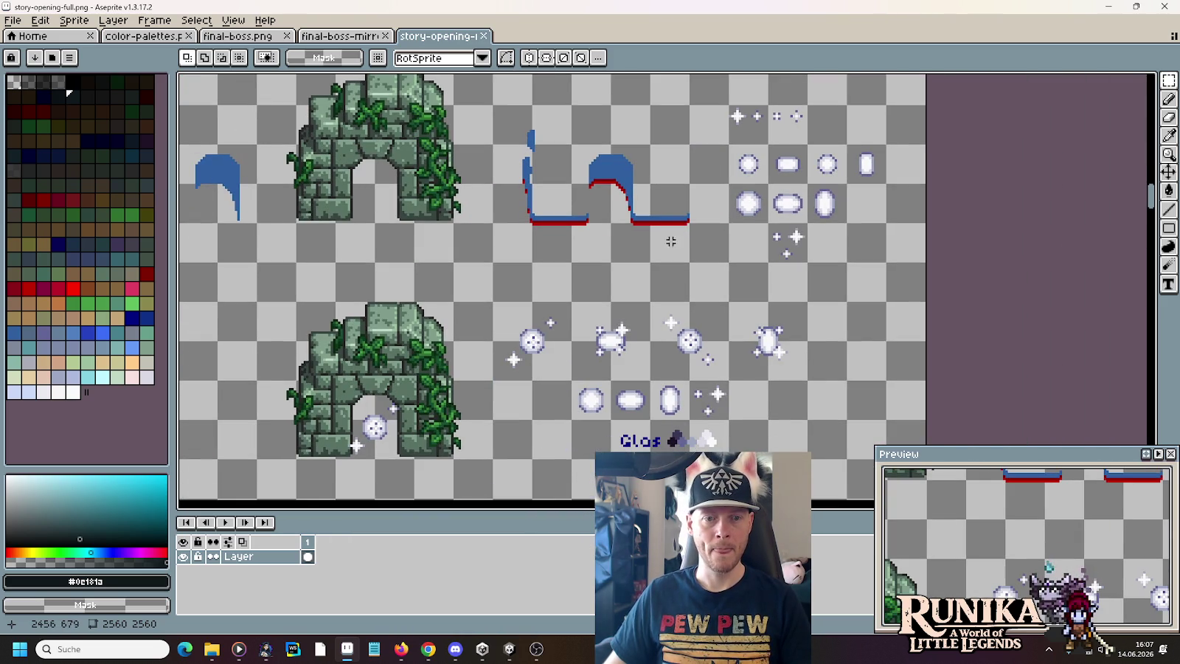
{"action": "left_click_drag", "start_coordinate": [810, 383], "coordinate": [490, 299]}
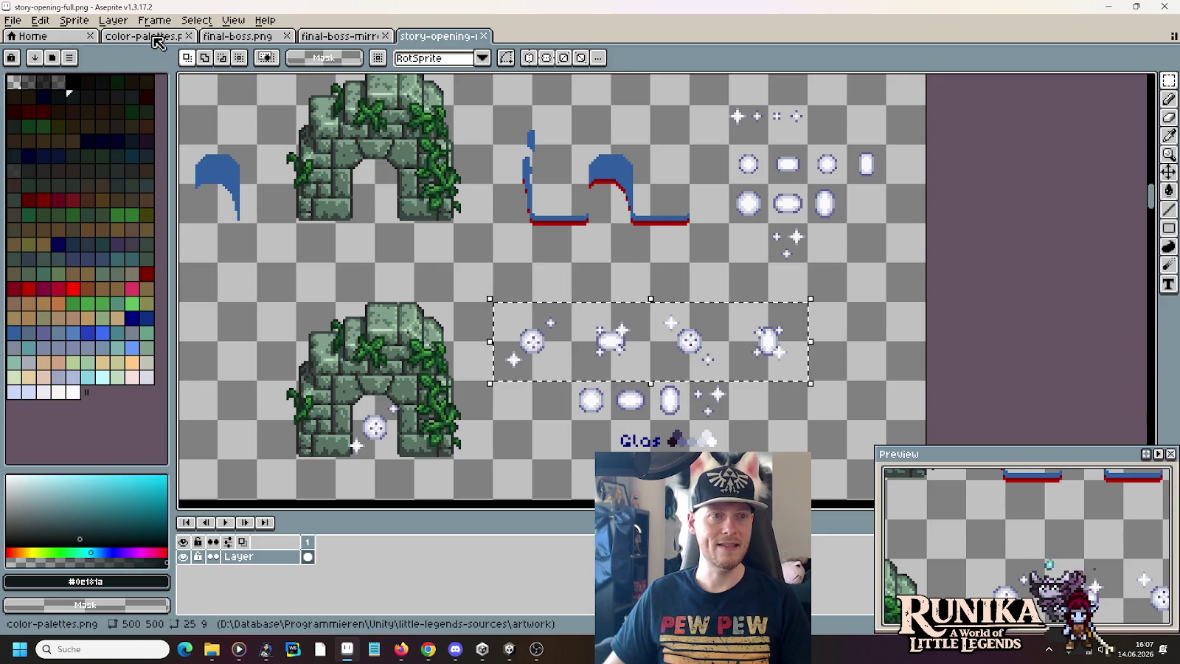
- Paste the sparkle sprites into final-boss.png beside the yellow circle and commit them
{"action": "left_click", "coordinate": [339, 35]}
{"action": "left_click", "coordinate": [237, 35]}
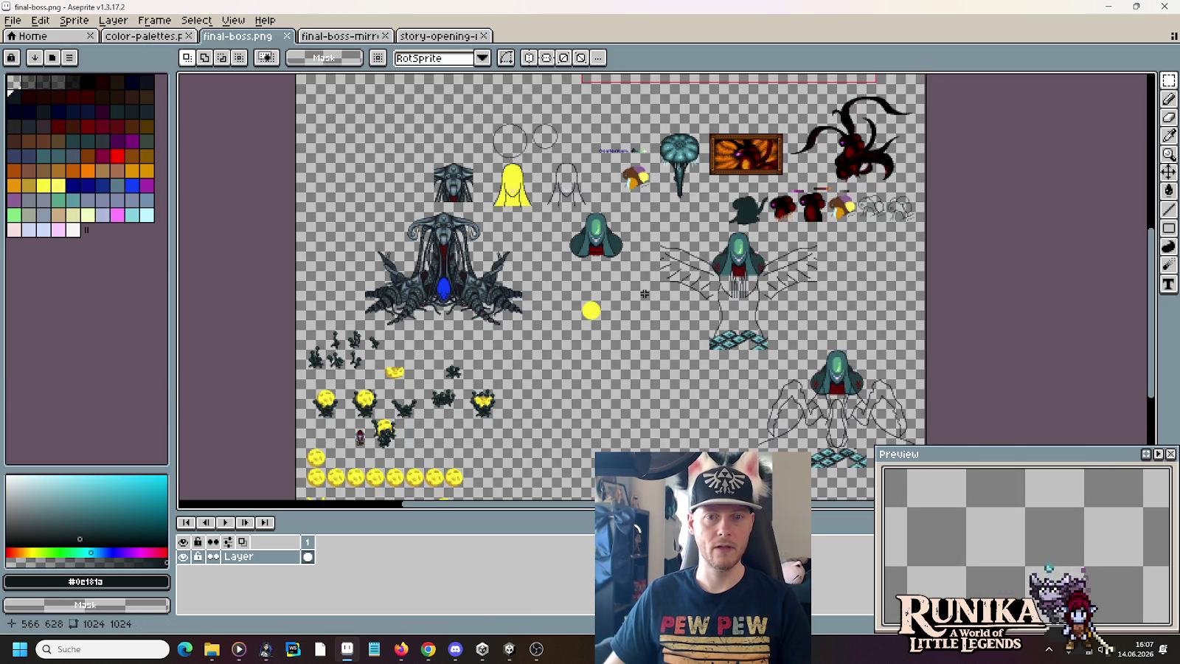
{"action": "scroll", "coordinate": [645, 294], "scroll_direction": "up", "scroll_amount": 1}
{"action": "scroll", "coordinate": [645, 293], "scroll_direction": "up", "scroll_amount": 2}
{"action": "key", "text": "ctrl+v"}
{"action": "left_click_drag", "start_coordinate": [637, 408], "coordinate": [672, 252]}
{"action": "key", "text": "Return"}
- Open galvox.png from the mobs folder
{"action": "left_click", "coordinate": [12, 20]}
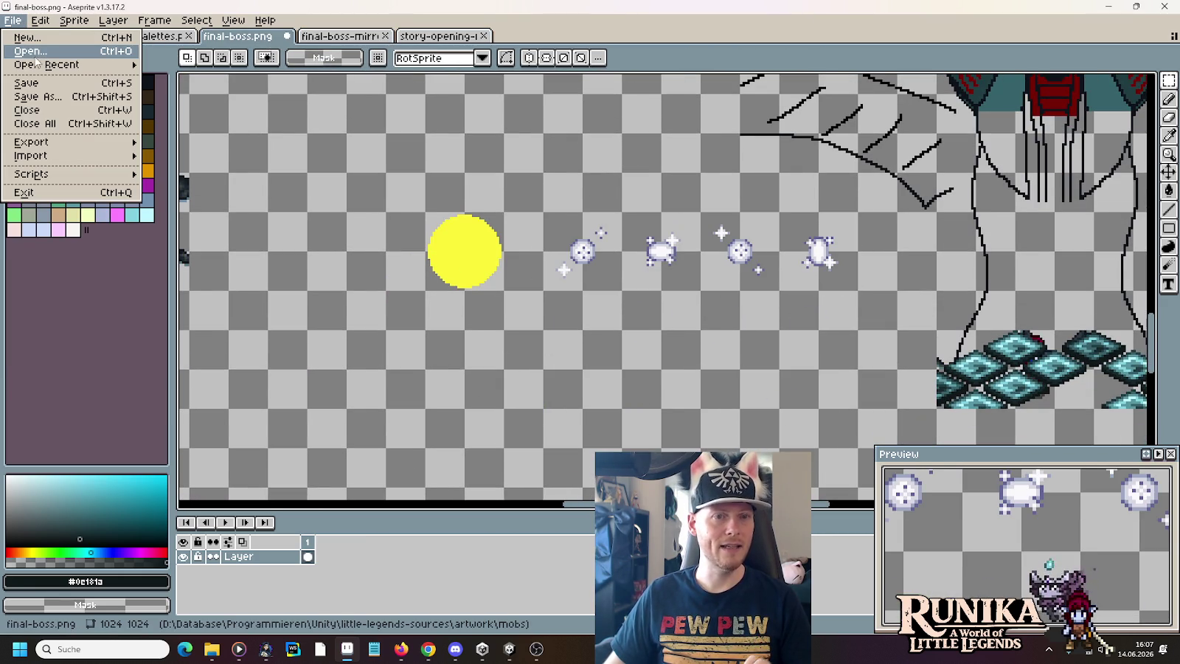
{"action": "left_click", "coordinate": [37, 57]}
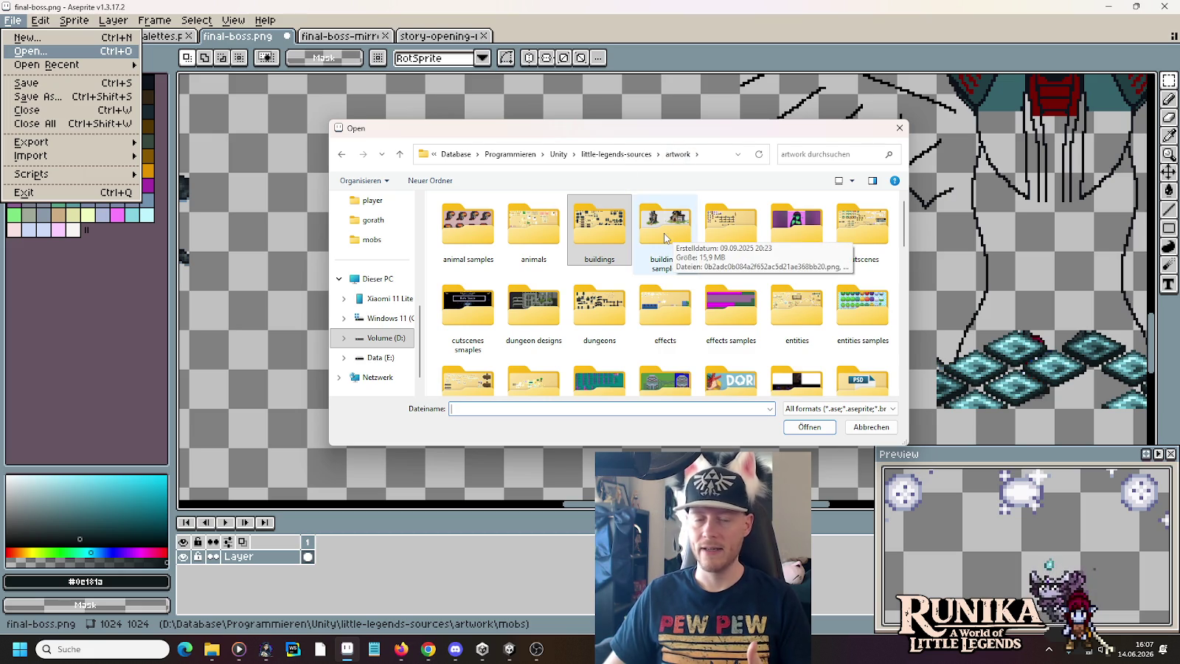
{"action": "scroll", "coordinate": [638, 316], "scroll_direction": "down", "scroll_amount": 4}
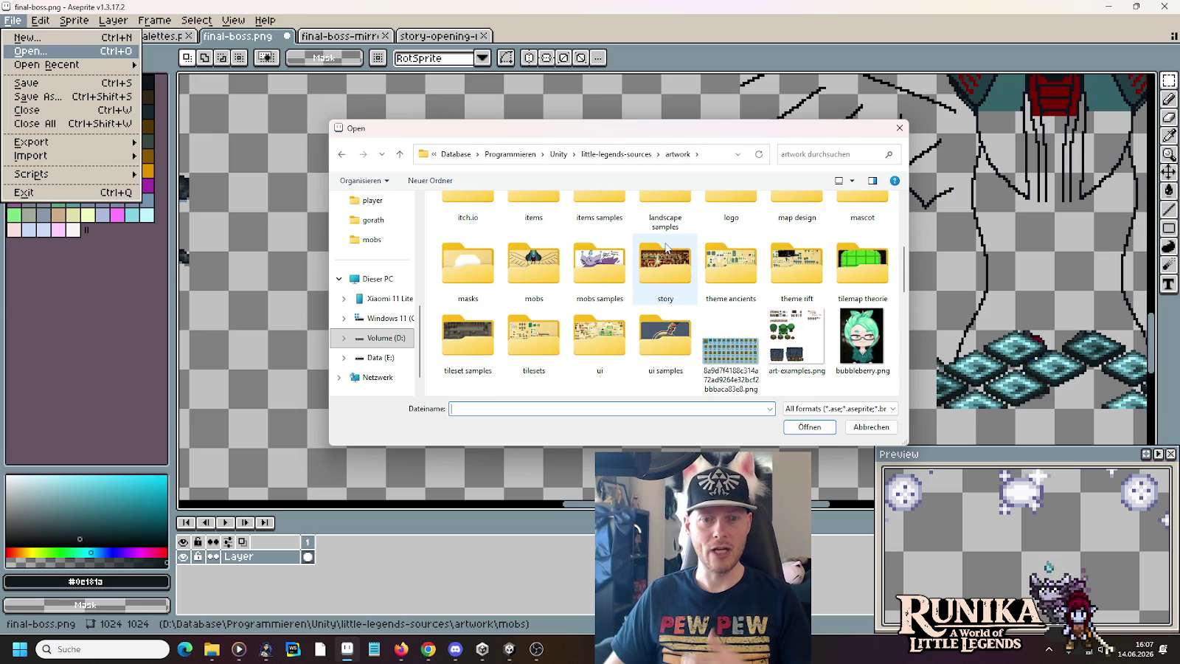
{"action": "left_click", "coordinate": [603, 332]}
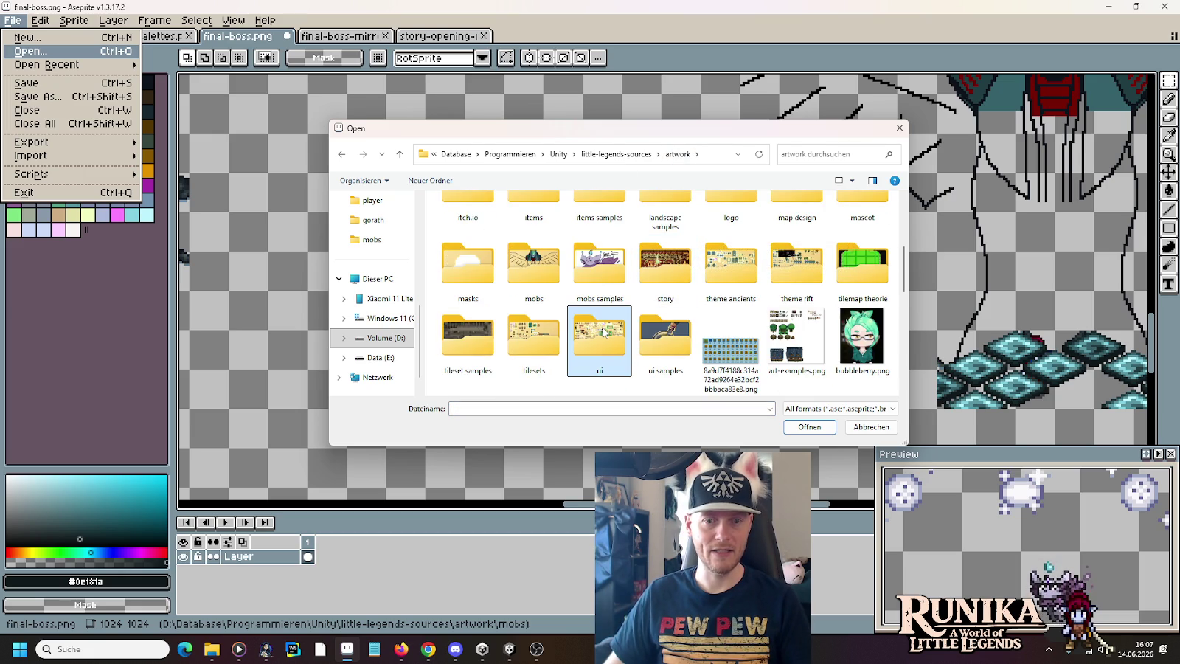
{"action": "double_click", "coordinate": [528, 263]}
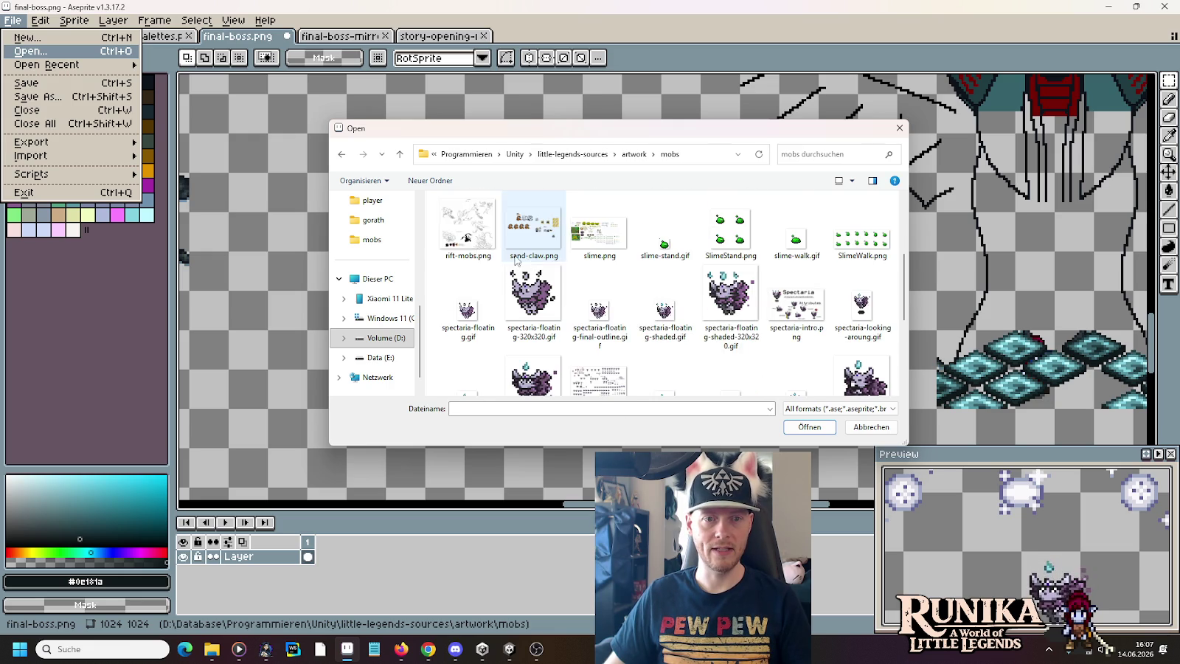
{"action": "double_click", "coordinate": [730, 233]}
{"action": "scroll", "coordinate": [733, 251], "scroll_direction": "up", "scroll_amount": 1}
- Eyedrop white from the flame and paint it onto the right end of the gold blob
{"action": "scroll", "coordinate": [738, 281], "scroll_direction": "up", "scroll_amount": 2}
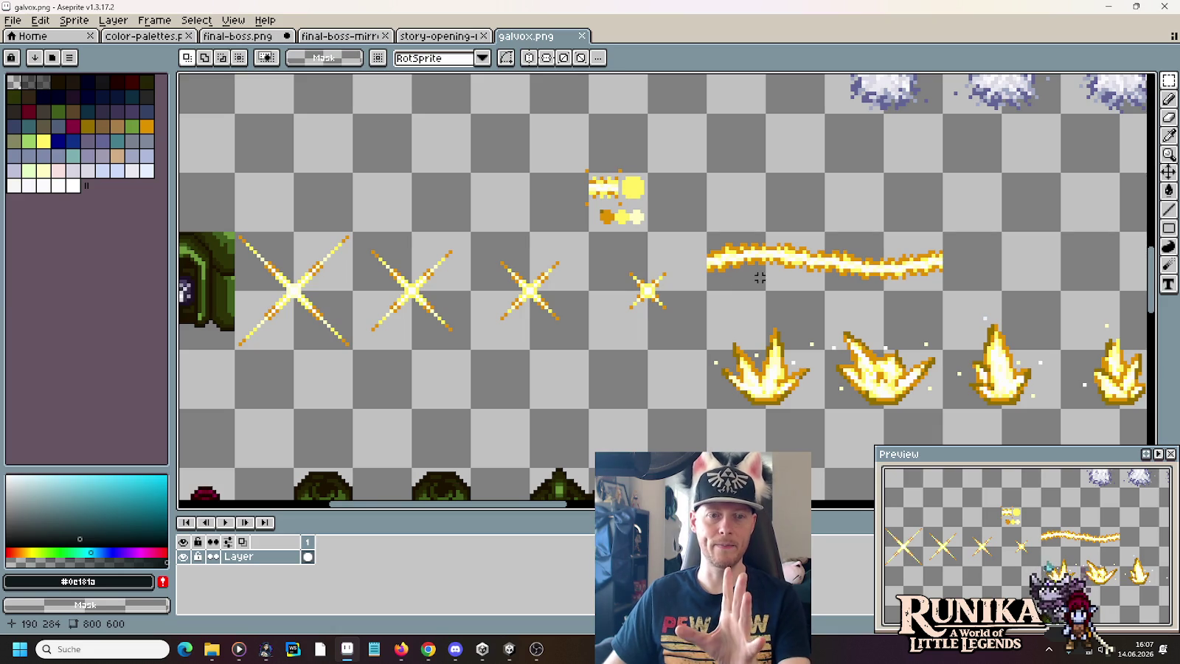
{"action": "scroll", "coordinate": [737, 302], "scroll_direction": "right", "scroll_amount": 3}
{"action": "scroll", "coordinate": [737, 302], "scroll_direction": "down", "scroll_amount": 1}
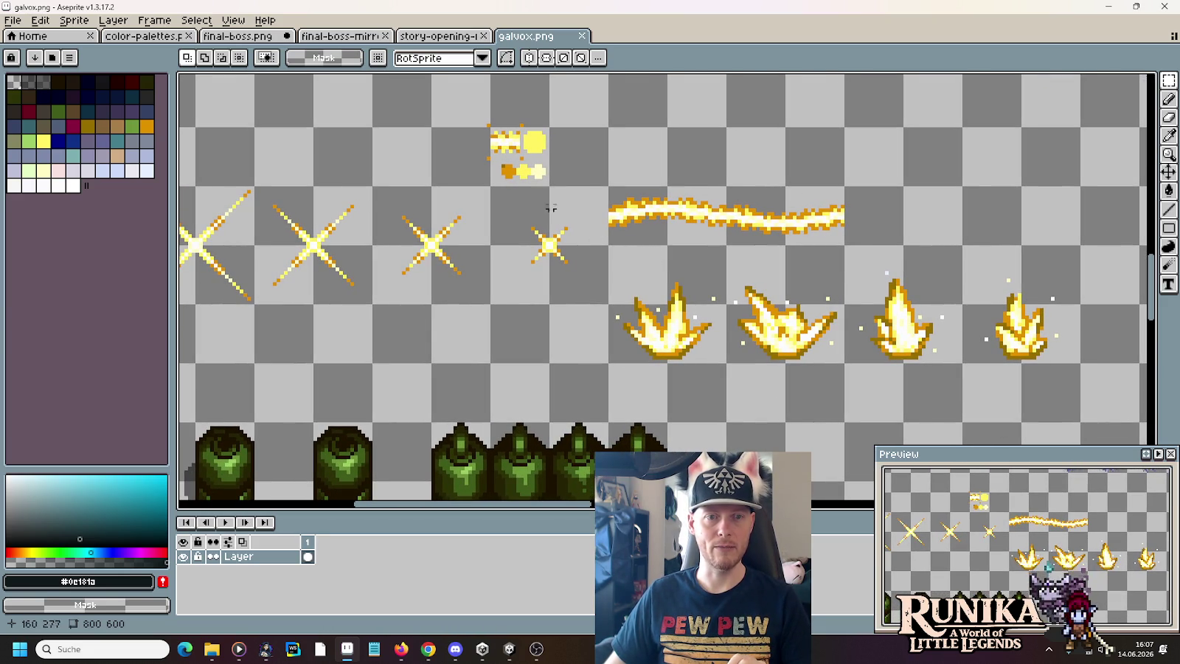
{"action": "scroll", "coordinate": [507, 170], "scroll_direction": "up", "scroll_amount": 2}
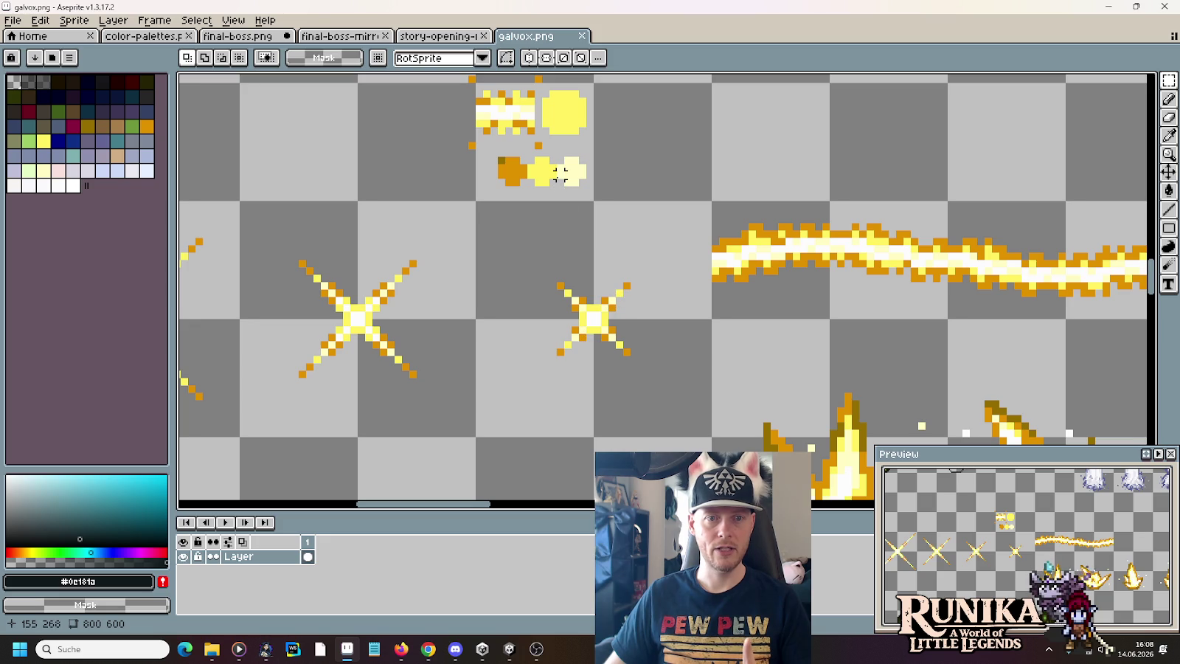
{"action": "mouse_move", "coordinate": [472, 200]}
{"action": "left_mouse_down"}
{"action": "mouse_move", "coordinate": [621, 159]}
{"action": "mouse_move", "coordinate": [817, 268]}
{"action": "mouse_move", "coordinate": [665, 255]}
{"action": "mouse_move", "coordinate": [732, 308]}
{"action": "left_mouse_up"}
{"action": "scroll", "coordinate": [813, 275], "scroll_direction": "up", "scroll_amount": 5}
{"action": "key", "text": "Escape"}
{"action": "scroll", "coordinate": [649, 259], "scroll_direction": "down", "scroll_amount": 5}
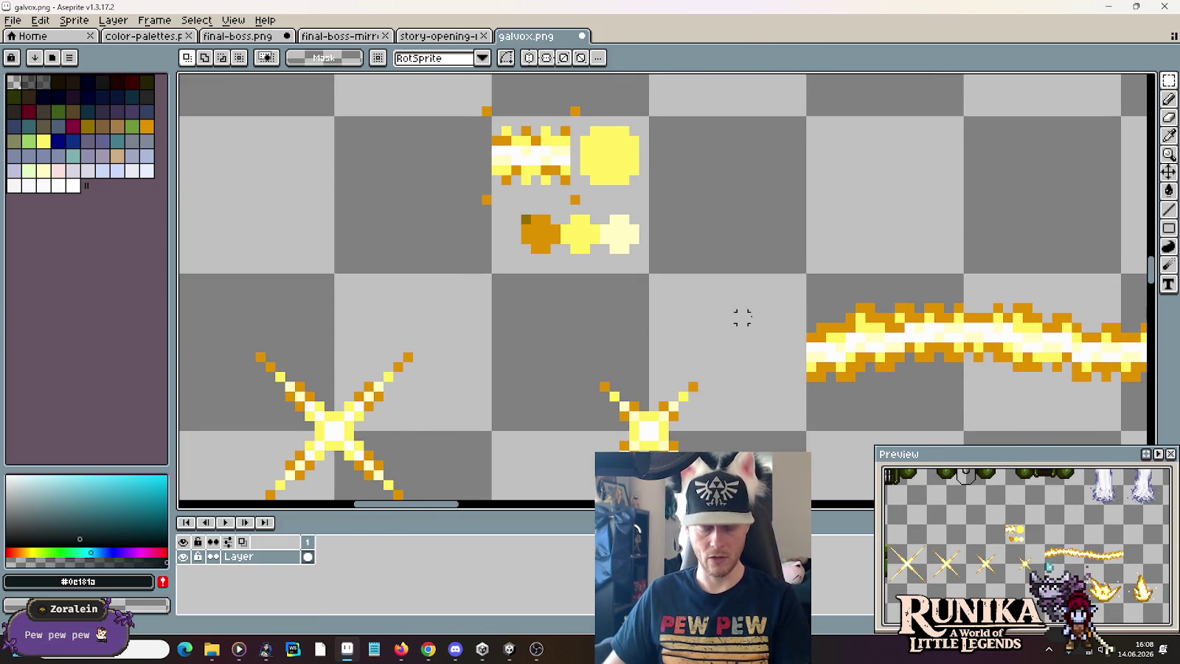
{"action": "key", "text": "i"}
{"action": "left_click", "coordinate": [888, 338]}
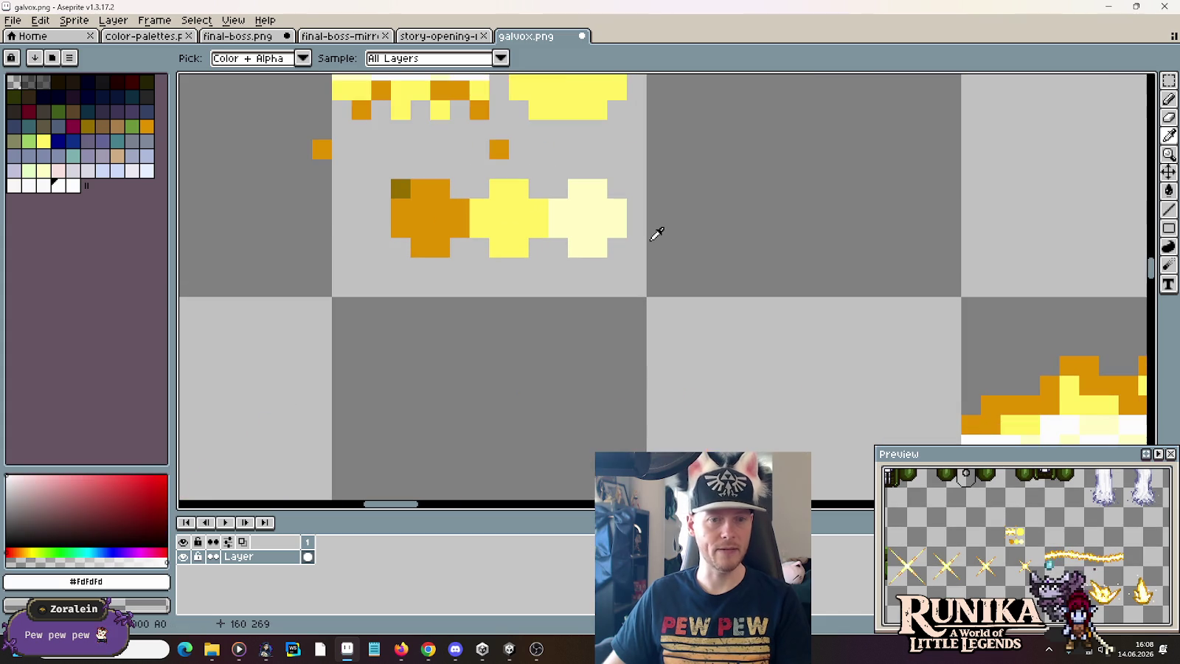
{"action": "scroll", "coordinate": [652, 243], "scroll_direction": "up", "scroll_amount": 1}
{"action": "key", "text": "b"}
{"action": "mouse_move", "coordinate": [637, 226]}
{"action": "left_mouse_down"}
{"action": "mouse_move", "coordinate": [674, 199]}
{"action": "mouse_move", "coordinate": [696, 225]}
{"action": "mouse_move", "coordinate": [667, 246]}
{"action": "mouse_move", "coordinate": [655, 231]}
{"action": "left_mouse_up"}
- Eyedrop dark olive #956F00 and paint it onto the left end of the blob
{"action": "scroll", "coordinate": [660, 229], "scroll_direction": "down", "scroll_amount": 2}
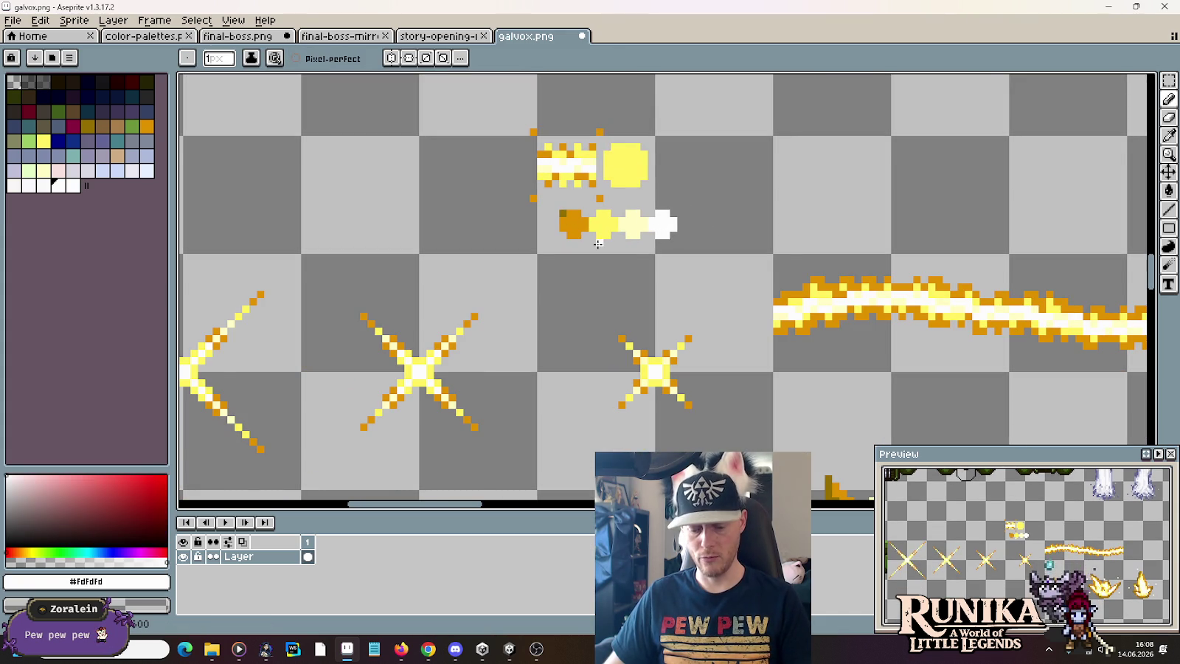
{"action": "scroll", "coordinate": [605, 244], "scroll_direction": "down", "scroll_amount": 1}
{"action": "scroll", "coordinate": [597, 245], "scroll_direction": "down", "scroll_amount": 1}
{"action": "scroll", "coordinate": [634, 295], "scroll_direction": "up", "scroll_amount": 1}
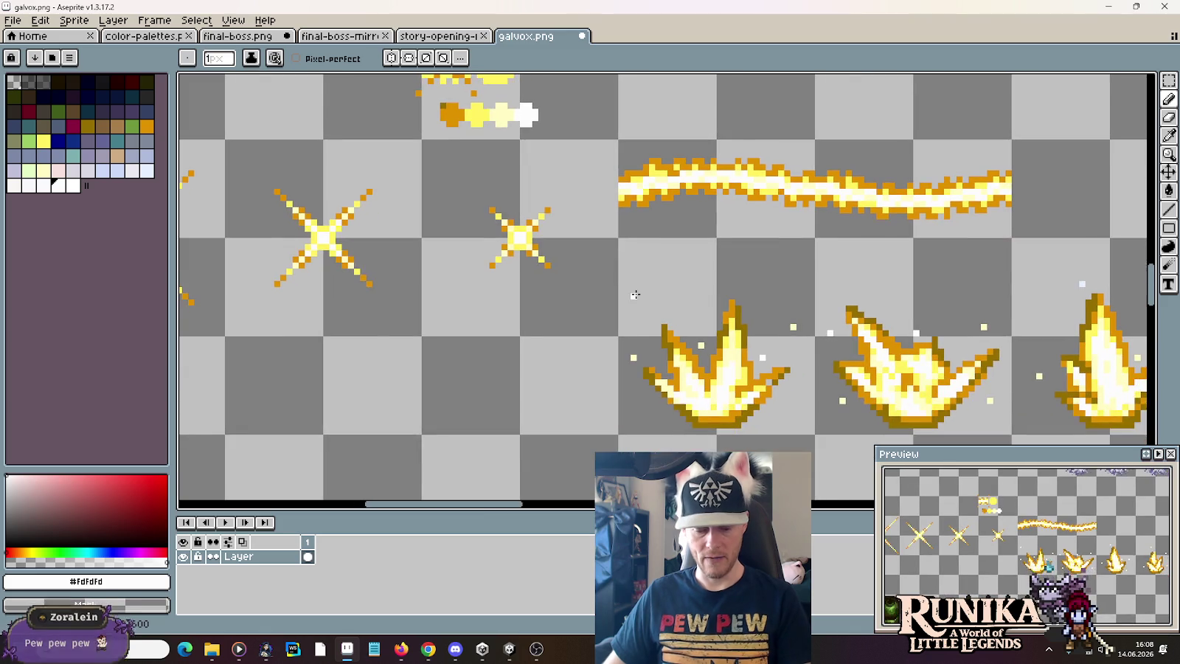
{"action": "scroll", "coordinate": [664, 358], "scroll_direction": "up", "scroll_amount": 3}
{"action": "left_click", "coordinate": [657, 331], "text": "alt"}
{"action": "scroll", "coordinate": [656, 324], "scroll_direction": "down", "scroll_amount": 1}
{"action": "scroll", "coordinate": [653, 395], "scroll_direction": "up", "scroll_amount": 1}
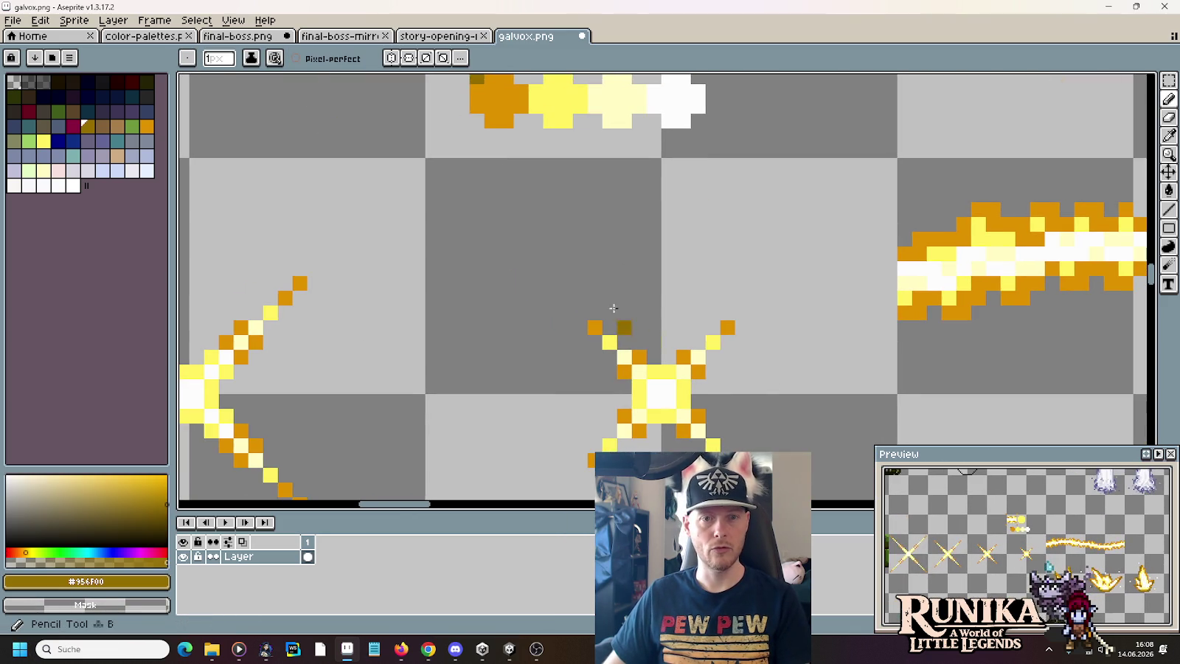
{"action": "scroll", "coordinate": [554, 192], "scroll_direction": "up", "scroll_amount": 1}
{"action": "scroll", "coordinate": [530, 153], "scroll_direction": "up", "scroll_amount": 1}
{"action": "mouse_move", "coordinate": [559, 237]}
{"action": "left_mouse_down"}
{"action": "mouse_move", "coordinate": [530, 178]}
{"action": "mouse_move", "coordinate": [481, 231]}
{"action": "mouse_move", "coordinate": [519, 261]}
{"action": "mouse_move", "coordinate": [567, 179]}
{"action": "mouse_move", "coordinate": [586, 221]}
{"action": "left_mouse_up"}
- Select the new colour ramp row and nudge it about 2 pixels right
{"action": "scroll", "coordinate": [585, 221], "scroll_direction": "down", "scroll_amount": 5}
{"action": "left_click_drag", "start_coordinate": [650, 286], "coordinate": [558, 252]}
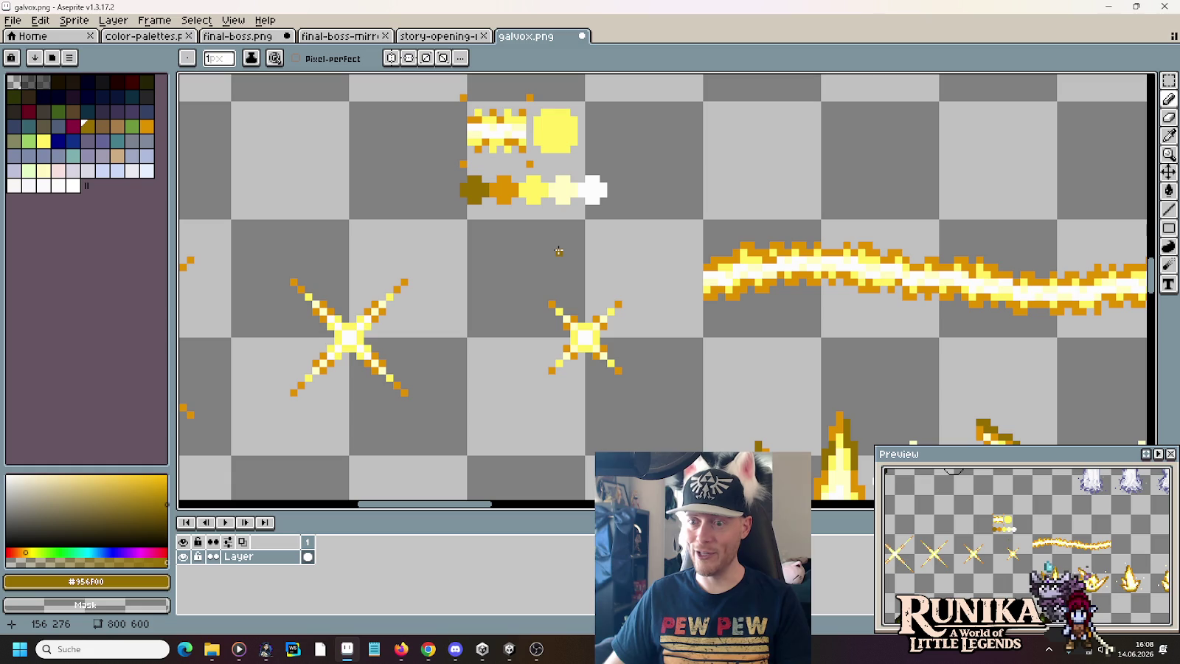
{"action": "key", "text": "m"}
{"action": "mouse_move", "coordinate": [638, 236]}
{"action": "left_mouse_down"}
{"action": "mouse_move", "coordinate": [447, 184]}
{"action": "mouse_move", "coordinate": [442, 166]}
{"action": "left_mouse_up"}
{"action": "mouse_move", "coordinate": [511, 213]}
{"action": "left_mouse_down"}
{"action": "mouse_move", "coordinate": [525, 212]}
{"action": "mouse_move", "coordinate": [516, 220]}
{"action": "left_mouse_up"}
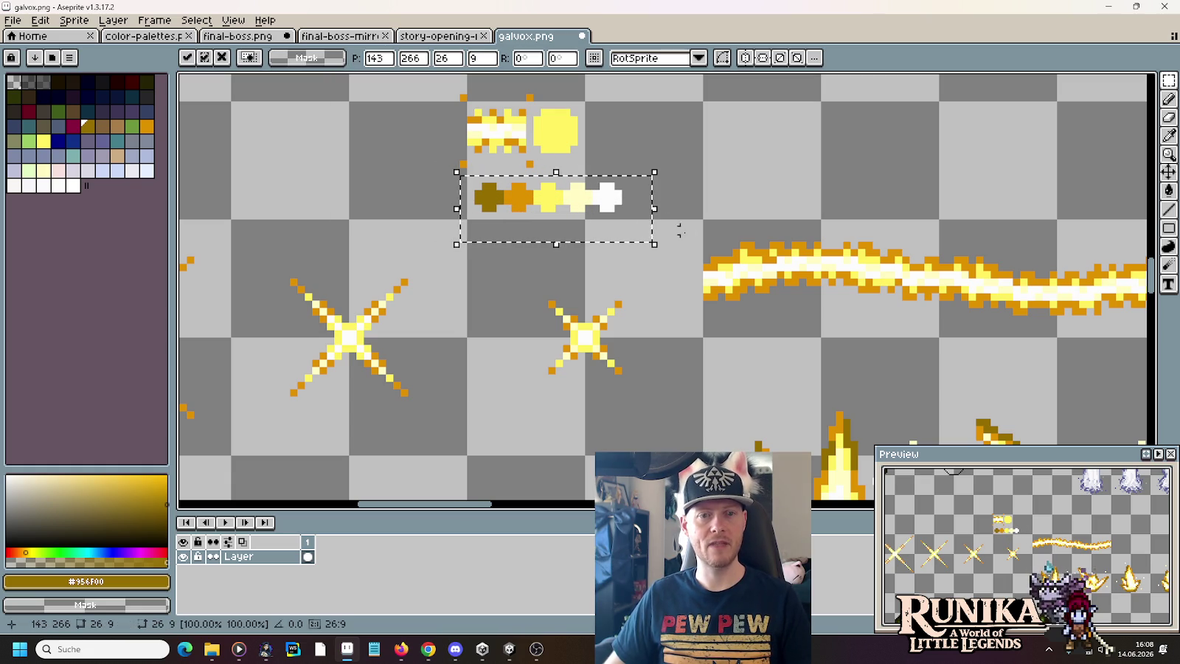
{"action": "key", "text": "Return"}
{"action": "left_click", "coordinate": [238, 35]}
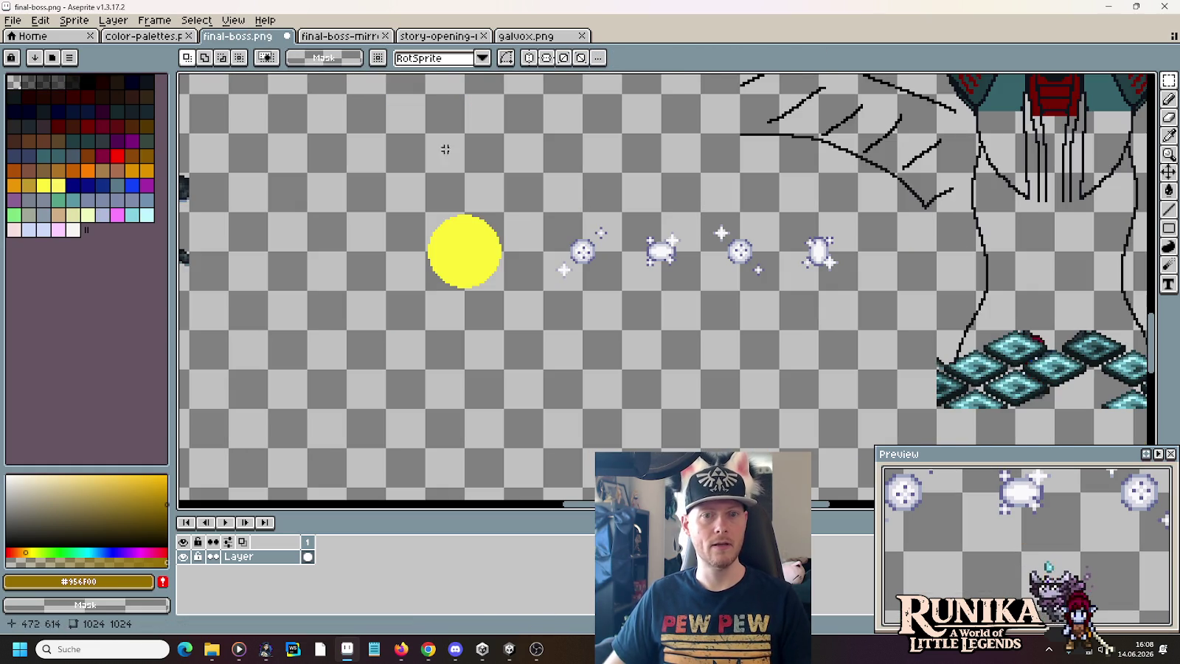
- Paste the gold ramp above the sparkles and select the sparkle row
{"action": "key", "text": "ctrl+v"}
{"action": "left_click_drag", "start_coordinate": [659, 287], "coordinate": [630, 216]}
{"action": "left_click", "coordinate": [726, 230]}
{"action": "left_click_drag", "start_coordinate": [859, 313], "coordinate": [397, 283]}
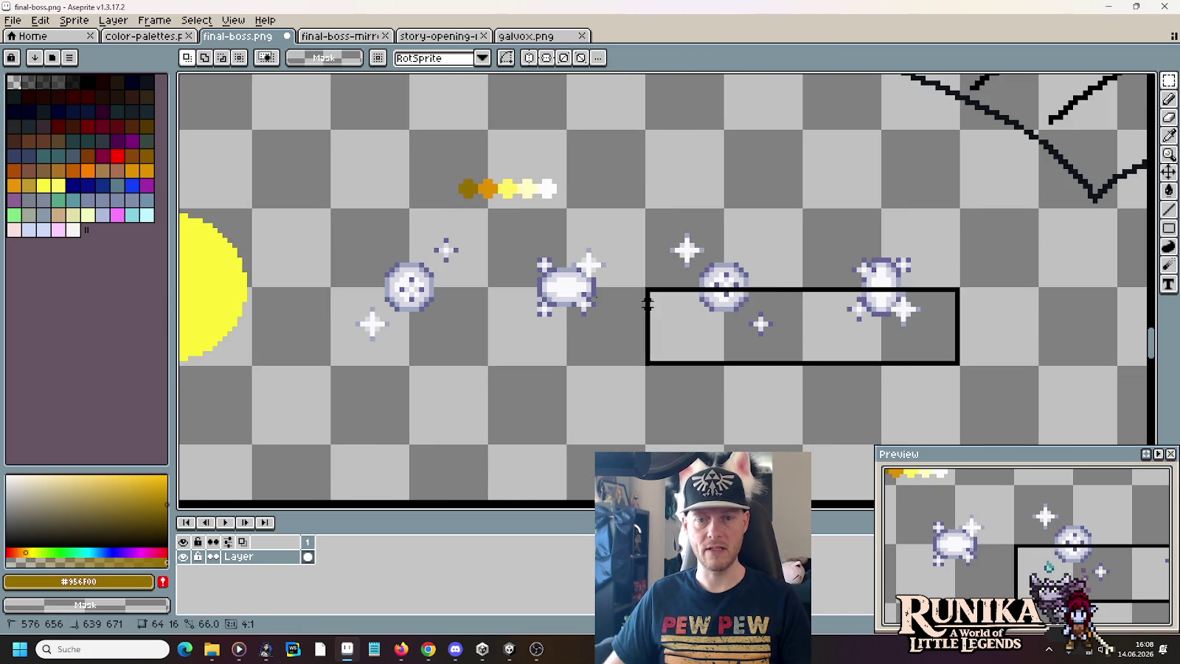
- Recolour the sparkles' white and pale lavender to the ramp's white and pale yellow
{"action": "key", "text": "i"}
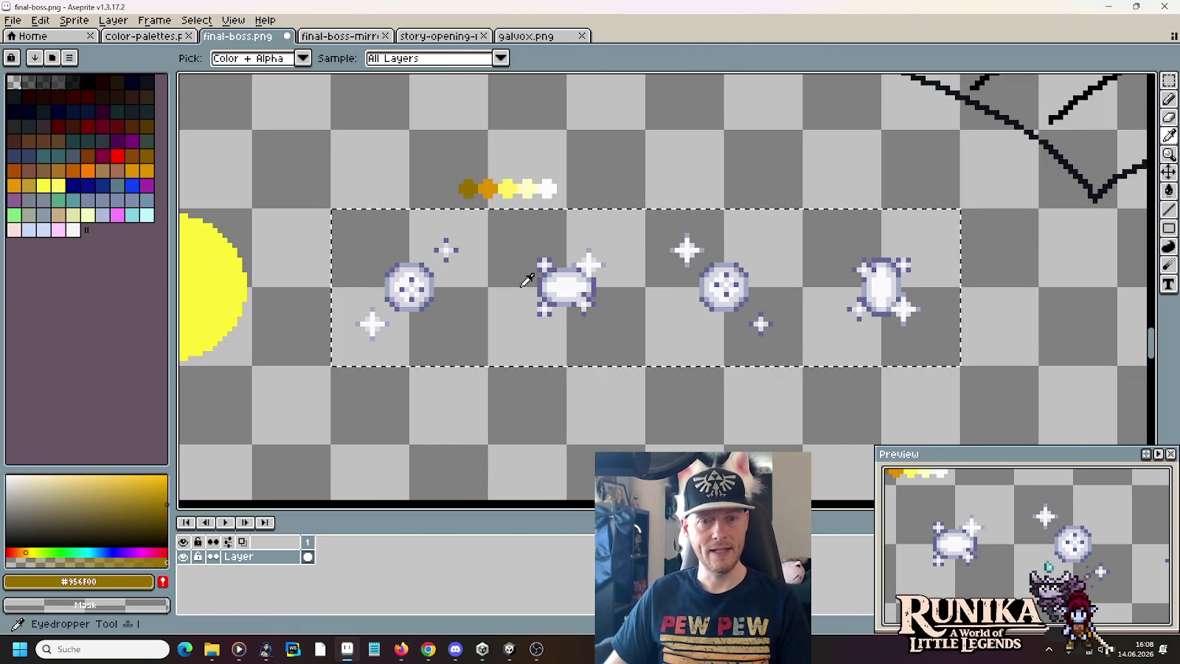
{"action": "left_click", "coordinate": [560, 275]}
{"action": "right_click", "coordinate": [541, 185]}
{"action": "key", "text": "b"}
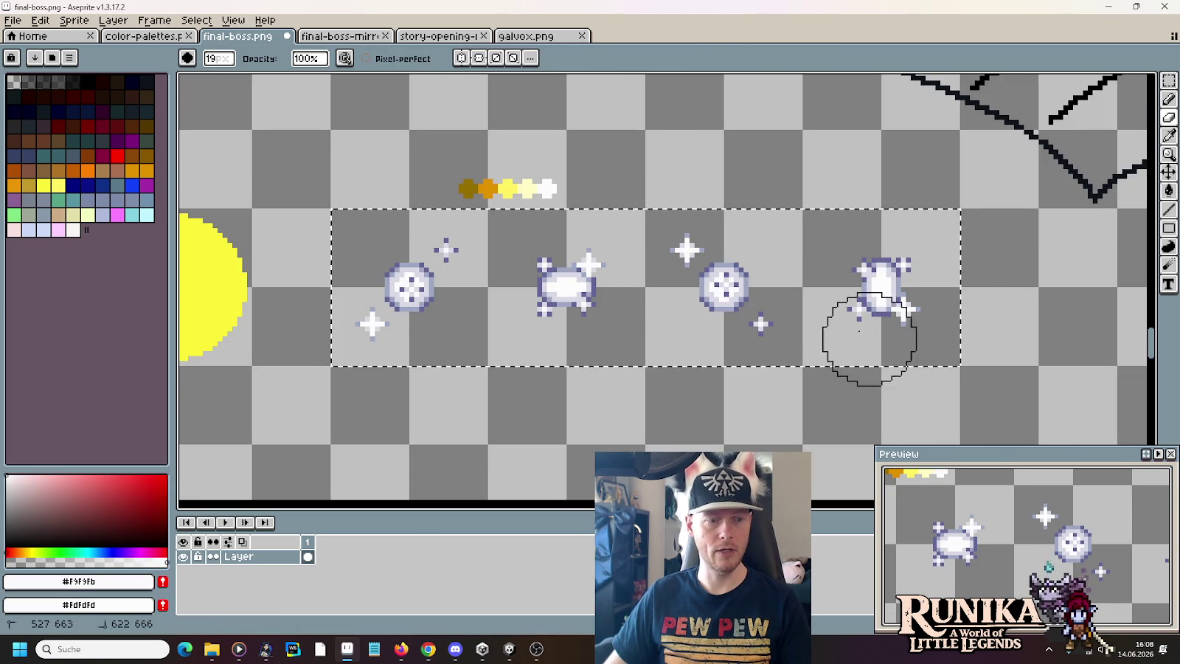
{"action": "key", "text": "i"}
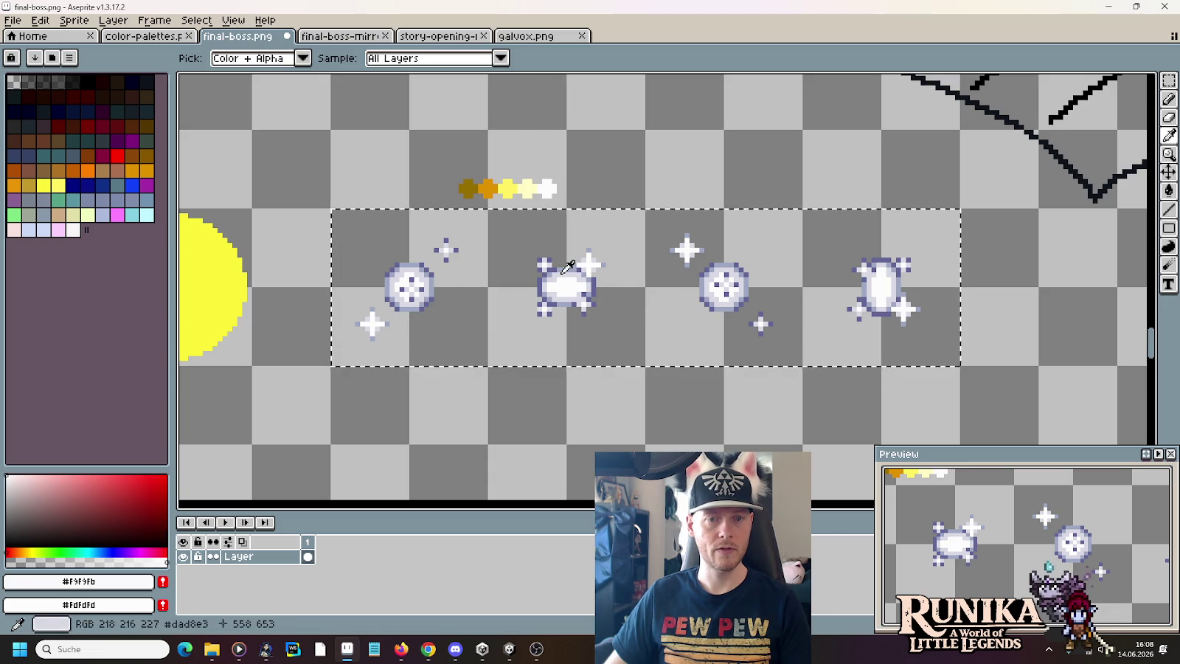
{"action": "left_click", "coordinate": [567, 273]}
{"action": "right_click", "coordinate": [541, 185]}
{"action": "key", "text": "b"}
{"action": "mouse_move", "coordinate": [361, 321]}
{"action": "left_mouse_down"}
{"action": "mouse_move", "coordinate": [457, 254]}
{"action": "mouse_move", "coordinate": [611, 275]}
{"action": "left_mouse_up"}
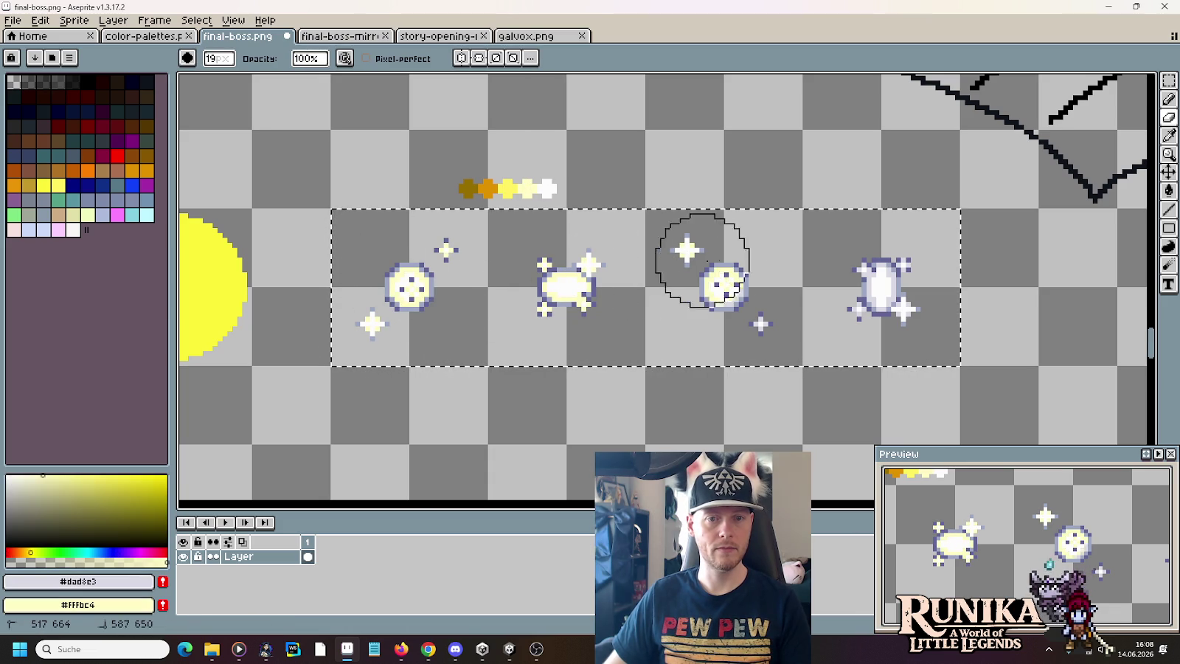
- Tint the sparkle sprites' outlines with the ramp's bright yellow
{"action": "key", "text": "i"}
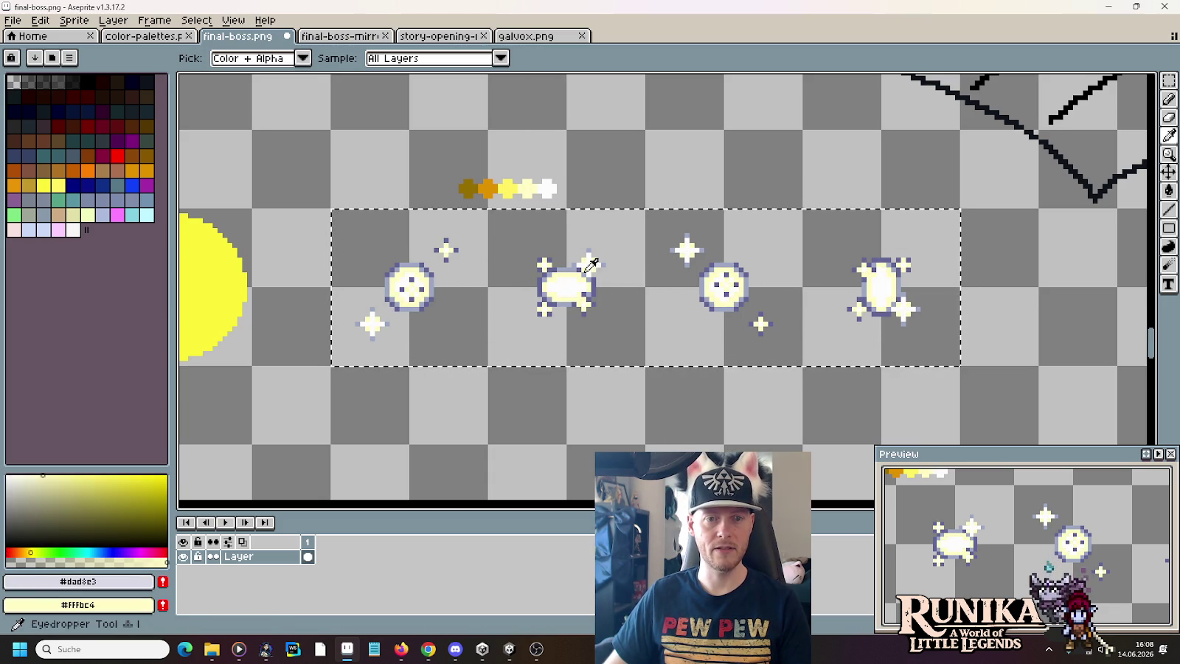
{"action": "left_click", "coordinate": [572, 270]}
{"action": "right_click", "coordinate": [512, 186]}
{"action": "key", "text": "b"}
{"action": "mouse_move", "coordinate": [412, 287]}
{"action": "left_mouse_down"}
{"action": "mouse_move", "coordinate": [442, 297]}
{"action": "mouse_move", "coordinate": [364, 323]}
{"action": "mouse_move", "coordinate": [527, 282]}
{"action": "mouse_move", "coordinate": [578, 316]}
{"action": "left_mouse_up"}
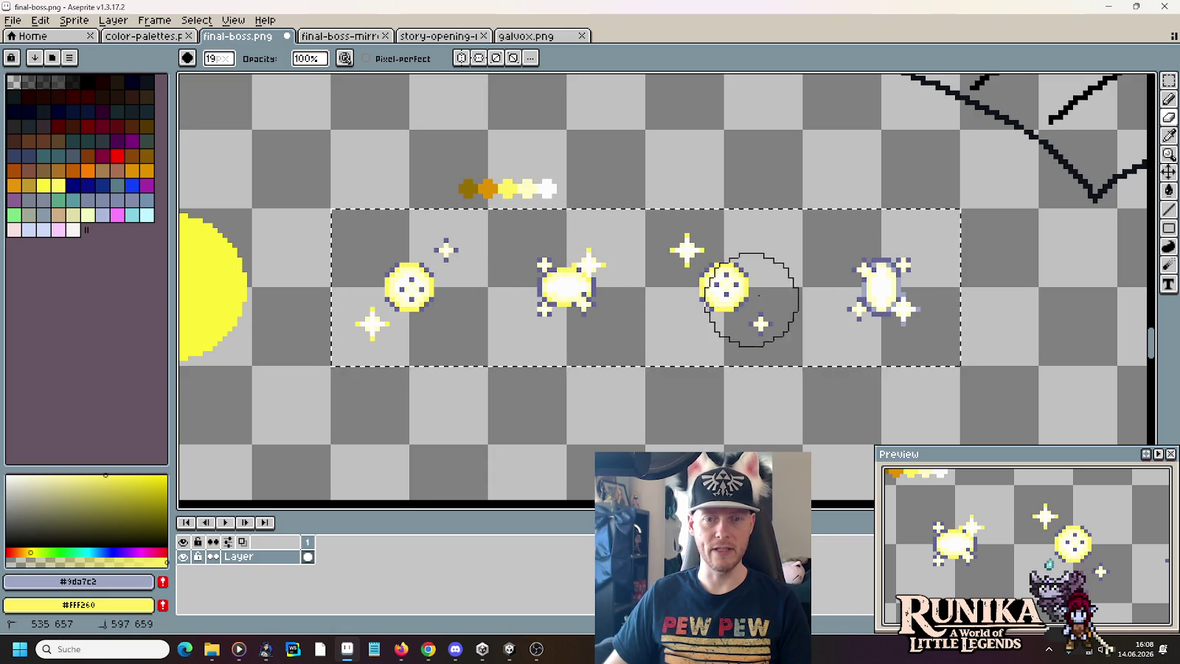
- Replace the purple outlines across the cookie and sparkle row with orange #DF9100
{"action": "key", "text": "i"}
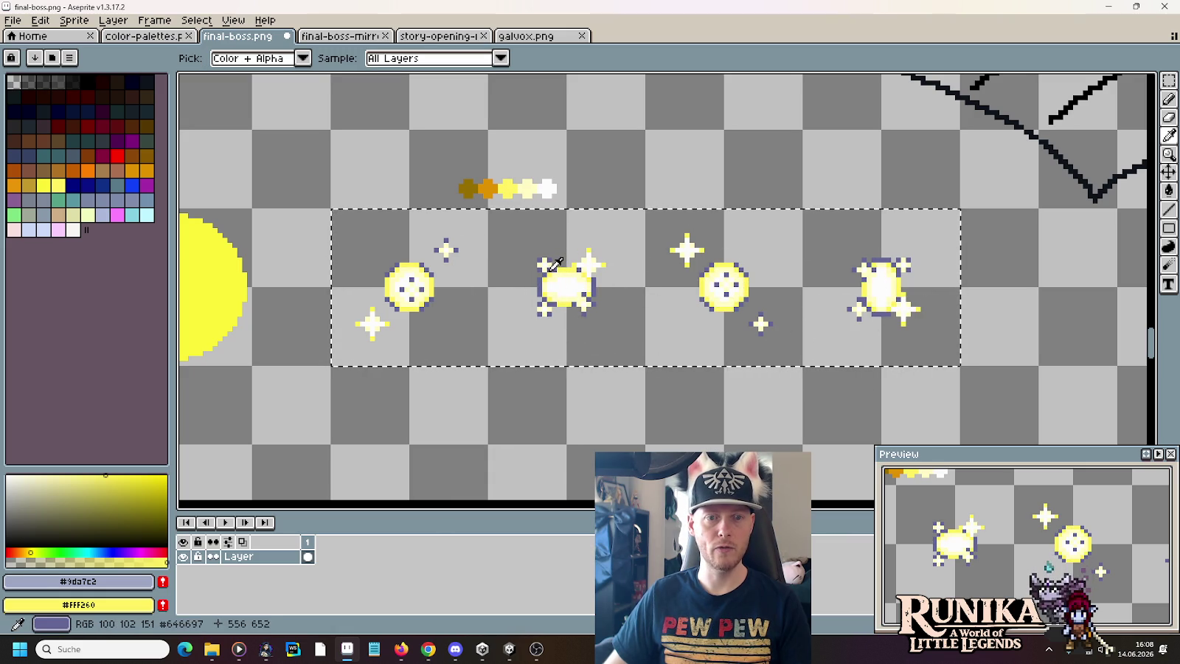
{"action": "left_click", "coordinate": [548, 265]}
{"action": "right_click", "coordinate": [486, 188]}
{"action": "key", "text": "e"}
{"action": "left_click_drag", "start_coordinate": [417, 299], "coordinate": [437, 265]}
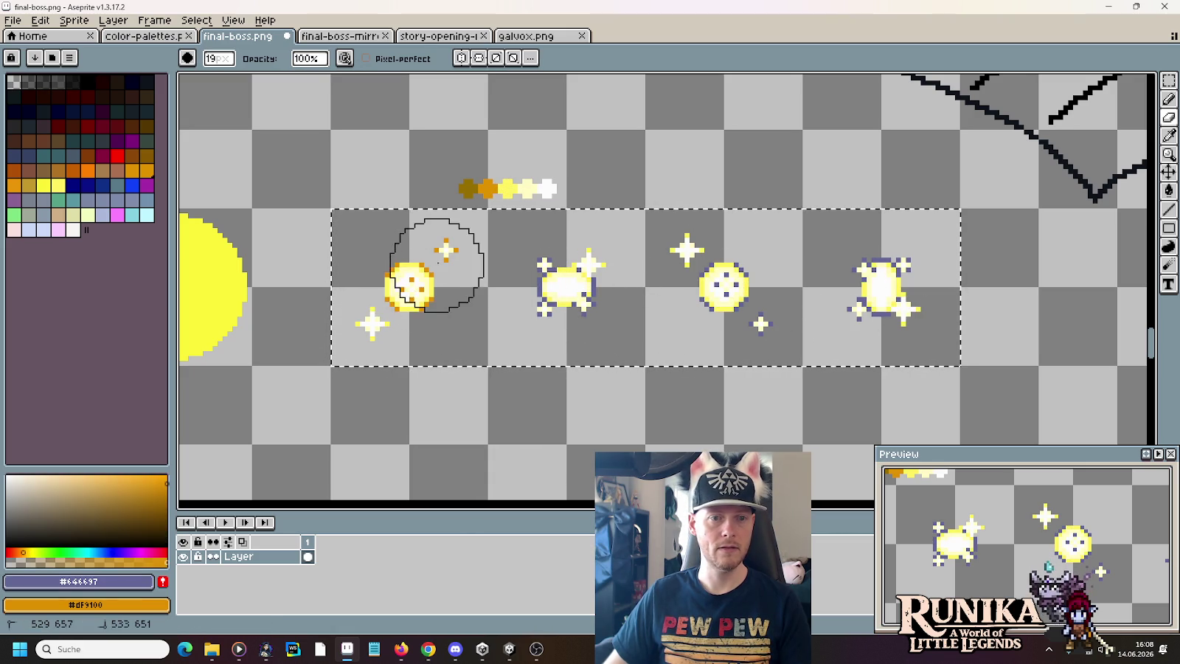
{"action": "mouse_move", "coordinate": [373, 329]}
{"action": "left_mouse_down"}
{"action": "mouse_move", "coordinate": [566, 274]}
{"action": "mouse_move", "coordinate": [745, 255]}
{"action": "mouse_move", "coordinate": [732, 284]}
{"action": "mouse_move", "coordinate": [894, 329]}
{"action": "left_mouse_up"}
{"action": "scroll", "coordinate": [711, 313], "scroll_direction": "down", "scroll_amount": 2}
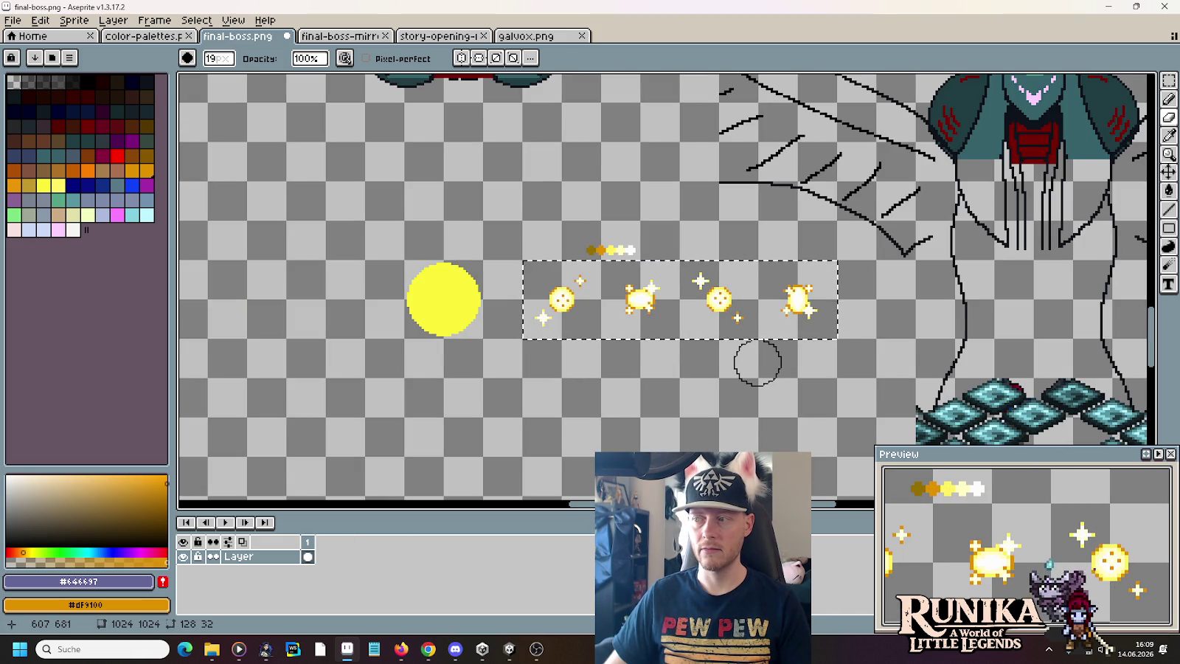
{"action": "scroll", "coordinate": [612, 280], "scroll_direction": "up", "scroll_amount": 2}
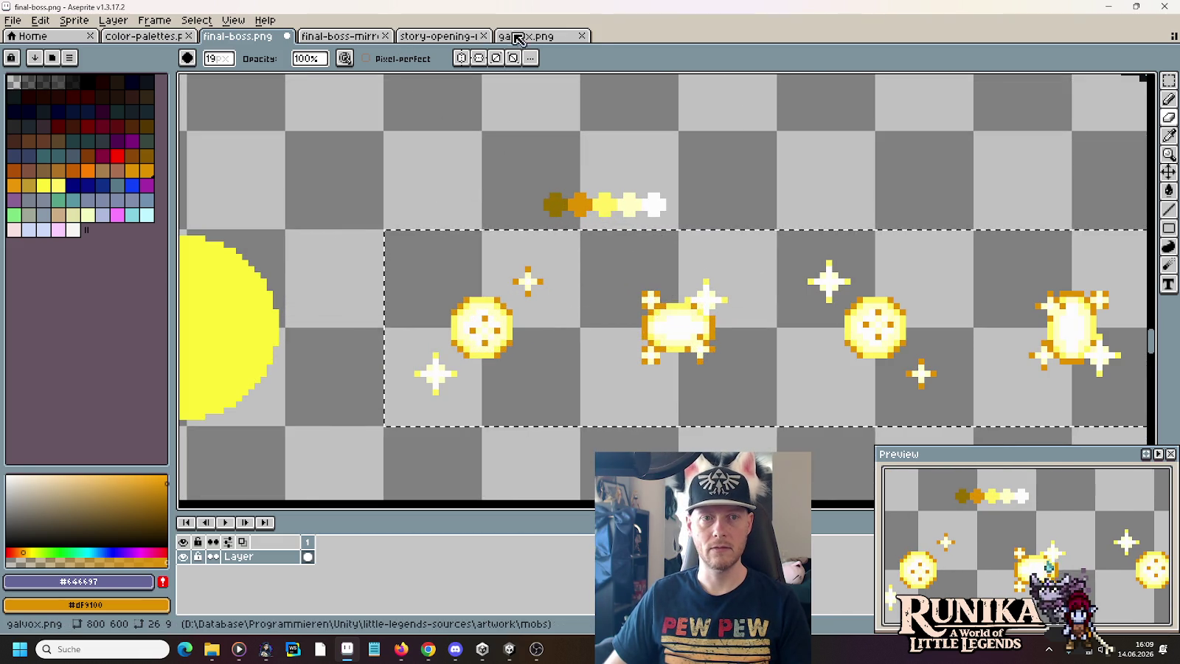
- Look at galvox.png's flame sprites to study the gold ramp
{"action": "left_click", "coordinate": [525, 35]}
{"action": "scroll", "coordinate": [811, 267], "scroll_direction": "up", "scroll_amount": 2}
{"action": "scroll", "coordinate": [811, 267], "scroll_direction": "up", "scroll_amount": 1}
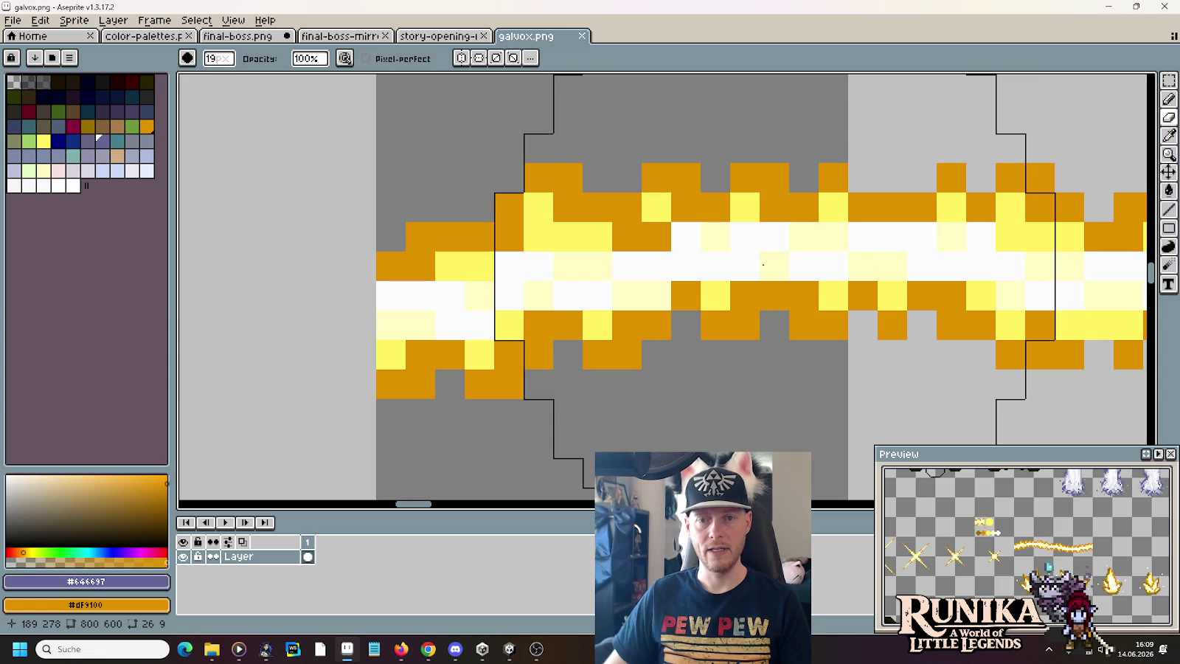
{"action": "scroll", "coordinate": [767, 273], "scroll_direction": "down", "scroll_amount": 3}
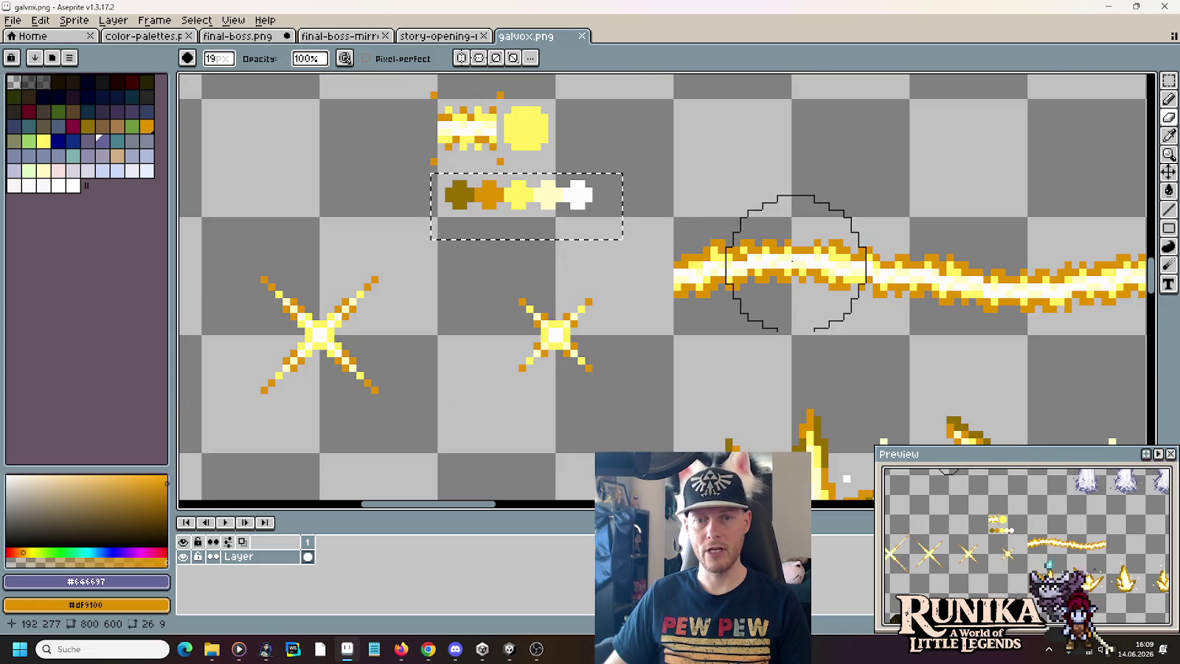
{"action": "left_click_drag", "start_coordinate": [770, 346], "coordinate": [666, 145]}
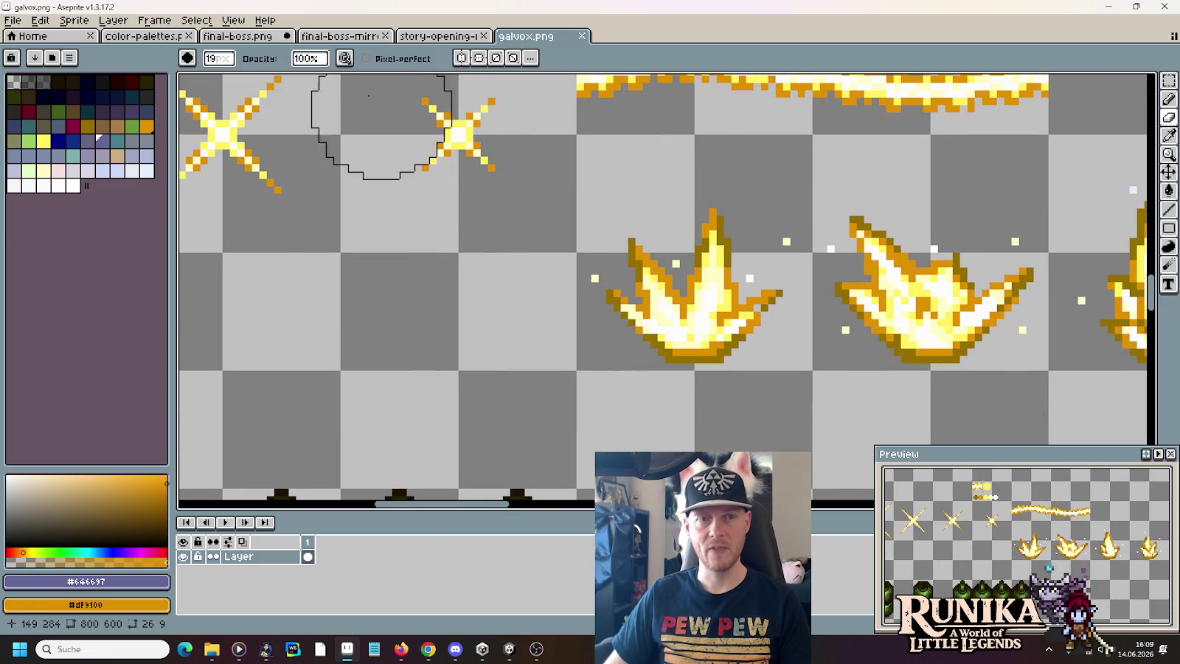
{"action": "left_click", "coordinate": [240, 42]}
{"action": "scroll", "coordinate": [672, 328], "scroll_direction": "up", "scroll_amount": 2}
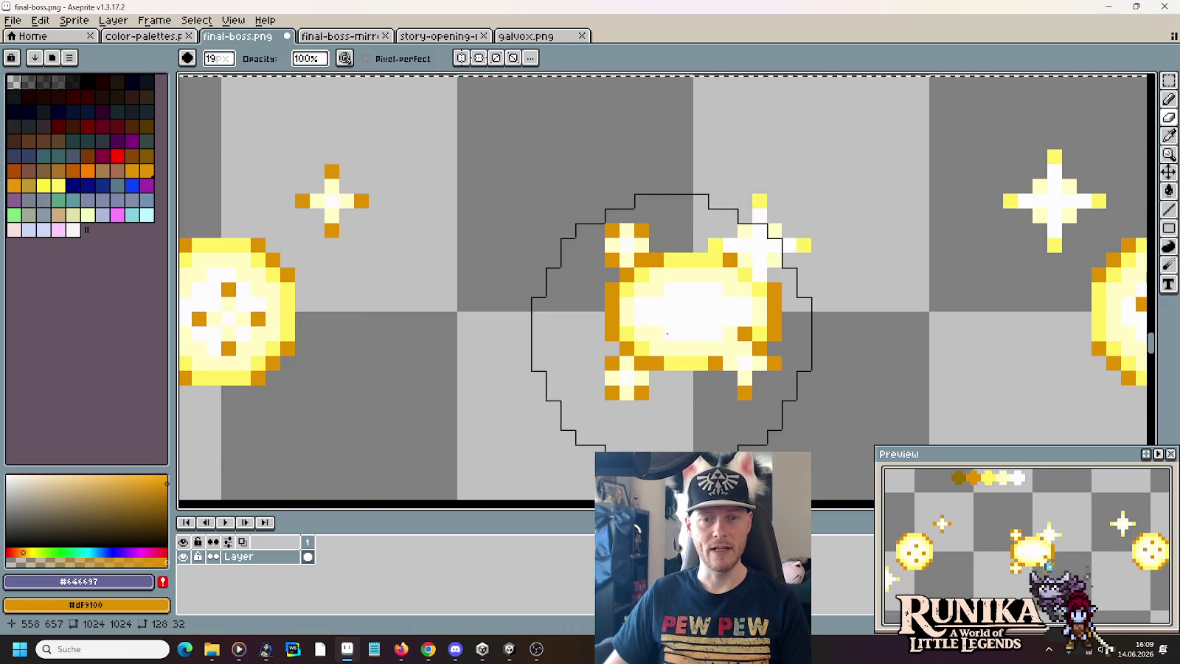
- Eyedrop pale yellow and bright yellow from the sprite and paint over the middle sprites
{"action": "key", "text": "i"}
{"action": "left_click", "coordinate": [674, 266]}
{"action": "right_click", "coordinate": [673, 269]}
{"action": "scroll", "coordinate": [671, 281], "scroll_direction": "down", "scroll_amount": 3}
{"action": "scroll", "coordinate": [668, 295], "scroll_direction": "up", "scroll_amount": 1}
{"action": "scroll", "coordinate": [669, 296], "scroll_direction": "down", "scroll_amount": 1}
{"action": "left_click_drag", "start_coordinate": [645, 308], "coordinate": [529, 312]}
{"action": "key", "text": "b"}
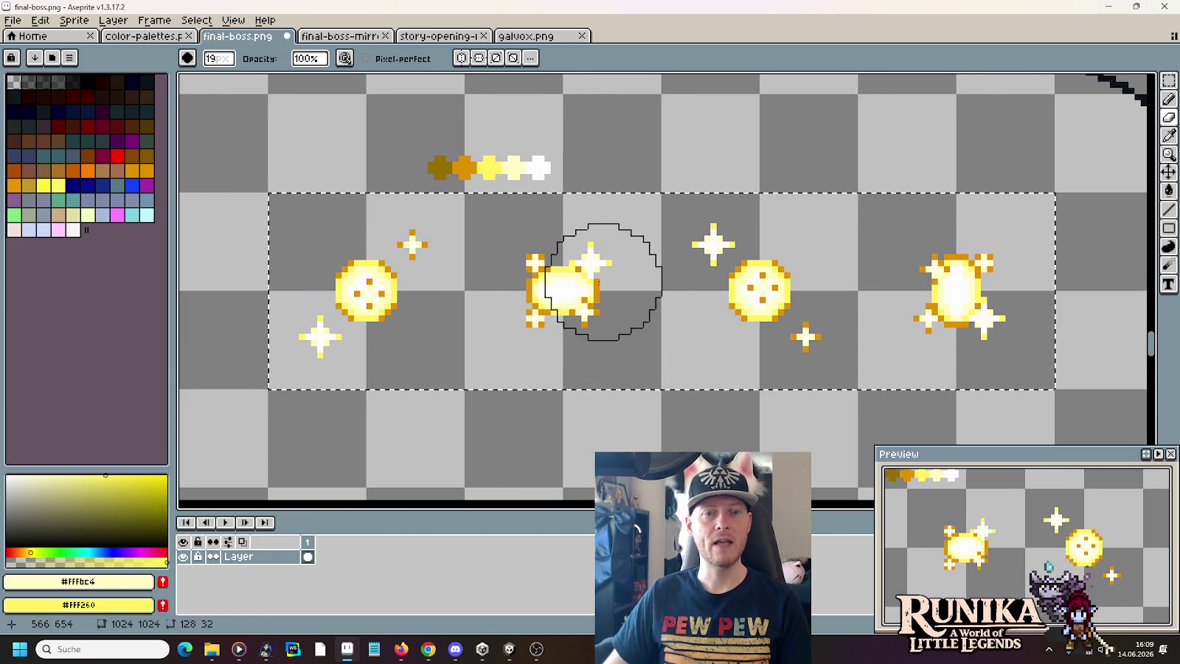
{"action": "scroll", "coordinate": [519, 280], "scroll_direction": "up", "scroll_amount": 3}
{"action": "scroll", "coordinate": [520, 310], "scroll_direction": "up", "scroll_amount": 1}
{"action": "scroll", "coordinate": [524, 302], "scroll_direction": "down", "scroll_amount": 1}
{"action": "scroll", "coordinate": [531, 291], "scroll_direction": "down", "scroll_amount": 3}
{"action": "scroll", "coordinate": [546, 277], "scroll_direction": "down", "scroll_amount": 1}
{"action": "scroll", "coordinate": [546, 277], "scroll_direction": "up", "scroll_amount": 2}
- Recolour the left cookie's bright yellow edge pixels to ramp orange
{"action": "key", "text": "i"}
{"action": "left_click", "coordinate": [459, 138]}
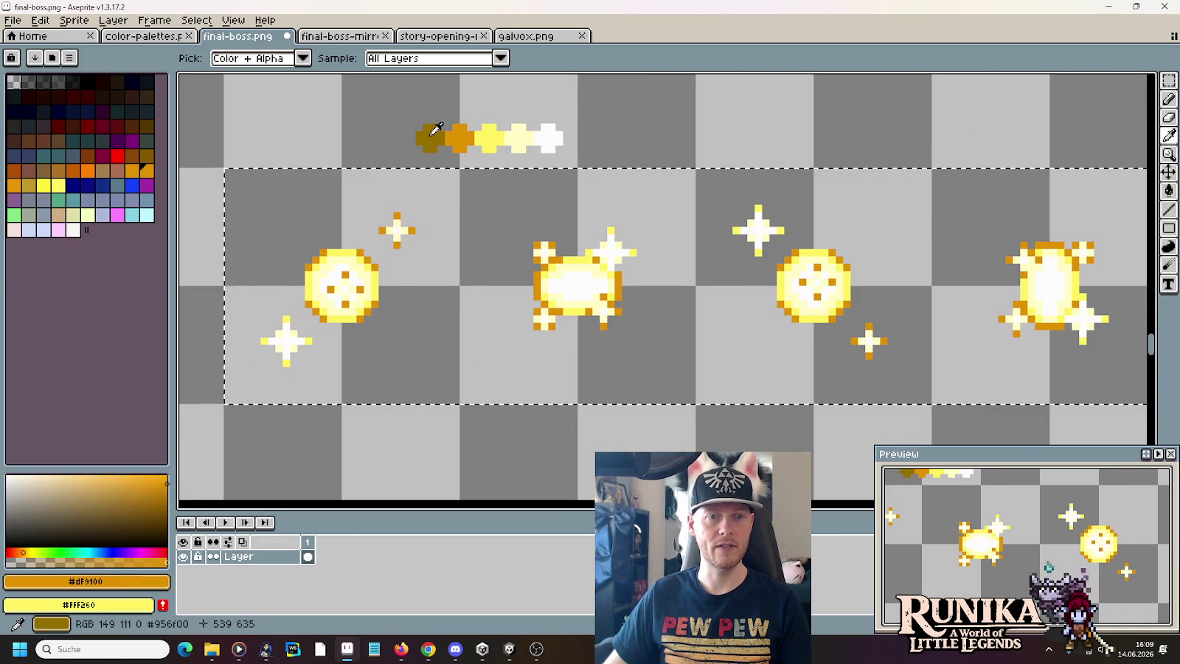
{"action": "right_click", "coordinate": [430, 138]}
{"action": "key", "text": "e"}
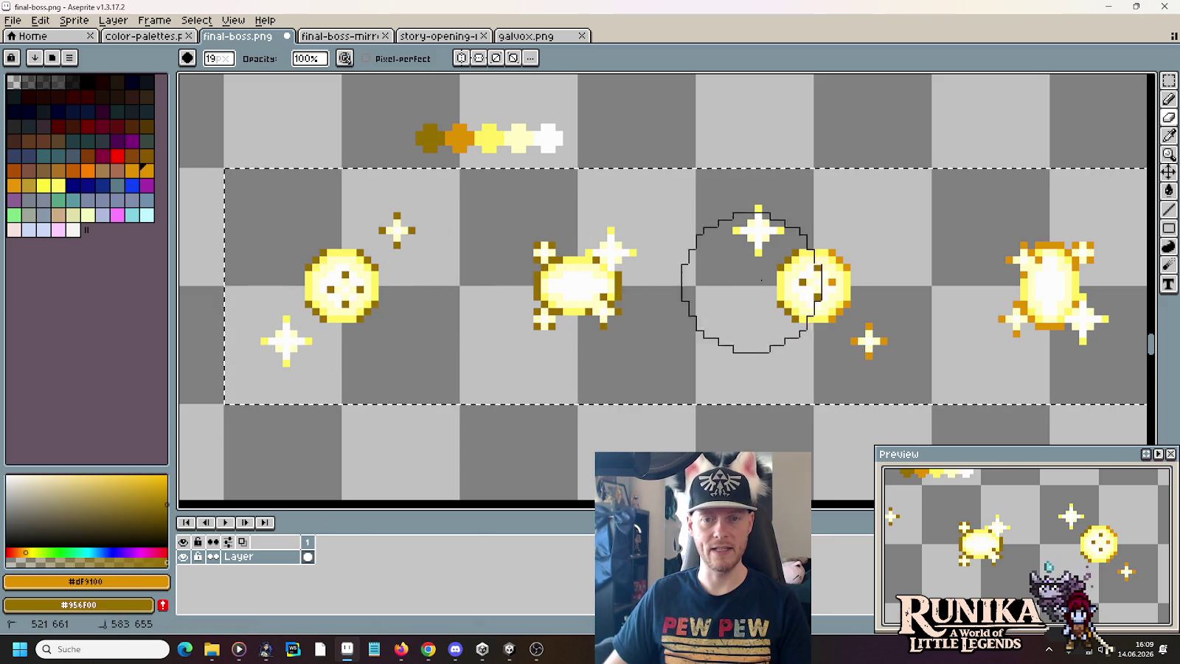
{"action": "key", "text": "i"}
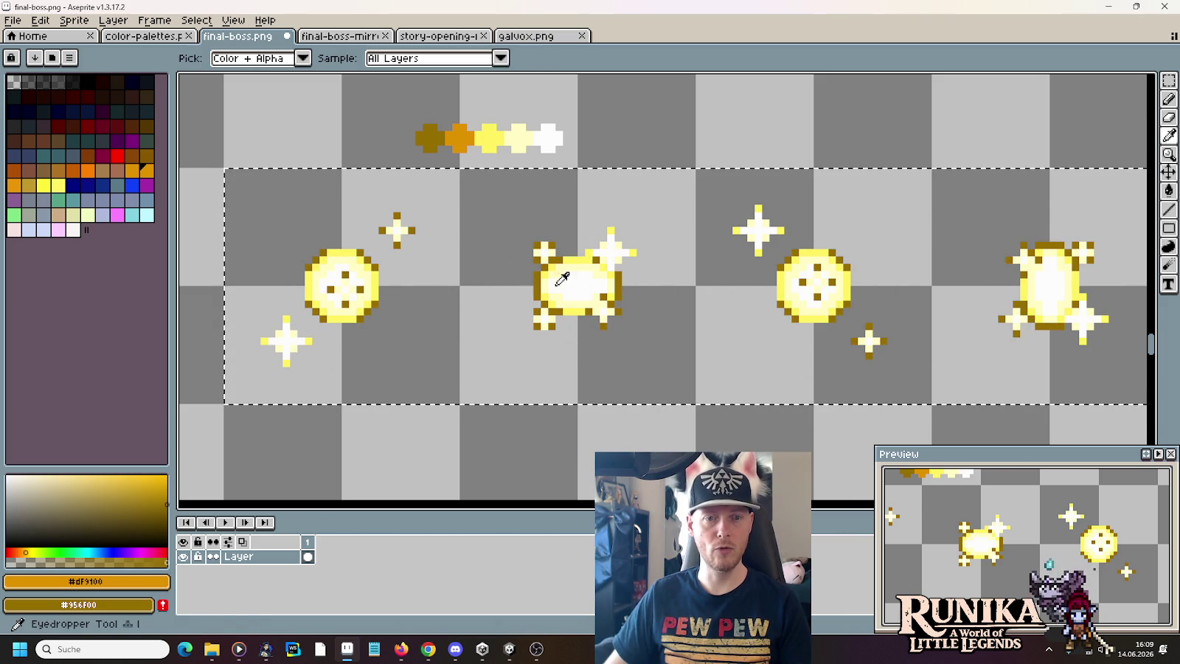
{"action": "left_click", "coordinate": [546, 267]}
{"action": "key", "text": "e"}
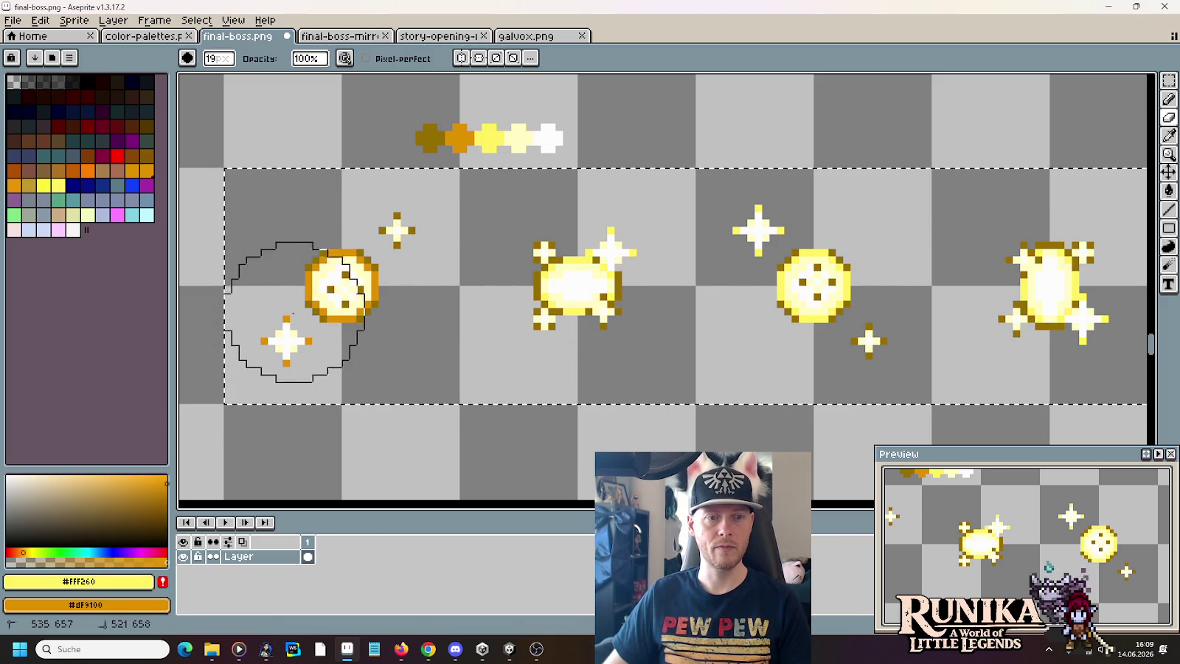
{"action": "left_click_drag", "start_coordinate": [303, 263], "coordinate": [538, 254]}
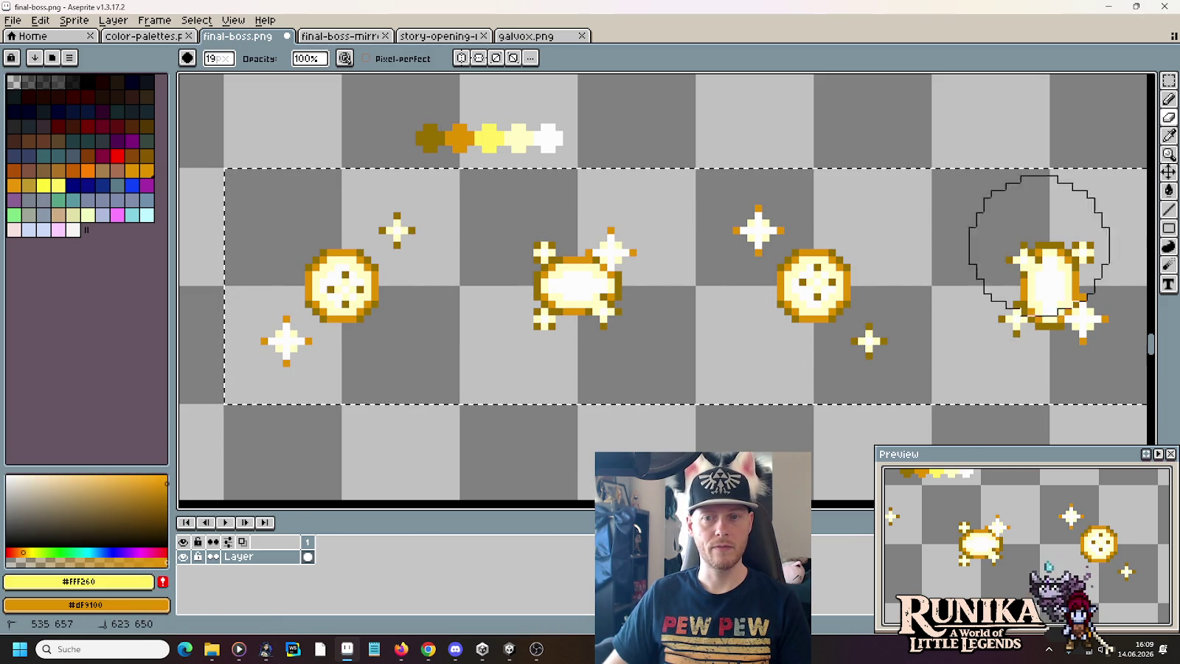
- Recheck galvox.png, pick palest cream and bright yellow, then deselect the sprites
{"action": "left_click", "coordinate": [532, 38]}
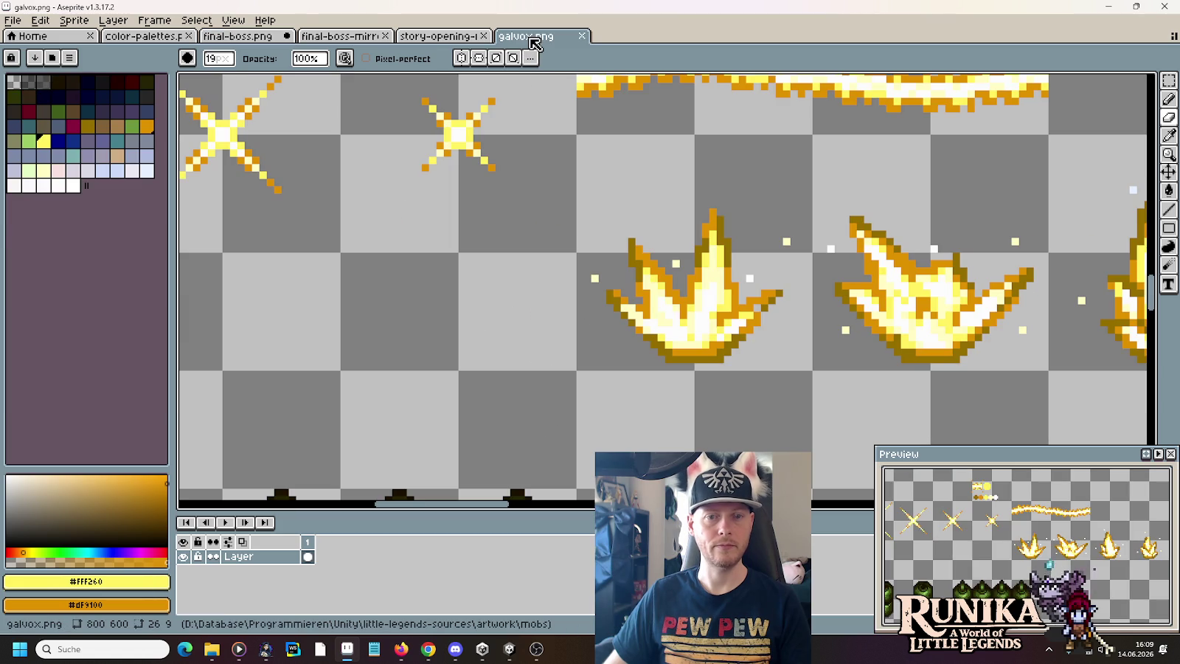
{"action": "scroll", "coordinate": [781, 145], "scroll_direction": "up", "scroll_amount": 3}
{"action": "left_click", "coordinate": [254, 39]}
{"action": "key", "text": "i"}
{"action": "left_click", "coordinate": [520, 139]}
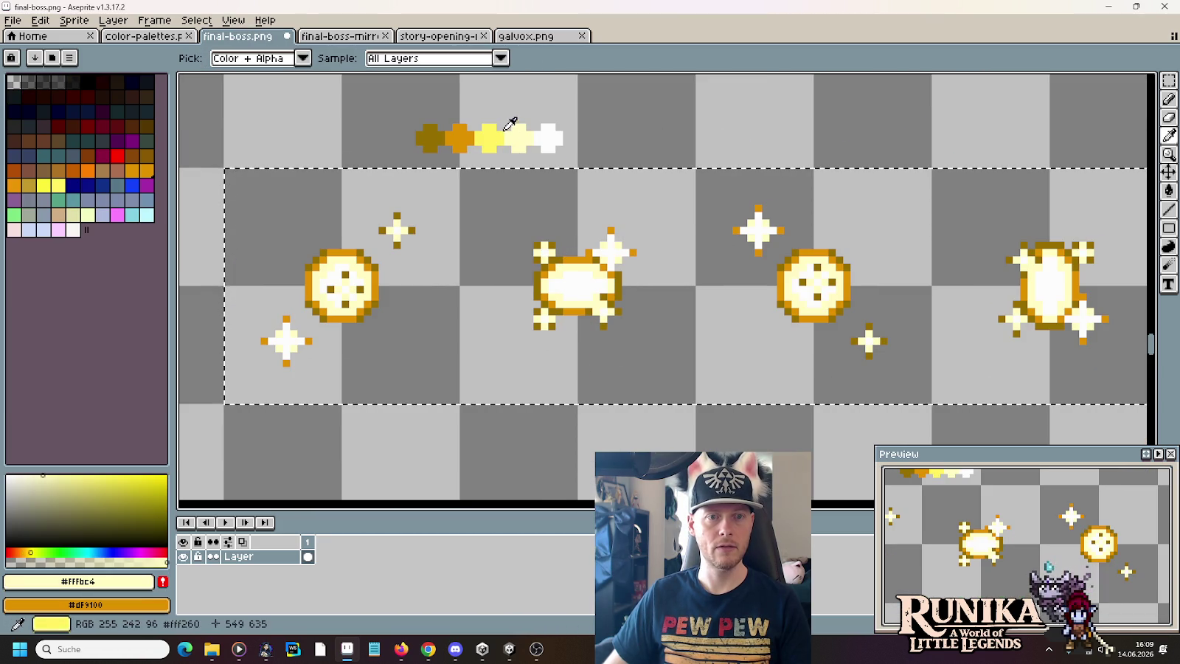
{"action": "right_click", "coordinate": [494, 155]}
{"action": "key", "text": "b"}
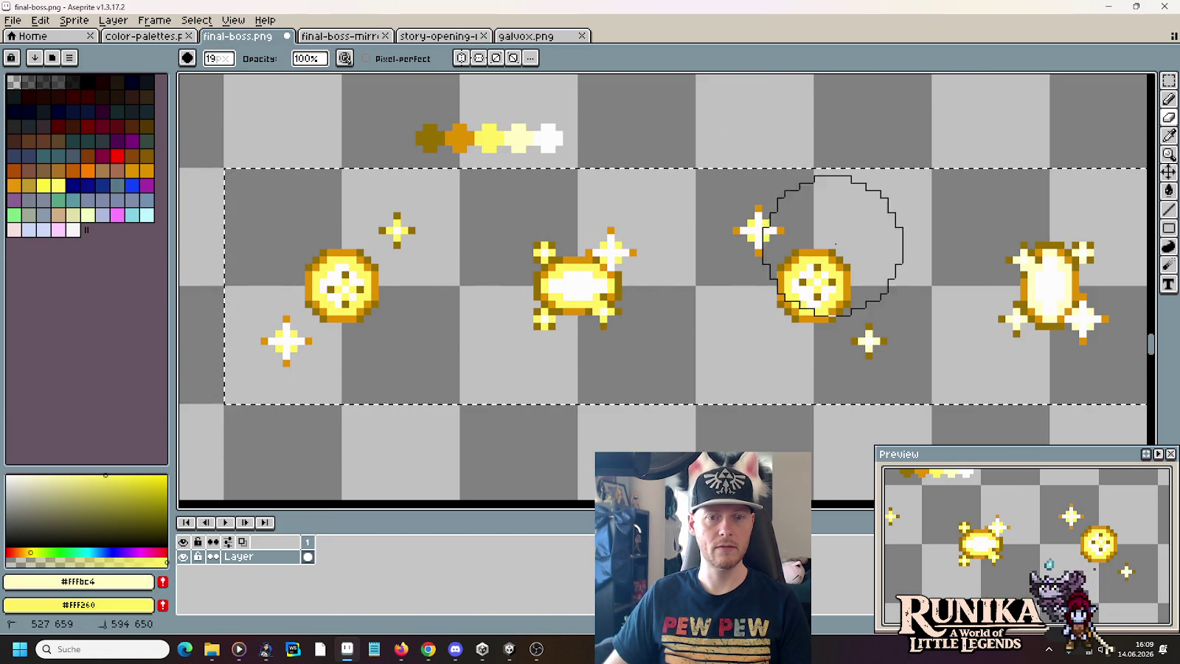
{"action": "key", "text": "ctrl+d"}
{"action": "key", "text": "m"}
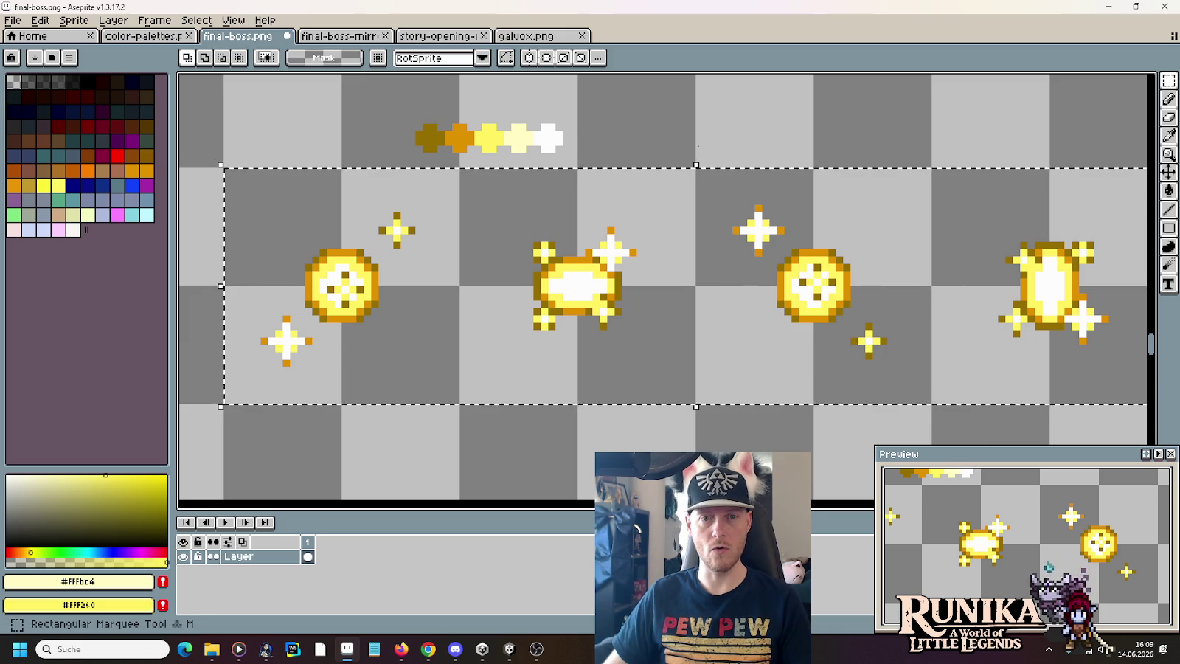
{"action": "scroll", "coordinate": [677, 150], "scroll_direction": "down", "scroll_amount": 1}
- Zoom out, then step through the galvox.png tab to final-boss-mirror.png
{"action": "scroll", "coordinate": [676, 151], "scroll_direction": "down", "scroll_amount": 1}
{"action": "scroll", "coordinate": [693, 272], "scroll_direction": "down", "scroll_amount": 1}
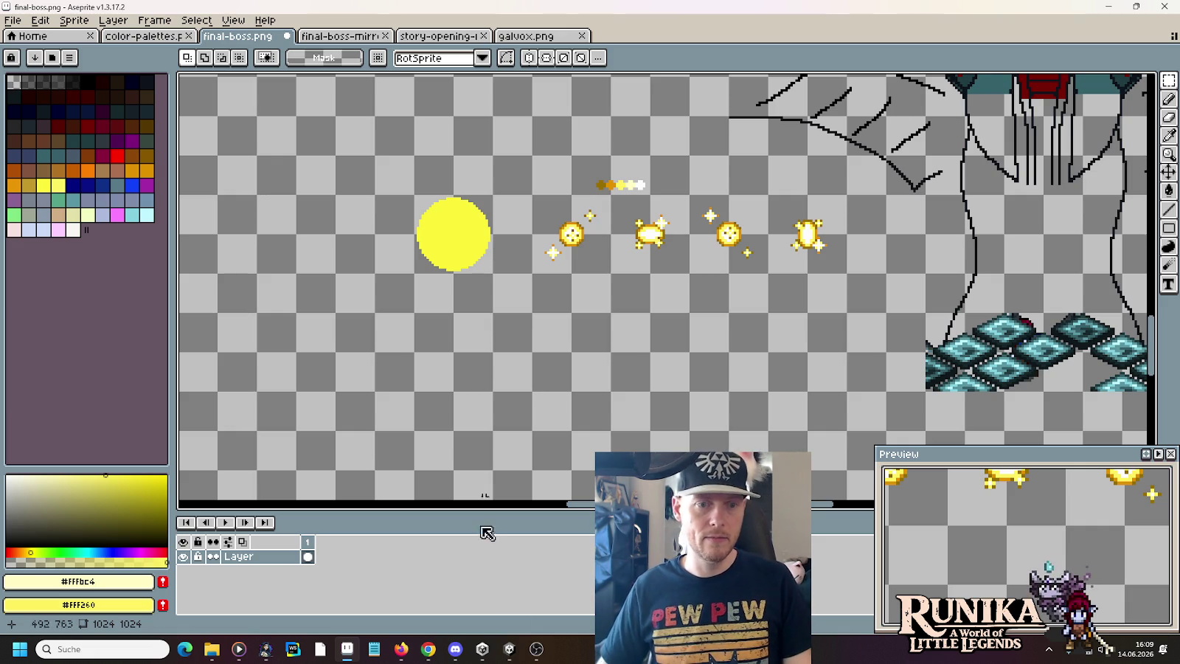
{"action": "left_click", "coordinate": [525, 35]}
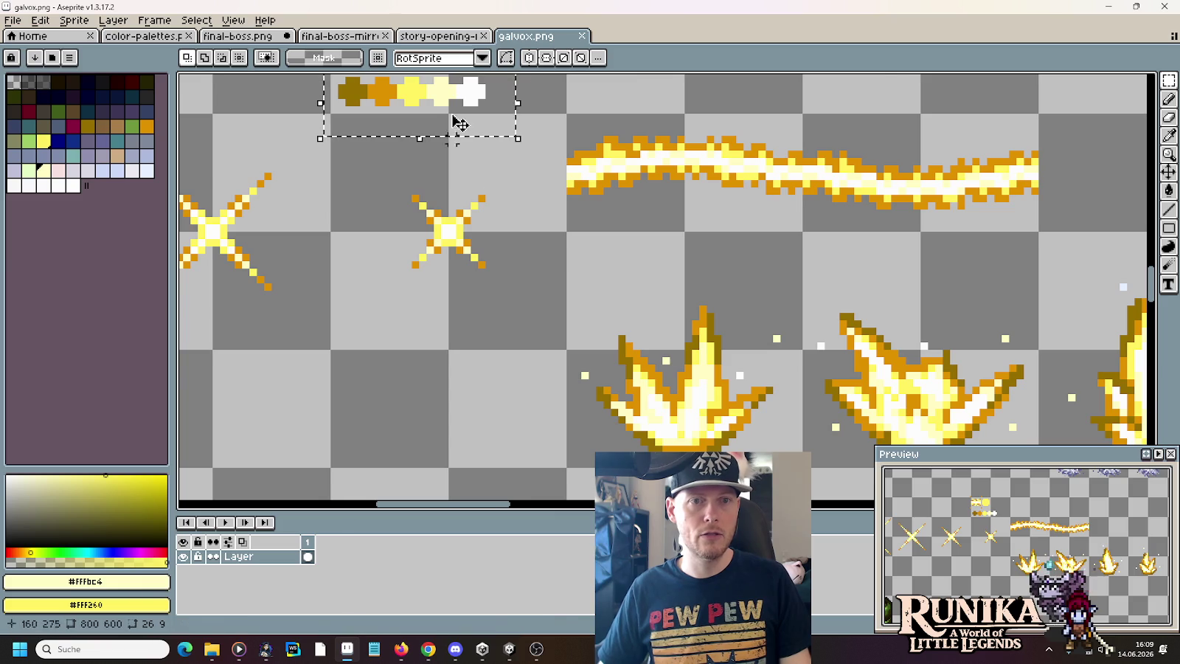
{"action": "left_click", "coordinate": [436, 35]}
{"action": "left_click", "coordinate": [339, 36]}
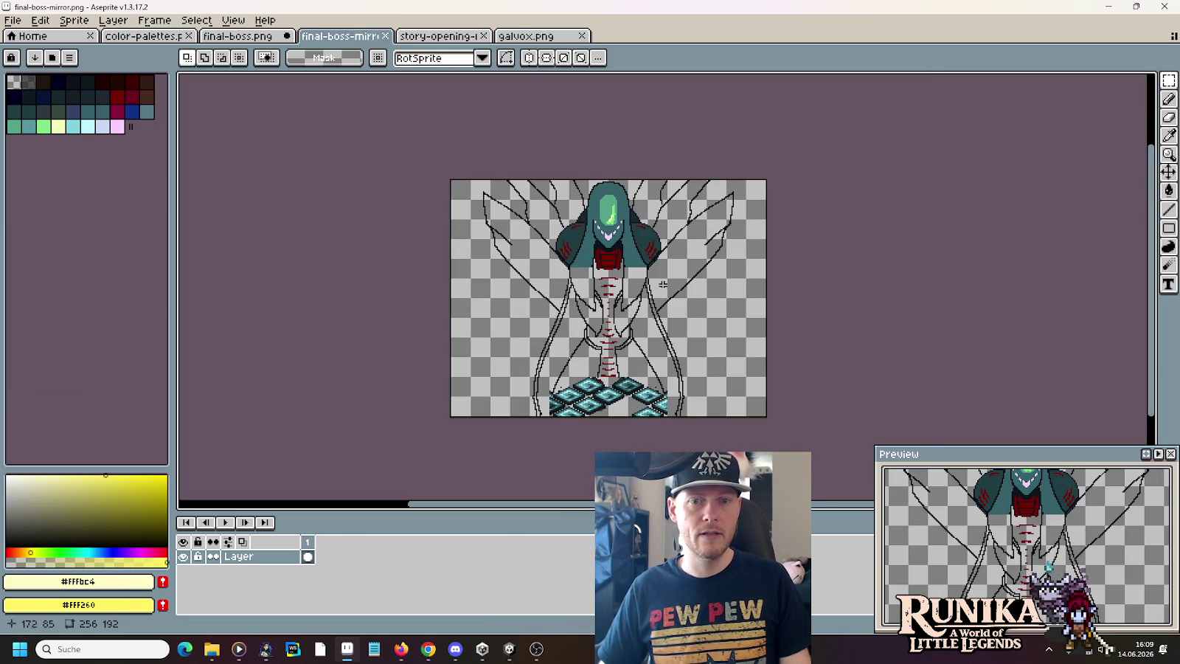
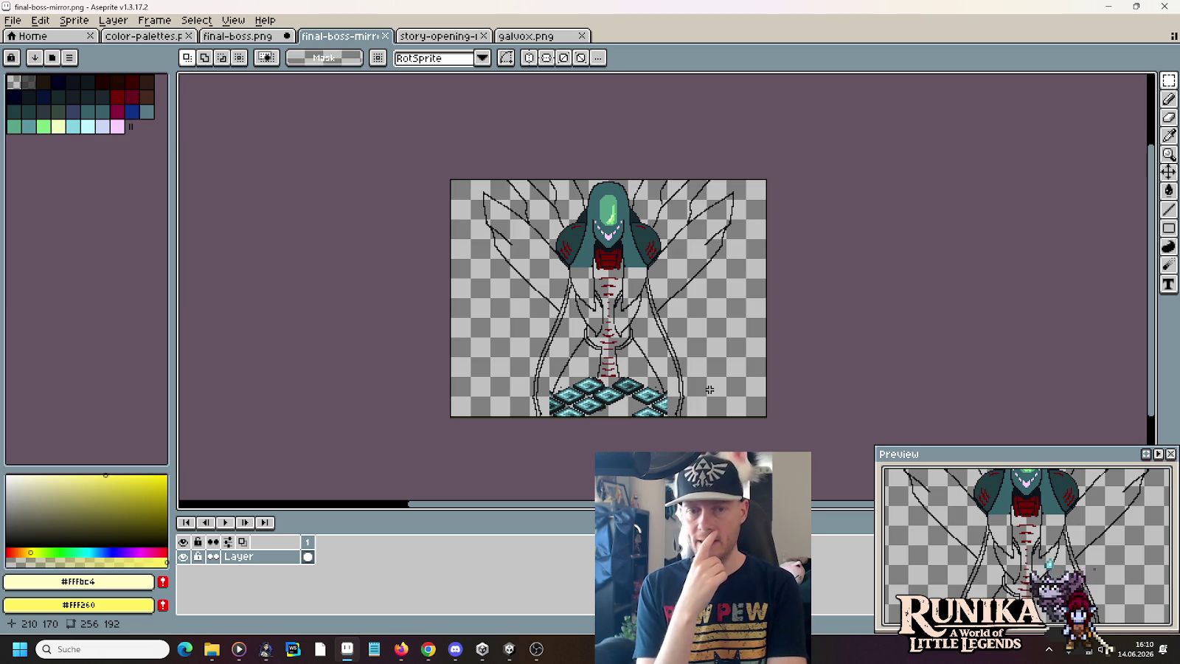
- Compare final-boss.png's gold orbs with the final-boss-mirror sprite, then bring Unity forward
{"action": "left_click", "coordinate": [522, 36]}
{"action": "left_click", "coordinate": [232, 37]}
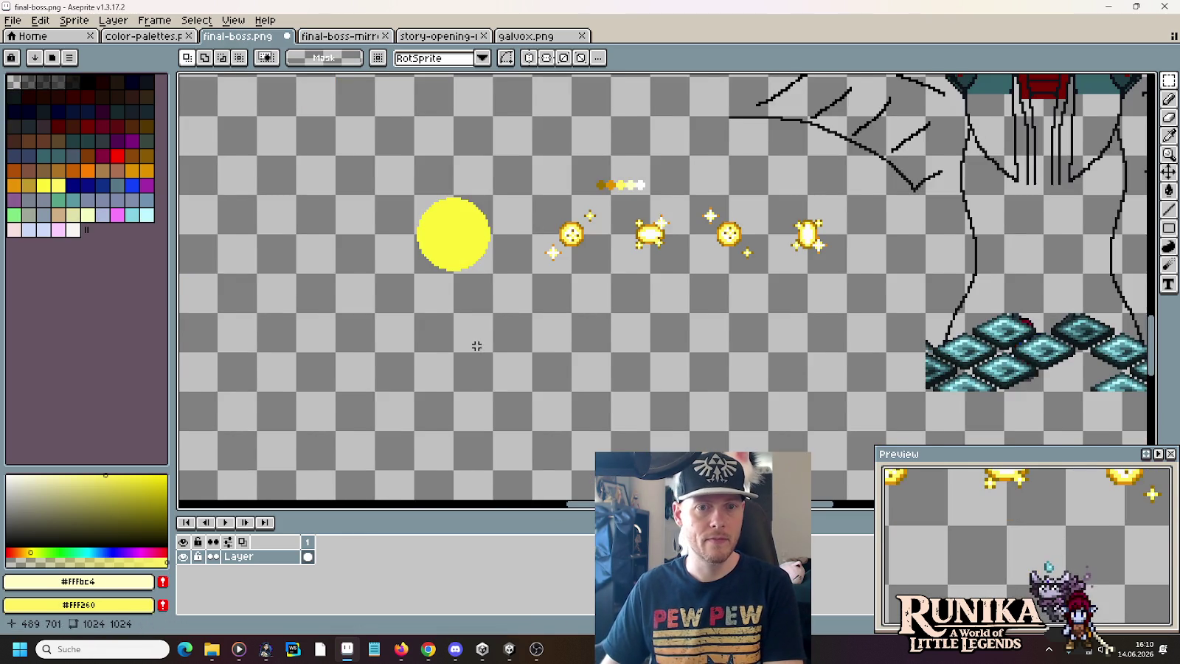
{"action": "scroll", "coordinate": [477, 346], "scroll_direction": "down", "scroll_amount": 2}
{"action": "scroll", "coordinate": [525, 333], "scroll_direction": "up", "scroll_amount": 2}
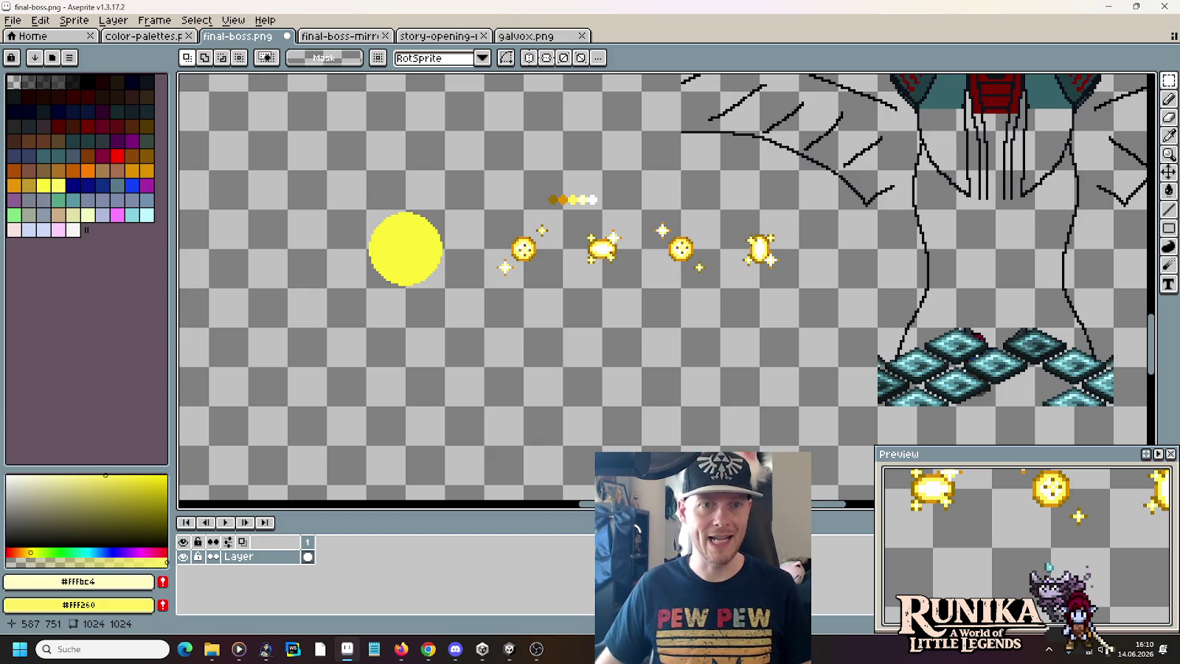
{"action": "left_click", "coordinate": [364, 42]}
{"action": "scroll", "coordinate": [655, 357], "scroll_direction": "down", "scroll_amount": 2}
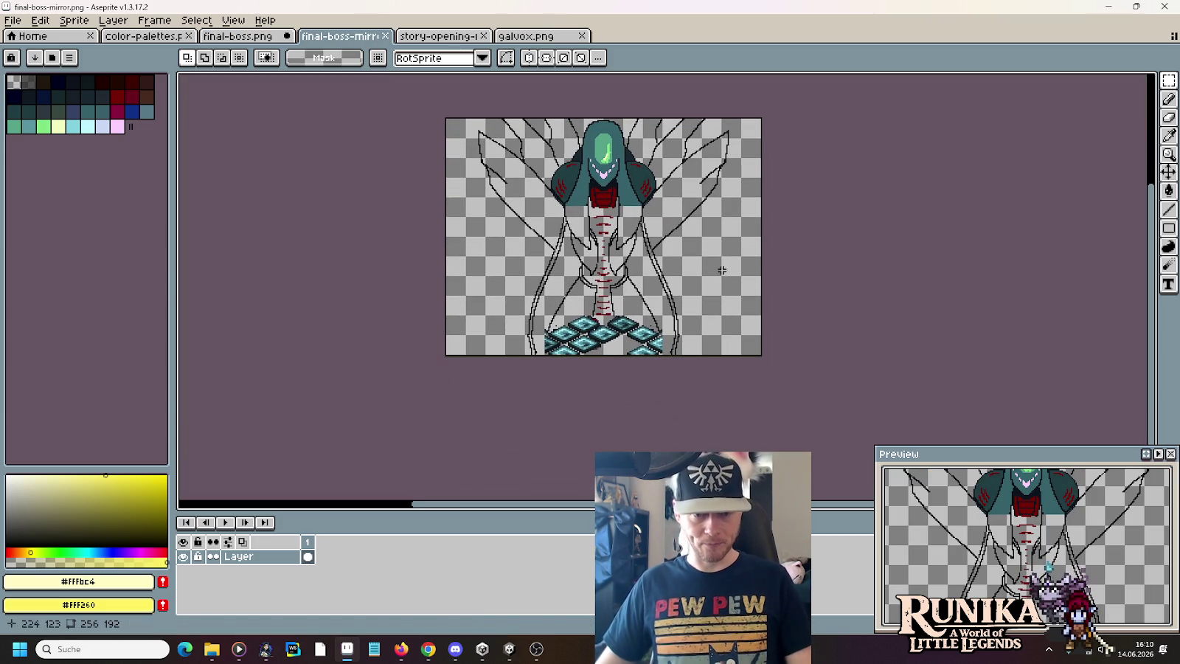
{"action": "left_click", "coordinate": [509, 648]}
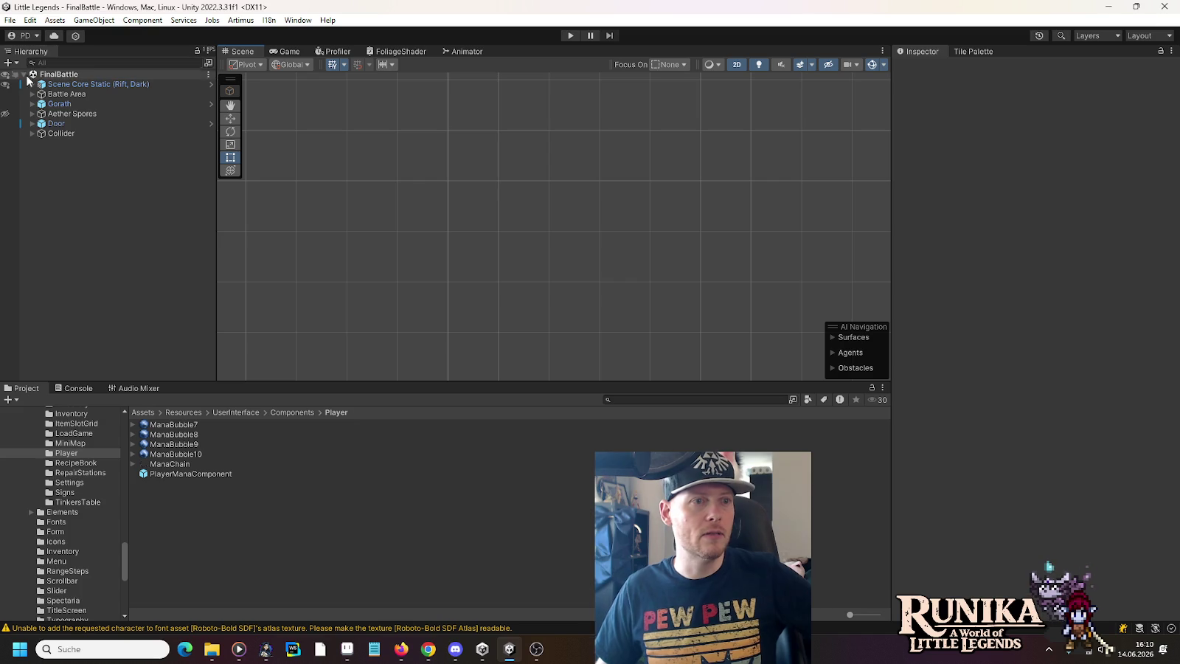
- Select Gorath and Scene Core Static in the Hierarchy, collapse it, and clear the selection
{"action": "left_click", "coordinate": [59, 104]}
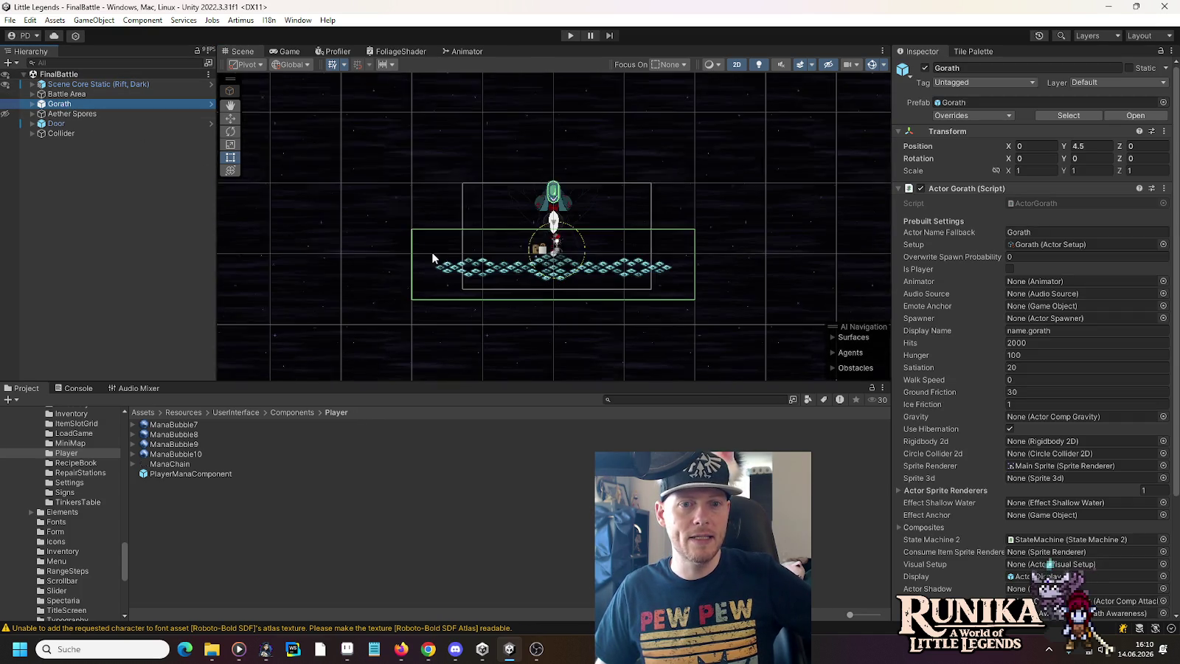
{"action": "left_click", "coordinate": [557, 235]}
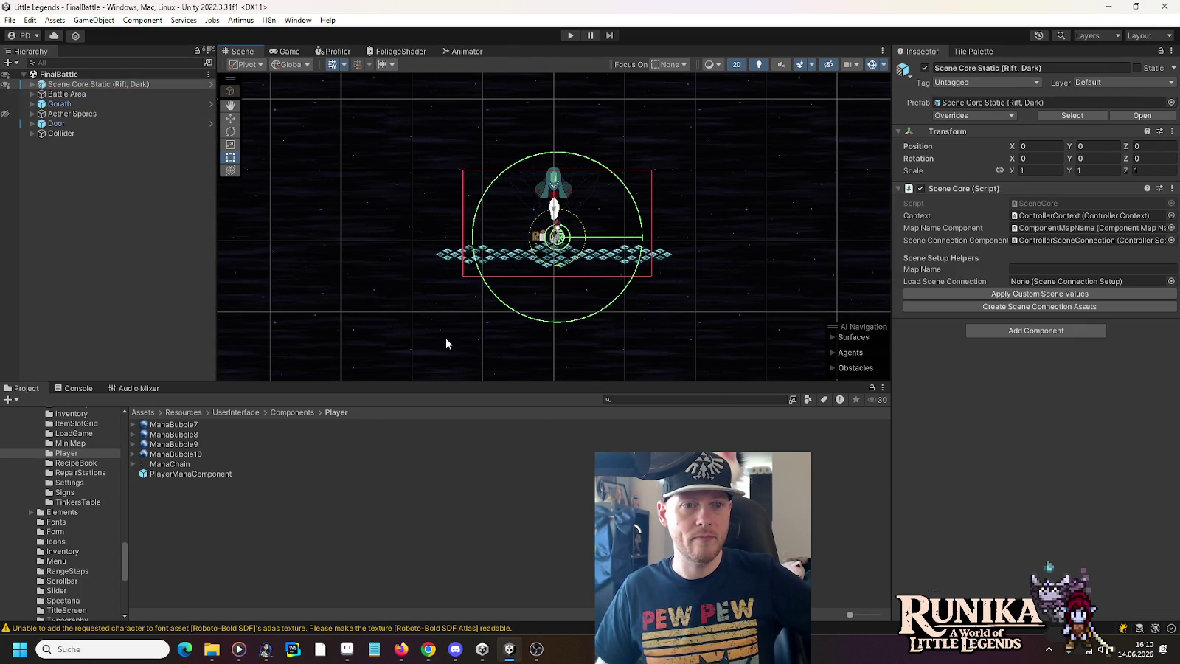
{"action": "left_click", "coordinate": [448, 333]}
{"action": "left_click", "coordinate": [75, 360]}
{"action": "left_click", "coordinate": [85, 84]}
{"action": "left_click", "coordinate": [33, 84]}
{"action": "left_click", "coordinate": [75, 259]}
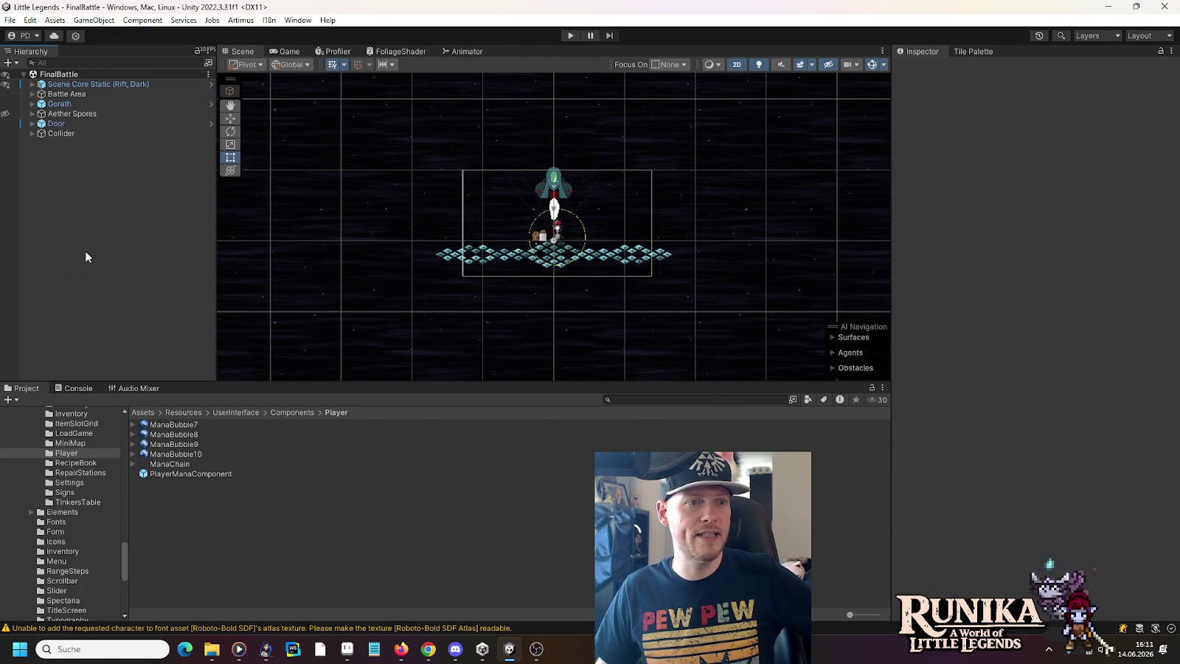
- Zoom and pan the Scene view onto the boss's white beam, player and platforms
{"action": "scroll", "coordinate": [534, 221], "scroll_direction": "up", "scroll_amount": 2}
{"action": "scroll", "coordinate": [533, 221], "scroll_direction": "up", "scroll_amount": 2}
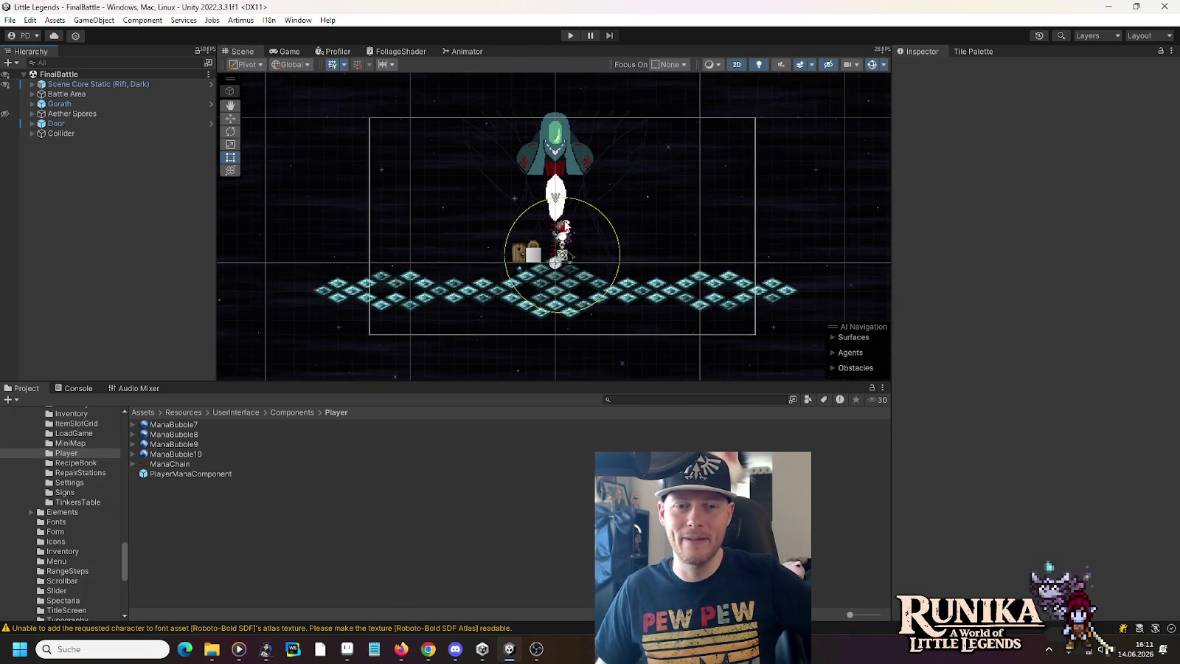
{"action": "scroll", "coordinate": [563, 225], "scroll_direction": "up", "scroll_amount": 1}
{"action": "scroll", "coordinate": [564, 225], "scroll_direction": "up", "scroll_amount": 2}
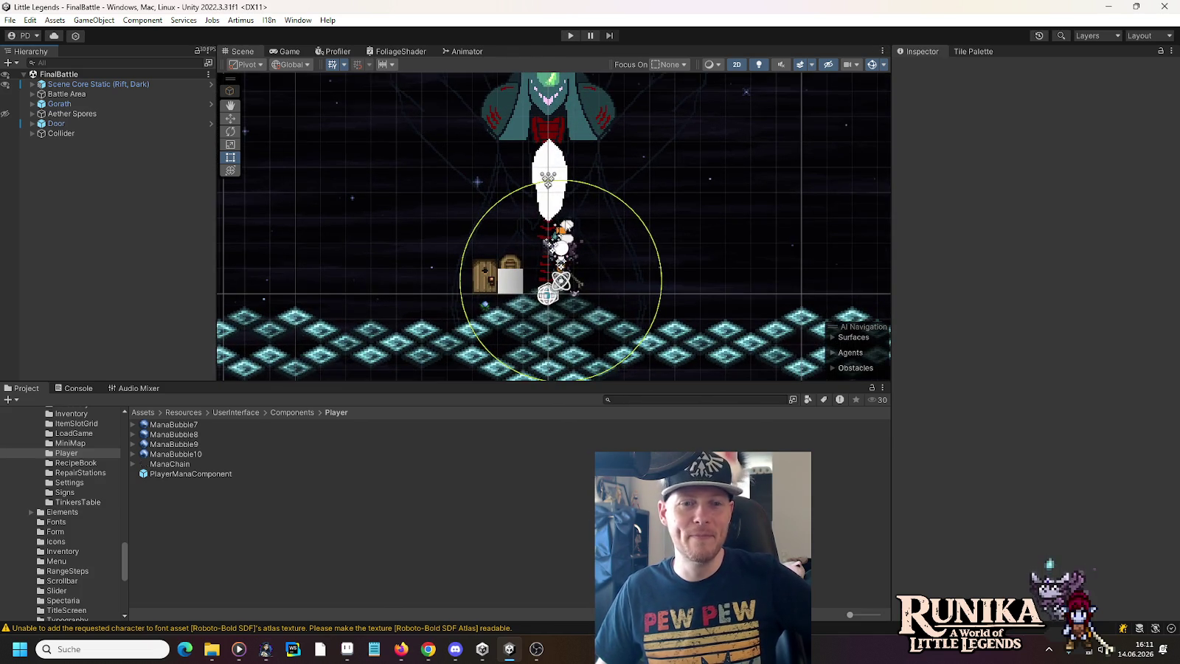
{"action": "left_click_drag", "start_coordinate": [578, 177], "coordinate": [580, 199]}
{"action": "left_click_drag", "start_coordinate": [699, 107], "coordinate": [696, 179]}
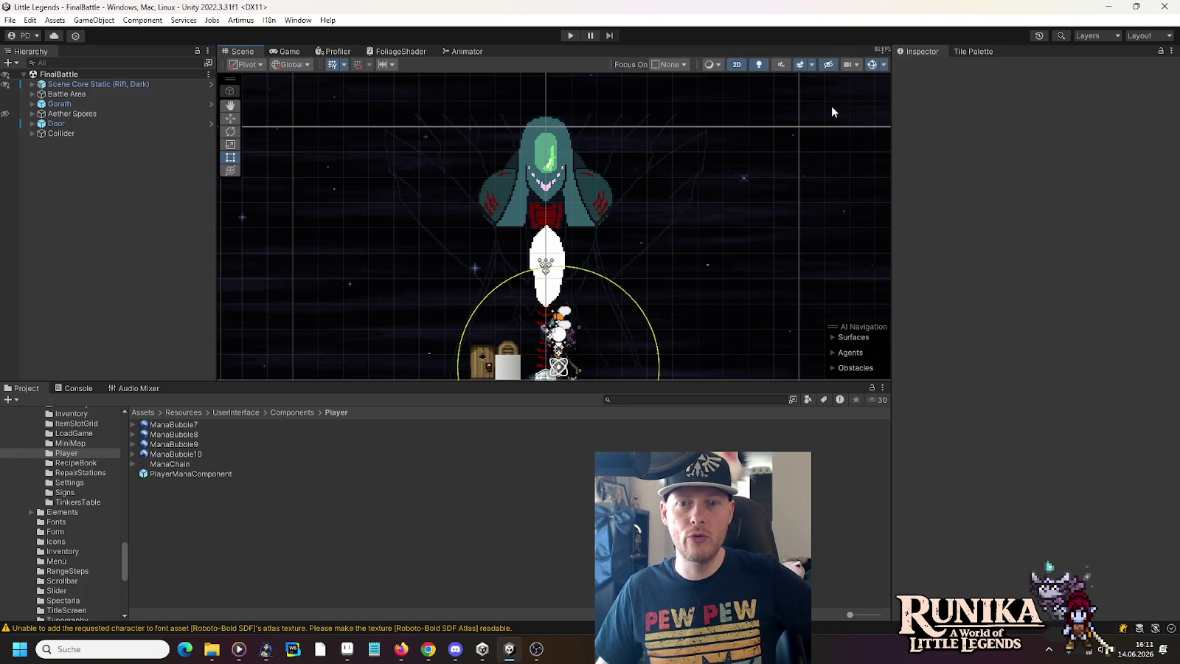
{"action": "left_click_drag", "start_coordinate": [831, 291], "coordinate": [788, 162]}
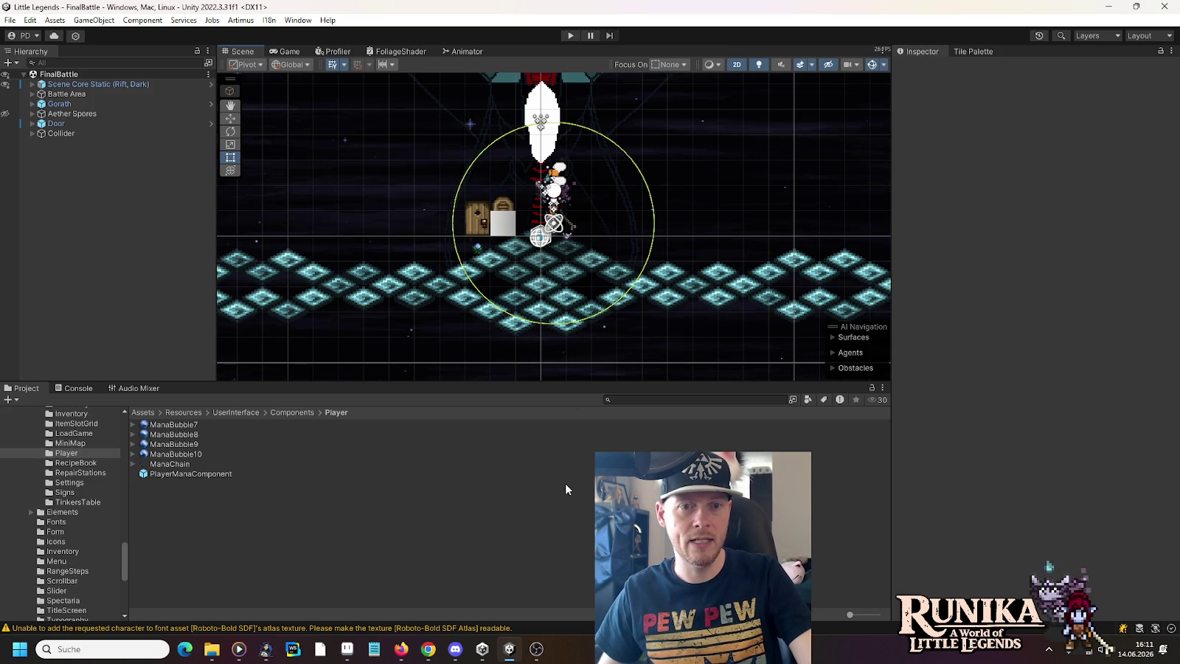
{"action": "left_click", "coordinate": [347, 649]}
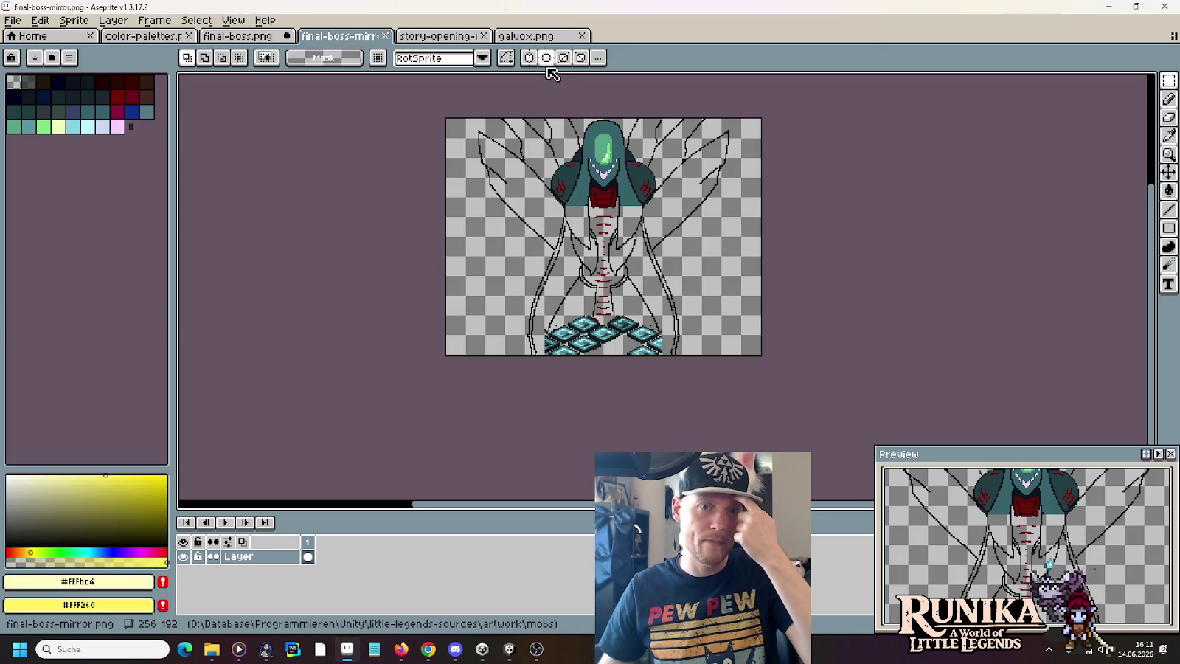
- Compare galvox.png's gold beam and fire sprites against final-boss.png, then bring Chrome forward
{"action": "left_click", "coordinate": [514, 37]}
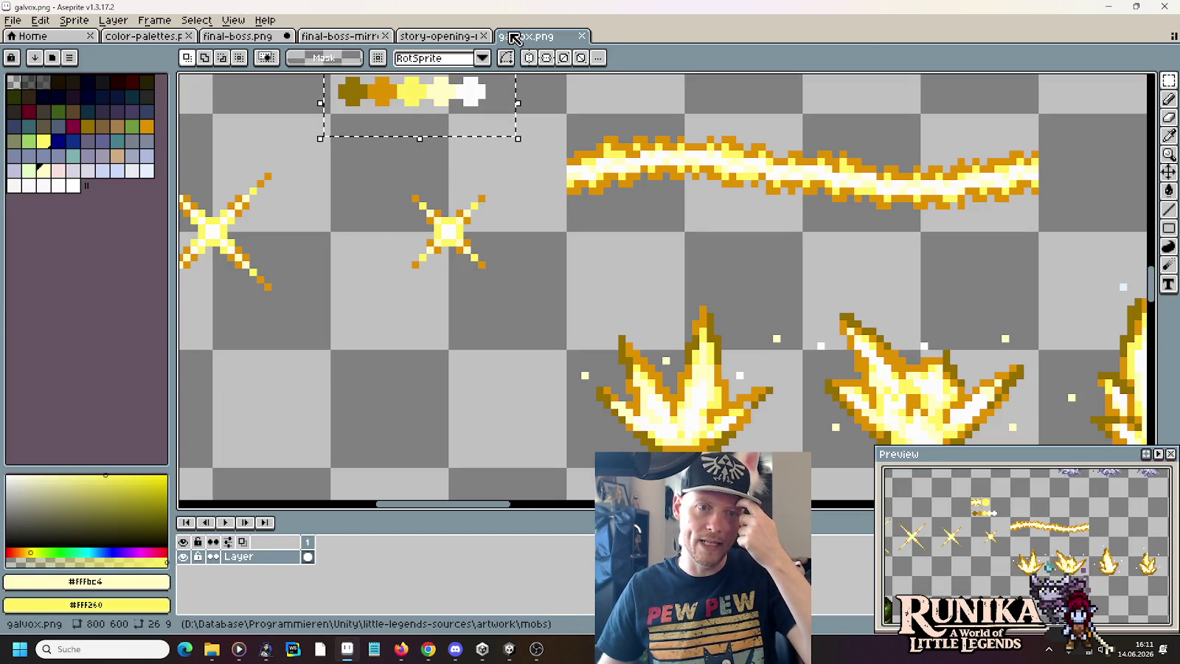
{"action": "left_click", "coordinate": [260, 38]}
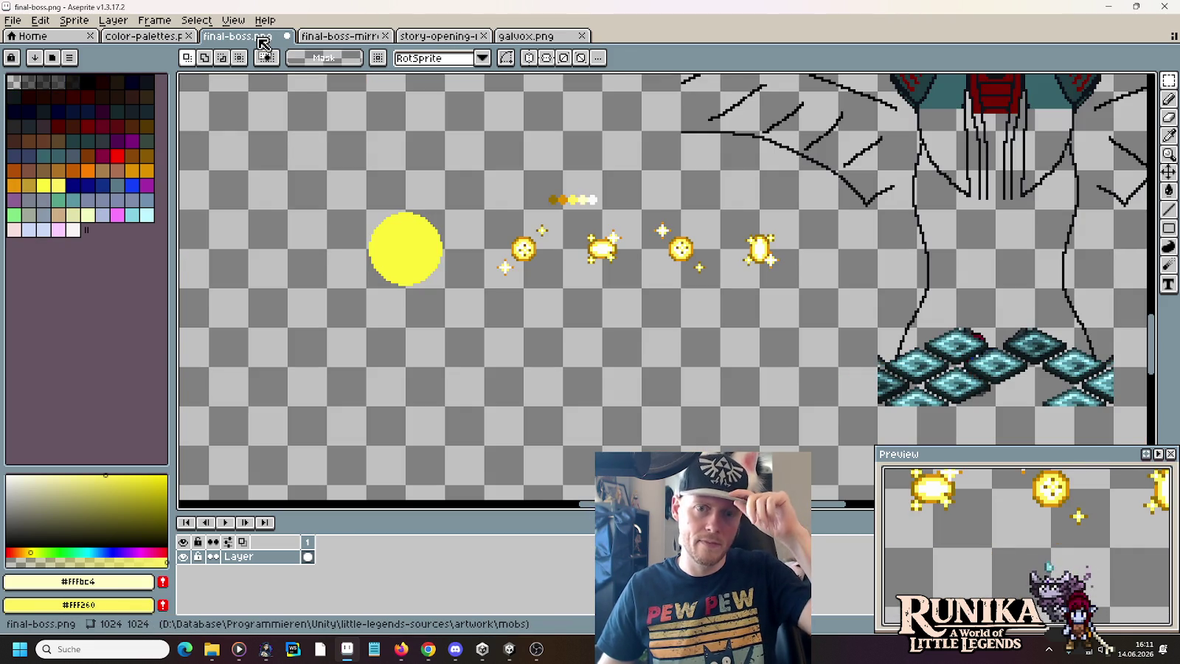
{"action": "left_click", "coordinate": [516, 35]}
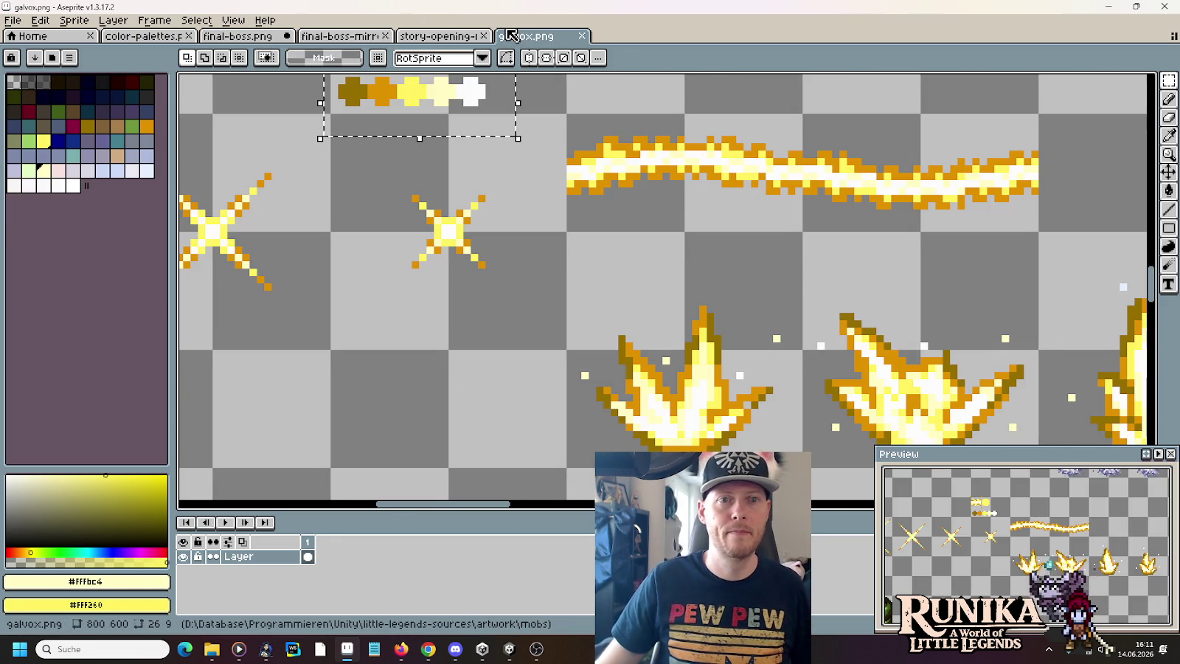
{"action": "scroll", "coordinate": [627, 328], "scroll_direction": "down", "scroll_amount": 1}
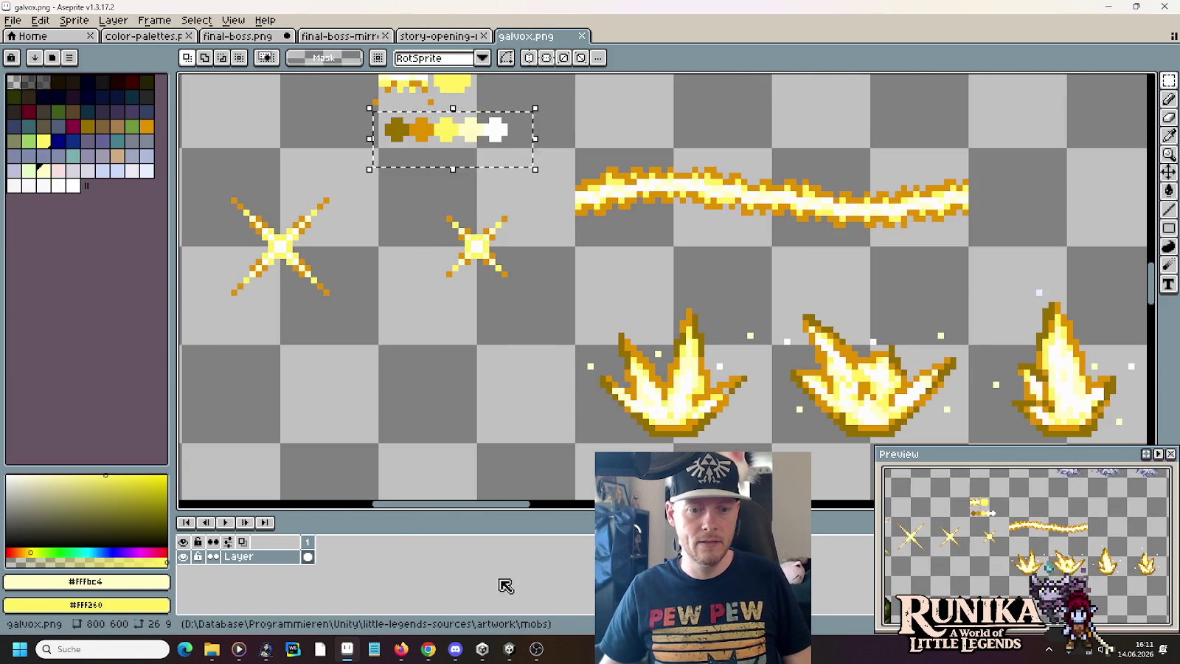
{"action": "left_click", "coordinate": [428, 649]}
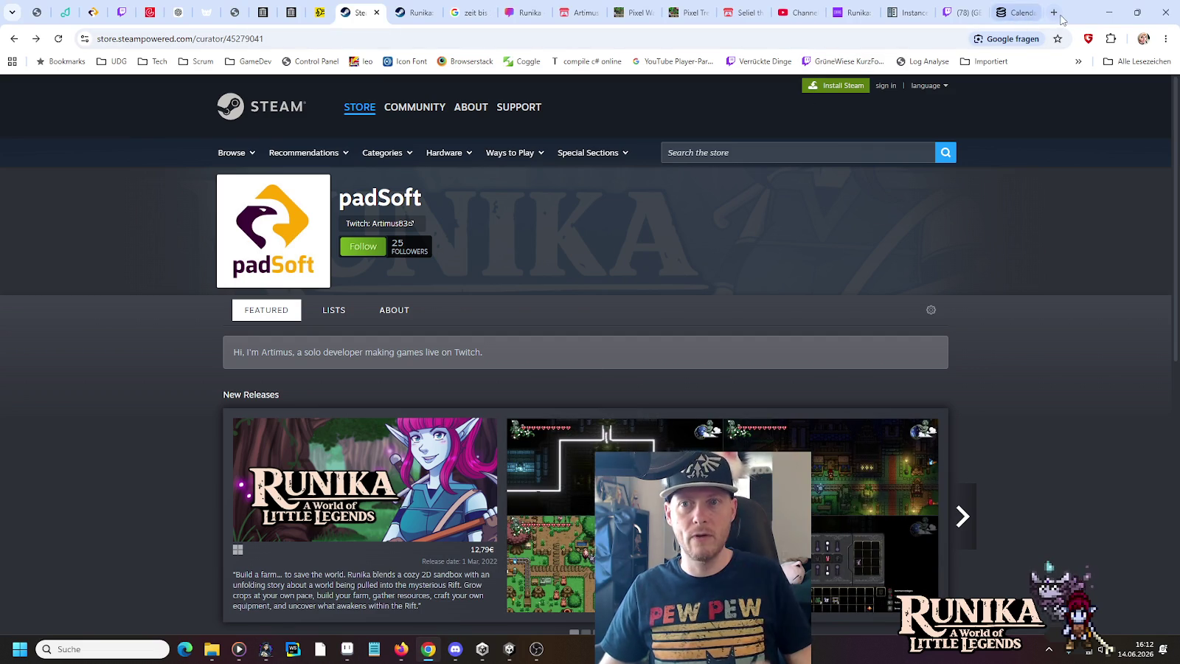
- Search Google Images for 'pixel art kamehameha' in a new Chrome tab
{"action": "left_click", "coordinate": [1059, 17]}
{"action": "type", "text": "pixel art "}
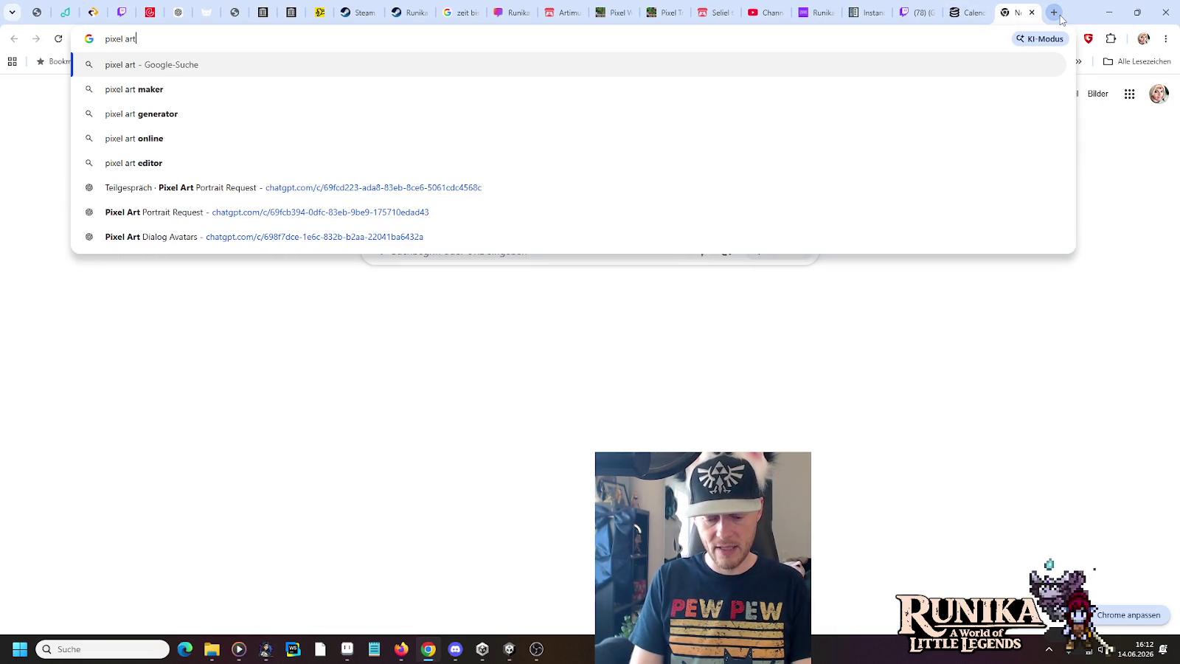
{"action": "type", "text": "kame"}
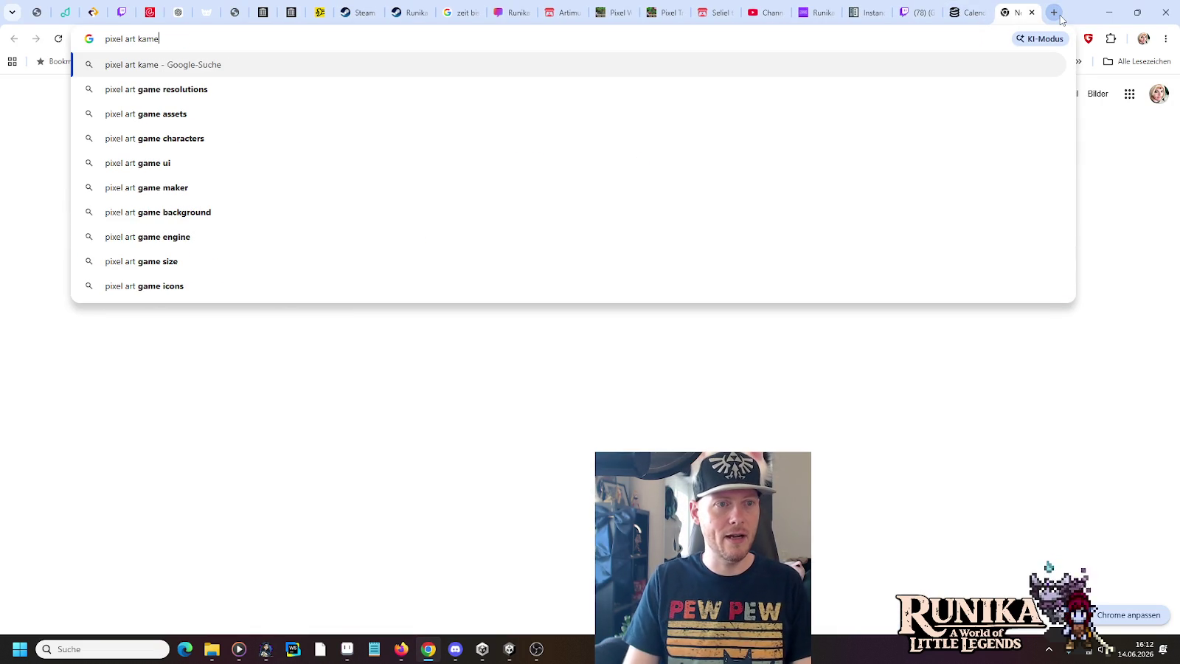
{"action": "key", "text": "BackSpace"}
{"action": "key", "text": "Down"}
{"action": "key", "text": "Down"}
{"action": "key", "text": "Return"}
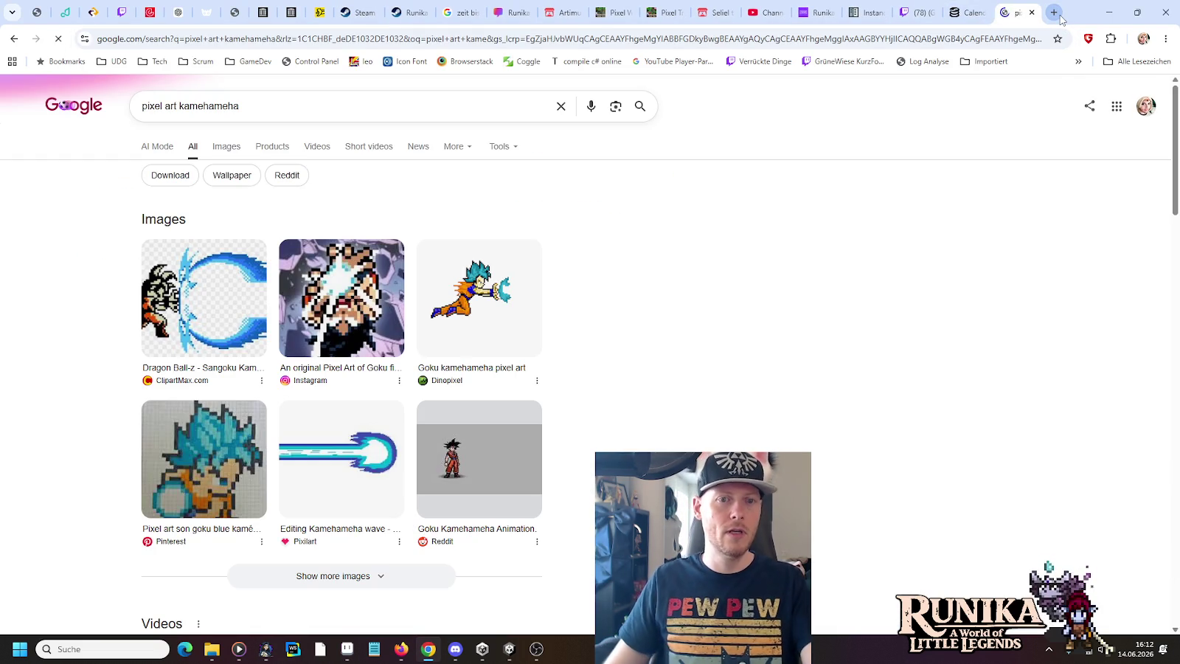
{"action": "left_click", "coordinate": [226, 146]}
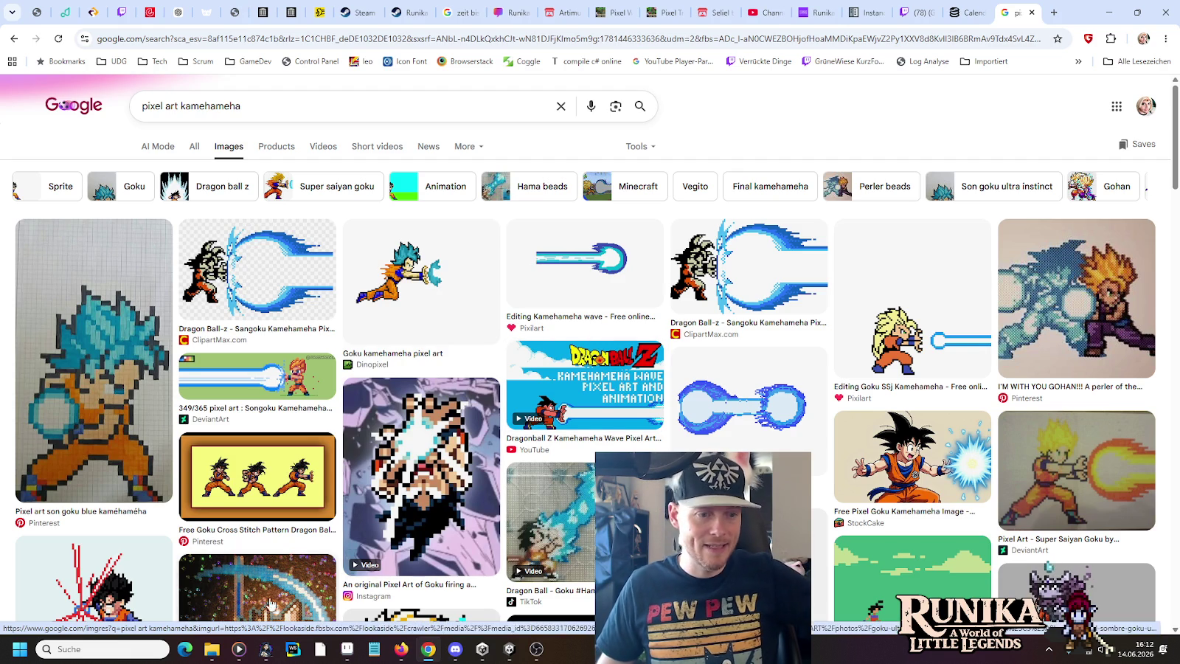
{"action": "left_click", "coordinate": [346, 648]}
- Start File > Open and browse from artwork into the cutscenes folder
{"action": "left_click", "coordinate": [12, 20]}
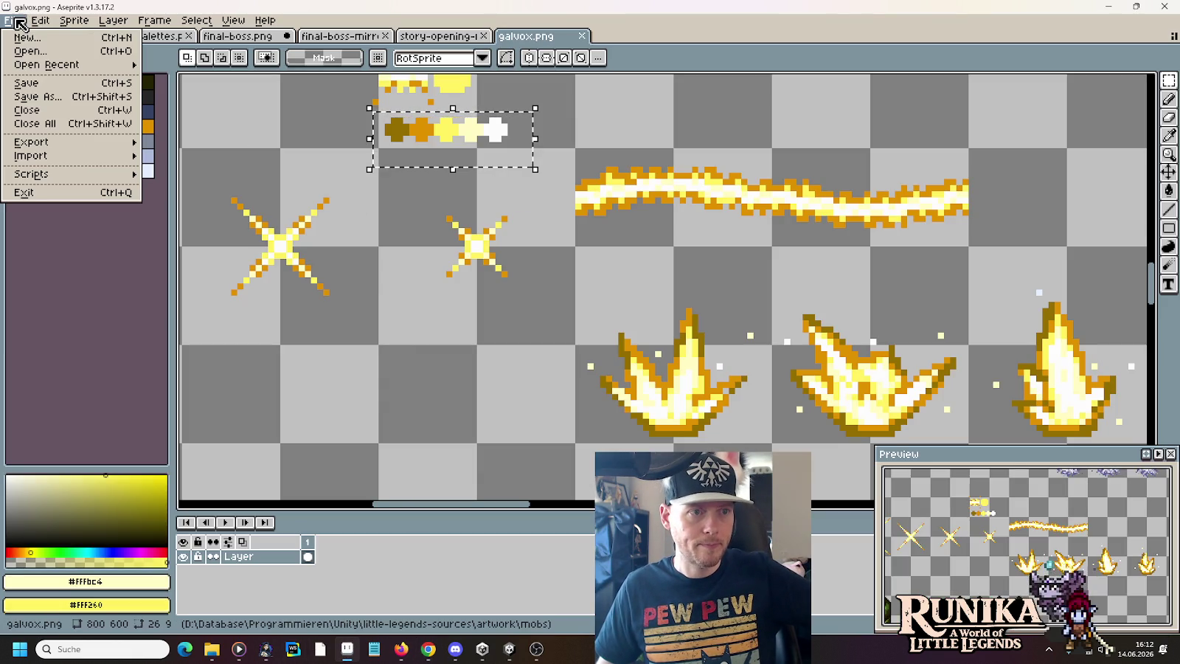
{"action": "left_click", "coordinate": [33, 54]}
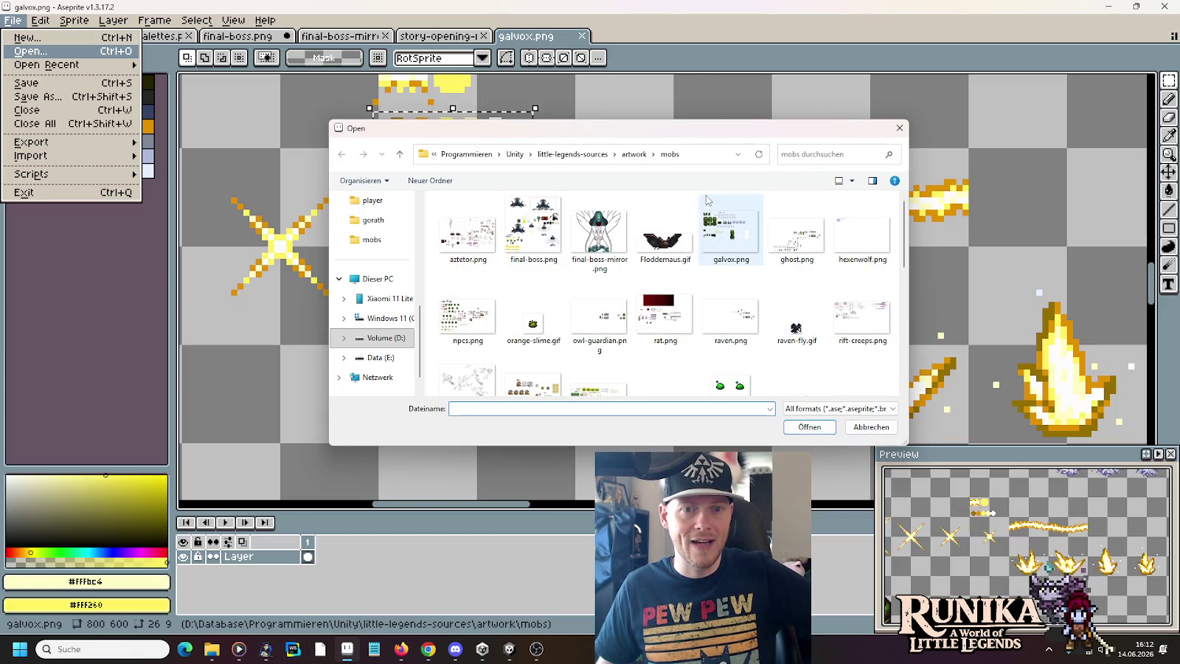
{"action": "left_click", "coordinate": [633, 154]}
{"action": "scroll", "coordinate": [672, 279], "scroll_direction": "up", "scroll_amount": 2}
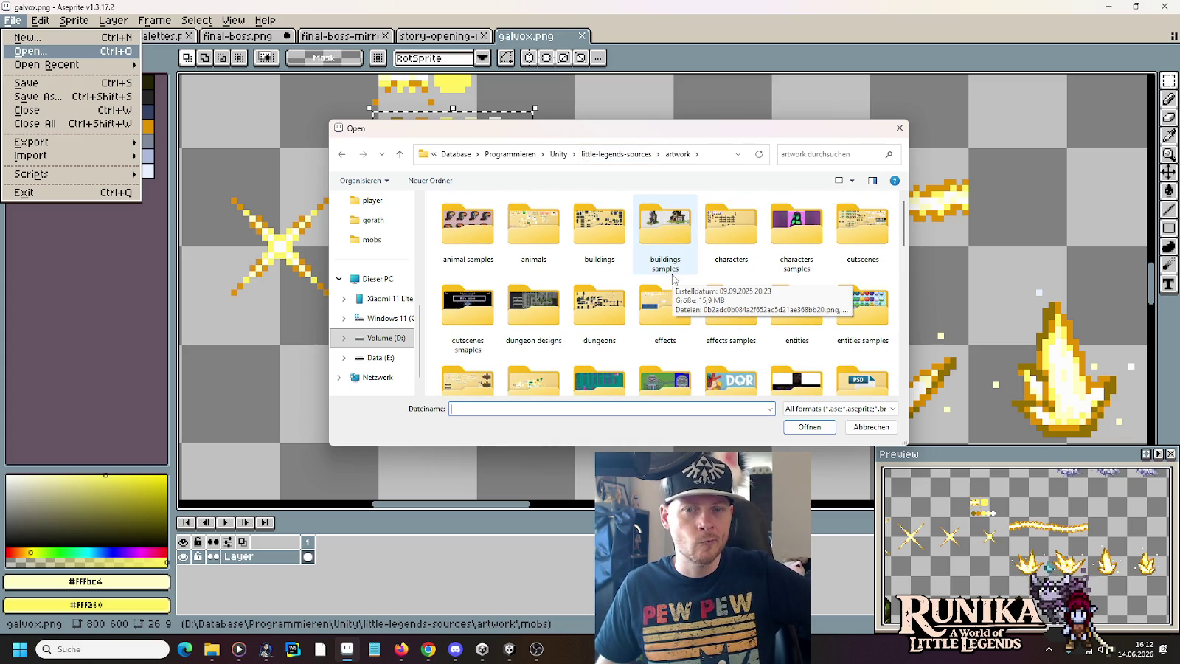
{"action": "double_click", "coordinate": [870, 251]}
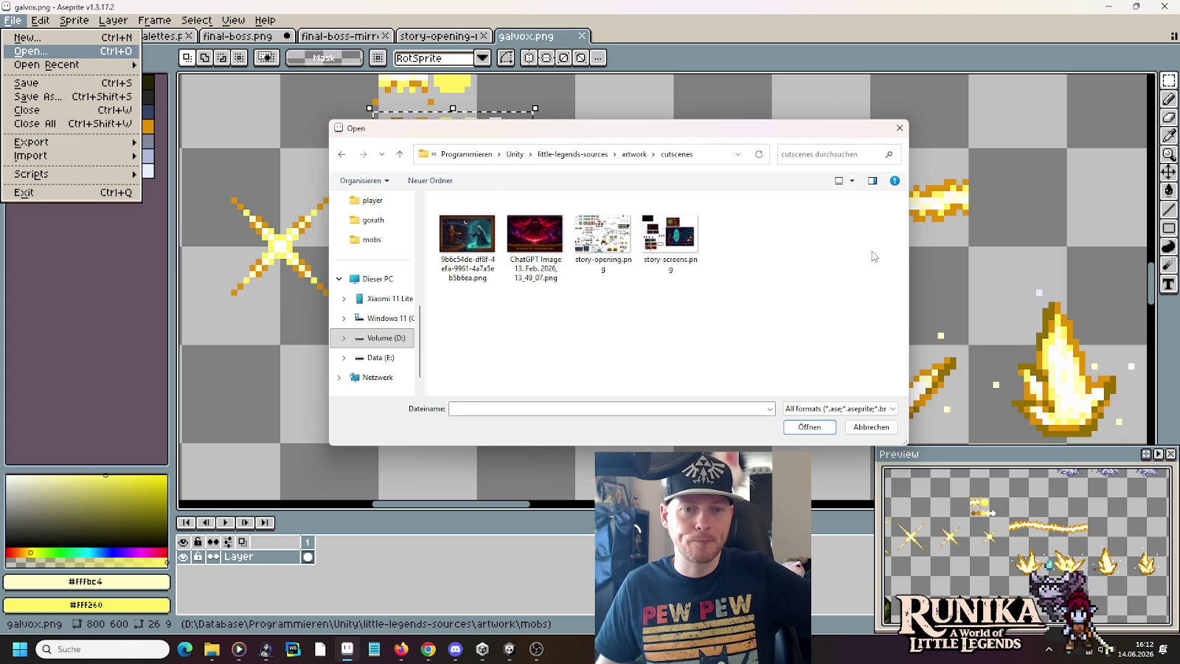
- Browse the effects folder under artwork for reference files
{"action": "left_click", "coordinate": [634, 154]}
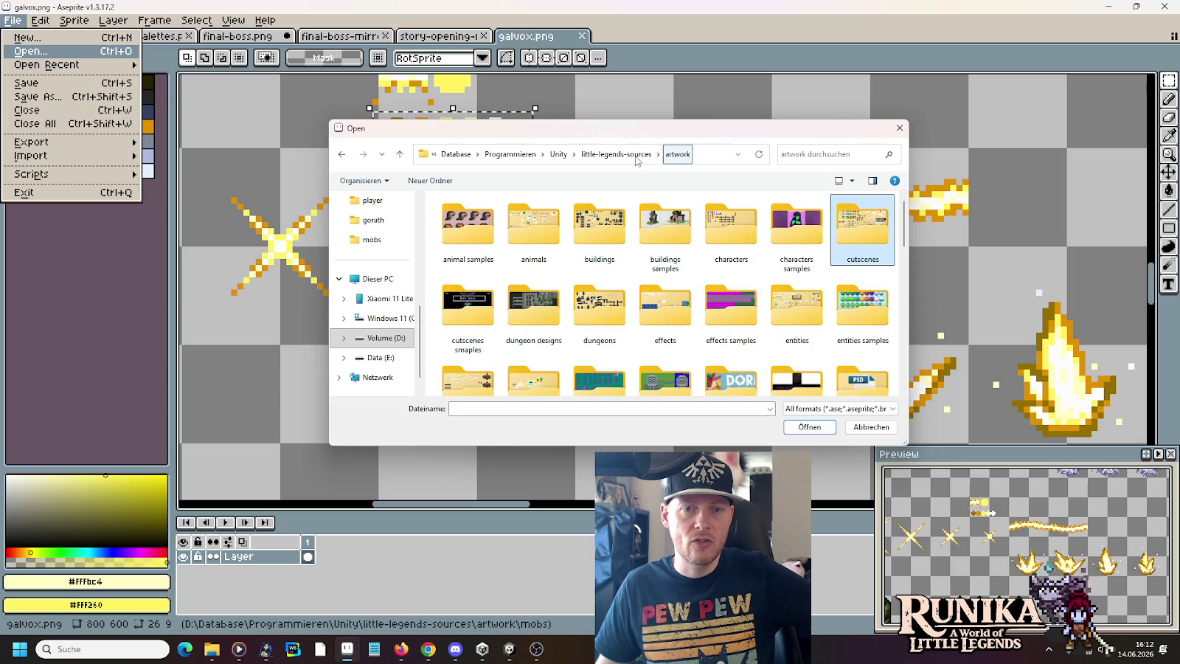
{"action": "left_click", "coordinate": [733, 306]}
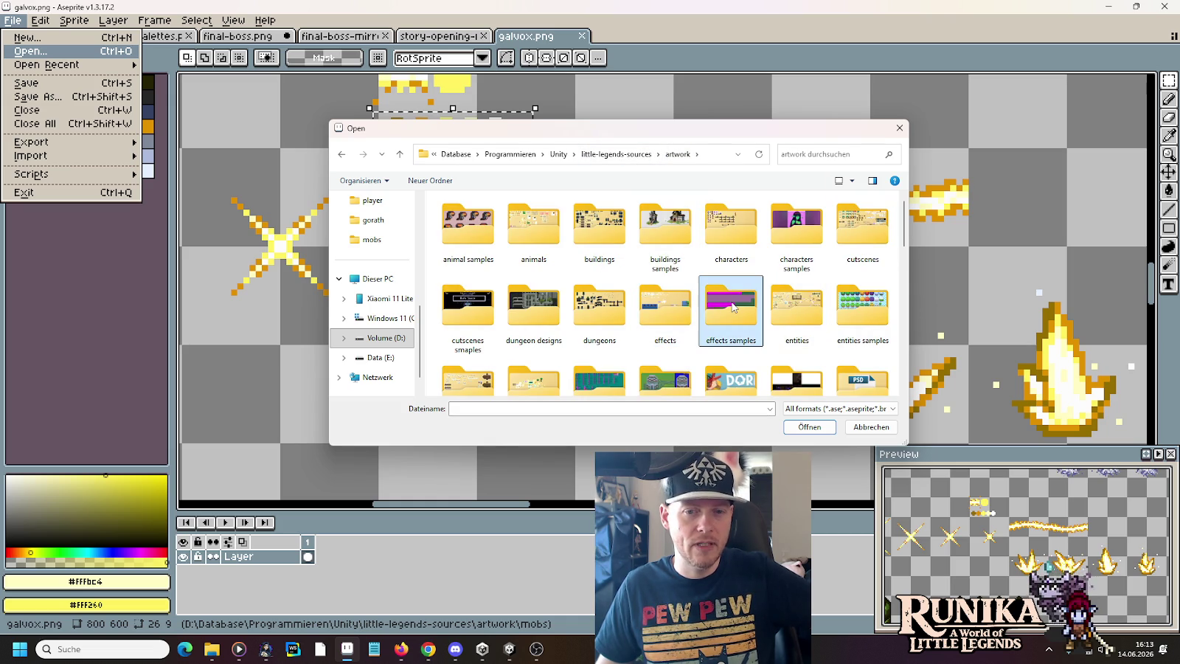
{"action": "double_click", "coordinate": [664, 308]}
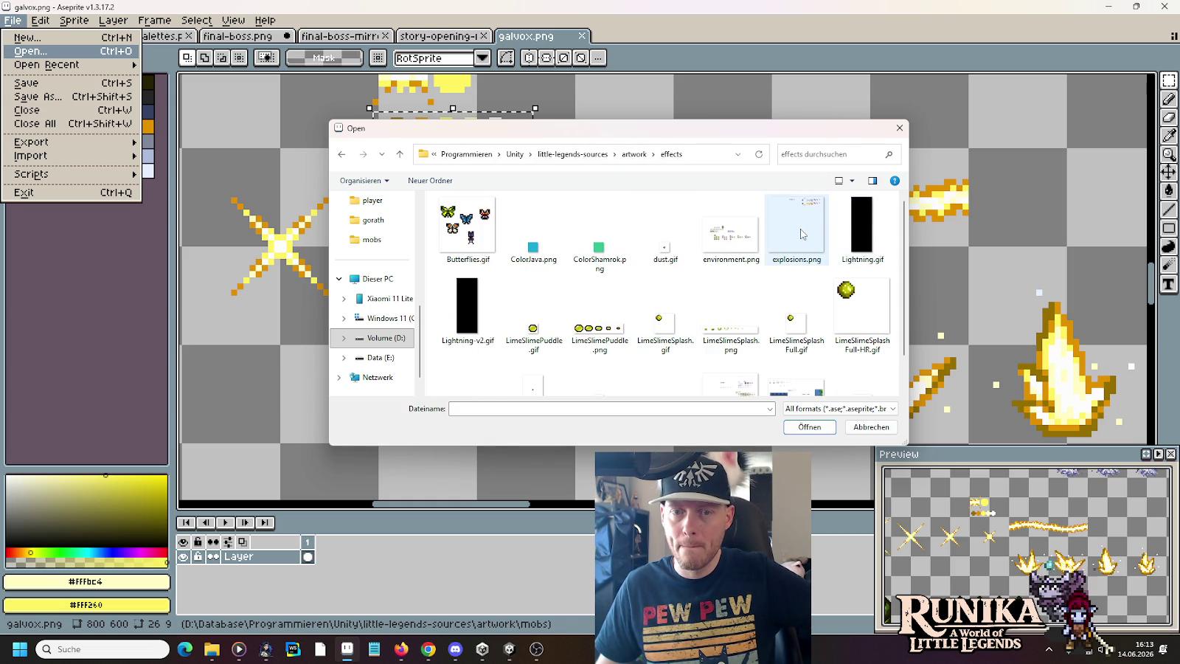
{"action": "scroll", "coordinate": [885, 309], "scroll_direction": "down", "scroll_amount": 1}
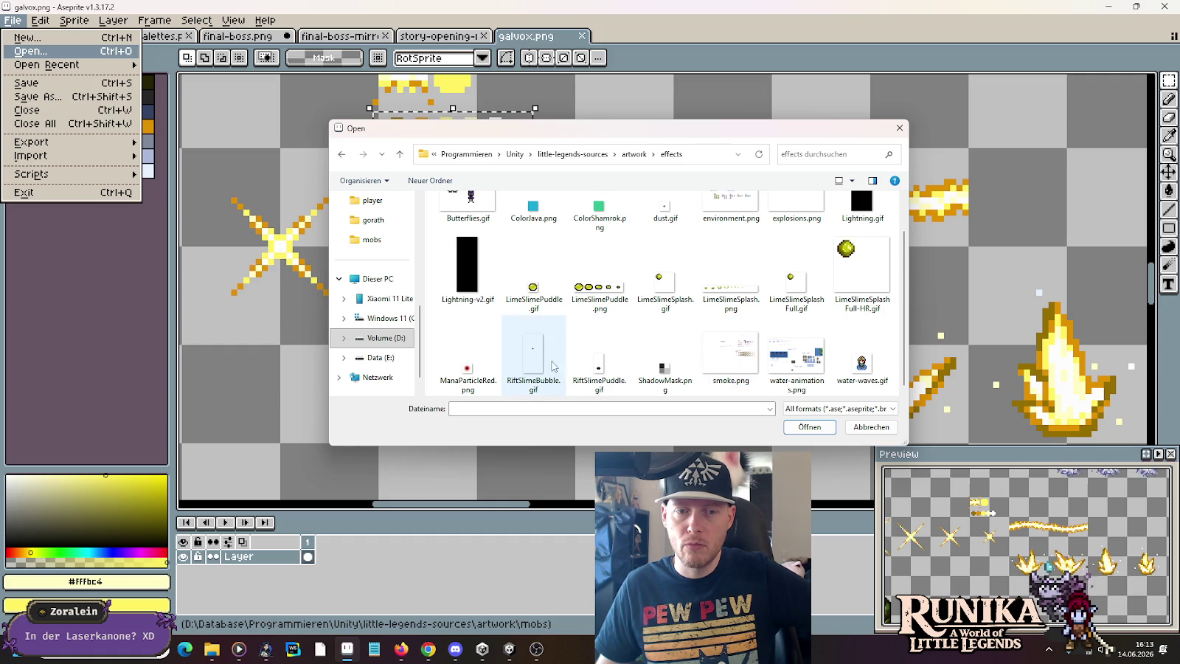
{"action": "mouse_move", "coordinate": [466, 267]}
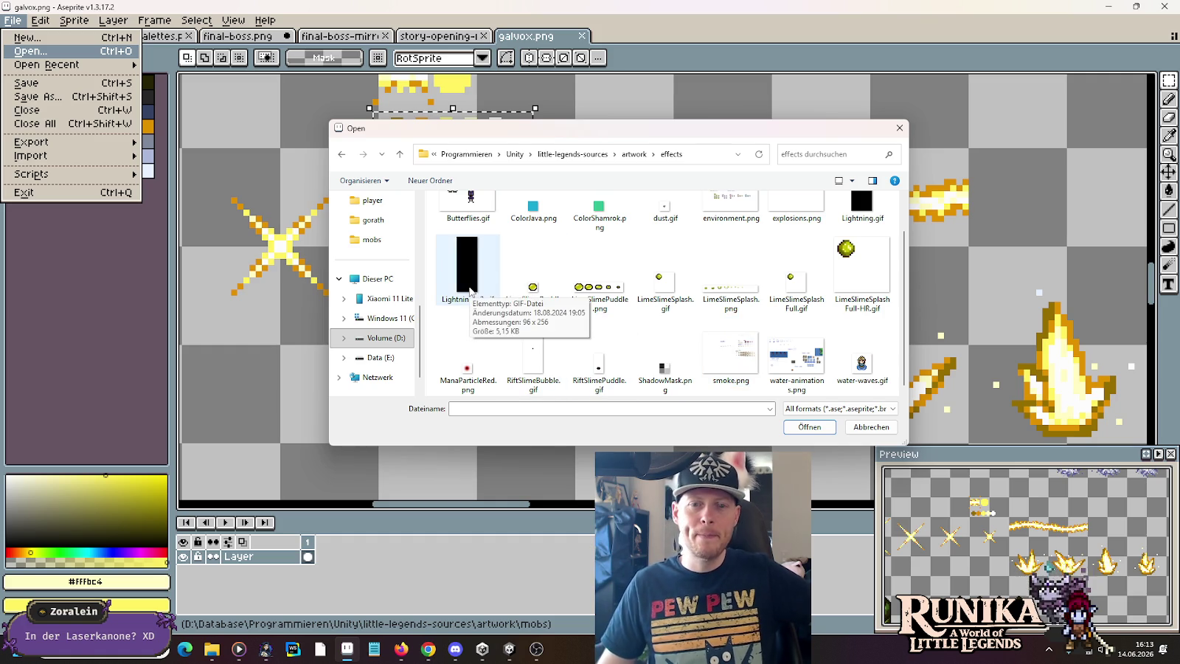
{"action": "scroll", "coordinate": [470, 291], "scroll_direction": "up", "scroll_amount": 1}
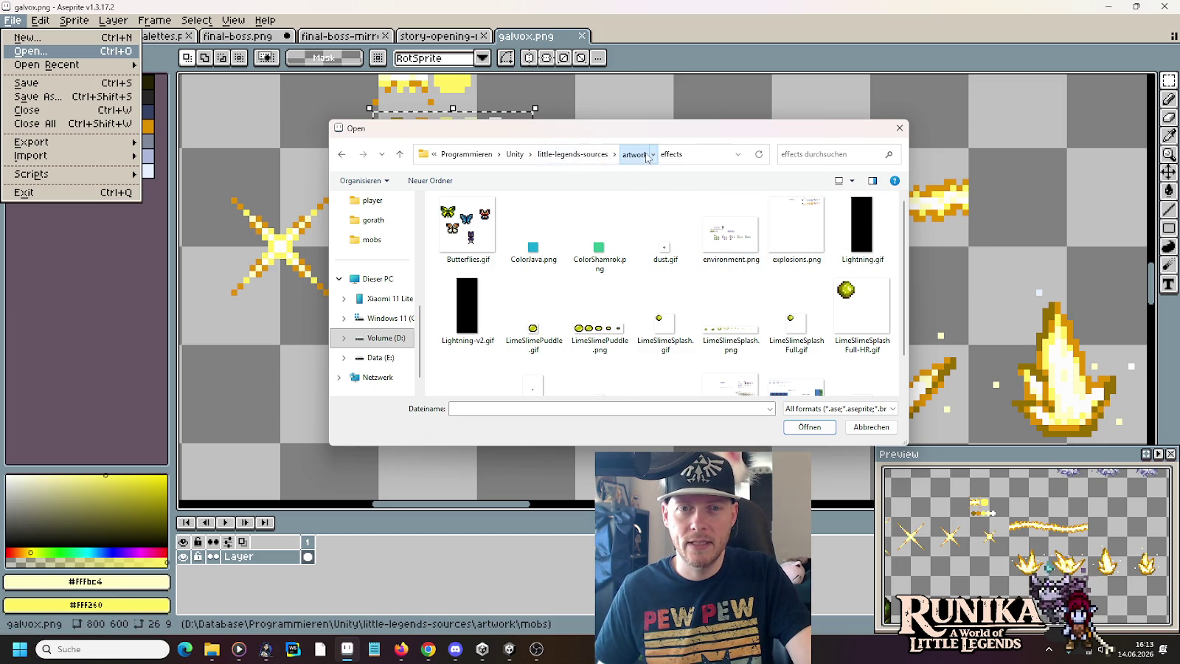
- Open story-opening.png from the artwork cutscenes folder
{"action": "left_click", "coordinate": [633, 154]}
{"action": "double_click", "coordinate": [856, 228]}
{"action": "double_click", "coordinate": [602, 234]}
- Zoom and pan around story-opening.png to inspect its beam sprites
{"action": "scroll", "coordinate": [653, 205], "scroll_direction": "up", "scroll_amount": 2}
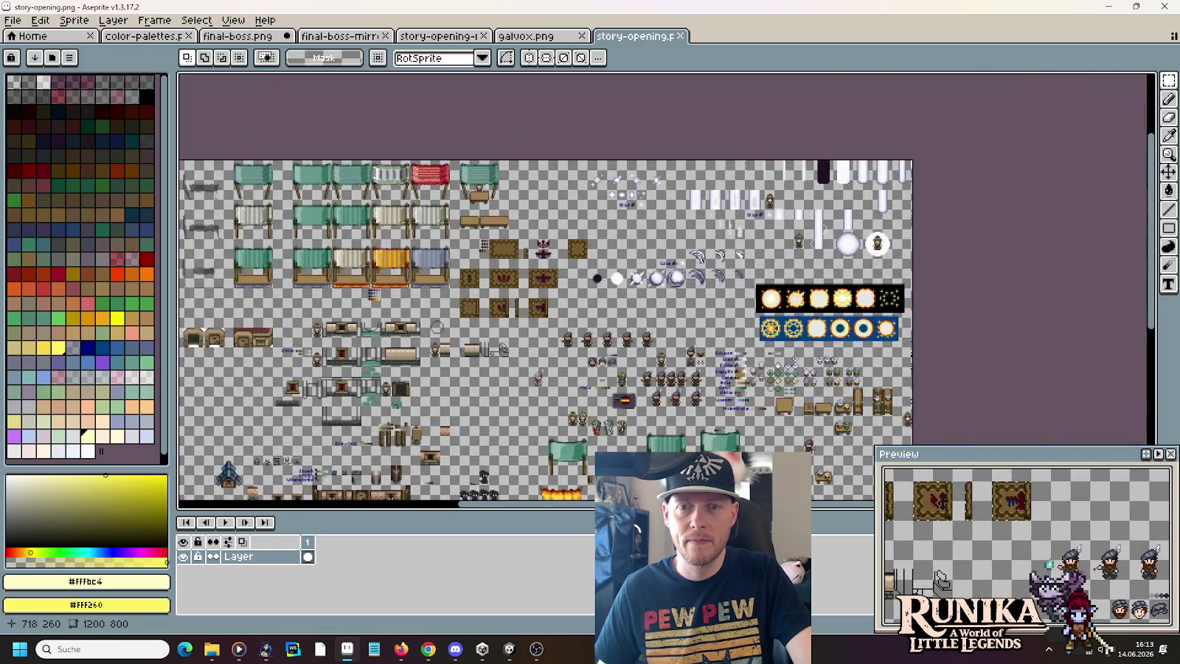
{"action": "scroll", "coordinate": [860, 194], "scroll_direction": "up", "scroll_amount": 2}
{"action": "scroll", "coordinate": [860, 193], "scroll_direction": "up", "scroll_amount": 1}
{"action": "scroll", "coordinate": [826, 206], "scroll_direction": "up", "scroll_amount": 2}
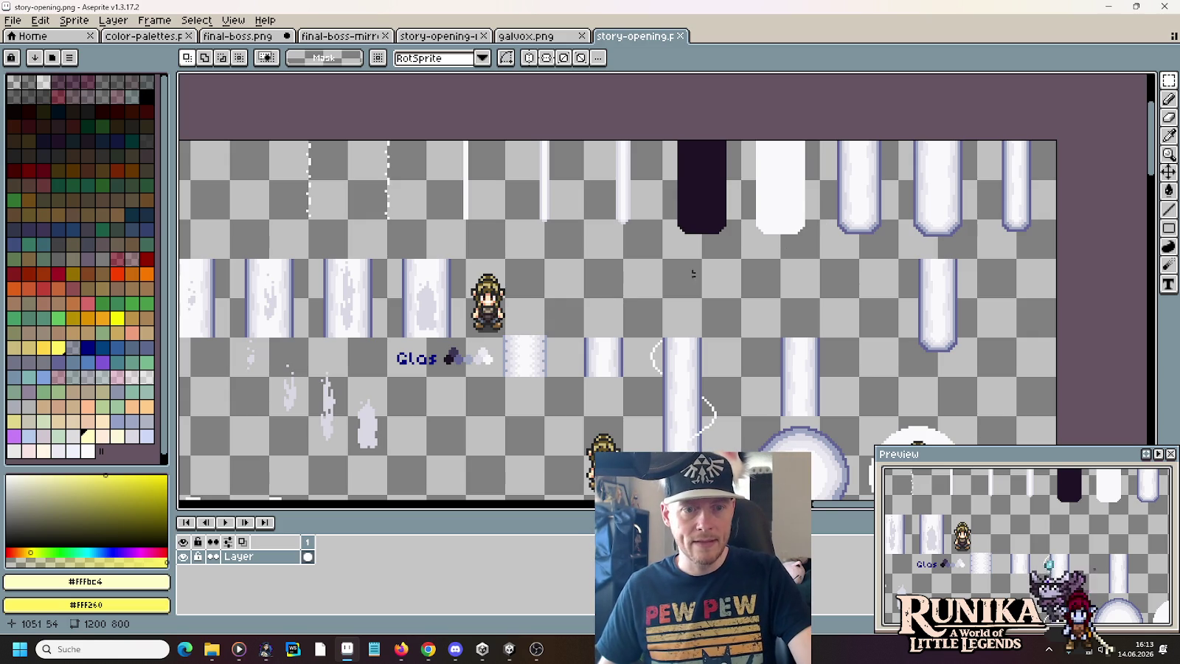
{"action": "scroll", "coordinate": [582, 302], "scroll_direction": "left", "scroll_amount": 10}
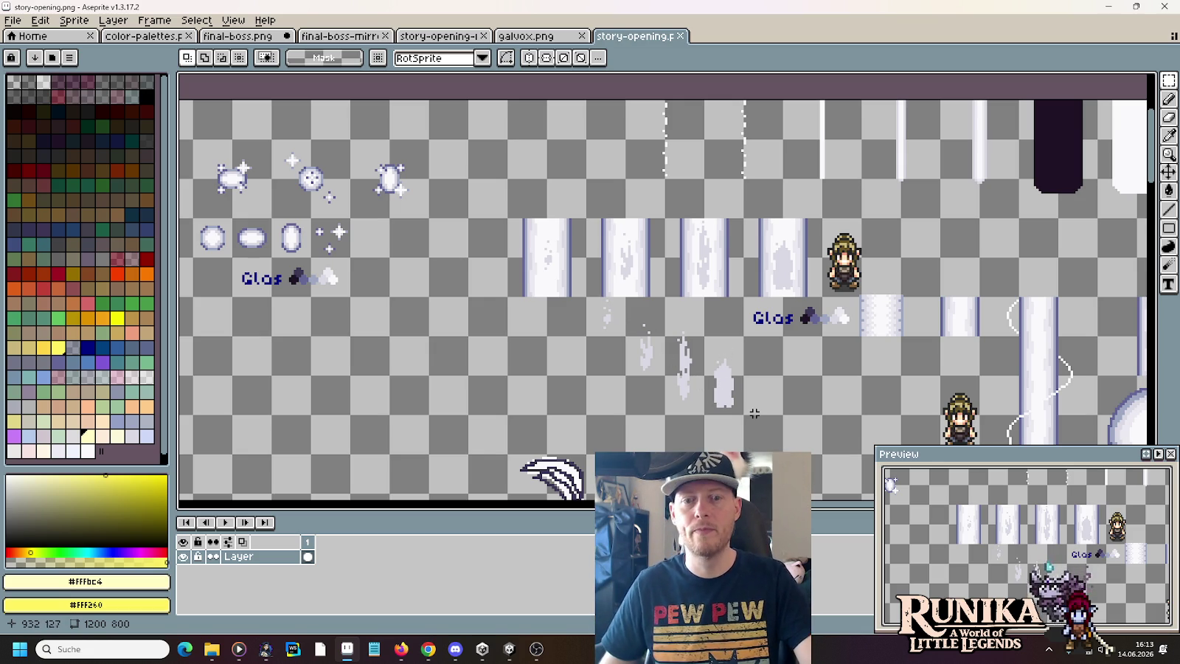
{"action": "scroll", "coordinate": [754, 414], "scroll_direction": "down", "scroll_amount": 2}
{"action": "scroll", "coordinate": [737, 354], "scroll_direction": "right", "scroll_amount": 2}
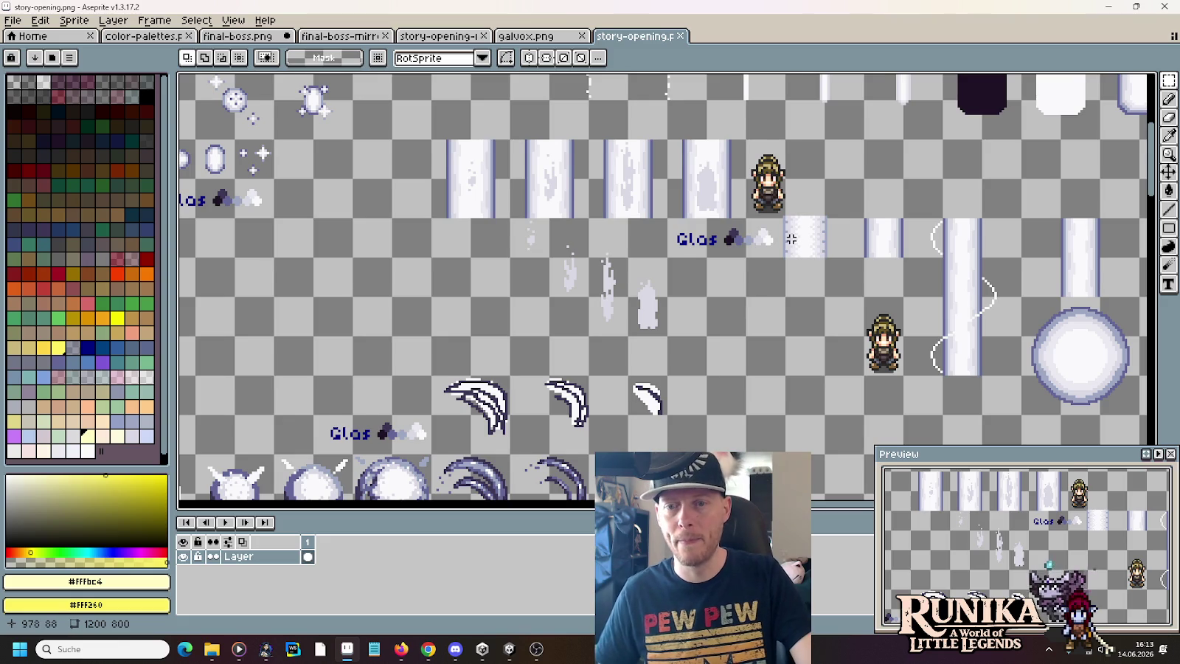
{"action": "scroll", "coordinate": [791, 238], "scroll_direction": "right", "scroll_amount": 3}
{"action": "scroll", "coordinate": [791, 238], "scroll_direction": "up", "scroll_amount": 1}
{"action": "scroll", "coordinate": [803, 218], "scroll_direction": "right", "scroll_amount": 2}
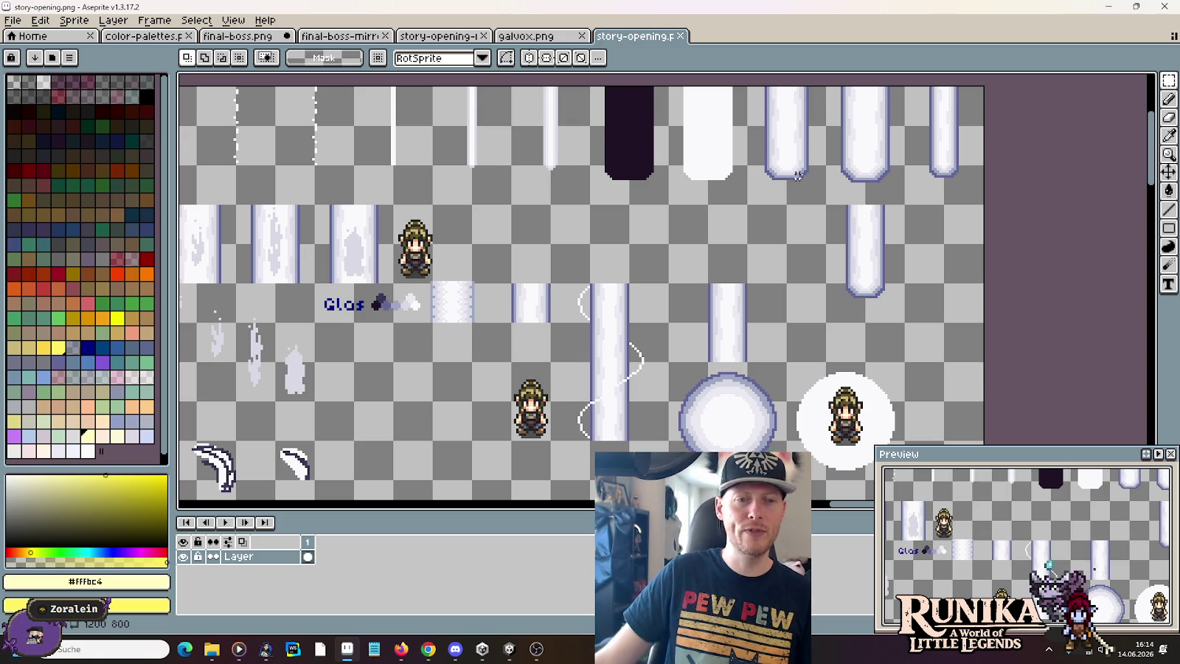
- Switch to File Explorer and go up to the images folder
{"action": "key", "text": "alt+Tab"}
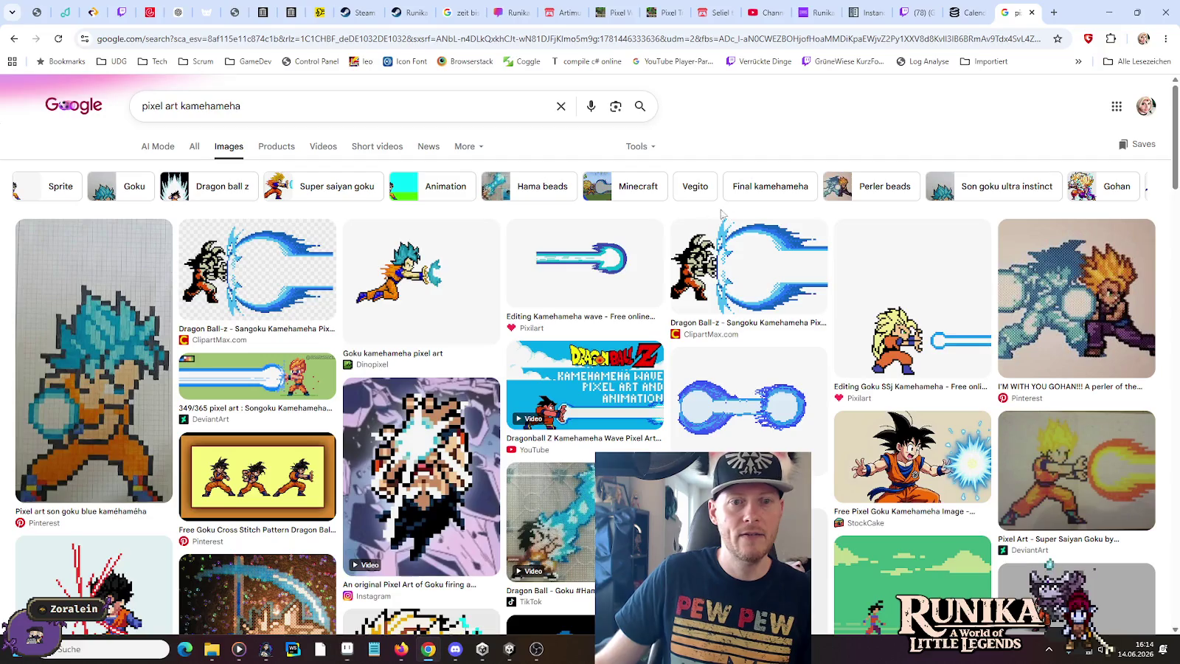
{"action": "key", "text": "alt+Tab"}
{"action": "key", "text": "alt+Tab"}
{"action": "key", "text": "Tab"}
{"action": "key", "text": "alt+Tab"}
{"action": "key", "text": "alt+Tab"}
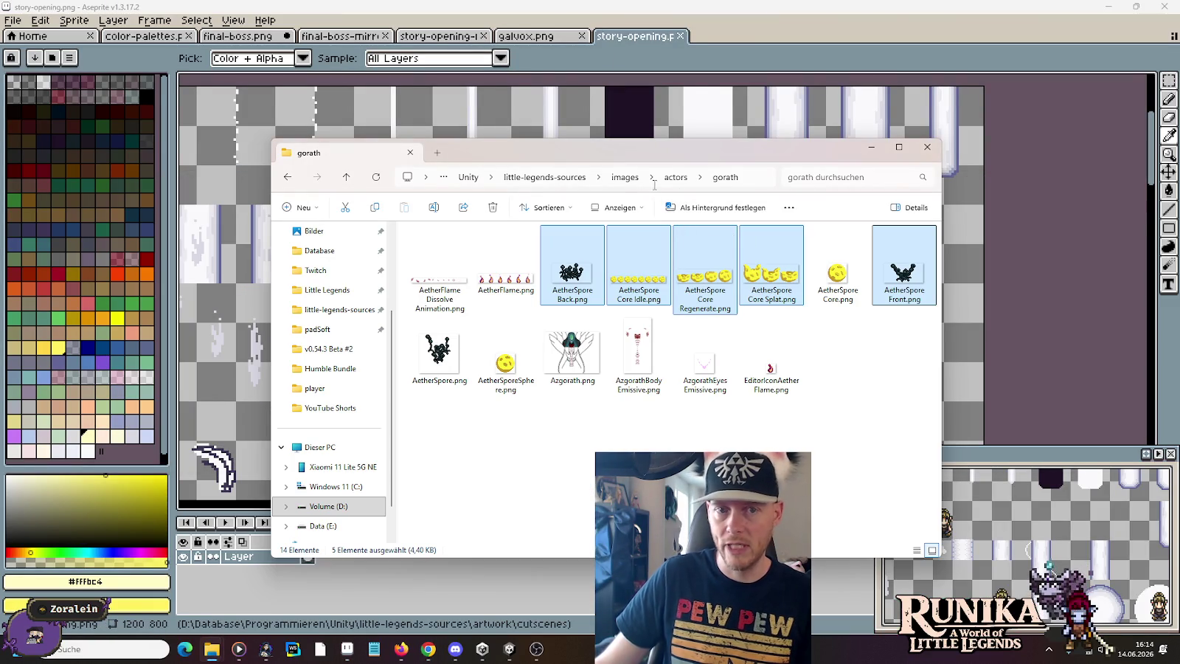
{"action": "left_click", "coordinate": [624, 180]}
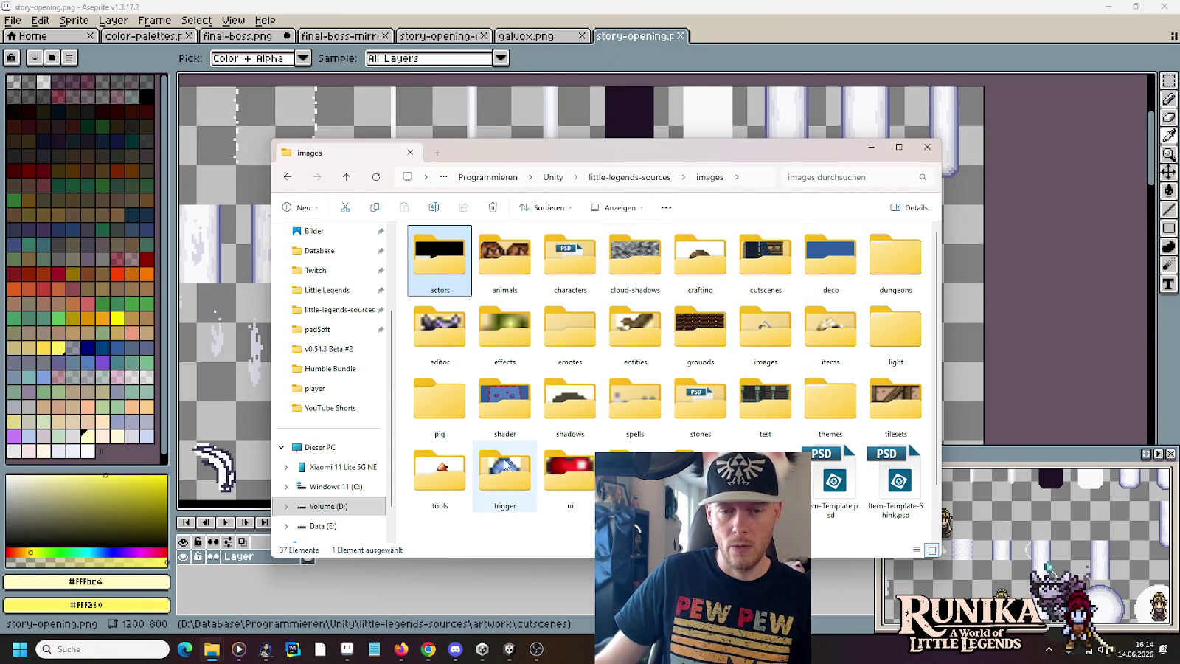
- Browse the spells, effects and warp folders in File Explorer
{"action": "double_click", "coordinate": [635, 402]}
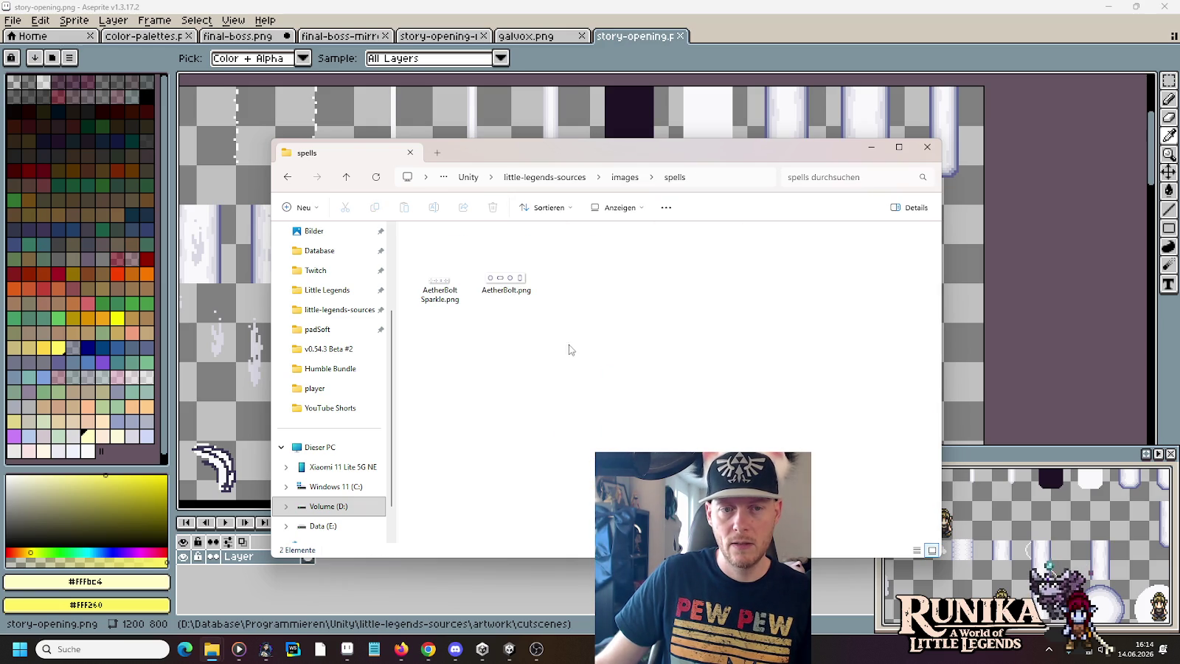
{"action": "left_click", "coordinate": [627, 180]}
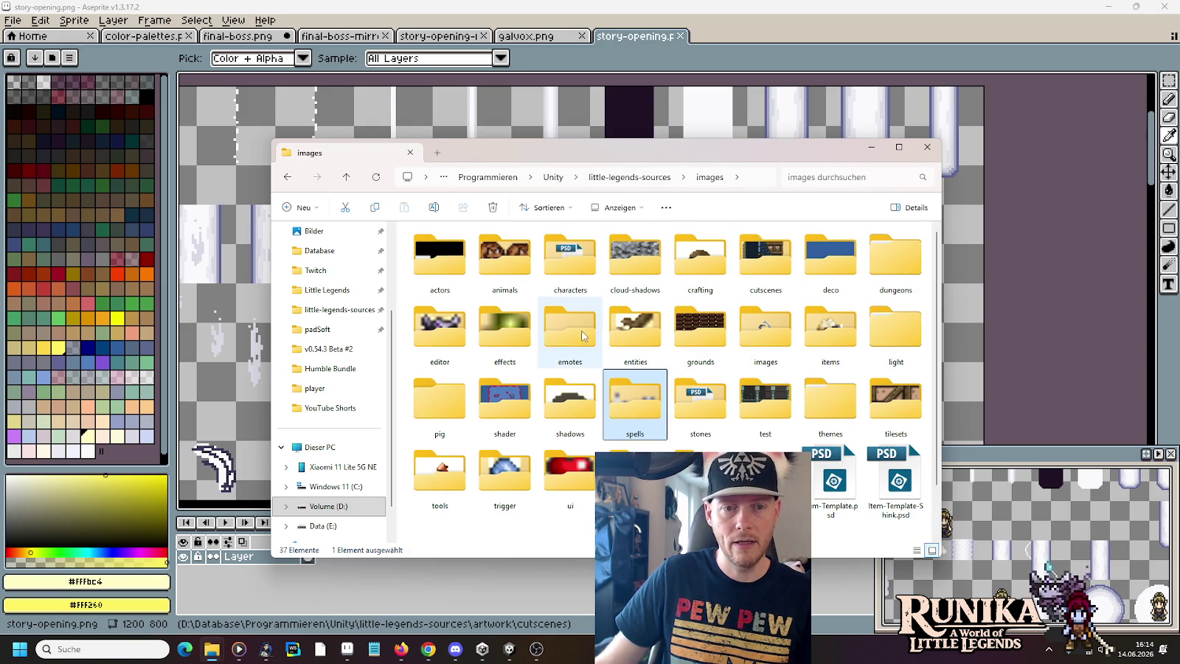
{"action": "double_click", "coordinate": [535, 340]}
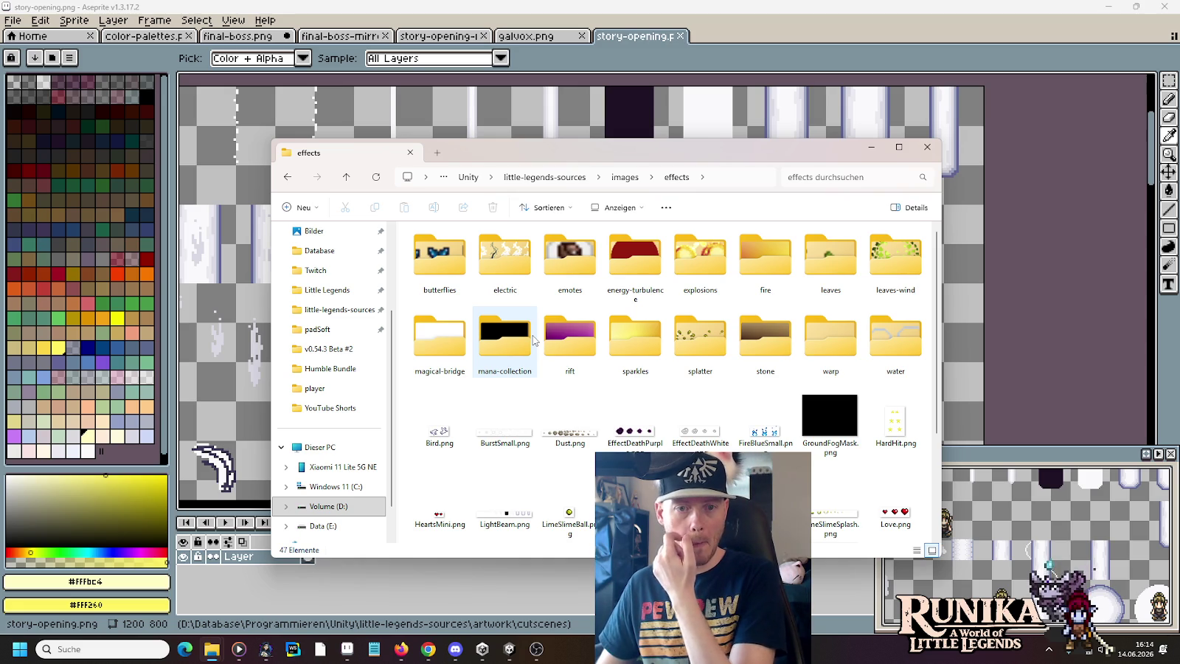
{"action": "left_click", "coordinate": [633, 255]}
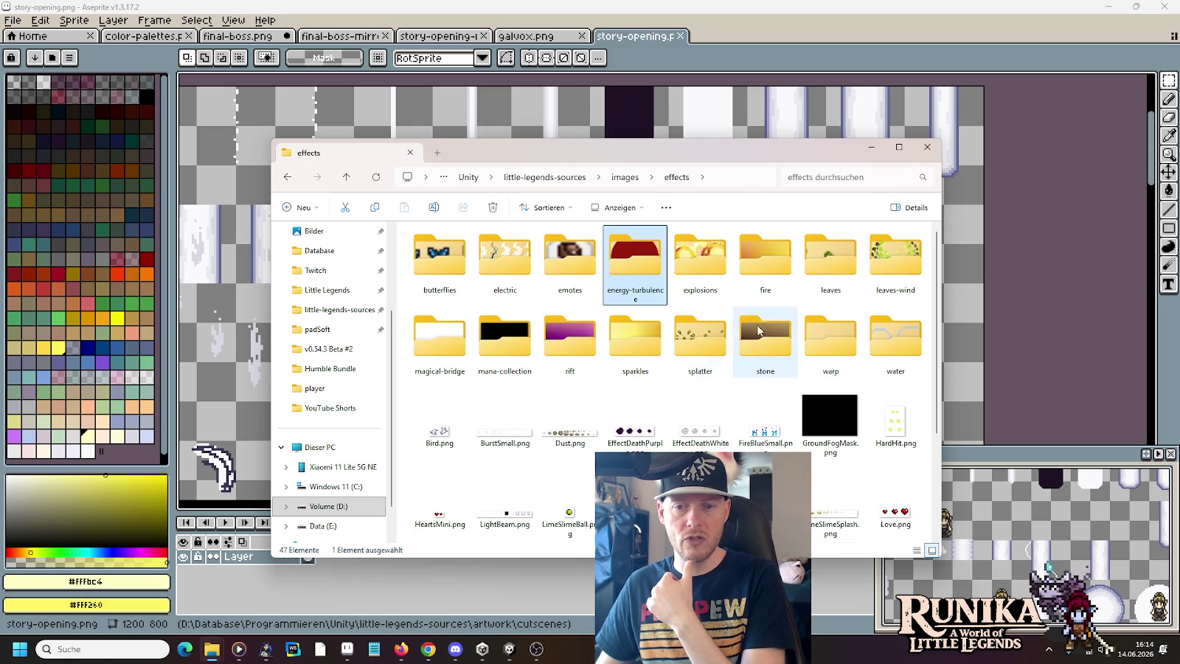
{"action": "double_click", "coordinate": [840, 338]}
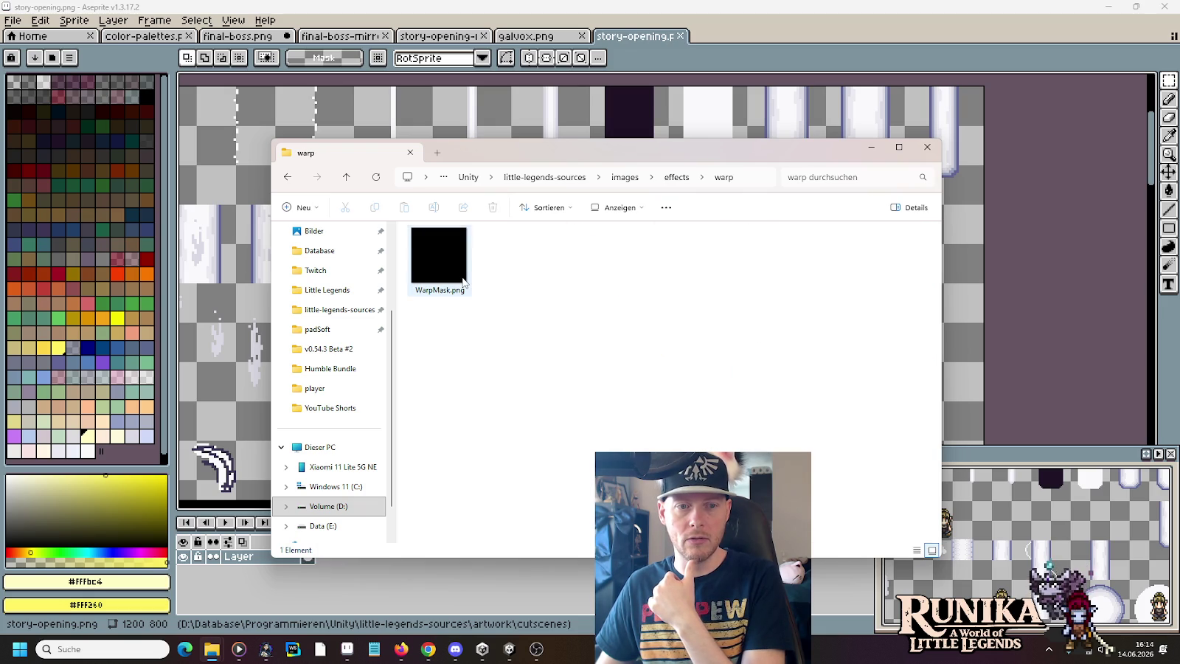
{"action": "key", "text": "alt+Left"}
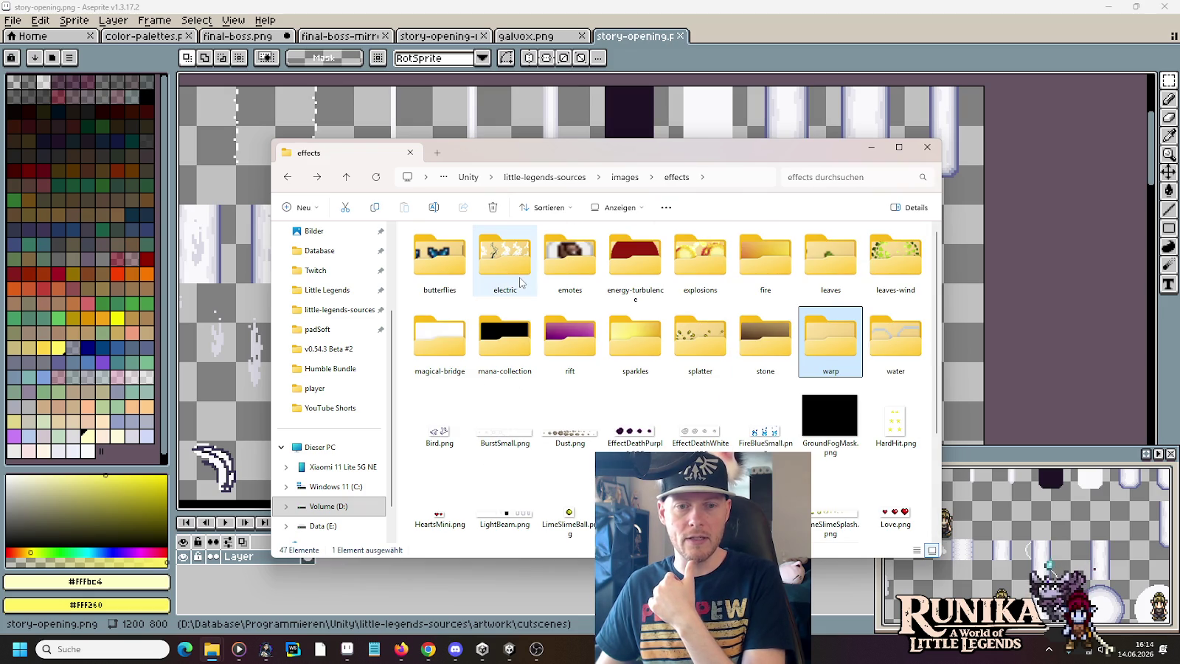
- Open LightBeam.png from the effects folder in Aseprite
{"action": "scroll", "coordinate": [520, 281], "scroll_direction": "down", "scroll_amount": 2}
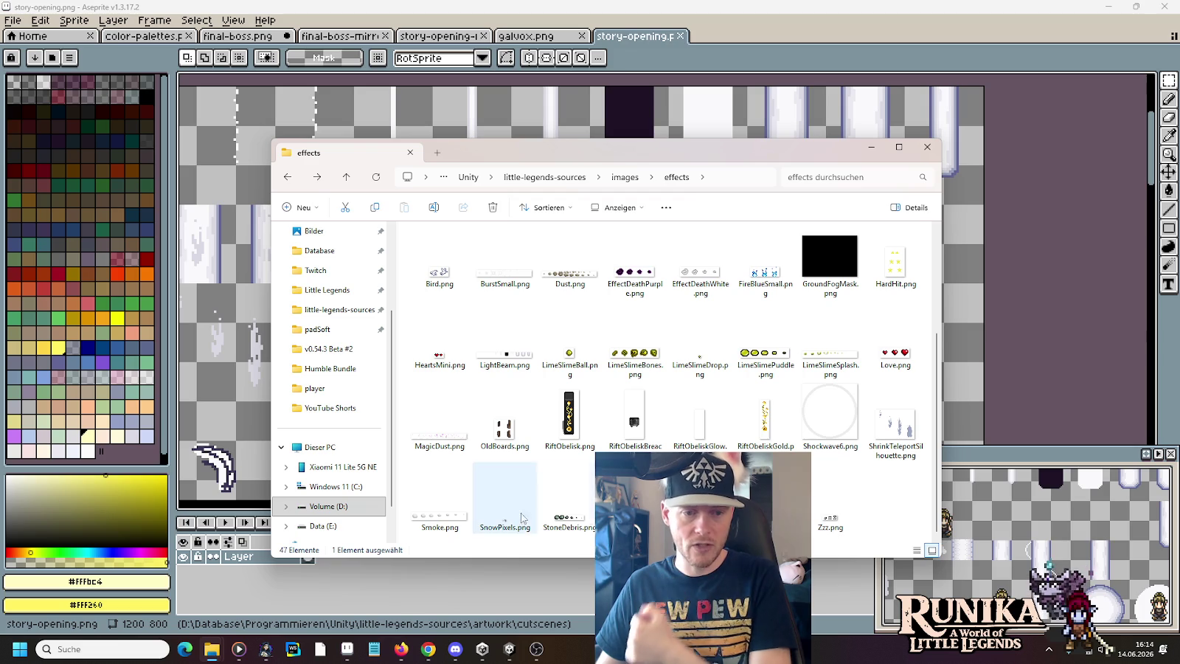
{"action": "left_click", "coordinate": [901, 446]}
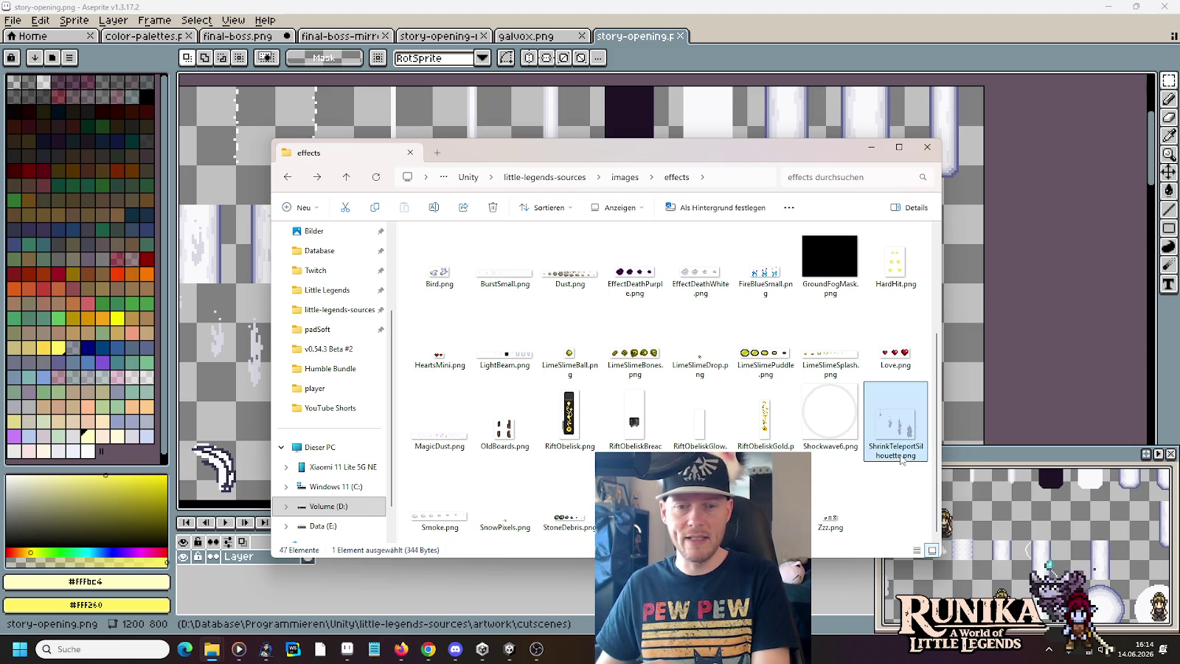
{"action": "left_click", "coordinate": [513, 367]}
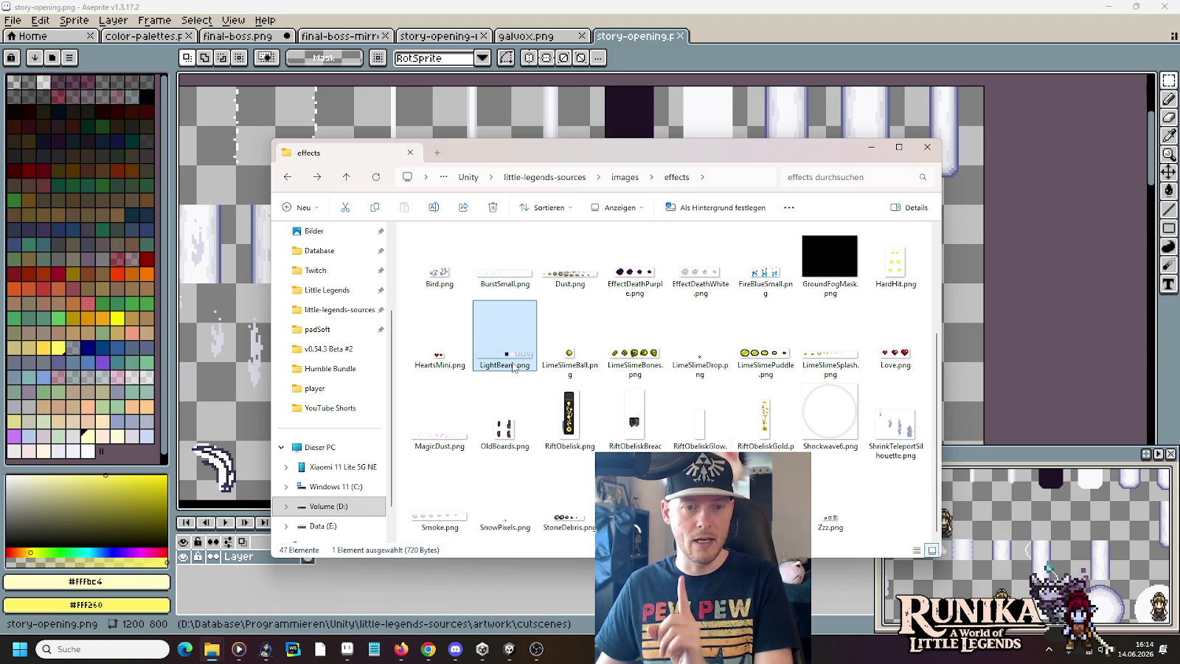
{"action": "double_click", "coordinate": [493, 362]}
- Zoom in and marquee-select the top row of LightBeam.png's beam frames
{"action": "scroll", "coordinate": [752, 306], "scroll_direction": "up", "scroll_amount": 1}
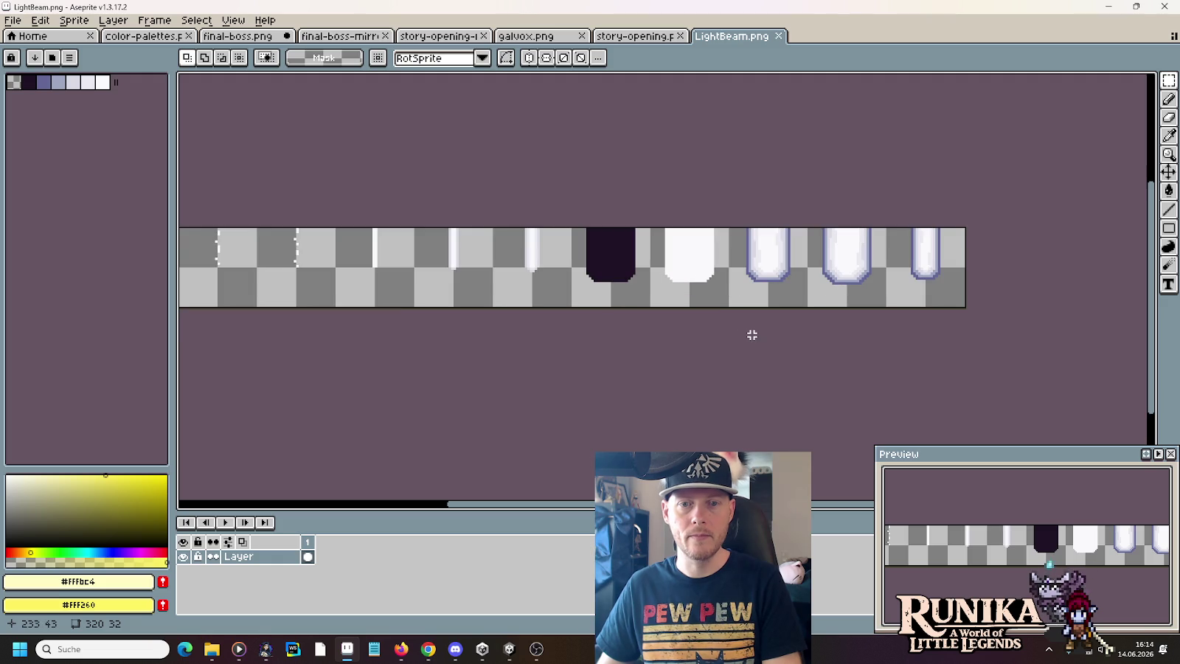
{"action": "left_click_drag", "start_coordinate": [751, 335], "coordinate": [900, 316]}
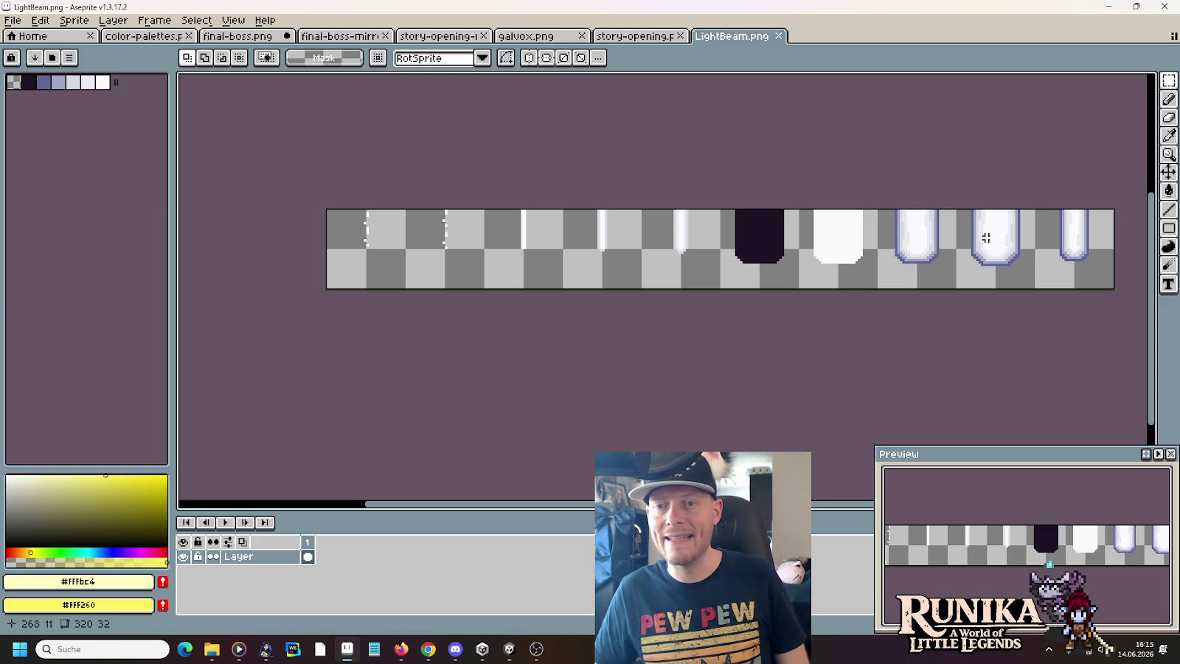
{"action": "mouse_move", "coordinate": [1086, 264]}
{"action": "left_mouse_down"}
{"action": "mouse_move", "coordinate": [595, 239]}
{"action": "mouse_move", "coordinate": [359, 245]}
{"action": "left_mouse_up"}
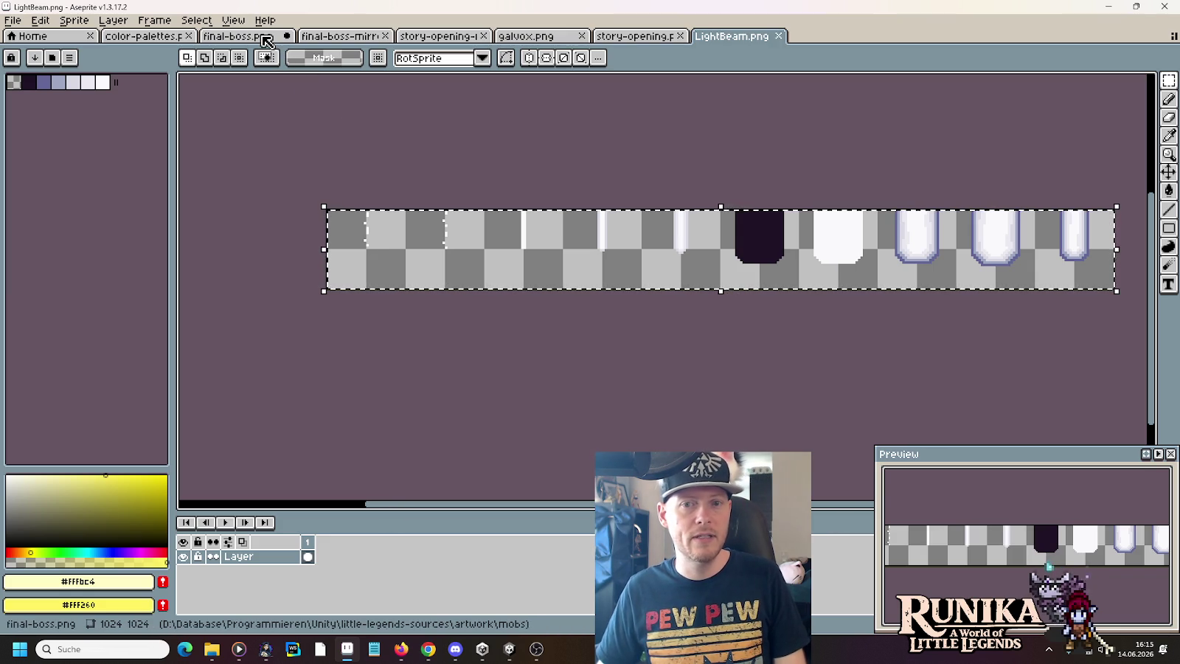
{"action": "key", "text": "ctrl+d"}
{"action": "left_click_drag", "start_coordinate": [327, 209], "coordinate": [1115, 250]}
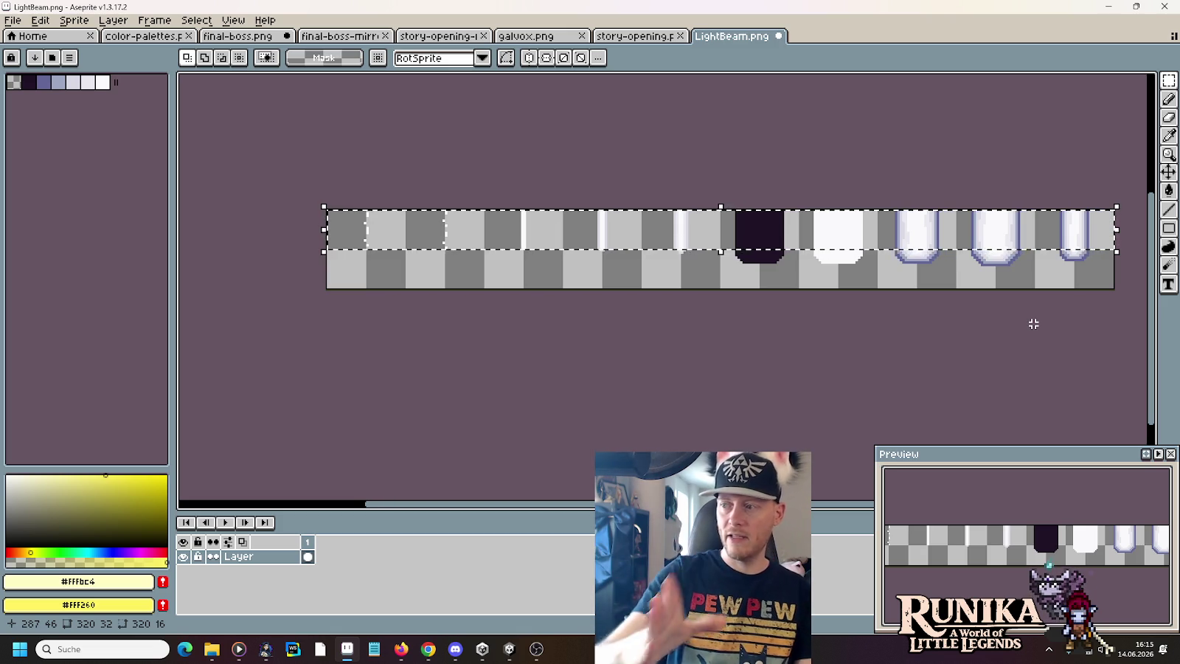
{"action": "left_click", "coordinate": [251, 39]}
- Paste the 320×16 beam strip into final-boss.png and commit it in position
{"action": "key", "text": "ctrl+v"}
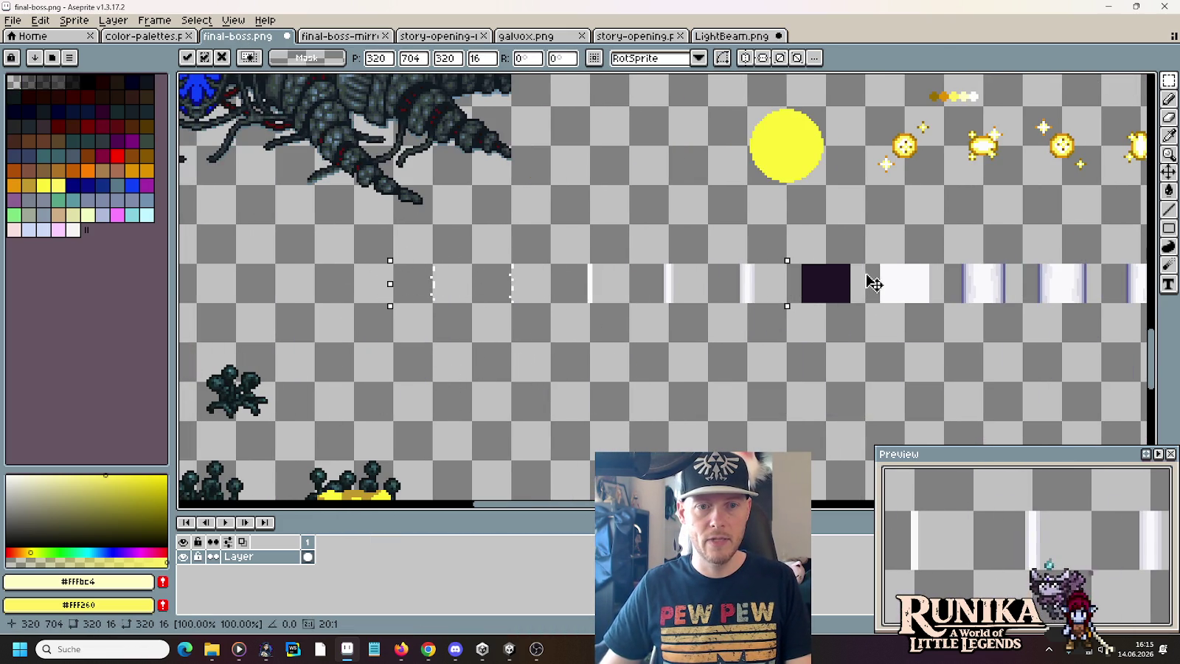
{"action": "left_click_drag", "start_coordinate": [596, 299], "coordinate": [845, 295]}
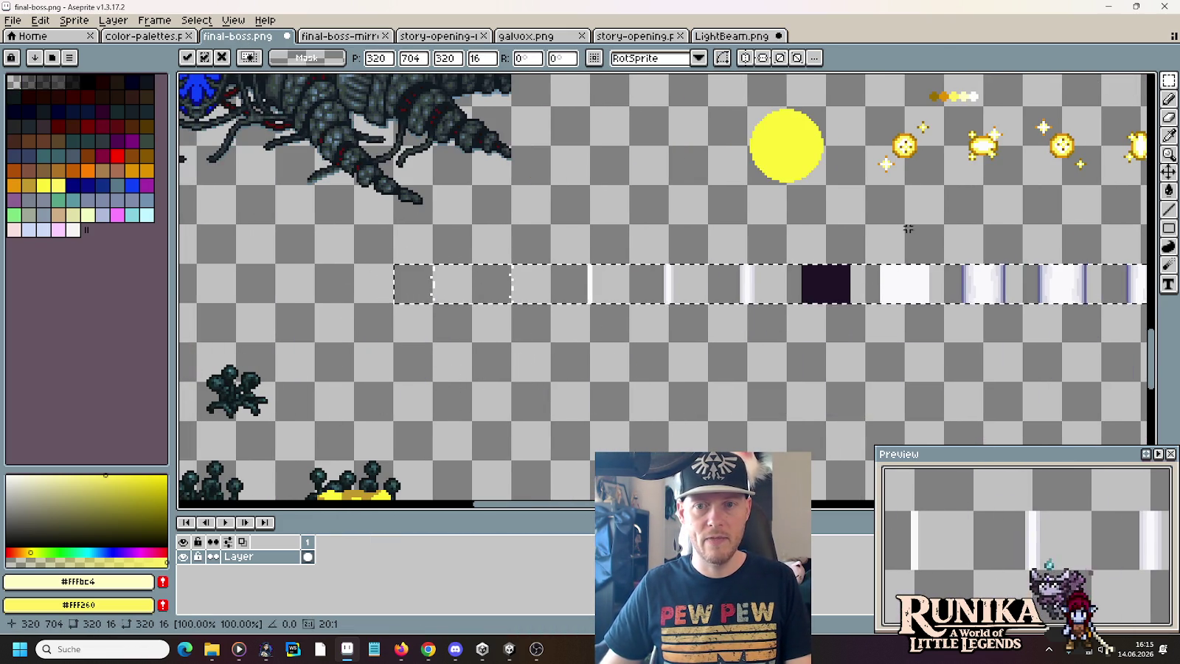
{"action": "scroll", "coordinate": [908, 233], "scroll_direction": "down", "scroll_amount": 1}
{"action": "scroll", "coordinate": [811, 280], "scroll_direction": "down", "scroll_amount": 1}
{"action": "scroll", "coordinate": [774, 310], "scroll_direction": "down", "scroll_amount": 1}
{"action": "scroll", "coordinate": [753, 336], "scroll_direction": "down", "scroll_amount": 1}
{"action": "mouse_move", "coordinate": [754, 336]}
{"action": "left_mouse_down"}
{"action": "mouse_move", "coordinate": [707, 170]}
{"action": "mouse_move", "coordinate": [638, 146]}
{"action": "left_mouse_up"}
{"action": "scroll", "coordinate": [678, 196], "scroll_direction": "up", "scroll_amount": 1}
{"action": "mouse_move", "coordinate": [657, 338]}
{"action": "left_mouse_down"}
{"action": "mouse_move", "coordinate": [708, 387]}
{"action": "mouse_move", "coordinate": [765, 379]}
{"action": "left_mouse_up"}
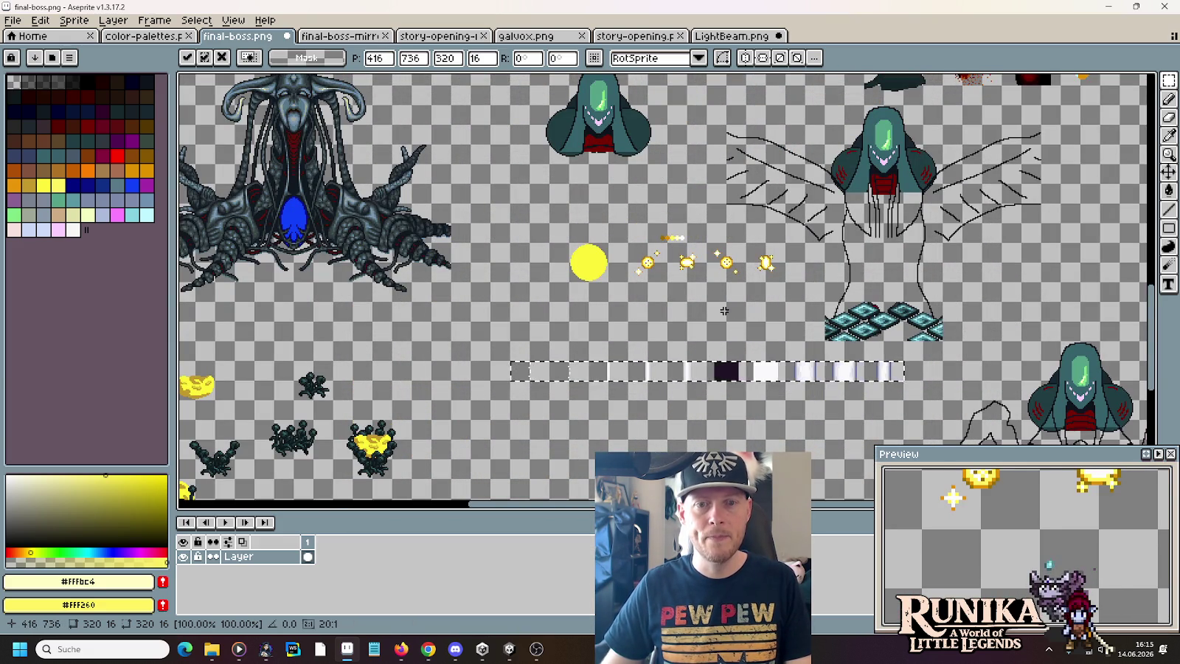
{"action": "scroll", "coordinate": [725, 313], "scroll_direction": "up", "scroll_amount": 1}
{"action": "key", "text": "Return"}
- Move the sun and sparkle sprites down-left, then reselect the whole beam strip
{"action": "left_click_drag", "start_coordinate": [845, 252], "coordinate": [413, 137]}
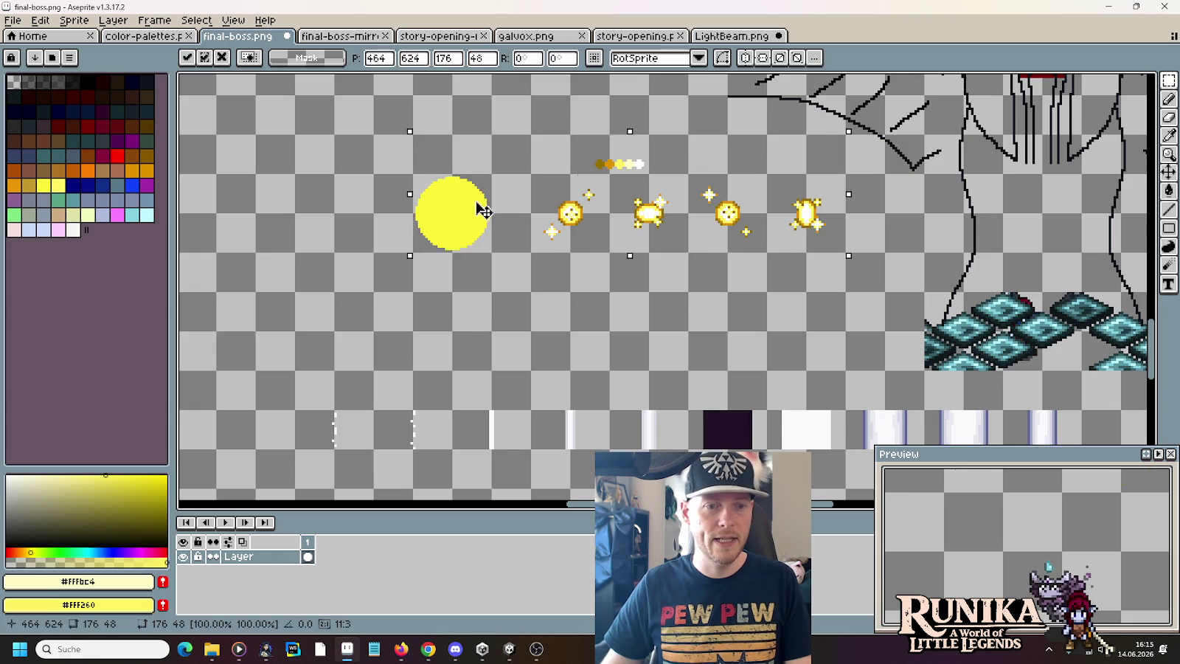
{"action": "left_click_drag", "start_coordinate": [504, 232], "coordinate": [386, 348]}
{"action": "key", "text": "ctrl+d"}
{"action": "scroll", "coordinate": [557, 302], "scroll_direction": "down", "scroll_amount": 3}
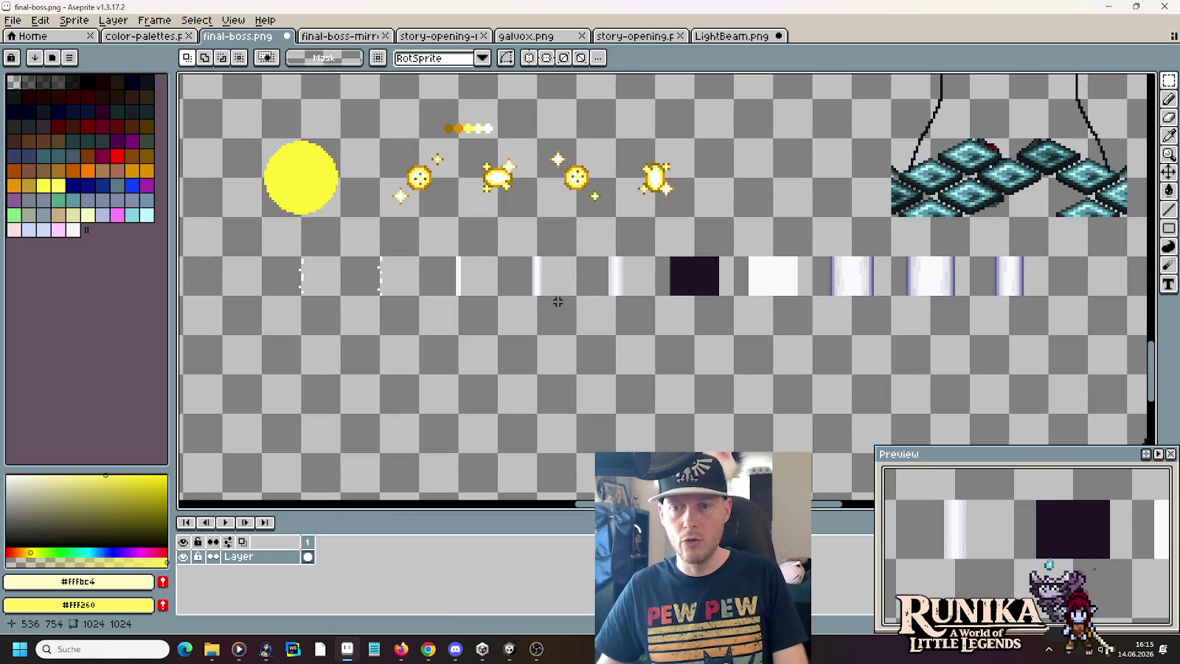
{"action": "left_click_drag", "start_coordinate": [1027, 277], "coordinate": [302, 286]}
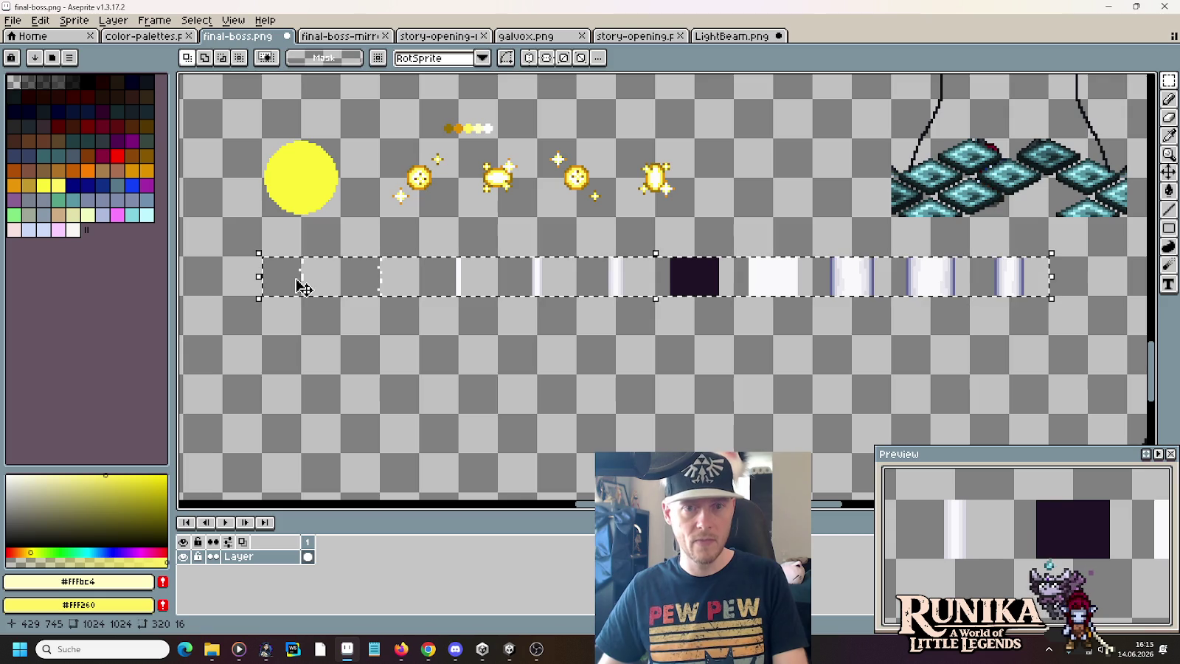
- Sample the near-white beam colours with the eyedropper and zoom in on the strip
{"action": "key", "text": "i"}
{"action": "left_click", "coordinate": [1010, 265]}
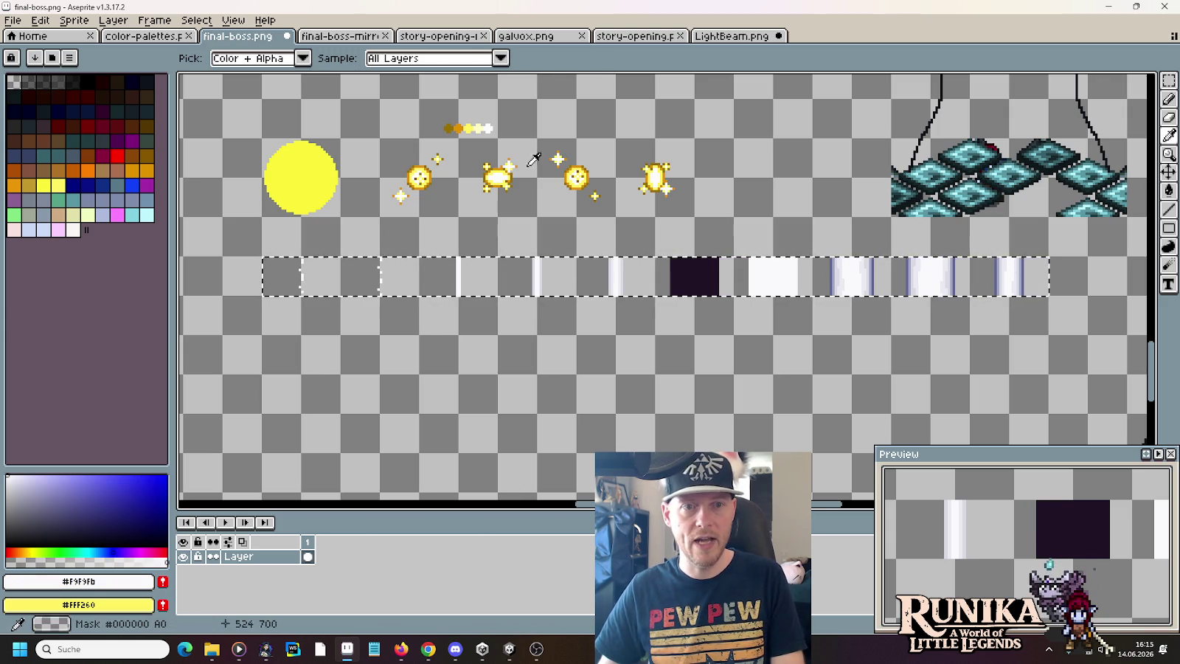
{"action": "right_click", "coordinate": [490, 130]}
{"action": "key", "text": "w"}
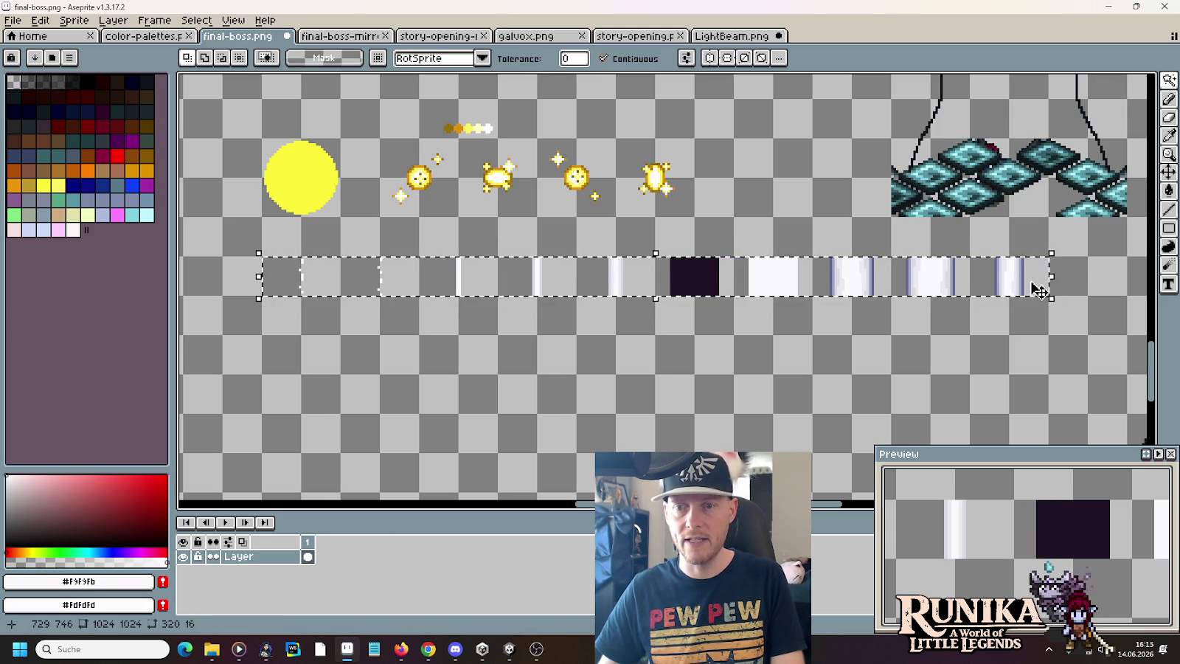
{"action": "key", "text": "b"}
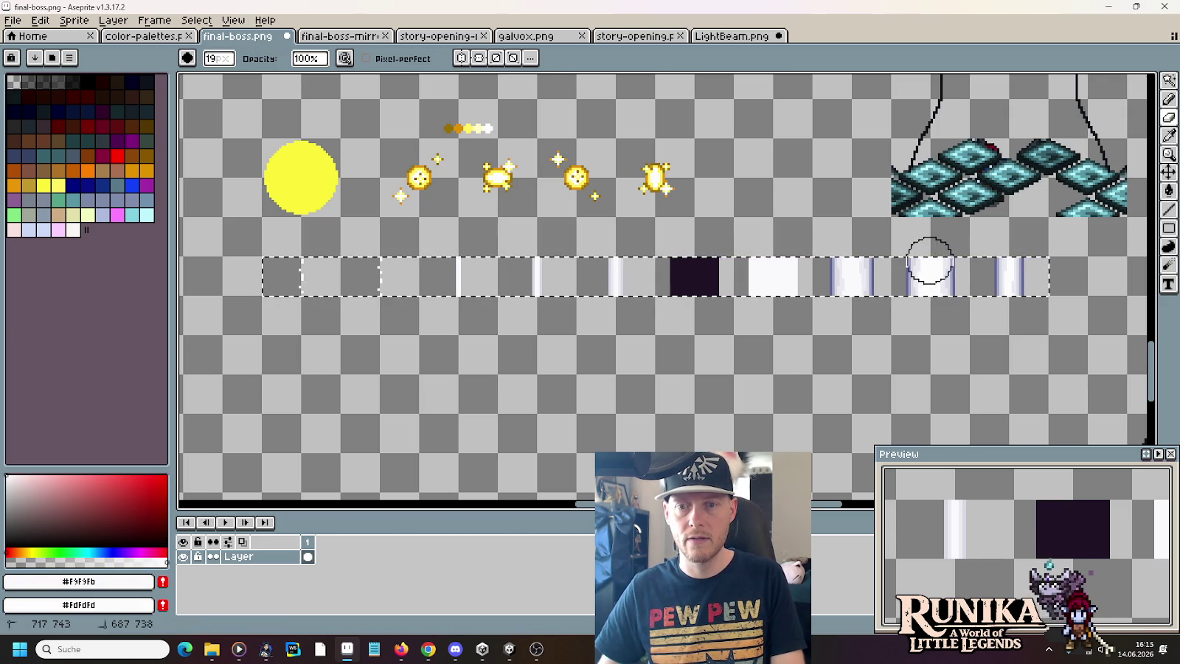
{"action": "scroll", "coordinate": [933, 258], "scroll_direction": "up", "scroll_amount": 7}
{"action": "scroll", "coordinate": [936, 253], "scroll_direction": "up", "scroll_amount": 7}
{"action": "scroll", "coordinate": [933, 262], "scroll_direction": "up", "scroll_amount": 1}
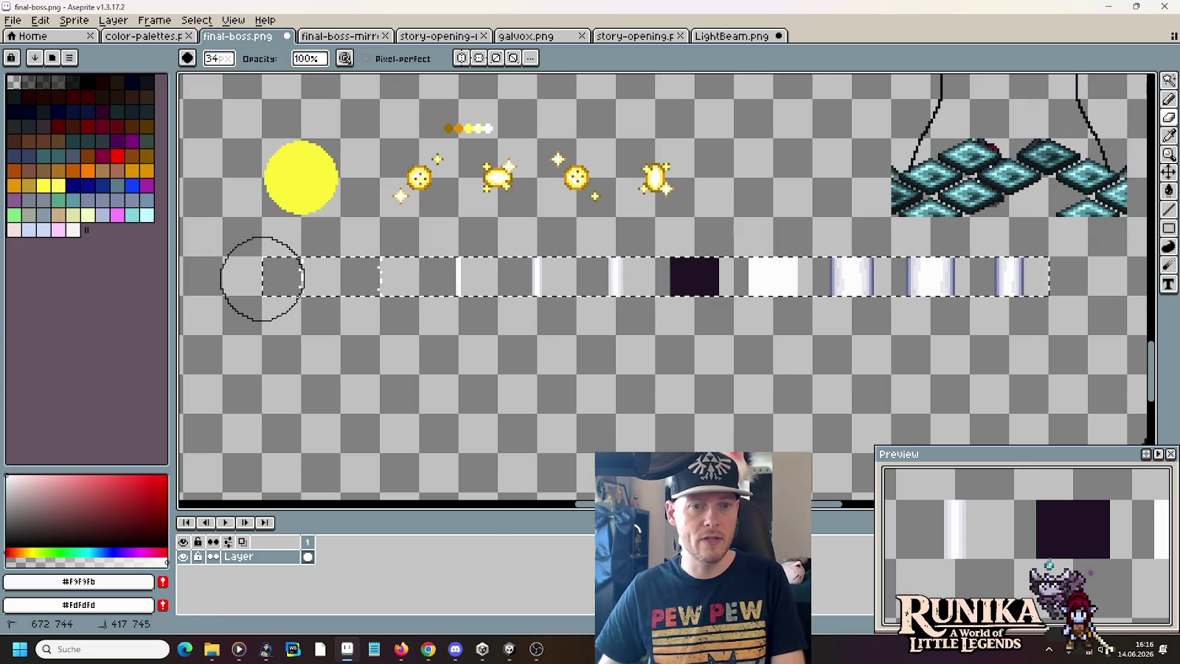
- Replace the pale lavender #eae9f0 beam glow with pale yellow #fffbc4
{"action": "key", "text": "i"}
{"action": "scroll", "coordinate": [1016, 258], "scroll_direction": "up", "scroll_amount": 2}
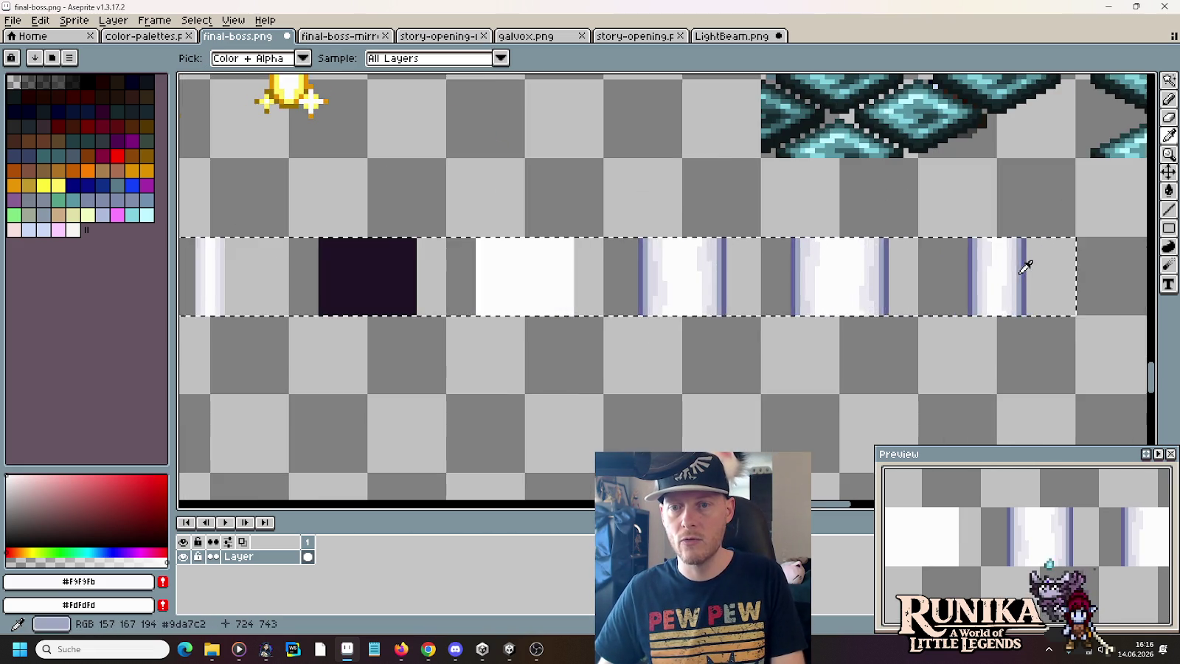
{"action": "left_click", "coordinate": [1008, 279]}
{"action": "scroll", "coordinate": [1012, 282], "scroll_direction": "down", "scroll_amount": 1}
{"action": "scroll", "coordinate": [1013, 282], "scroll_direction": "down", "scroll_amount": 2}
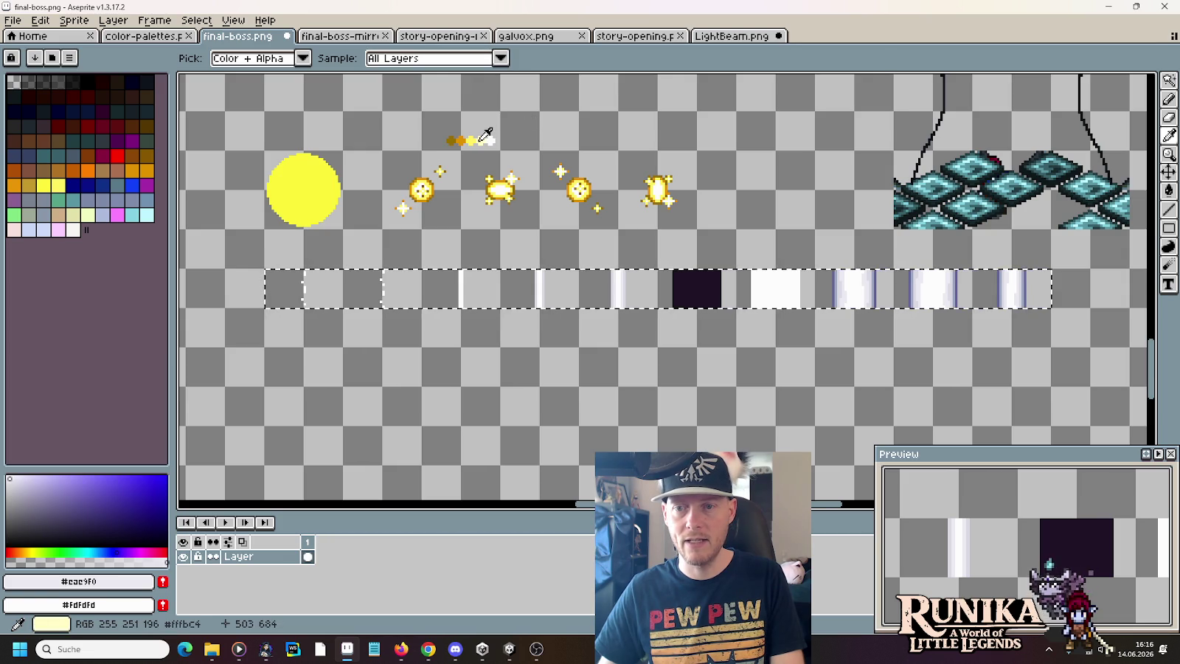
{"action": "scroll", "coordinate": [959, 279], "scroll_direction": "up", "scroll_amount": 3}
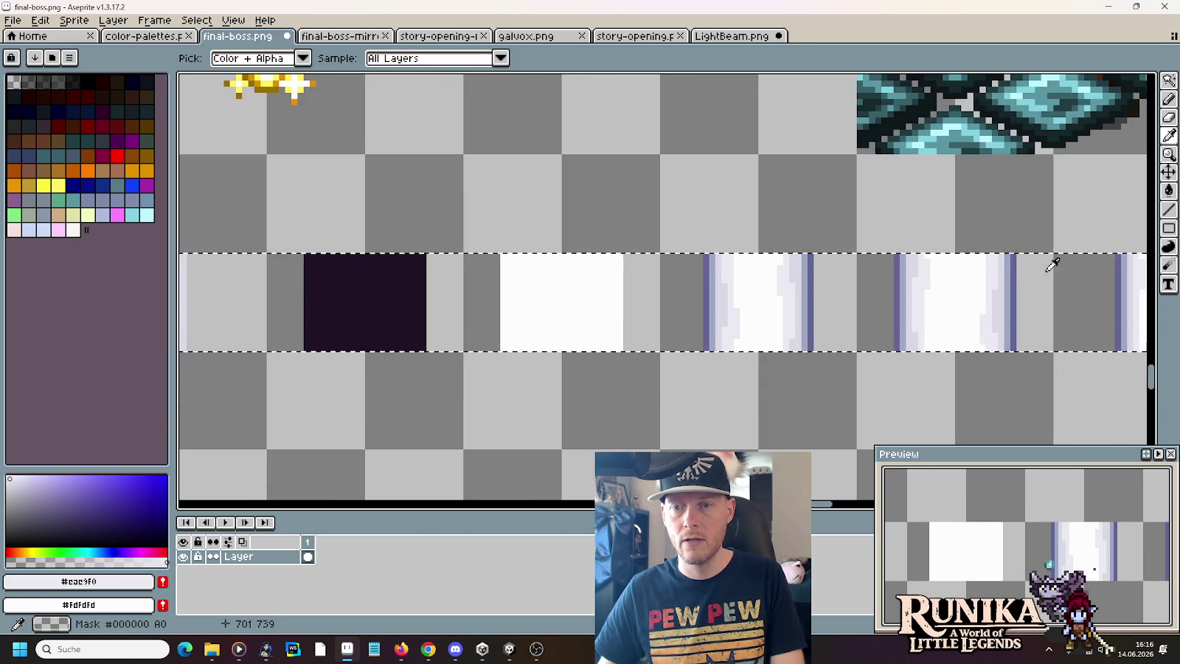
{"action": "scroll", "coordinate": [1003, 273], "scroll_direction": "down", "scroll_amount": 1}
{"action": "scroll", "coordinate": [959, 266], "scroll_direction": "down", "scroll_amount": 2}
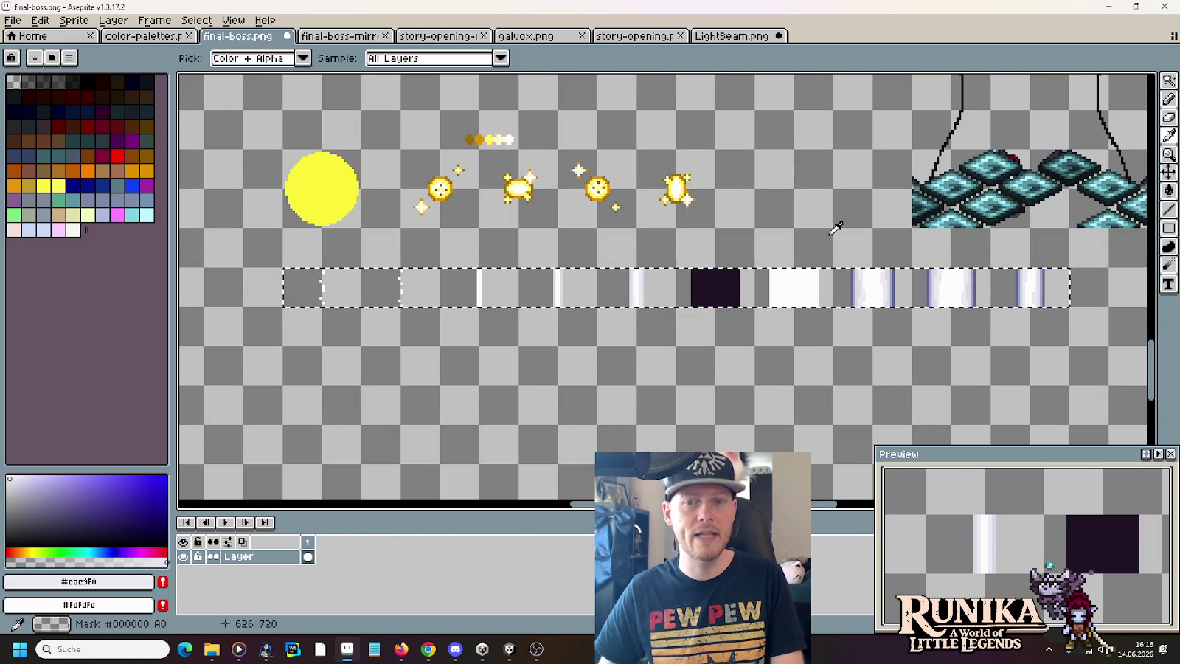
{"action": "key", "text": "e"}
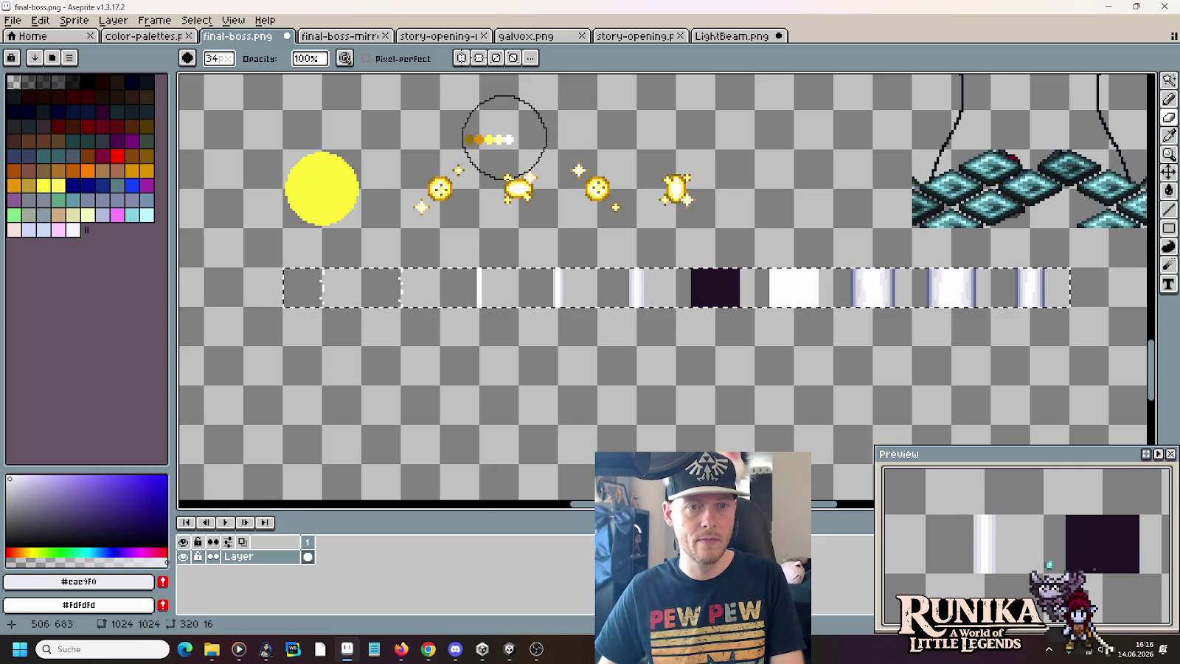
{"action": "right_click", "coordinate": [506, 139], "text": "alt"}
{"action": "left_click_drag", "start_coordinate": [873, 287], "coordinate": [271, 284]}
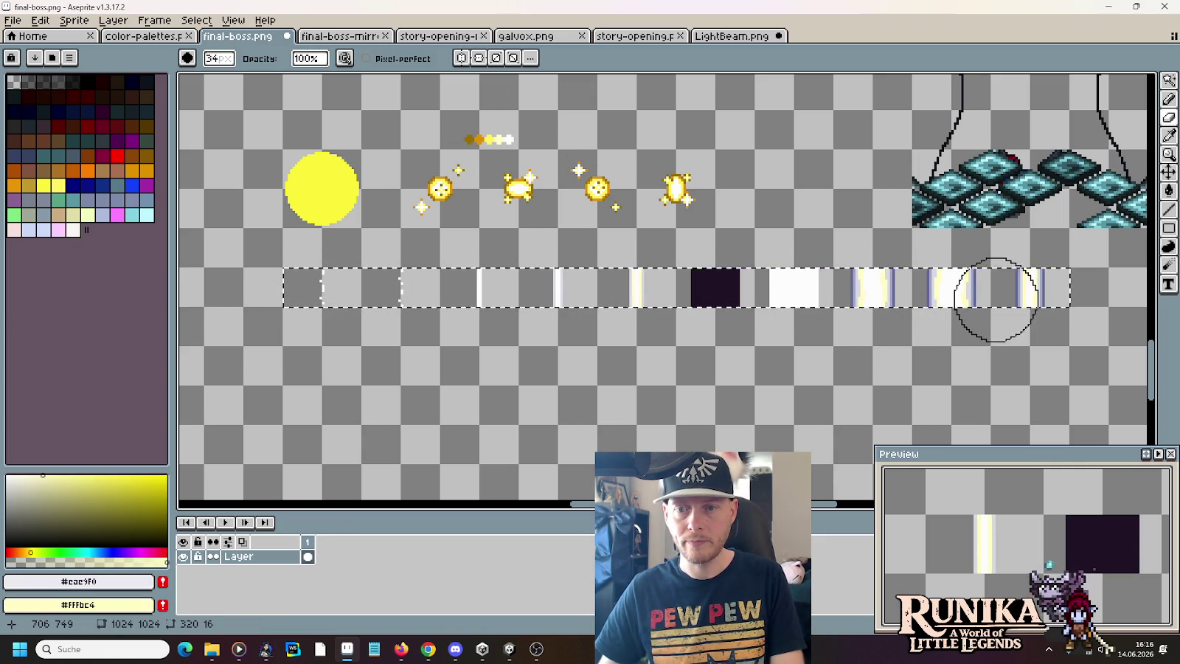
- Replace the light grey #dad8e3 beam colour with bright yellow #FFF260
{"action": "key", "text": "i"}
{"action": "scroll", "coordinate": [1038, 277], "scroll_direction": "up", "scroll_amount": 3}
{"action": "left_click", "coordinate": [1038, 277]}
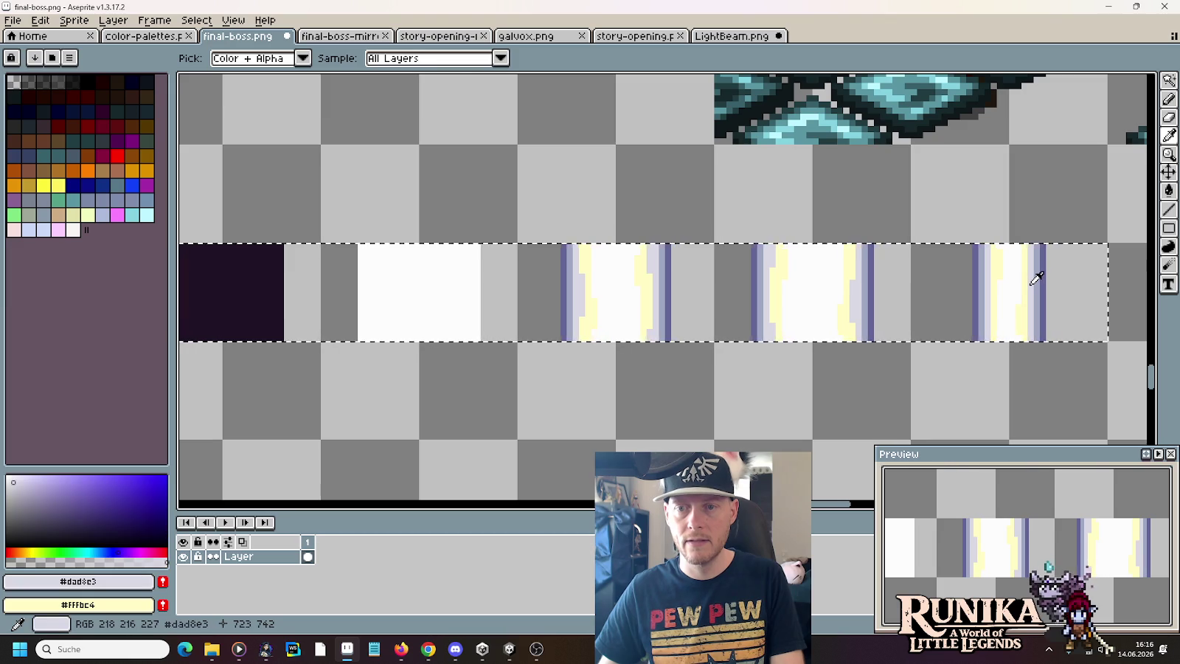
{"action": "scroll", "coordinate": [1034, 274], "scroll_direction": "down", "scroll_amount": 1}
{"action": "scroll", "coordinate": [1034, 273], "scroll_direction": "down", "scroll_amount": 1}
{"action": "left_click_drag", "start_coordinate": [465, 129], "coordinate": [552, 174]}
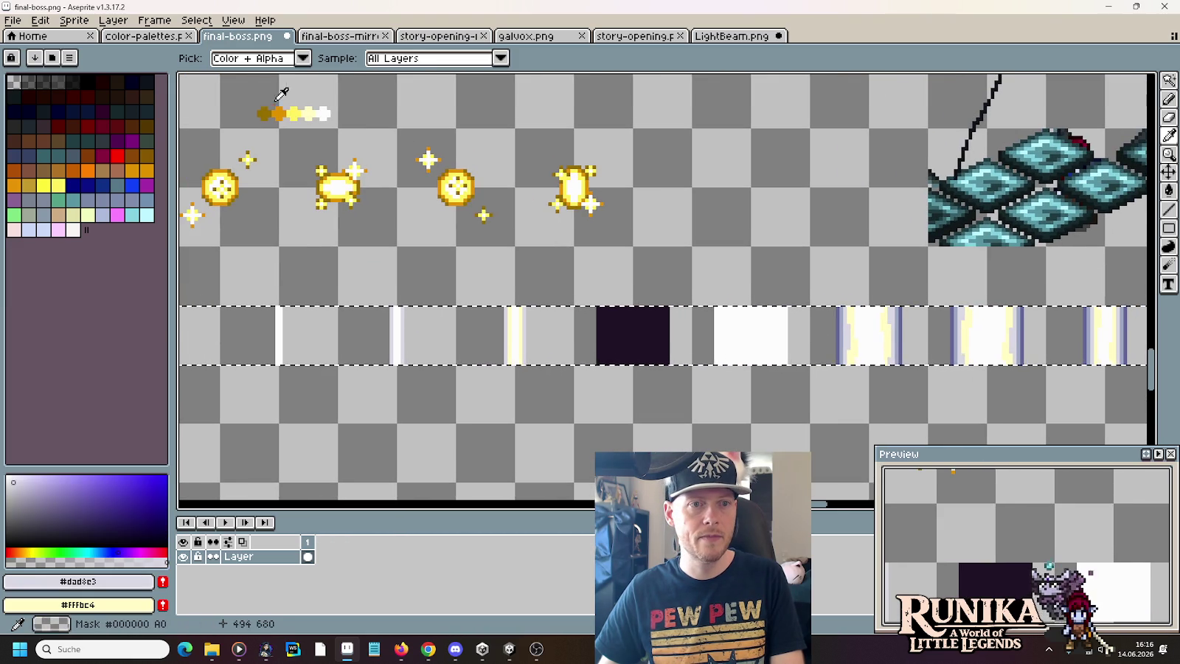
{"action": "right_click", "coordinate": [295, 113]}
{"action": "key", "text": "e"}
{"action": "left_click_drag", "start_coordinate": [1089, 328], "coordinate": [184, 346]}
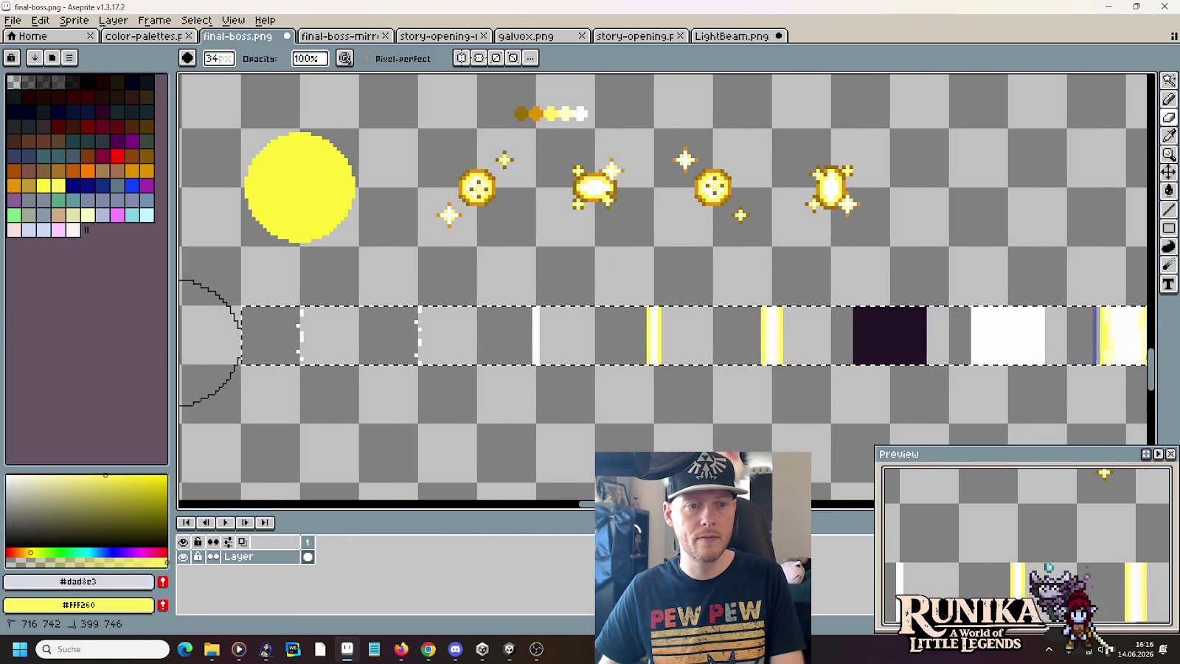
- Replace the bluish edge colour #9da7c2 with orange #df9100
{"action": "key", "text": "i"}
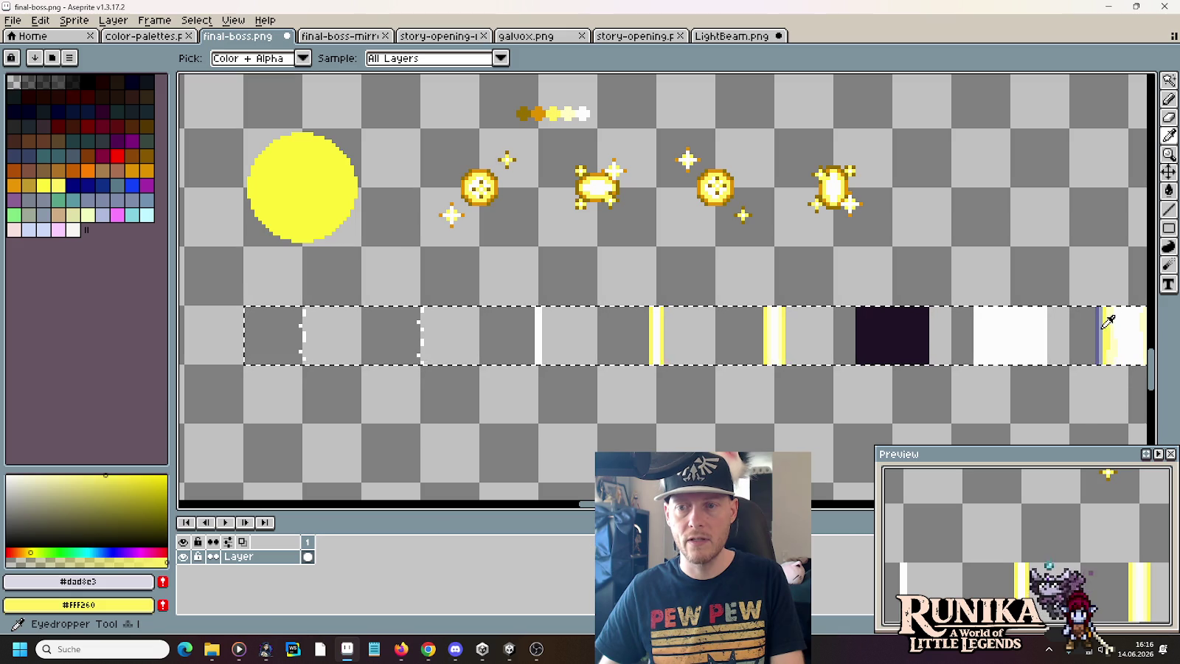
{"action": "left_click", "coordinate": [1100, 327]}
{"action": "right_click", "coordinate": [540, 114]}
{"action": "scroll", "coordinate": [572, 118], "scroll_direction": "down", "scroll_amount": 1}
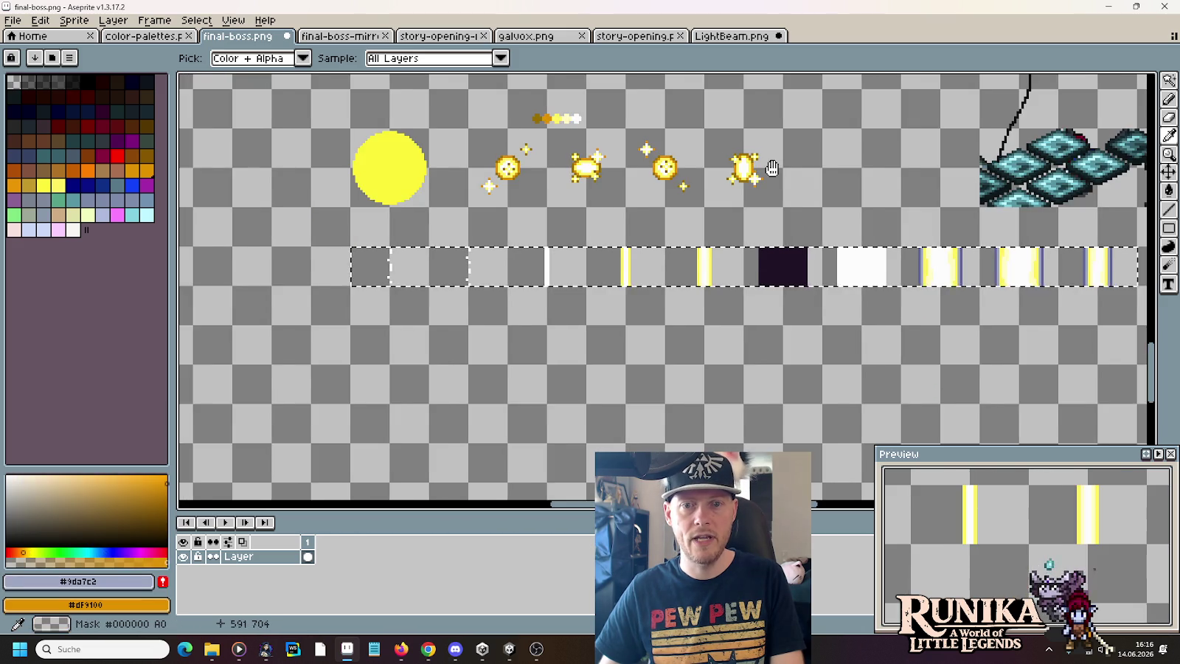
{"action": "scroll", "coordinate": [784, 158], "scroll_direction": "right", "scroll_amount": 2}
{"action": "key", "text": "e"}
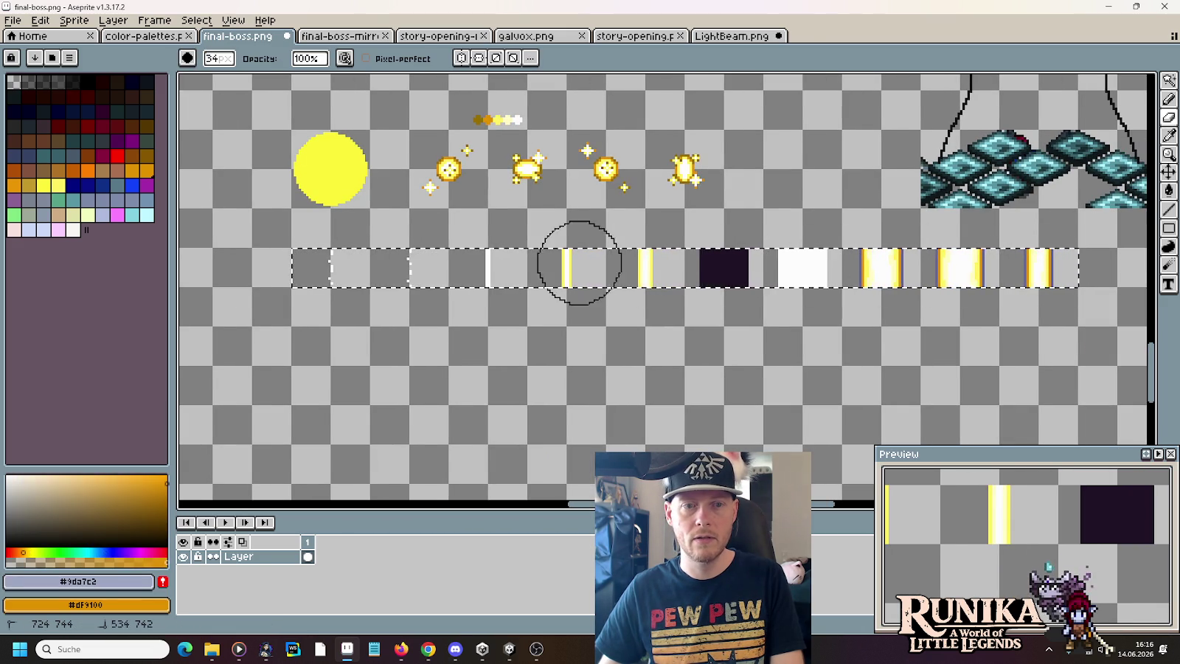
{"action": "scroll", "coordinate": [913, 247], "scroll_direction": "up", "scroll_amount": 1}
- Replace the dark blue-grey #646697 beam edges with dark gold #956F00, then deselect
{"action": "key", "text": "i"}
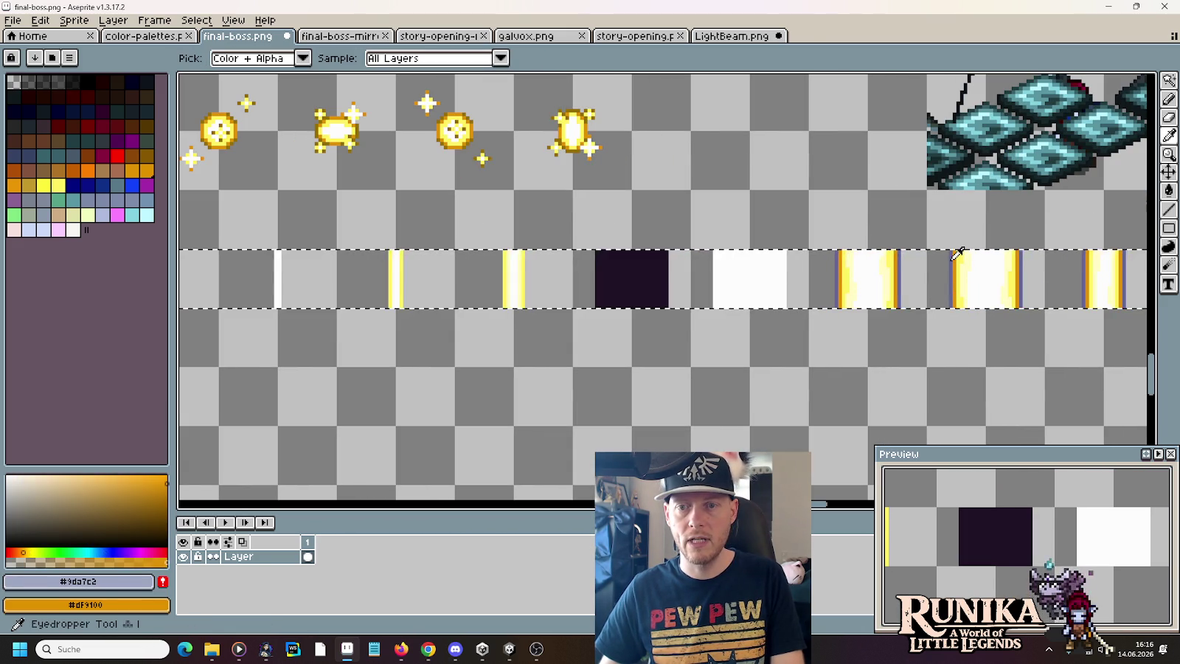
{"action": "left_click", "coordinate": [954, 278]}
{"action": "scroll", "coordinate": [413, 111], "scroll_direction": "down", "scroll_amount": 1}
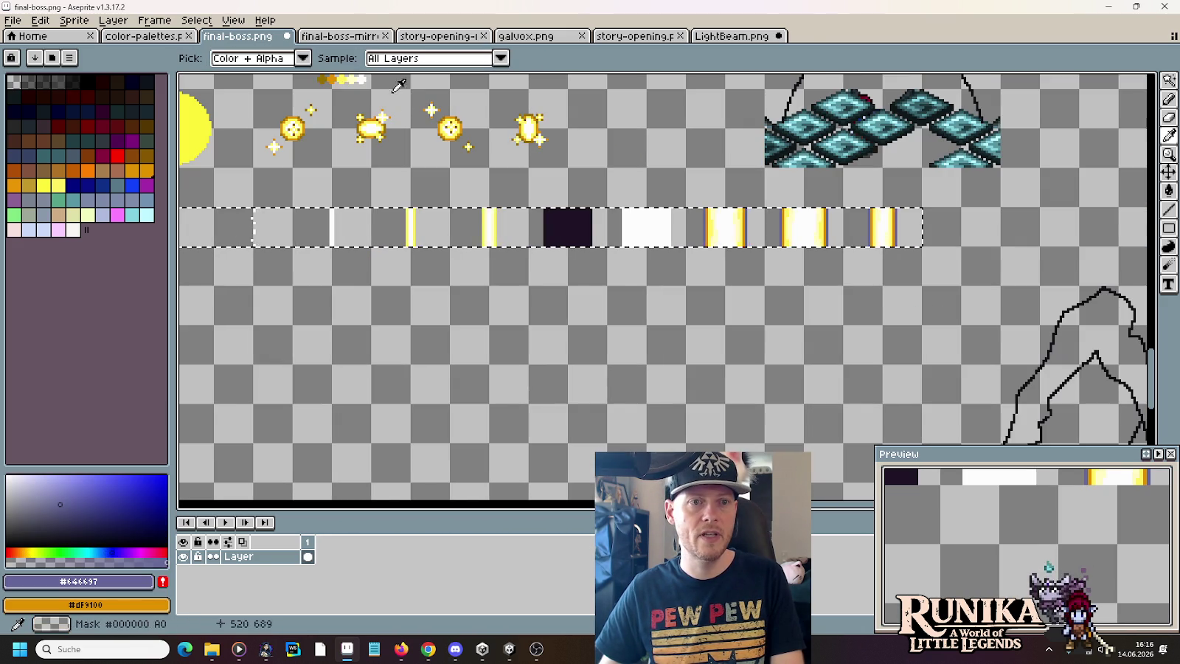
{"action": "right_click", "coordinate": [326, 79]}
{"action": "key", "text": "e"}
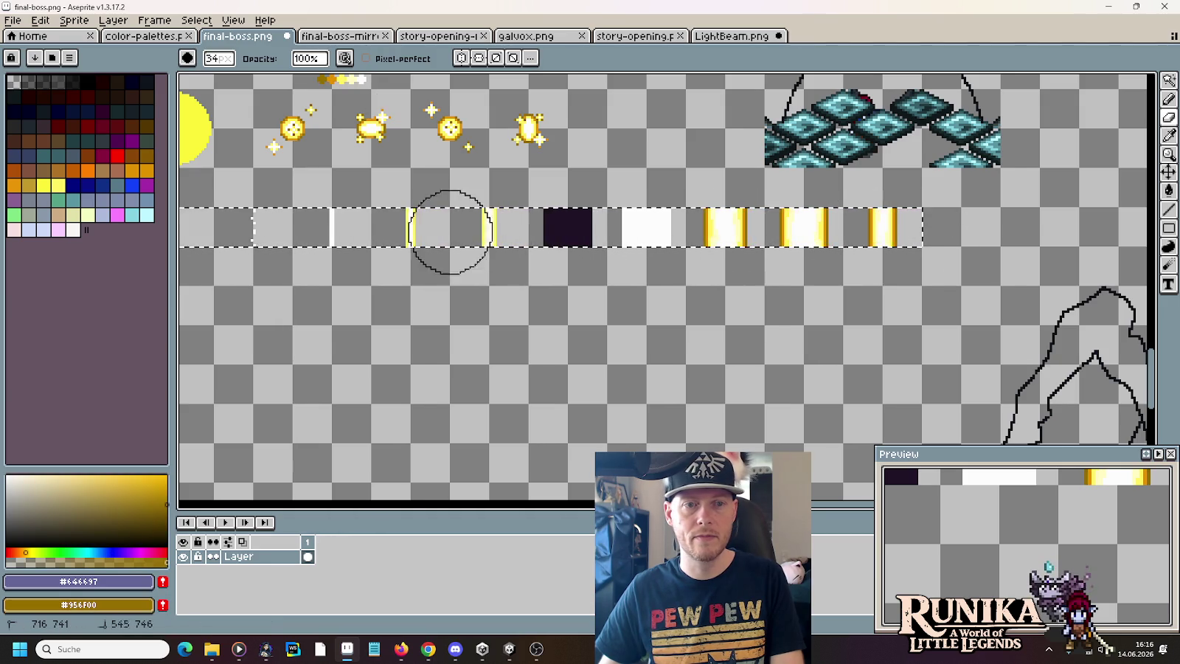
{"action": "scroll", "coordinate": [442, 250], "scroll_direction": "left", "scroll_amount": 1}
{"action": "scroll", "coordinate": [369, 273], "scroll_direction": "left", "scroll_amount": 1}
{"action": "key", "text": "ctrl+d"}
{"action": "key", "text": "m"}
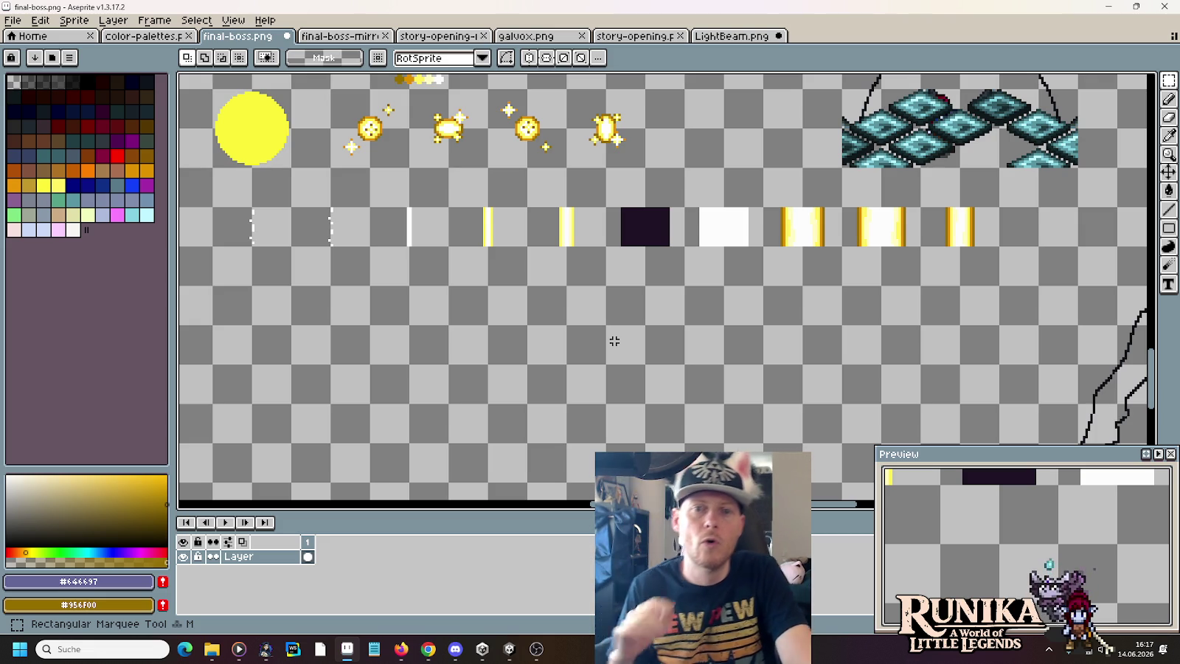
- Select the 32x16 plain white block in the beam strip on its own
{"action": "left_click_drag", "start_coordinate": [681, 205], "coordinate": [765, 248]}
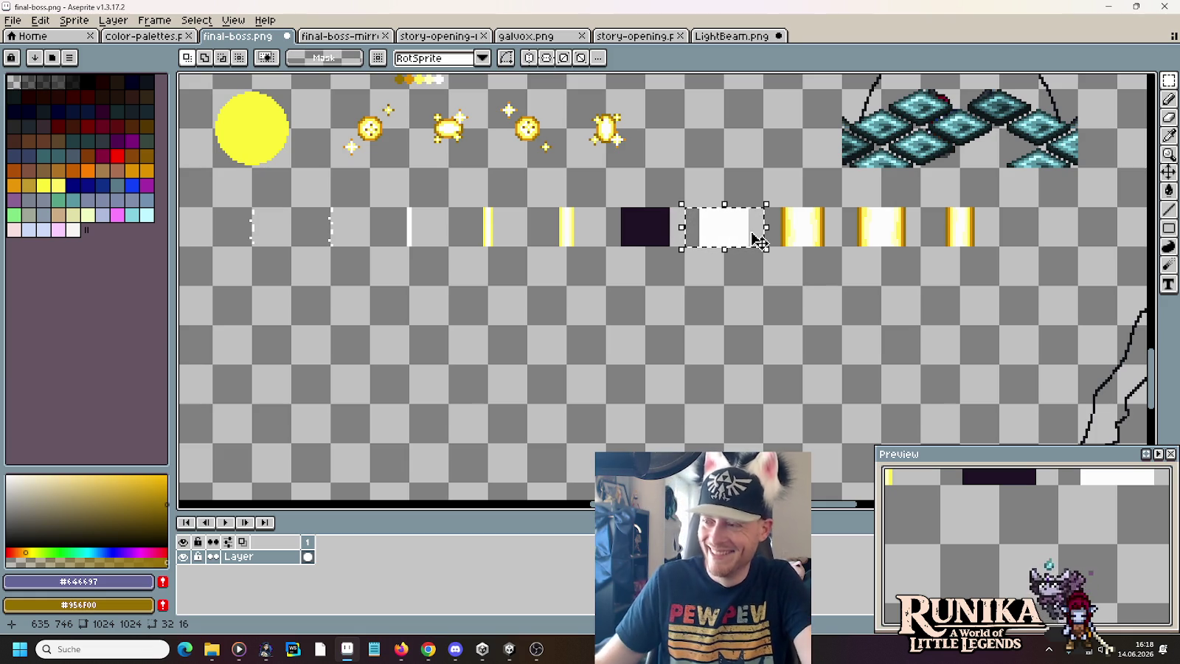
- Clear the white-block selection and bring up the pixel art kamehameha image results in Chrome
{"action": "left_click", "coordinate": [826, 219]}
{"action": "left_click_drag", "start_coordinate": [662, 244], "coordinate": [705, 286]}
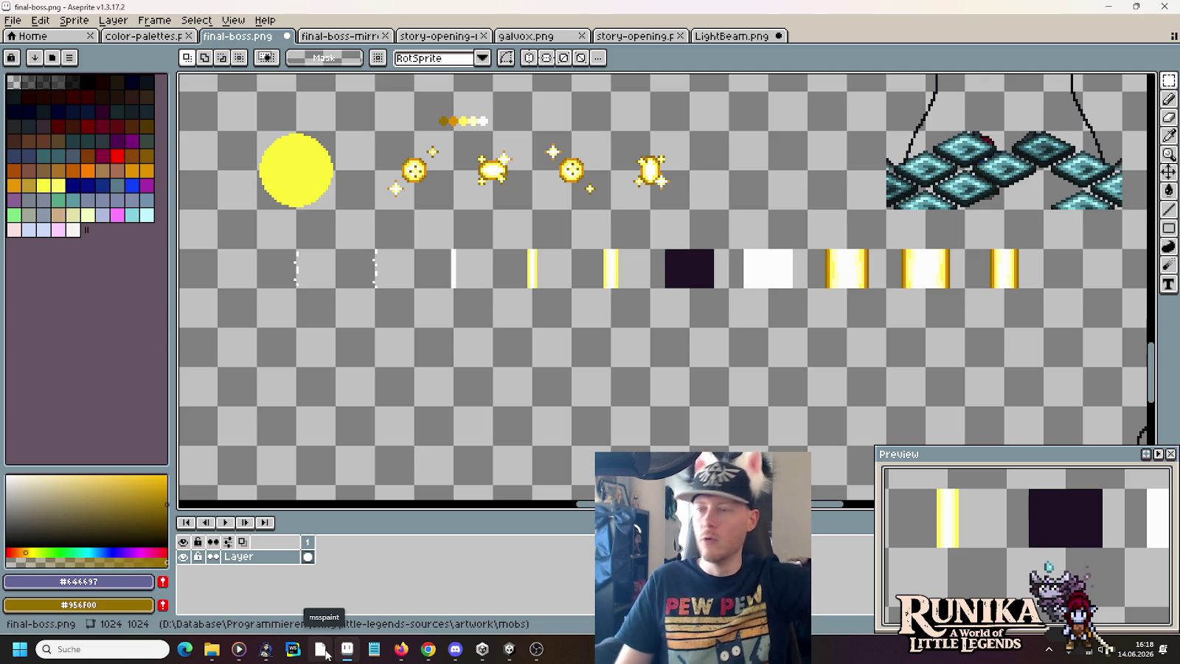
{"action": "left_click", "coordinate": [428, 649]}
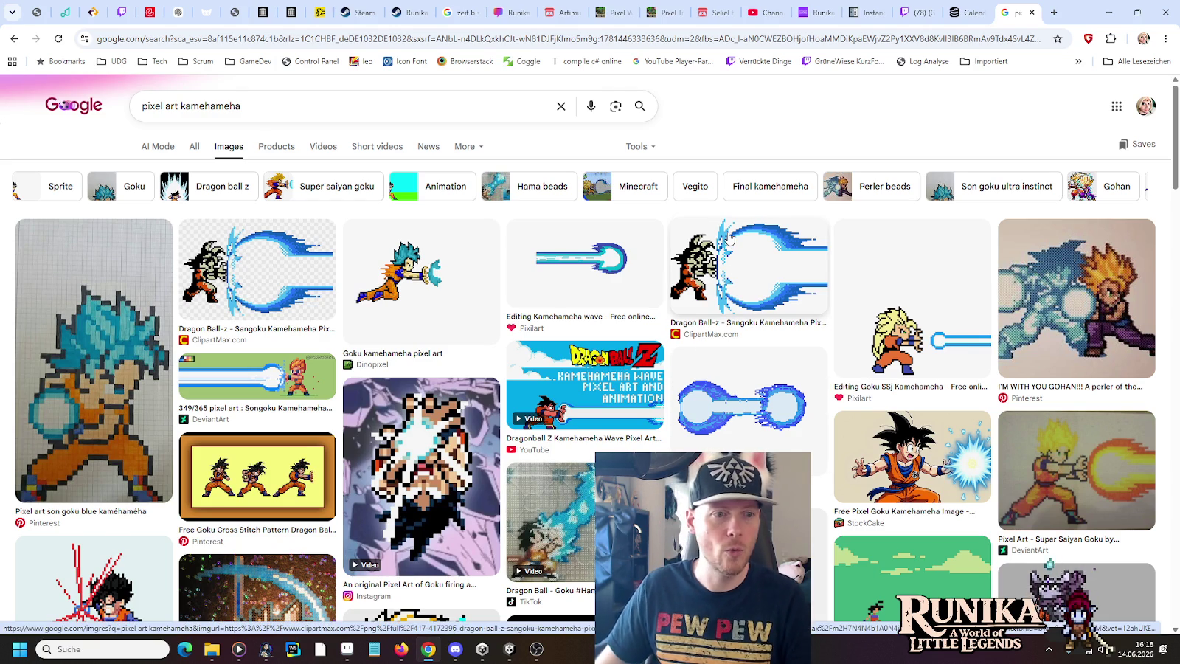
- Select a gold beam tile in the strip, compare it with the kamehameha references, then deselect
{"action": "key", "text": "alt+Tab"}
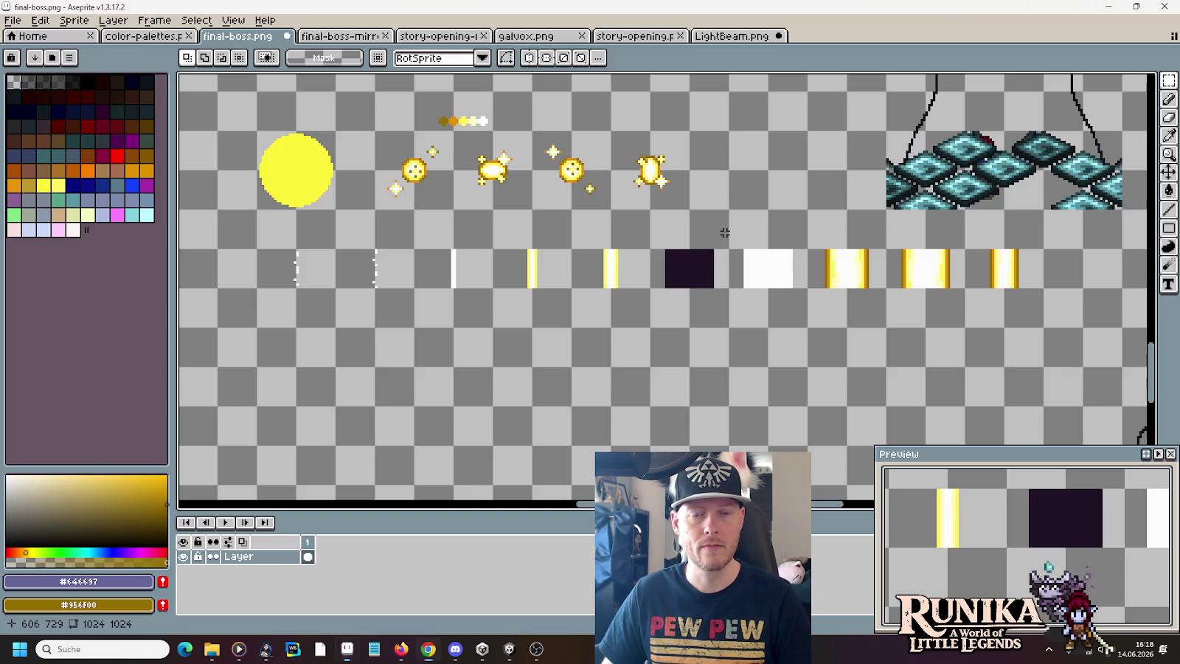
{"action": "mouse_move", "coordinate": [946, 275]}
{"action": "left_mouse_down"}
{"action": "mouse_move", "coordinate": [888, 251]}
{"action": "mouse_move", "coordinate": [764, 162]}
{"action": "left_mouse_up"}
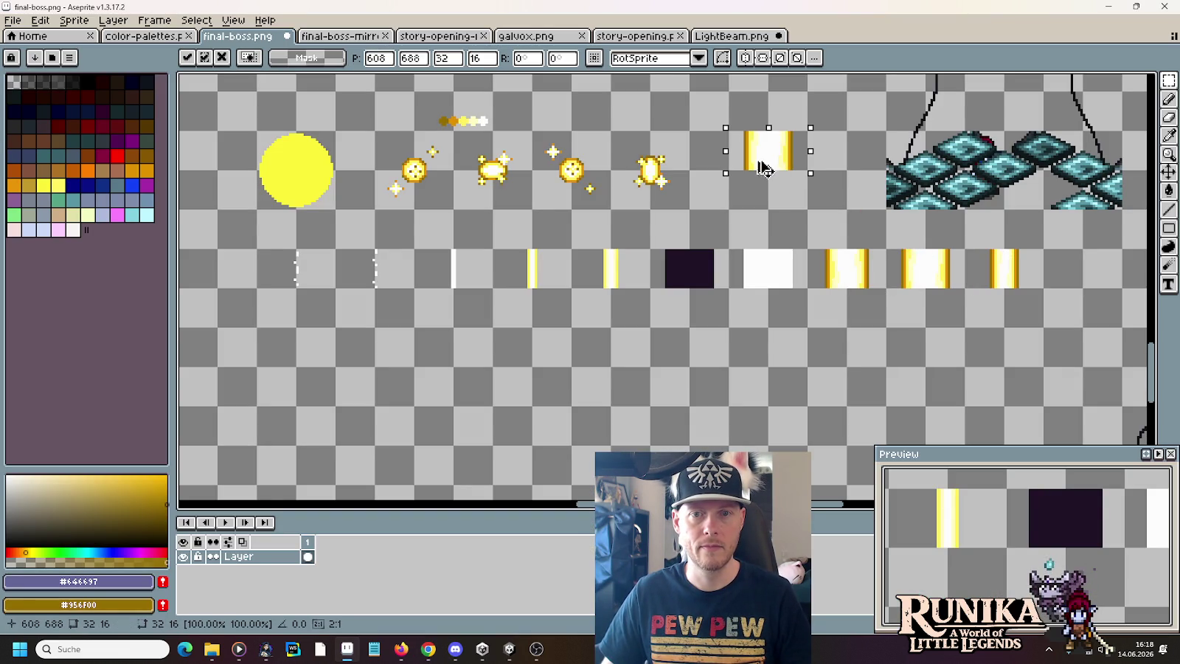
{"action": "scroll", "coordinate": [767, 295], "scroll_direction": "up", "scroll_amount": 3}
{"action": "key", "text": "alt+Tab"}
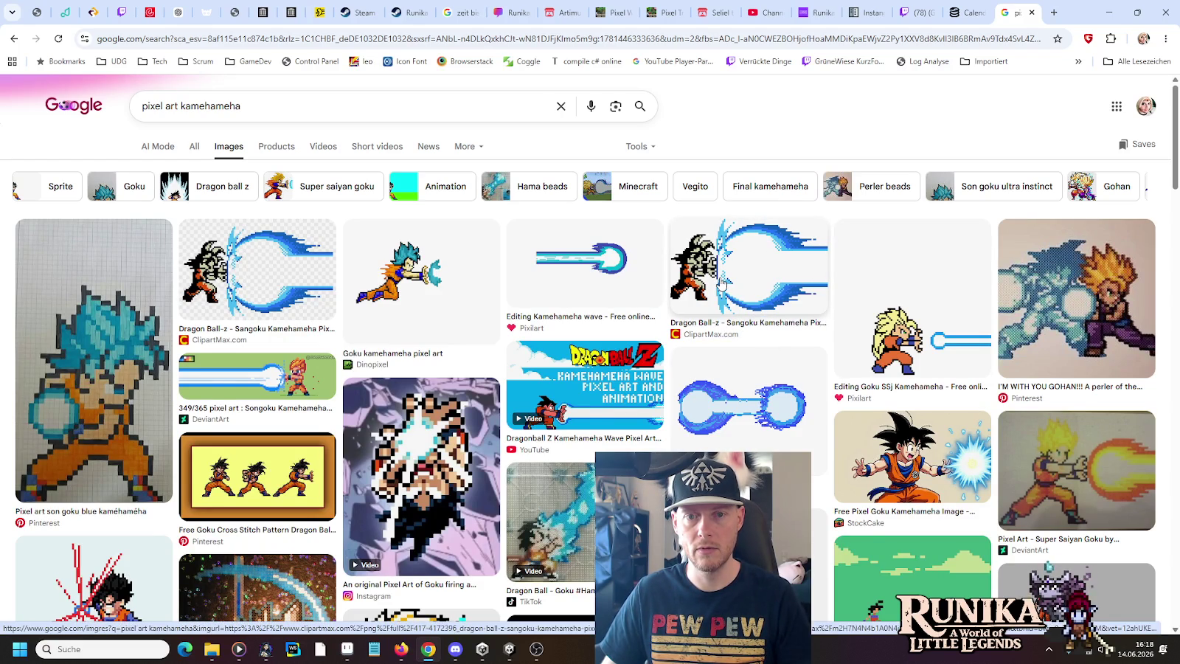
{"action": "key", "text": "alt+Tab"}
{"action": "key", "text": "ctrl+d"}
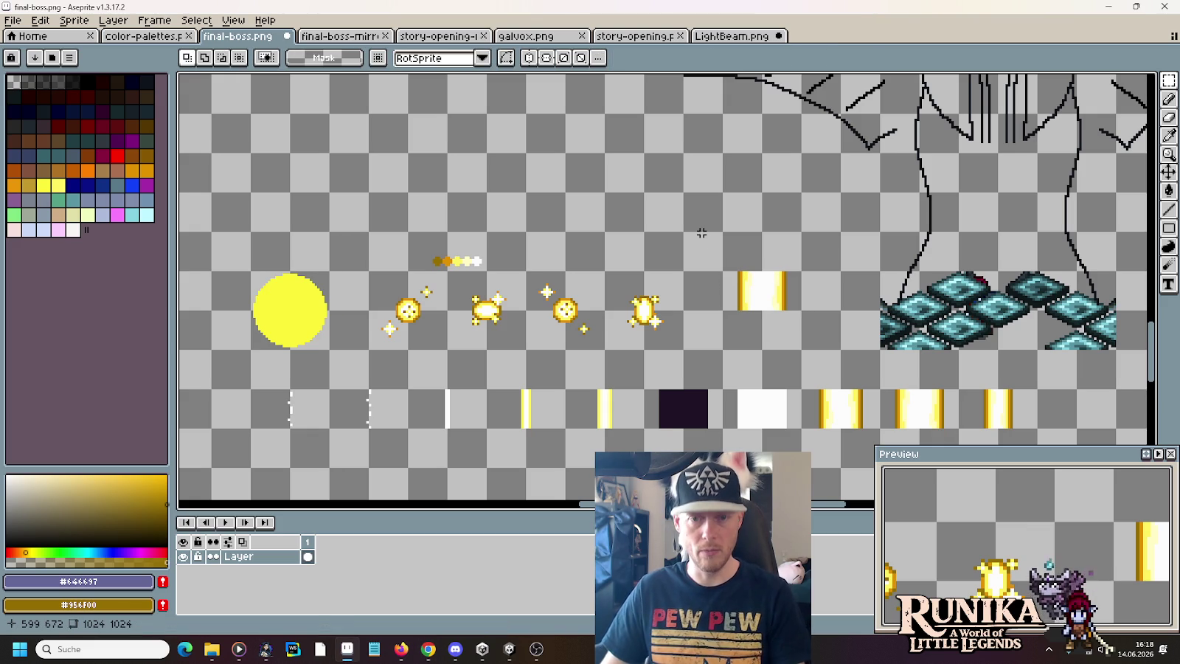
- Eyedrop near-white #fdfdfd and draw a filled white orb above the copied beam tile
{"action": "key", "text": "i"}
{"action": "left_click", "coordinate": [770, 284]}
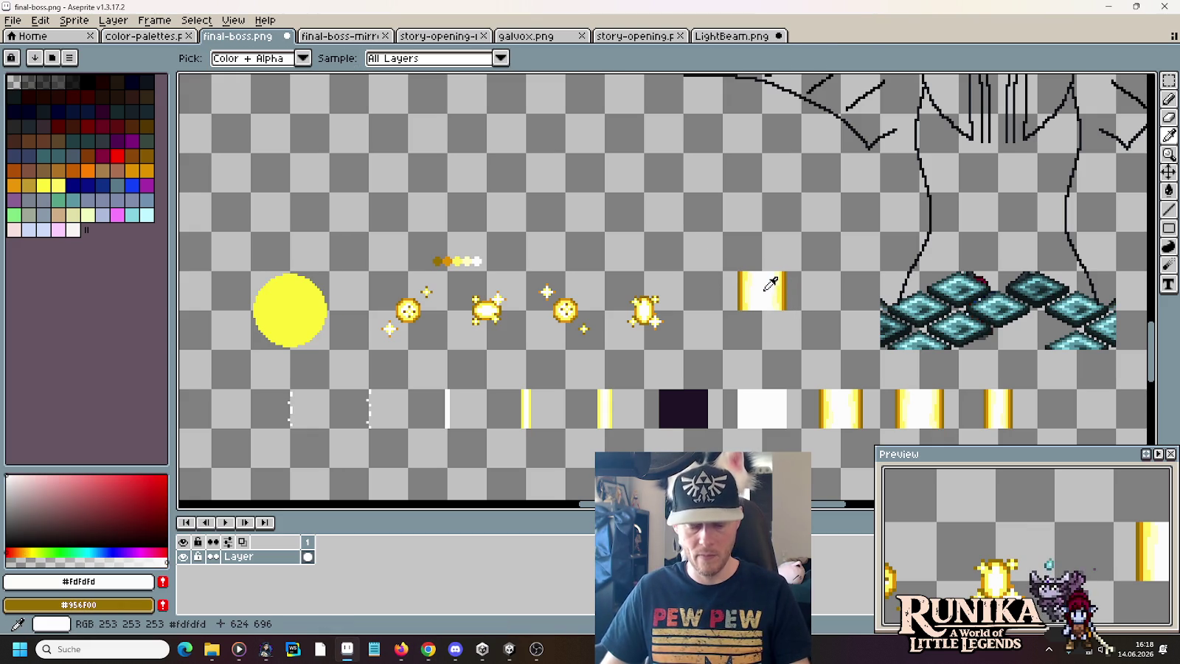
{"action": "key", "text": "m"}
{"action": "key", "text": "shift+u"}
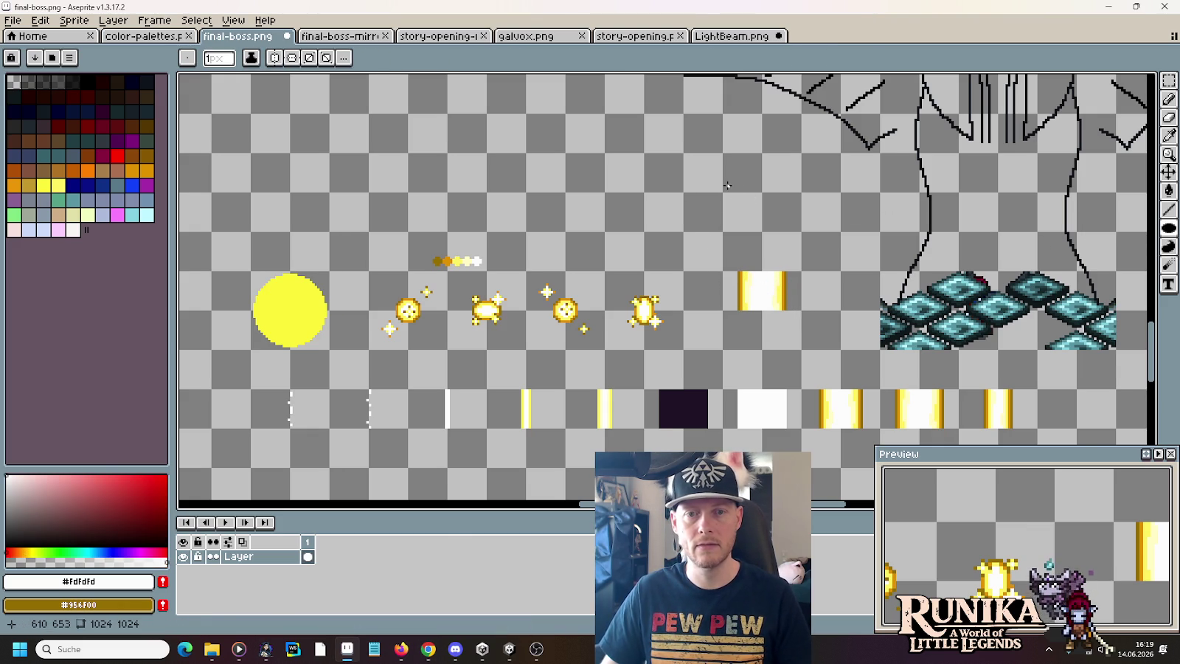
{"action": "key", "text": "alt+Tab"}
{"action": "key", "text": "alt+Tab"}
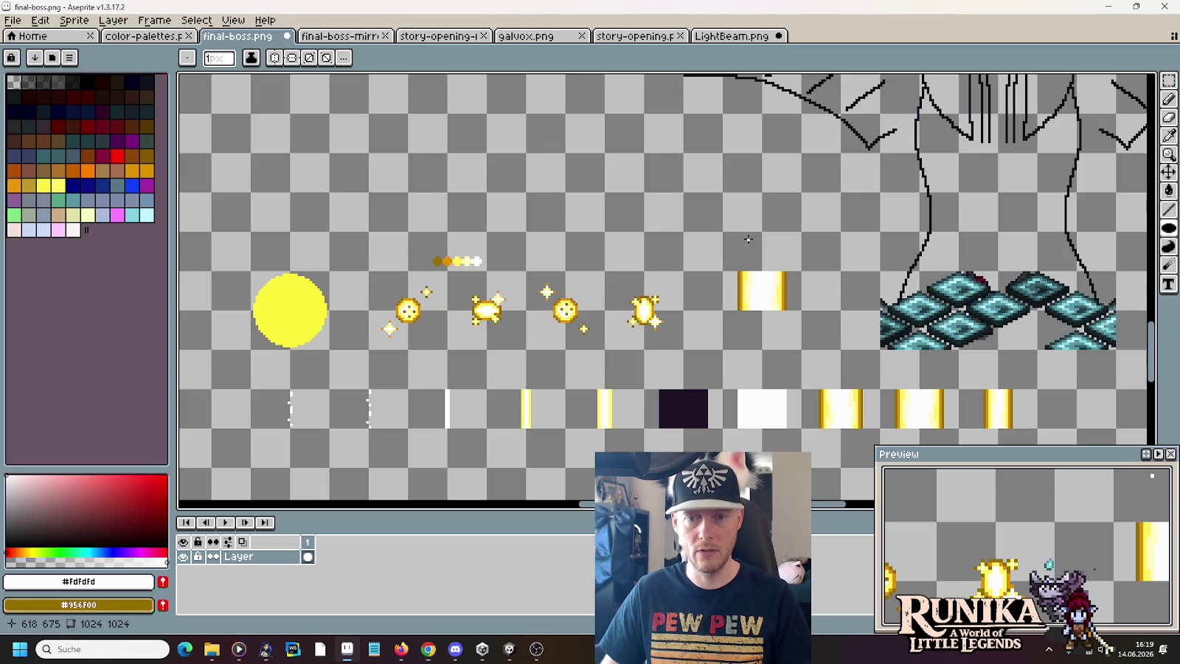
{"action": "left_click_drag", "start_coordinate": [719, 241], "coordinate": [790, 162]}
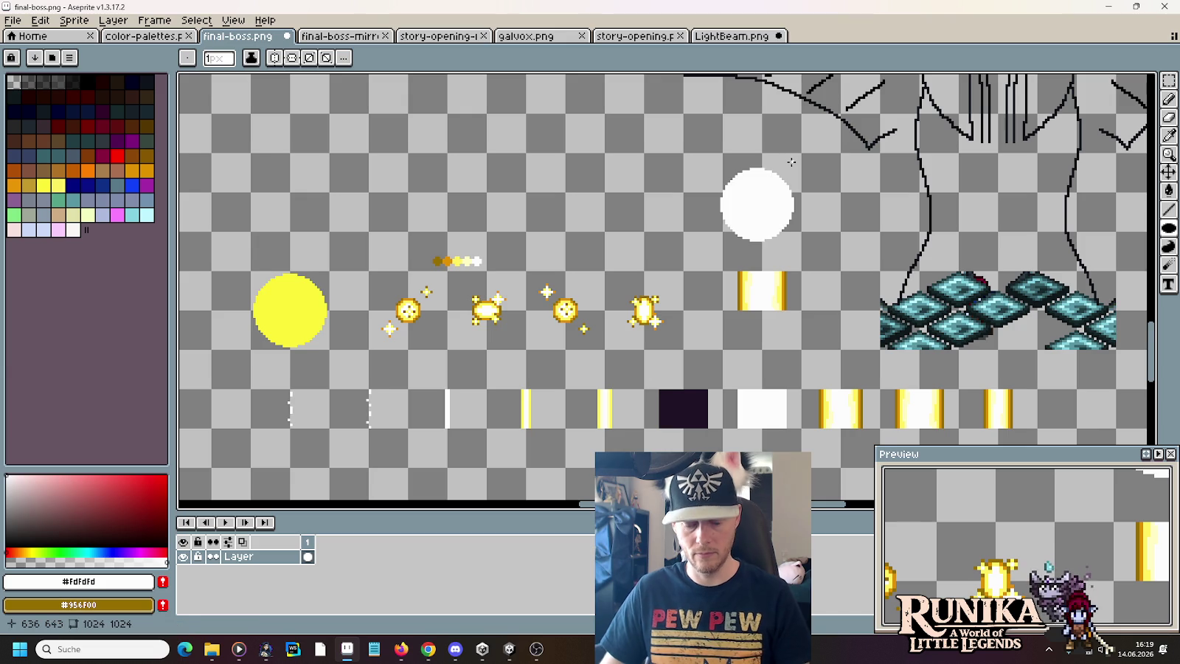
- Move the white orb down to sit directly on the copied gold beam
{"action": "key", "text": "m"}
{"action": "scroll", "coordinate": [702, 178], "scroll_direction": "up", "scroll_amount": 2}
{"action": "left_click_drag", "start_coordinate": [726, 144], "coordinate": [916, 331]}
{"action": "left_click_drag", "start_coordinate": [878, 237], "coordinate": [889, 242]}
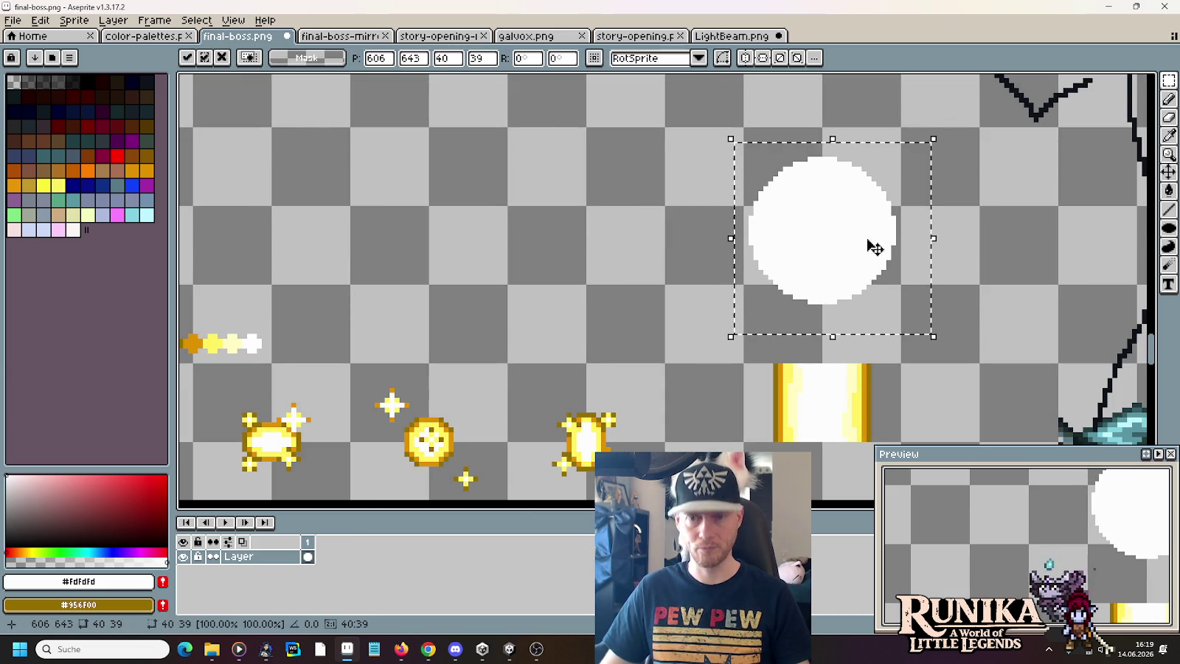
{"action": "key", "text": "Up"}
{"action": "key", "text": "Up"}
{"action": "key", "text": "Up"}
{"action": "left_click_drag", "start_coordinate": [858, 230], "coordinate": [856, 309]}
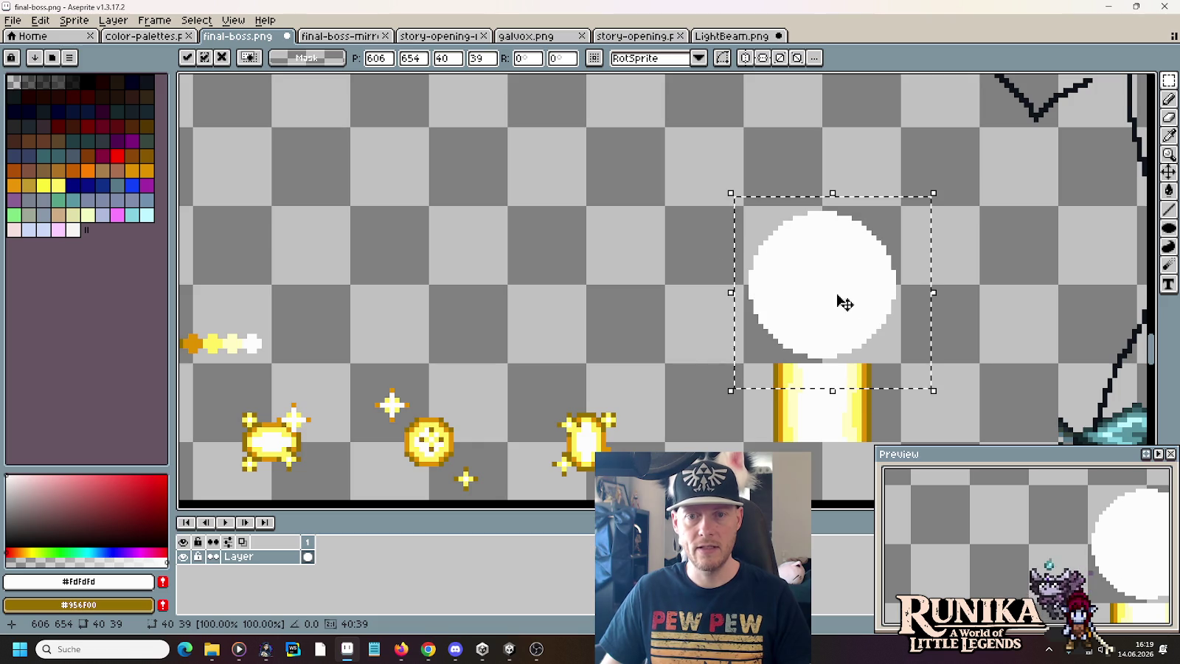
{"action": "key", "text": "alt+Tab"}
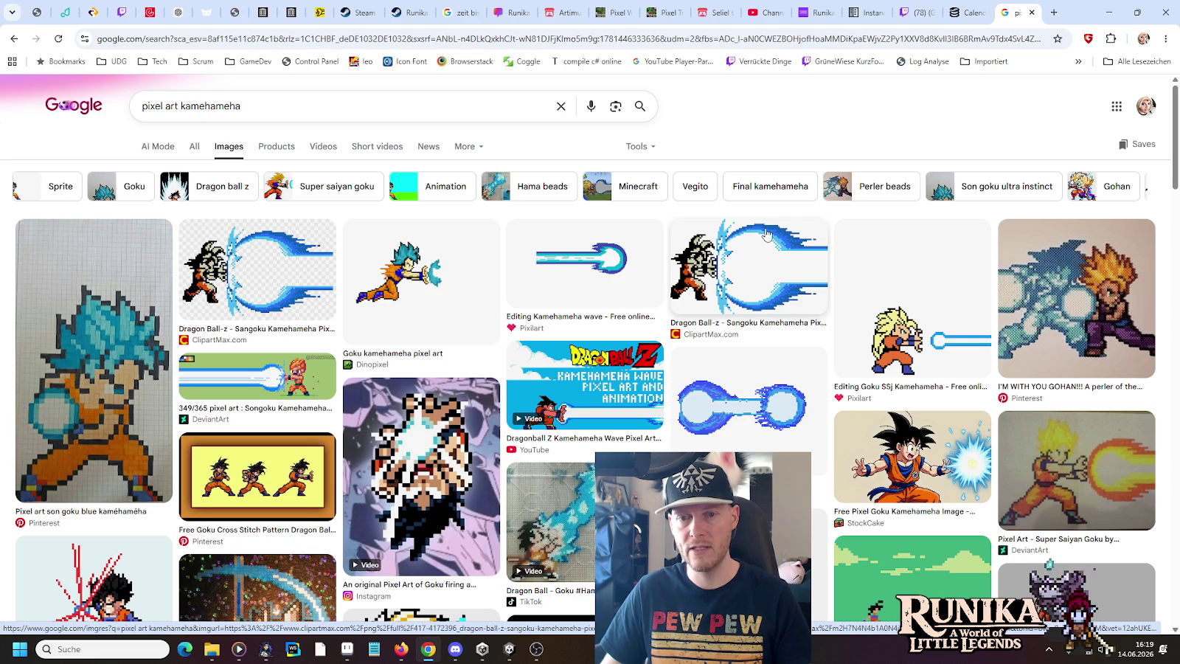
{"action": "key", "text": "alt+Tab"}
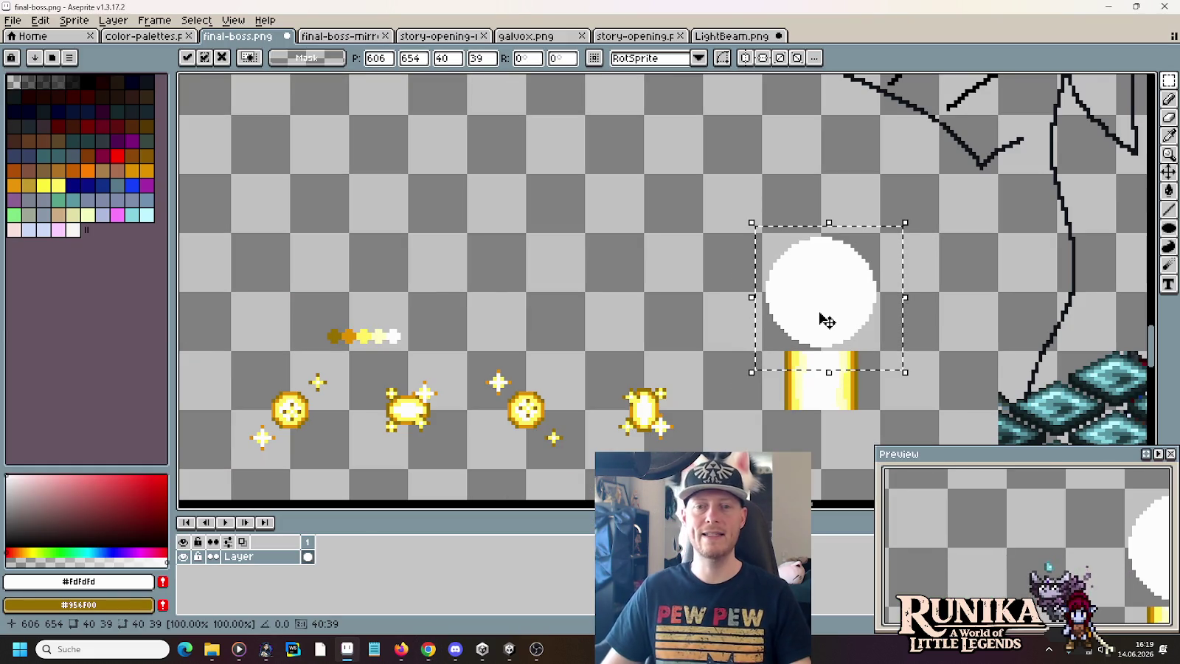
{"action": "left_click", "coordinate": [630, 227]}
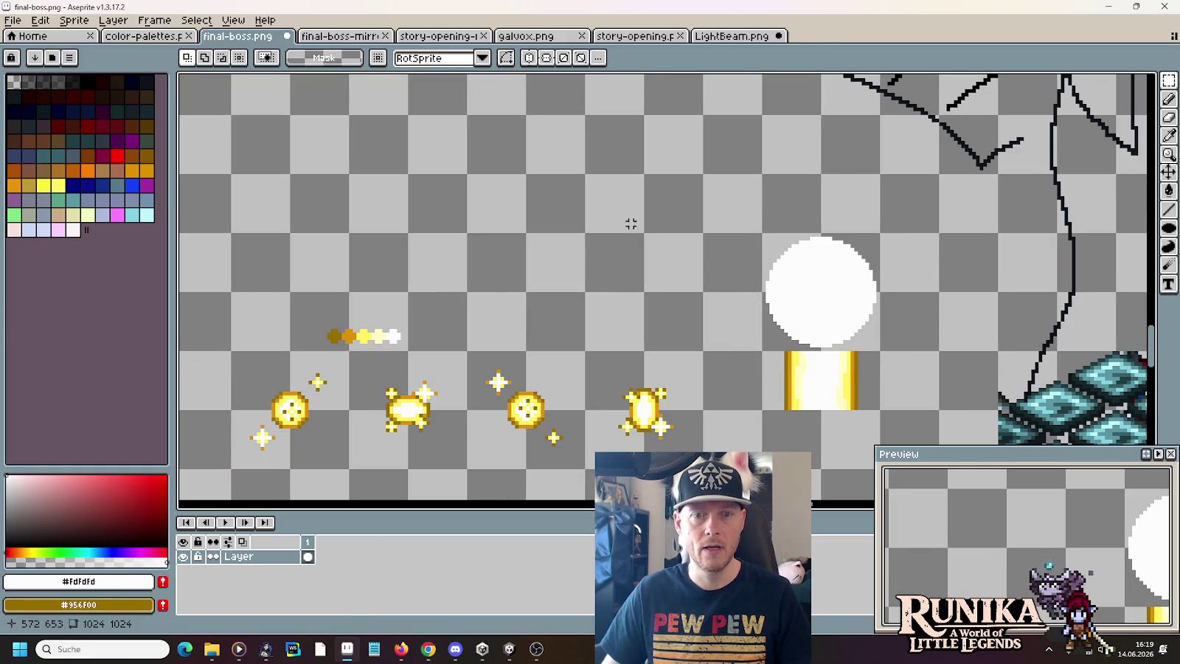
- Pick the pale yellow from the beam strip as the drawing colour
{"action": "key", "text": "u"}
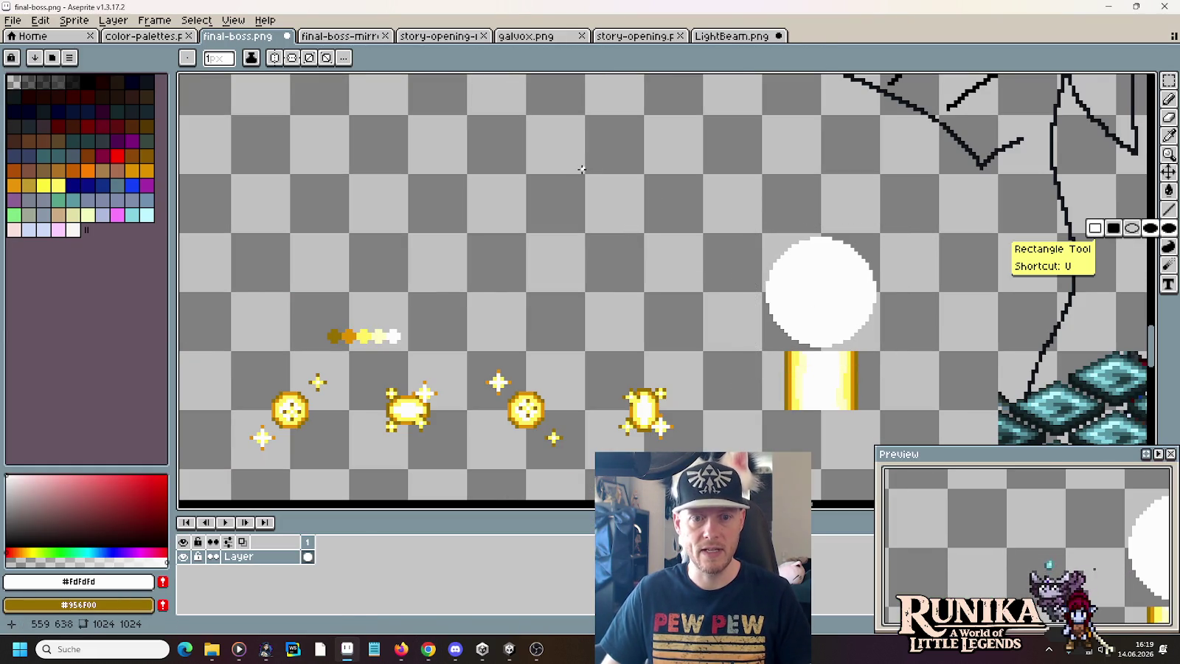
{"action": "key", "text": "i"}
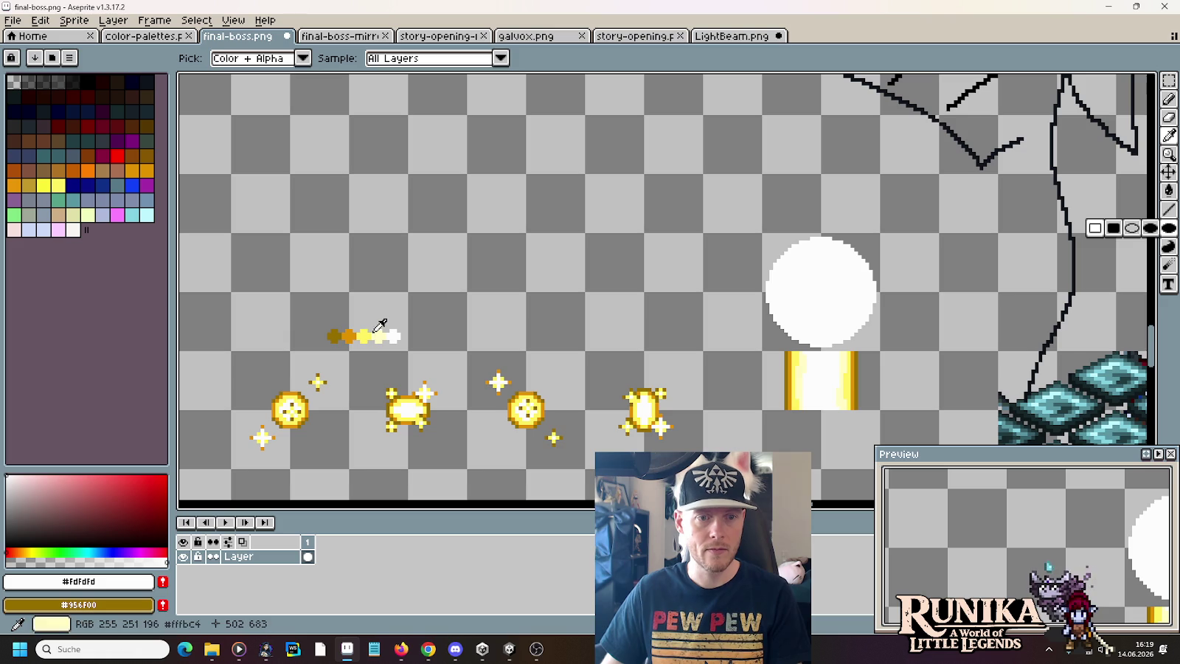
{"action": "key", "text": "alt+Tab"}
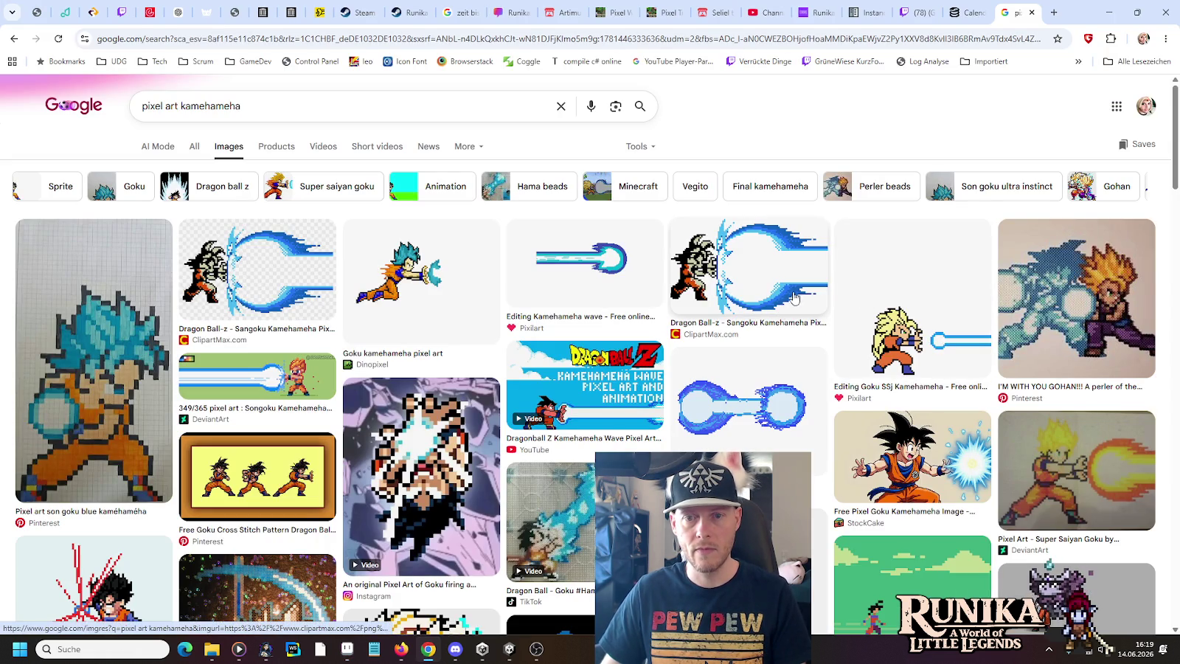
{"action": "key", "text": "alt+Tab"}
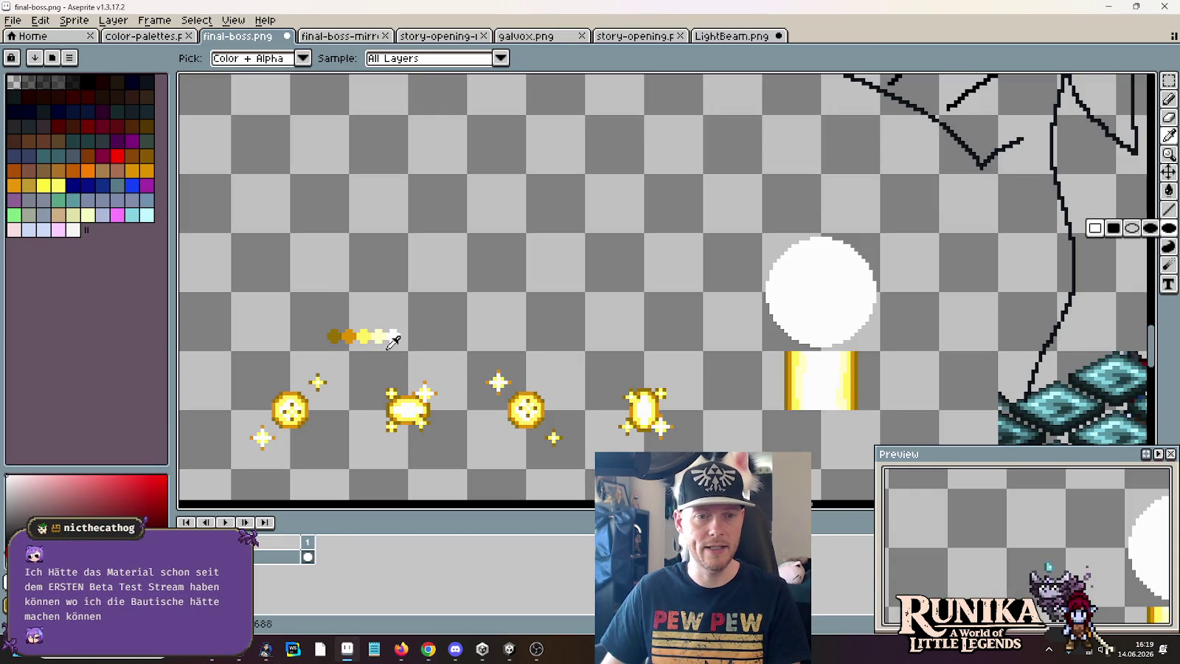
{"action": "left_click", "coordinate": [374, 331]}
{"action": "key", "text": "b"}
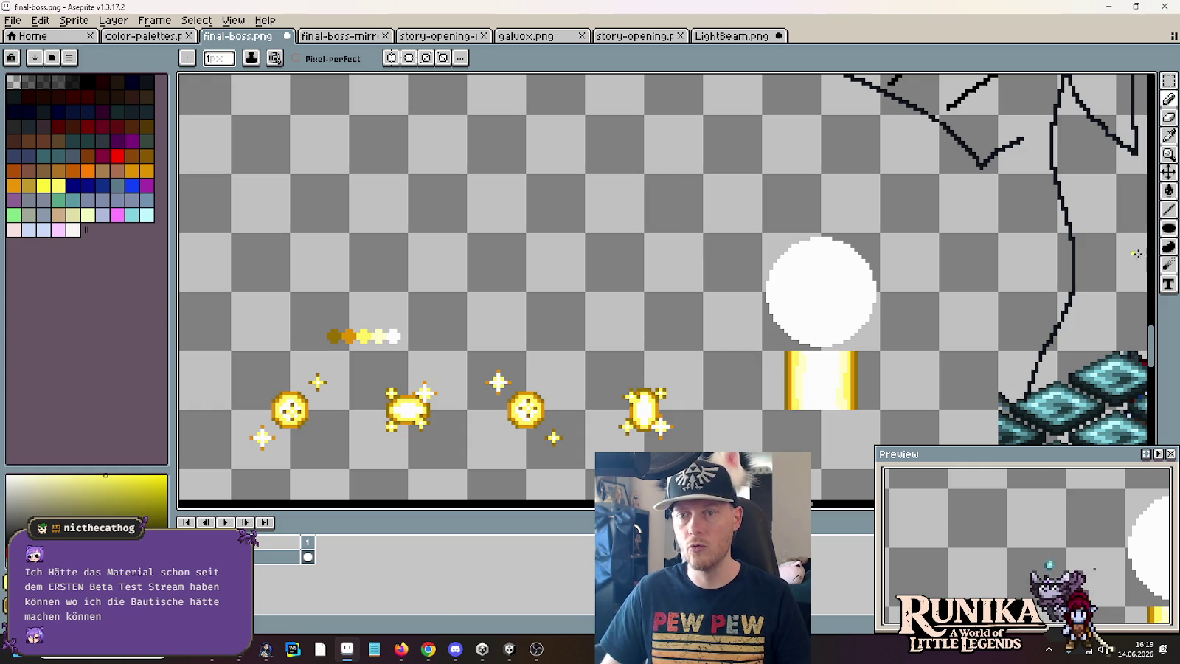
- Draw a filled pale yellow circle, then an orange #df9100 circle, left of the white orb
{"action": "left_click", "coordinate": [1168, 228]}
{"action": "left_click_drag", "start_coordinate": [581, 172], "coordinate": [706, 293]}
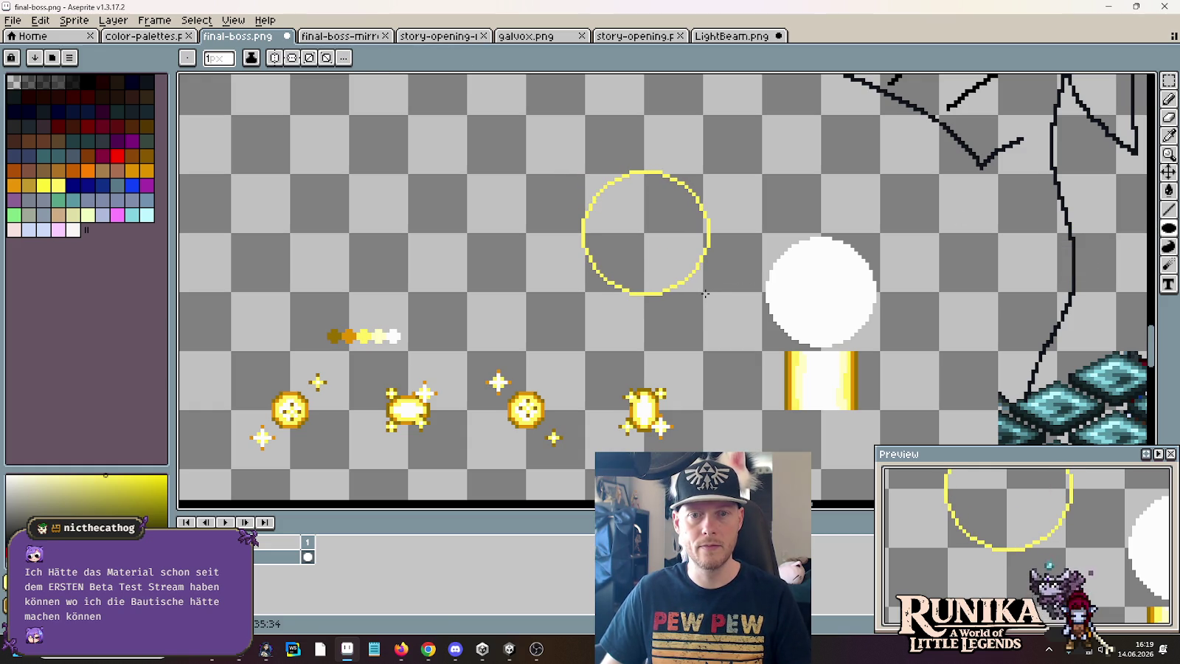
{"action": "key", "text": "shift+u"}
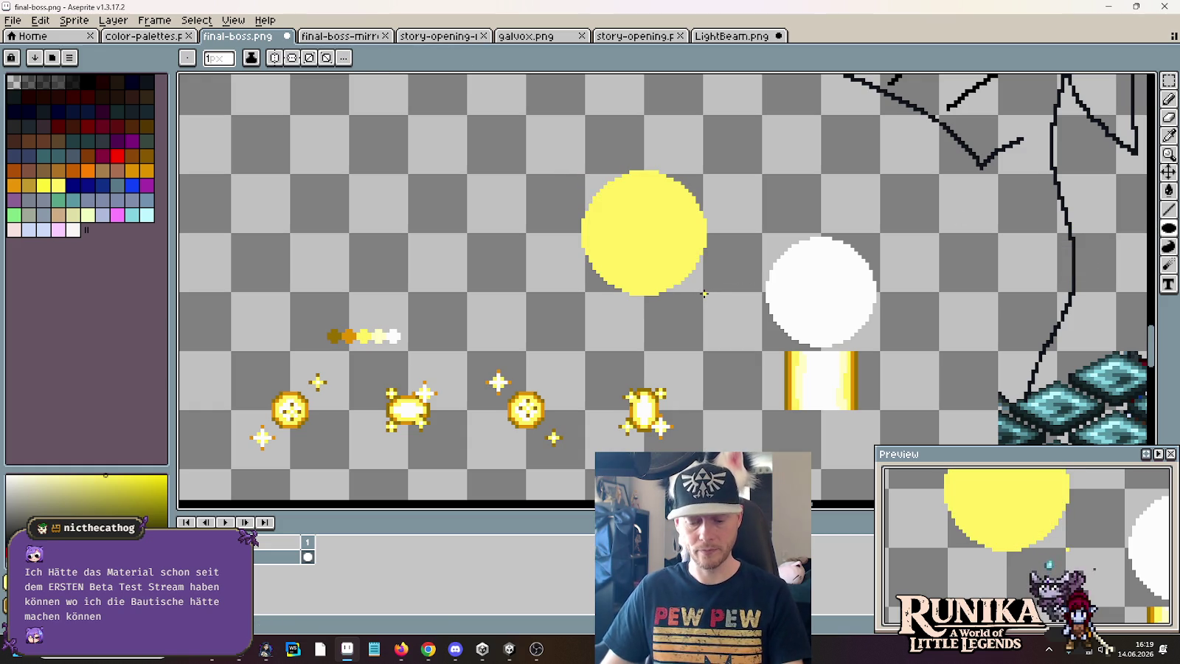
{"action": "key", "text": "i"}
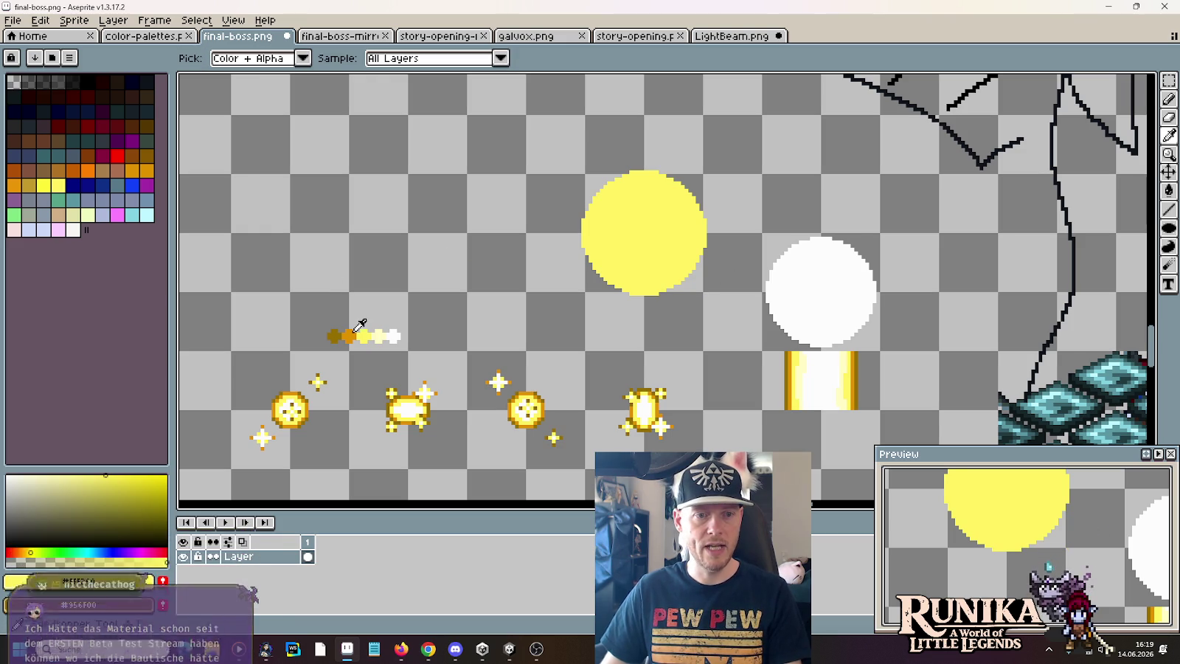
{"action": "left_click", "coordinate": [348, 336]}
{"action": "left_click_drag", "start_coordinate": [429, 203], "coordinate": [569, 253]}
{"action": "key", "text": "b"}
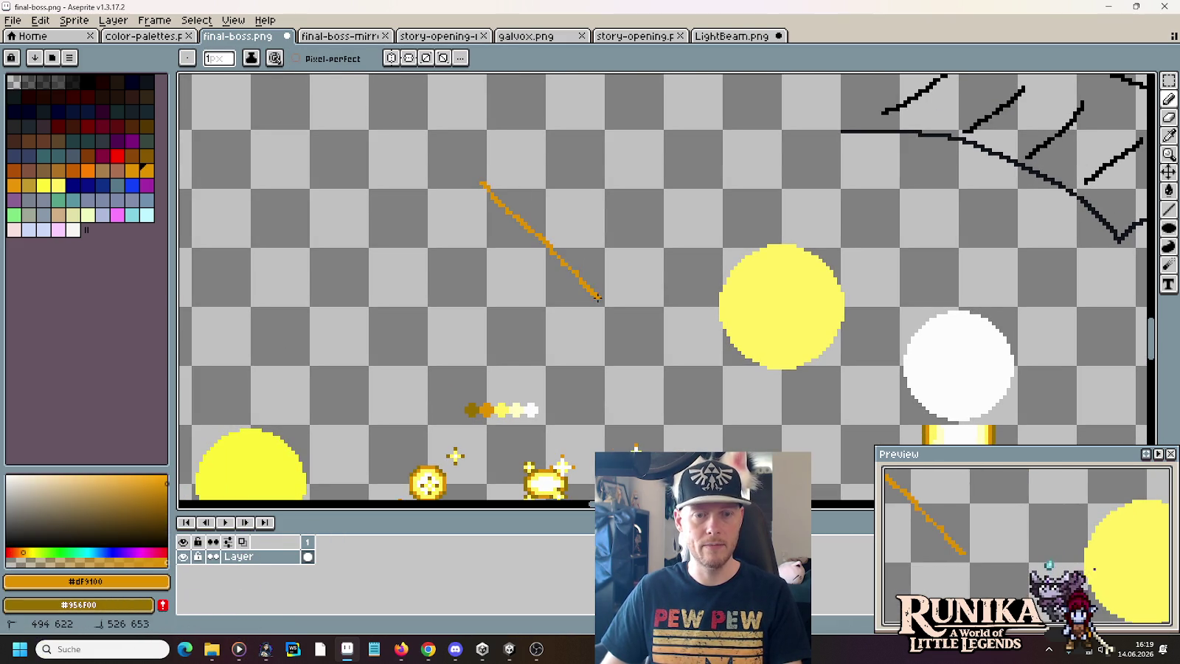
{"action": "key", "text": "u"}
{"action": "key", "text": "u"}
{"action": "mouse_move", "coordinate": [479, 183]}
{"action": "left_mouse_down"}
{"action": "mouse_move", "coordinate": [624, 322]}
{"action": "mouse_move", "coordinate": [608, 311]}
{"action": "left_mouse_up"}
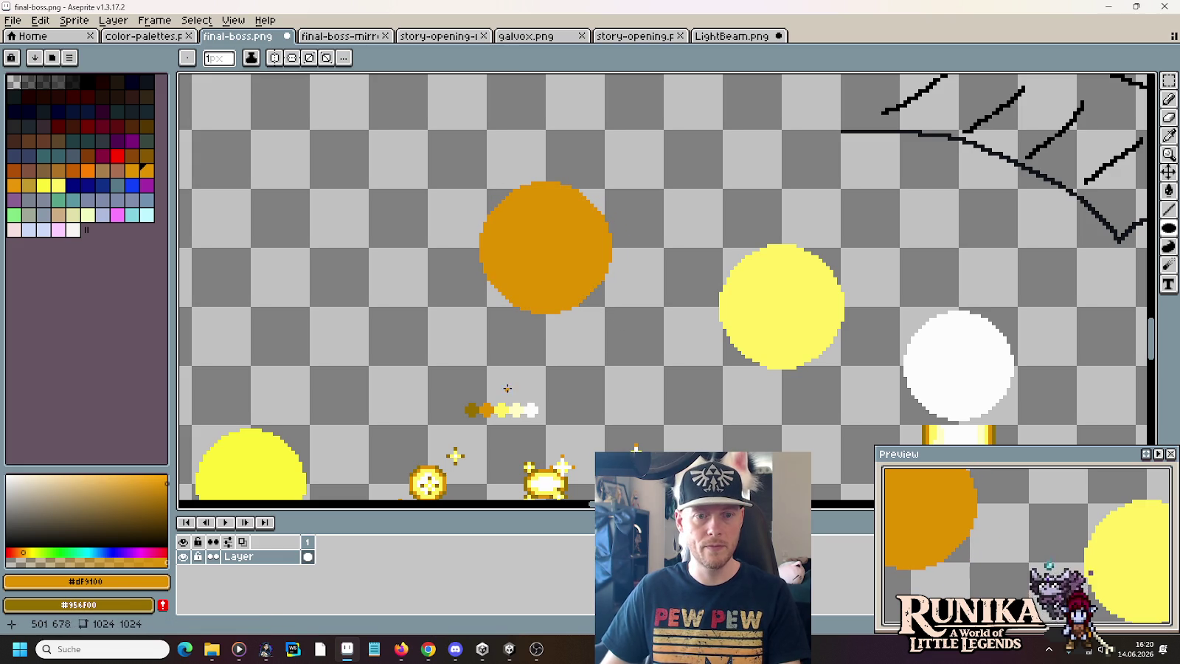
- Eyedrop dark gold #956f00 and draw an evenly sized circle left of the orange one
{"action": "key", "text": "i"}
{"action": "left_click", "coordinate": [472, 409]}
{"action": "key", "text": "b"}
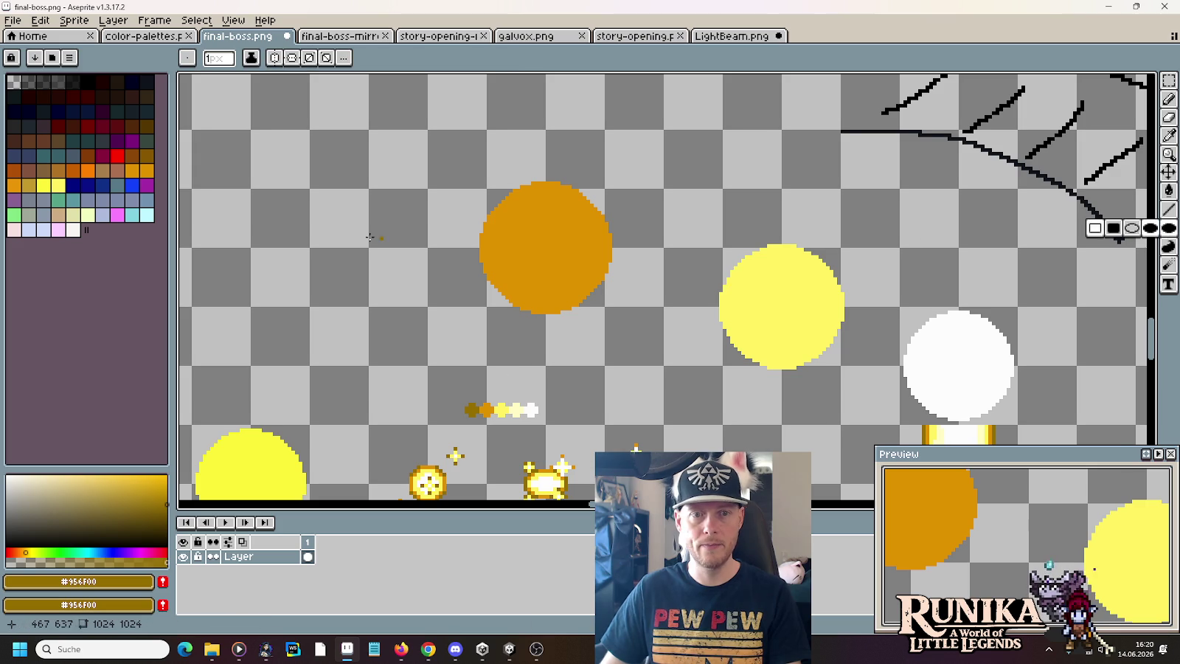
{"action": "left_click_drag", "start_coordinate": [402, 236], "coordinate": [547, 238]}
{"action": "left_click_drag", "start_coordinate": [442, 182], "coordinate": [578, 324]}
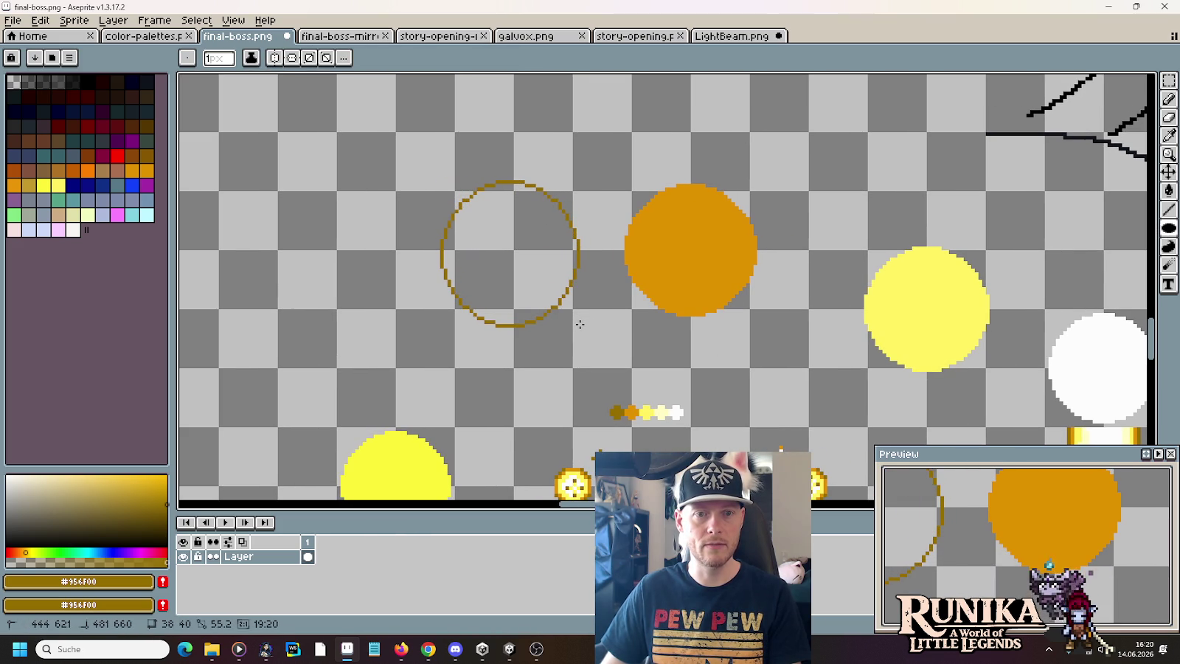
{"action": "left_click_drag", "start_coordinate": [580, 325], "coordinate": [494, 299]}
{"action": "key", "text": "m"}
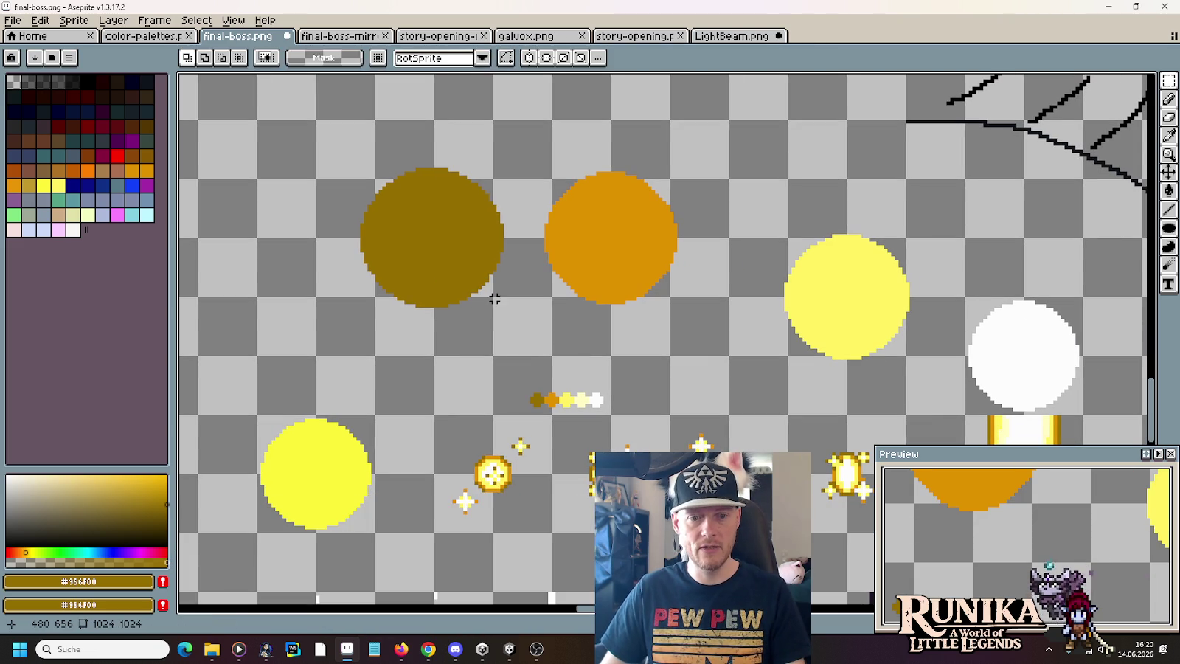
{"action": "key", "text": "alt+Tab"}
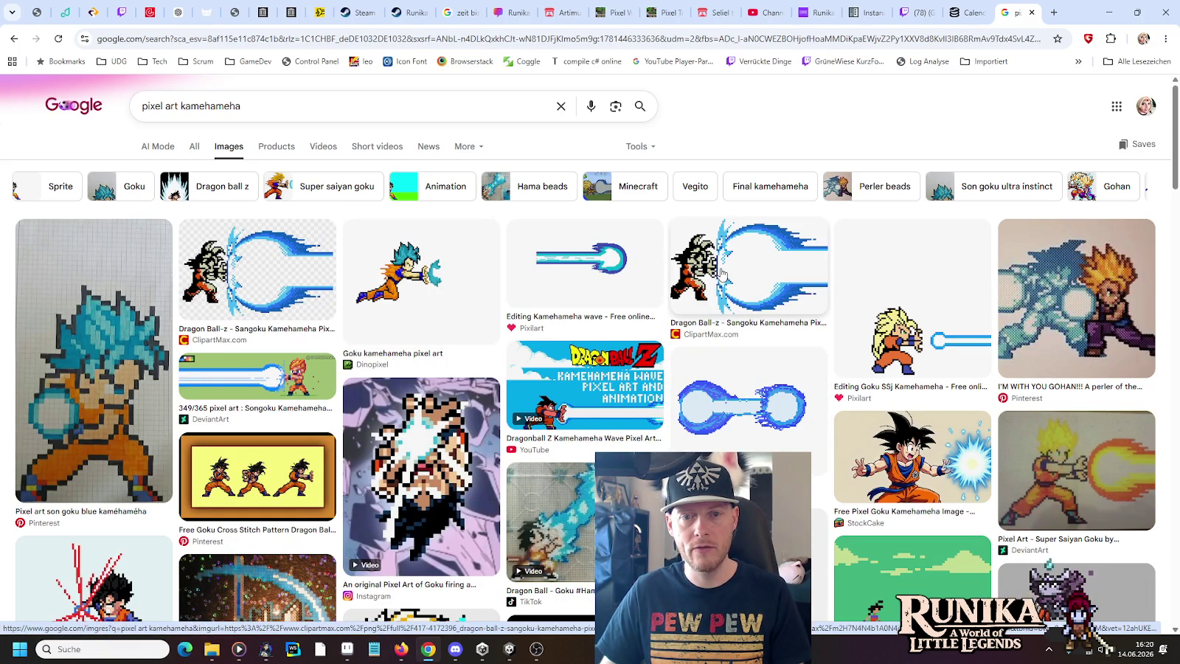
{"action": "key", "text": "alt+Tab"}
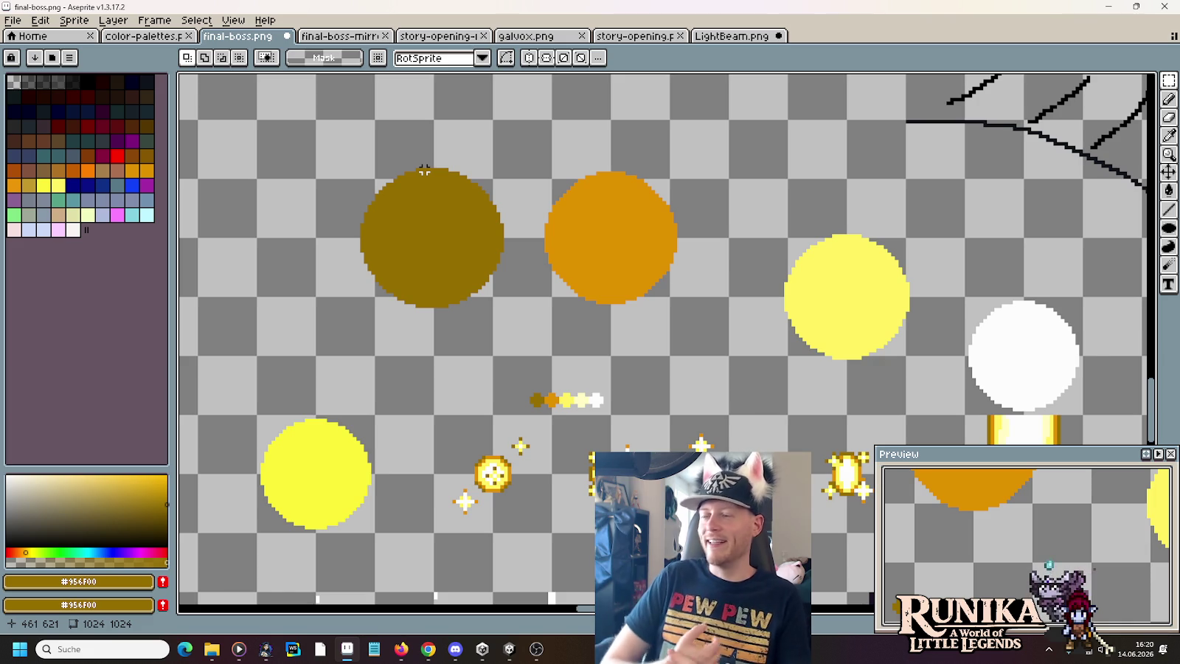
- Delete the stray pixels above the orange, yellow and white circles
{"action": "key", "text": "m"}
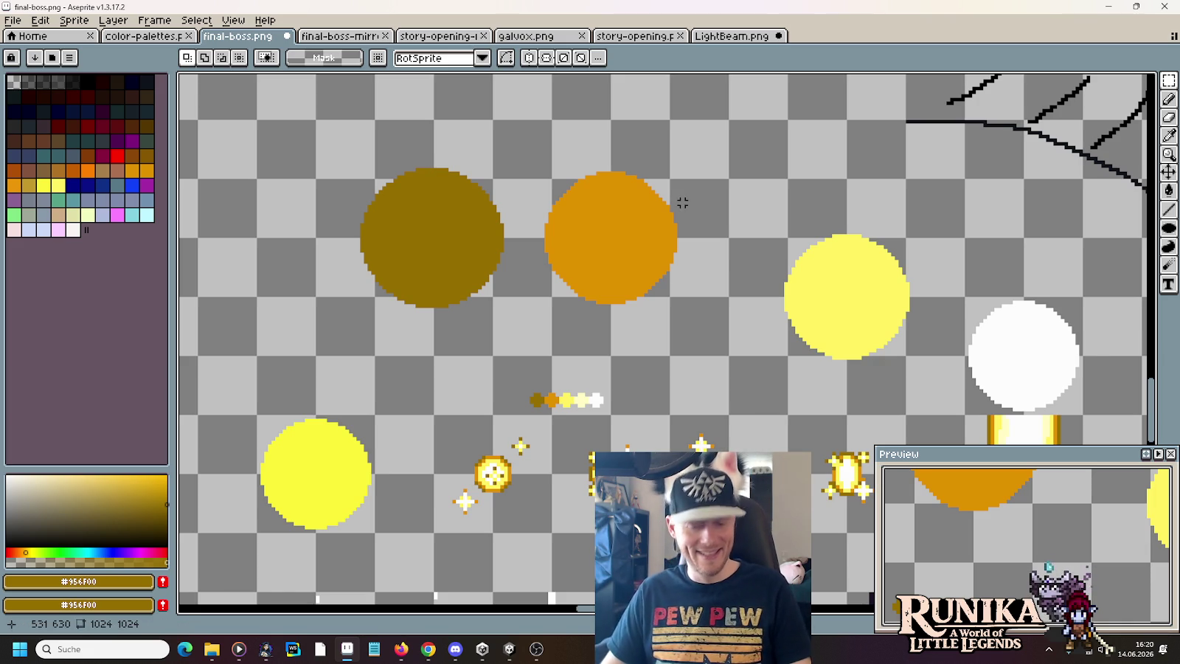
{"action": "key", "text": "b"}
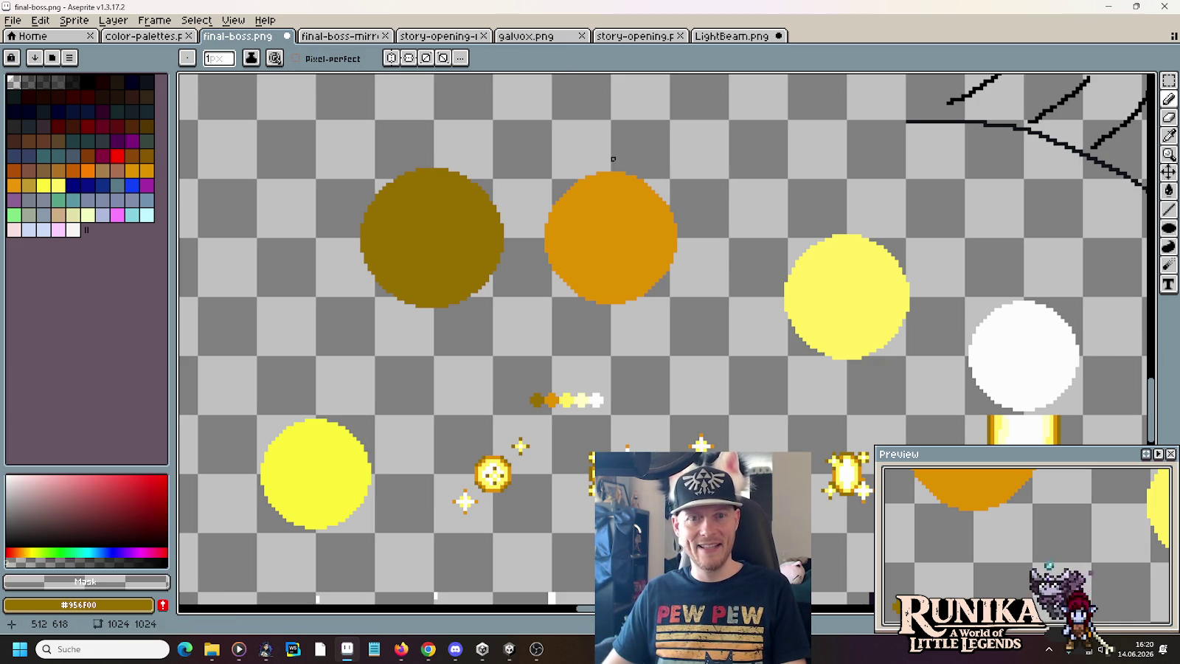
{"action": "key", "text": "m"}
{"action": "left_click_drag", "start_coordinate": [584, 139], "coordinate": [668, 188]}
{"action": "key", "text": "Delete"}
{"action": "left_click_drag", "start_coordinate": [808, 210], "coordinate": [904, 247]}
{"action": "key", "text": "Delete"}
{"action": "left_click_drag", "start_coordinate": [992, 280], "coordinate": [1055, 303]}
{"action": "key", "text": "Delete"}
- Try moving the orange circle onto the dark-gold circle, then undo it
{"action": "mouse_move", "coordinate": [728, 354]}
{"action": "left_mouse_down"}
{"action": "mouse_move", "coordinate": [495, 118]}
{"action": "mouse_move", "coordinate": [532, 199]}
{"action": "mouse_move", "coordinate": [636, 270]}
{"action": "left_mouse_up"}
{"action": "key", "text": "ctrl+d"}
{"action": "left_click_drag", "start_coordinate": [706, 275], "coordinate": [890, 438]}
{"action": "mouse_move", "coordinate": [816, 382]}
{"action": "left_mouse_down"}
{"action": "mouse_move", "coordinate": [640, 375]}
{"action": "mouse_move", "coordinate": [848, 384]}
{"action": "mouse_move", "coordinate": [824, 382]}
{"action": "left_mouse_up"}
{"action": "key", "text": "ctrl+z"}
{"action": "key", "text": "ctrl+z"}
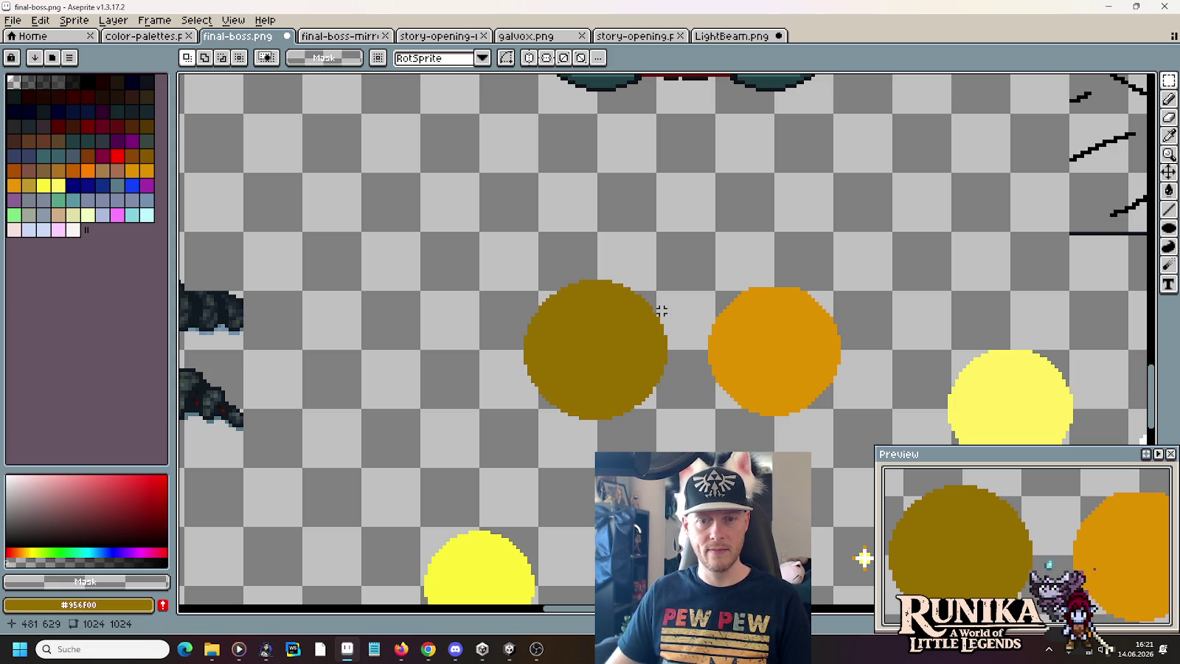
- Delete the dark-gold circle and redraw it as an even 38×38 filled circle
{"action": "scroll", "coordinate": [517, 329], "scroll_direction": "up", "scroll_amount": 3}
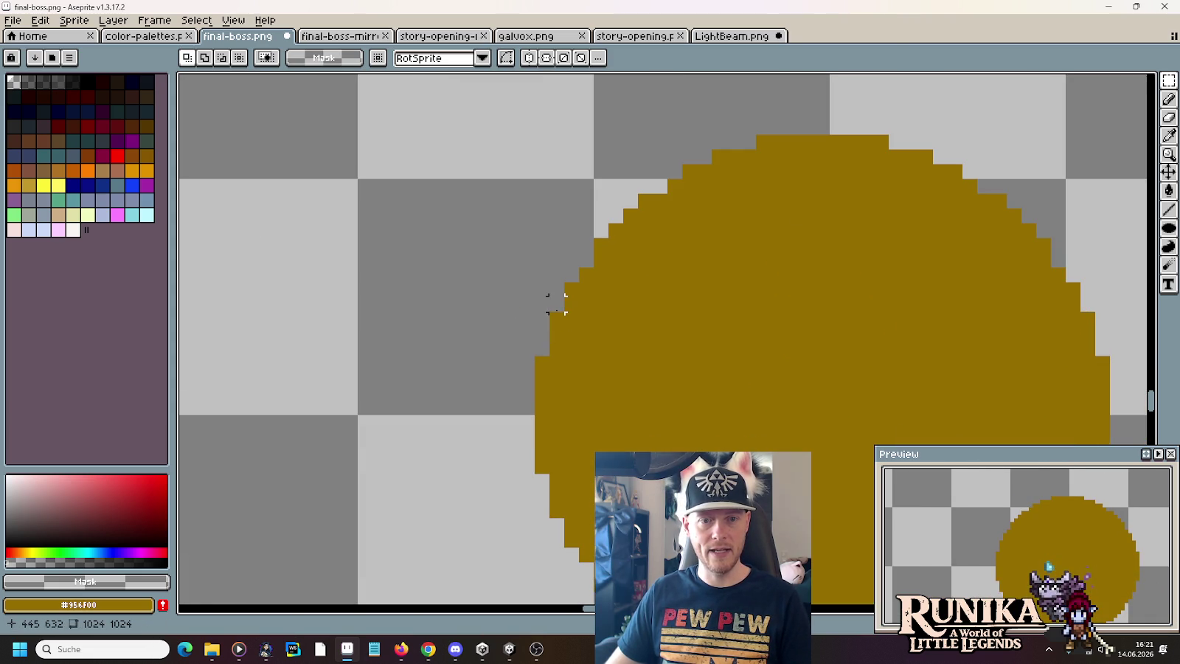
{"action": "scroll", "coordinate": [582, 258], "scroll_direction": "down", "scroll_amount": 3}
{"action": "mouse_move", "coordinate": [522, 172]}
{"action": "left_mouse_down"}
{"action": "mouse_move", "coordinate": [748, 421]}
{"action": "mouse_move", "coordinate": [831, 473]}
{"action": "left_mouse_up"}
{"action": "key", "text": "Delete"}
{"action": "scroll", "coordinate": [786, 432], "scroll_direction": "down", "scroll_amount": 3}
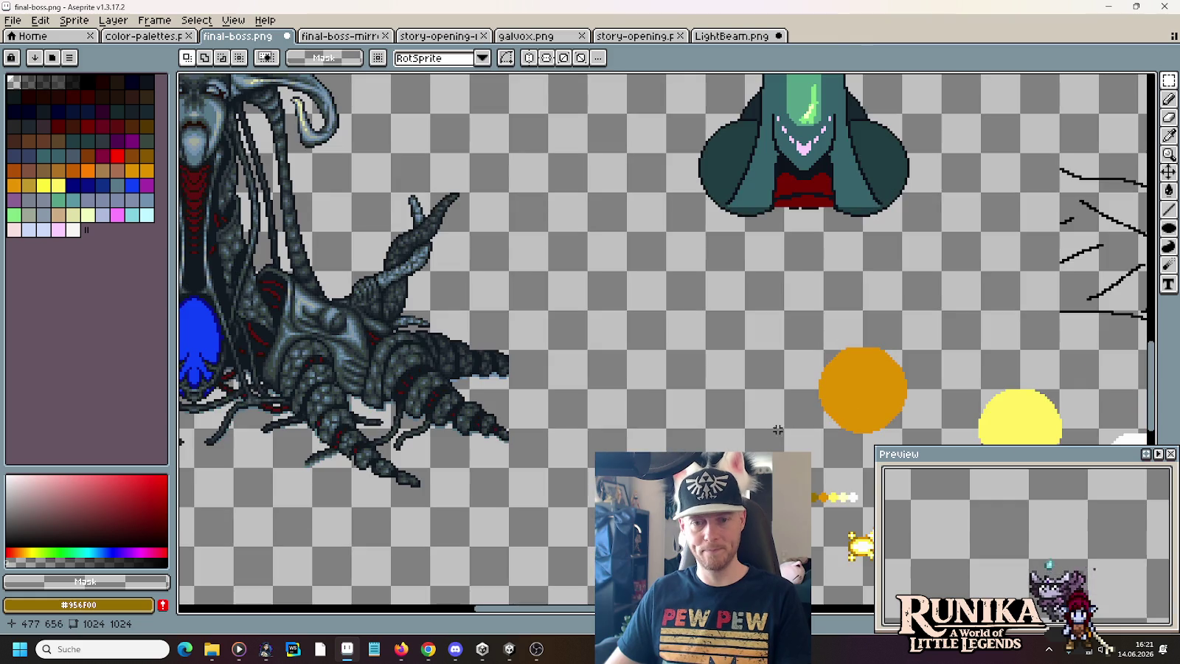
{"action": "key", "text": "i"}
{"action": "scroll", "coordinate": [773, 378], "scroll_direction": "up", "scroll_amount": 2}
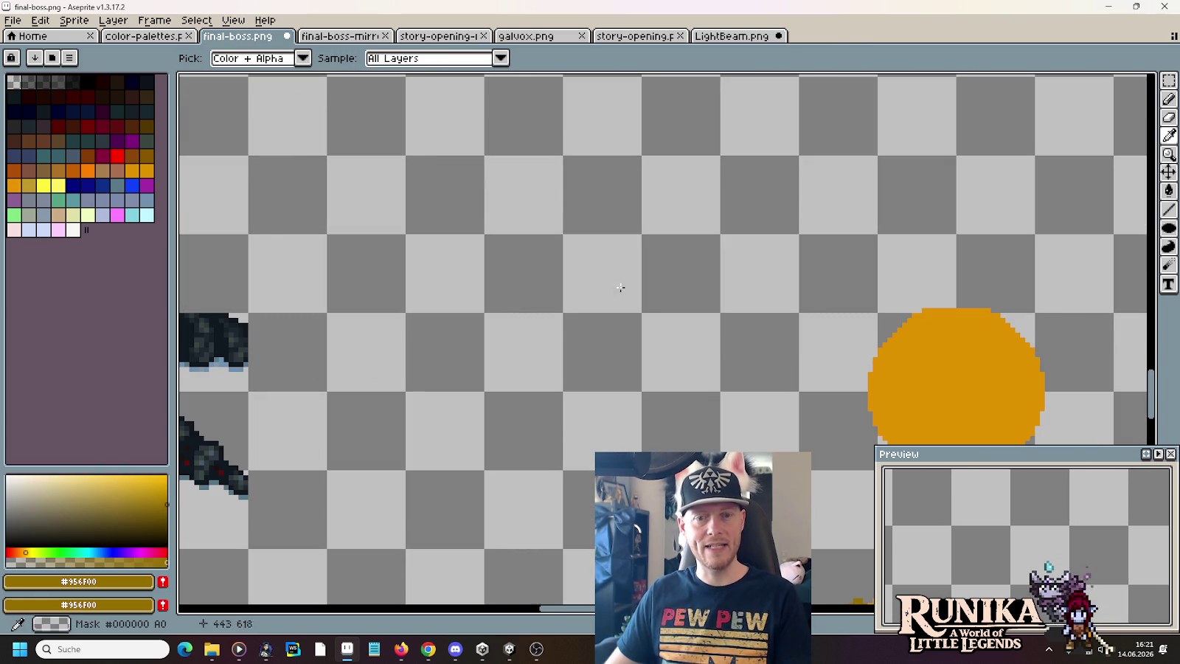
{"action": "key", "text": "b"}
{"action": "scroll", "coordinate": [604, 276], "scroll_direction": "down", "scroll_amount": 1}
{"action": "scroll", "coordinate": [567, 303], "scroll_direction": "up", "scroll_amount": 3}
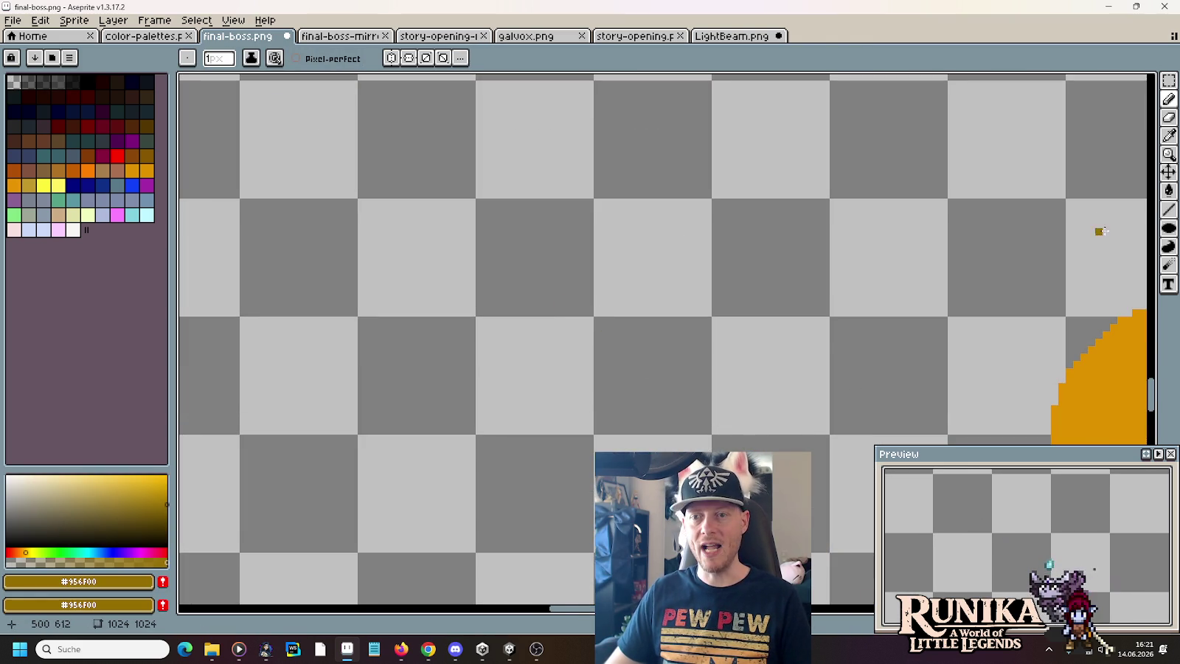
{"action": "left_click", "coordinate": [1168, 228]}
{"action": "left_click_drag", "start_coordinate": [576, 298], "coordinate": [848, 500]}
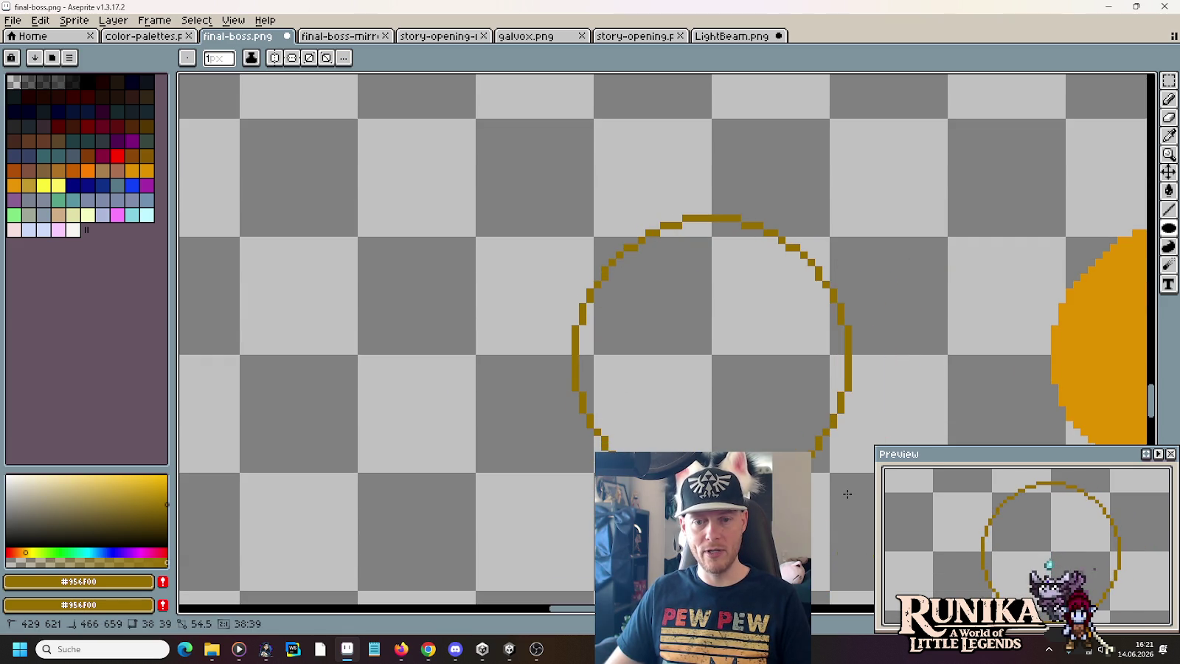
{"action": "left_click_drag", "start_coordinate": [848, 494], "coordinate": [848, 491]}
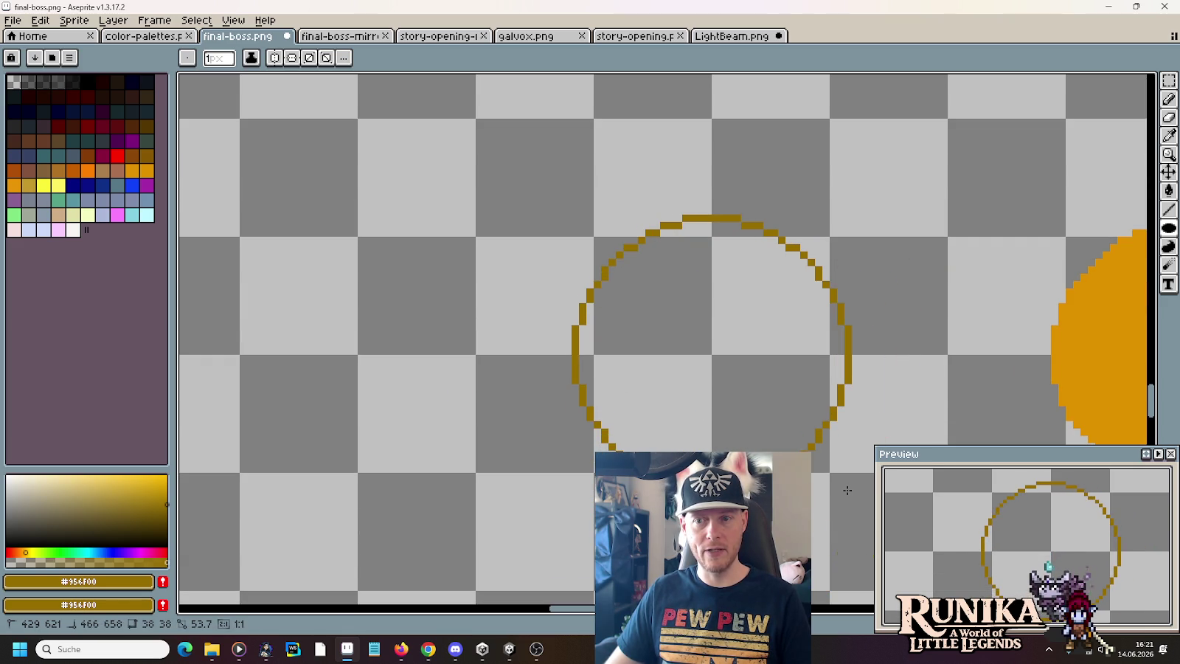
{"action": "scroll", "coordinate": [659, 351], "scroll_direction": "down", "scroll_amount": 3}
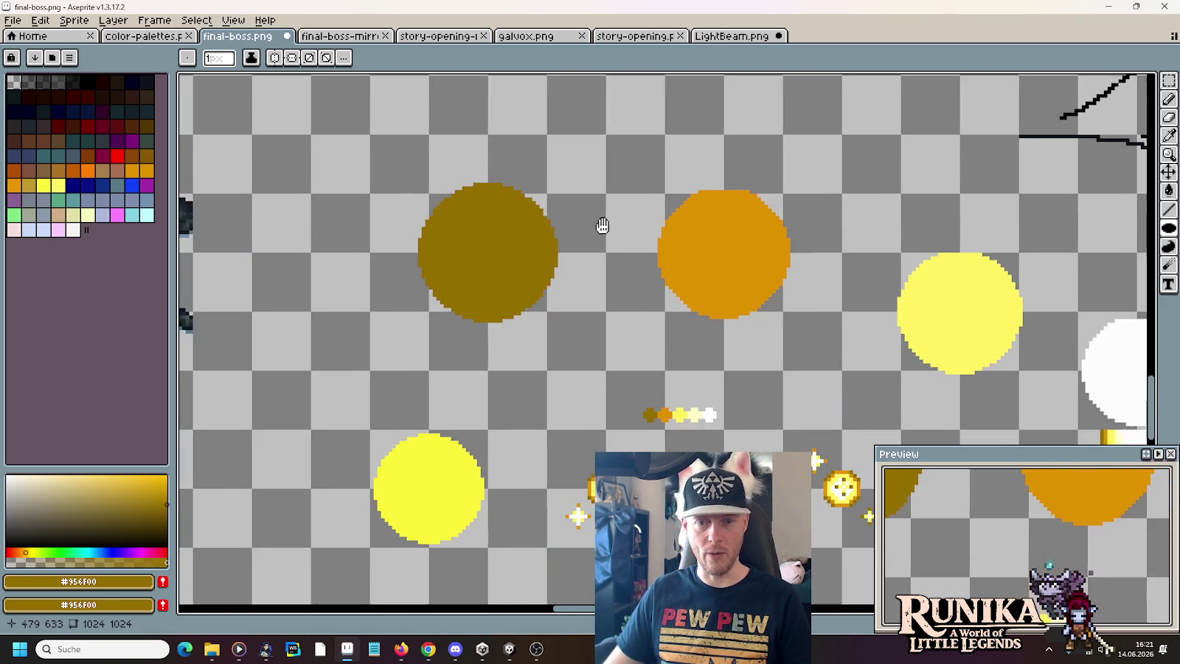
- Move the orange circle over the dark-gold circle
{"action": "key", "text": "m"}
{"action": "left_click_drag", "start_coordinate": [616, 156], "coordinate": [835, 334]}
{"action": "left_click_drag", "start_coordinate": [782, 253], "coordinate": [547, 250]}
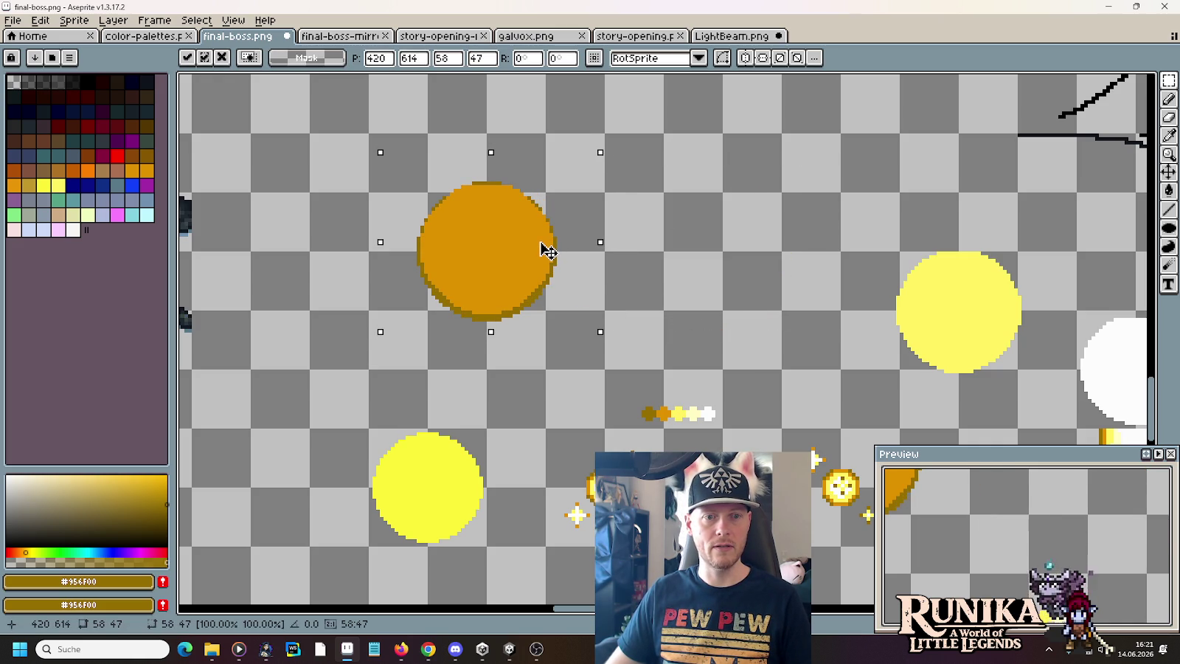
{"action": "left_click_drag", "start_coordinate": [547, 251], "coordinate": [547, 252]}
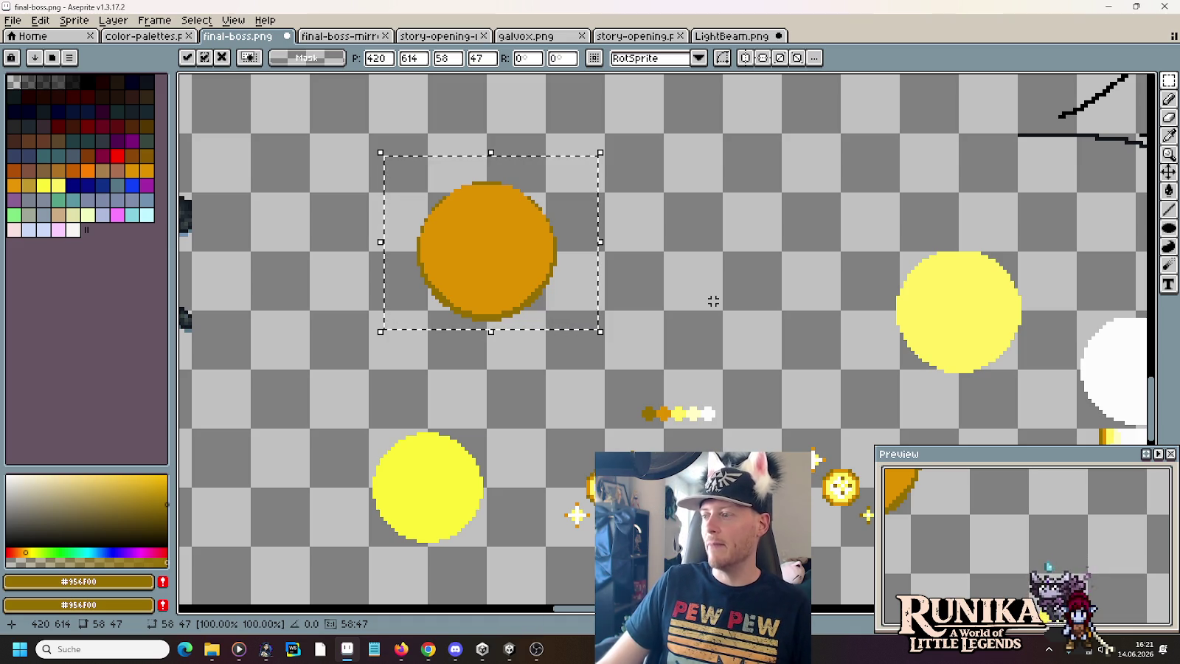
- Delete the stacked orange circle, leaving the yellow and white circles in the row
{"action": "left_click_drag", "start_coordinate": [822, 284], "coordinate": [609, 200]}
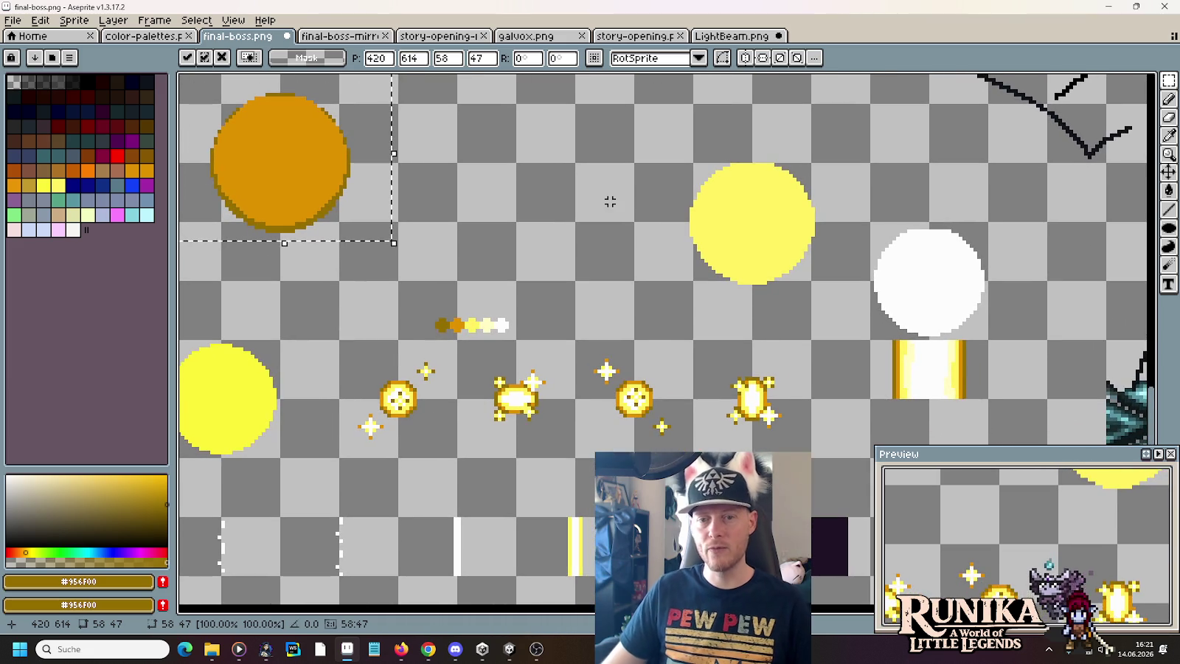
{"action": "mouse_move", "coordinate": [845, 213]}
{"action": "left_mouse_down"}
{"action": "mouse_move", "coordinate": [986, 319]}
{"action": "mouse_move", "coordinate": [818, 247]}
{"action": "left_mouse_up"}
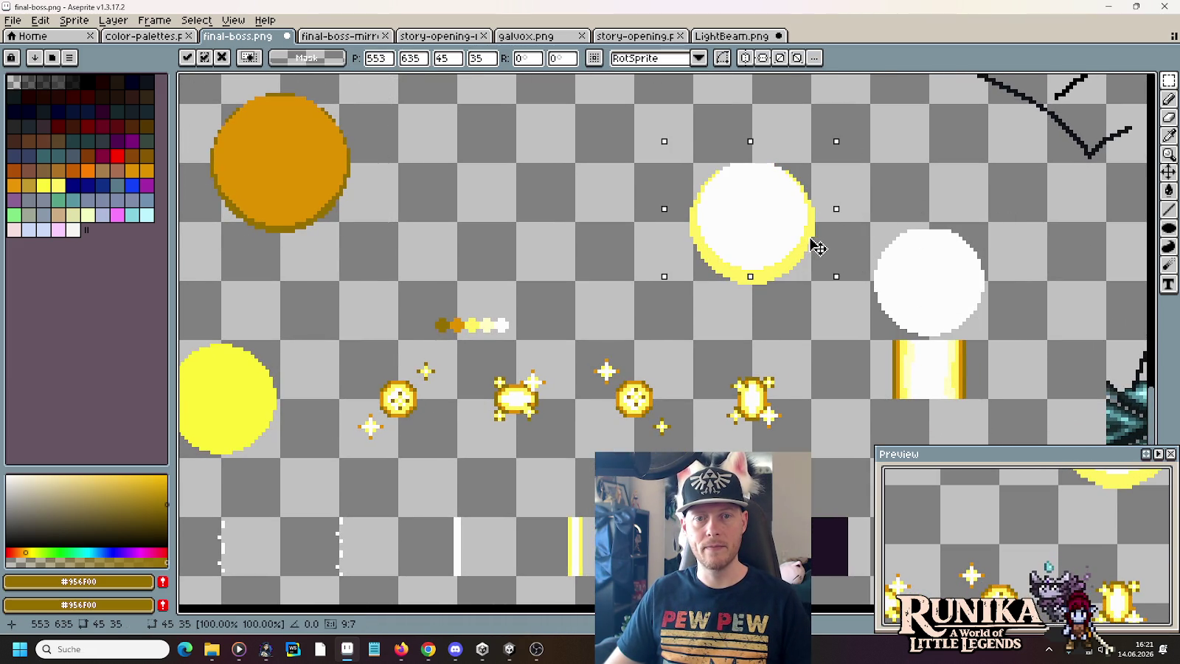
{"action": "key", "text": "Return"}
{"action": "left_click_drag", "start_coordinate": [202, 80], "coordinate": [385, 258]}
{"action": "key", "text": "Delete"}
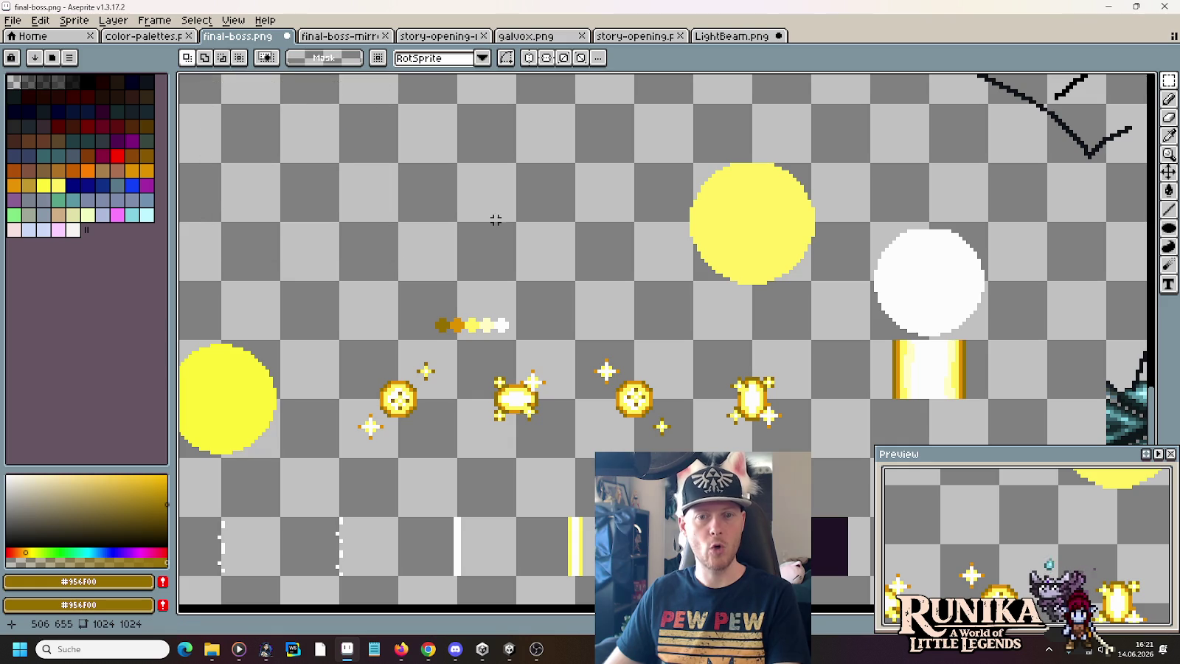
{"action": "left_click_drag", "start_coordinate": [496, 220], "coordinate": [503, 274]}
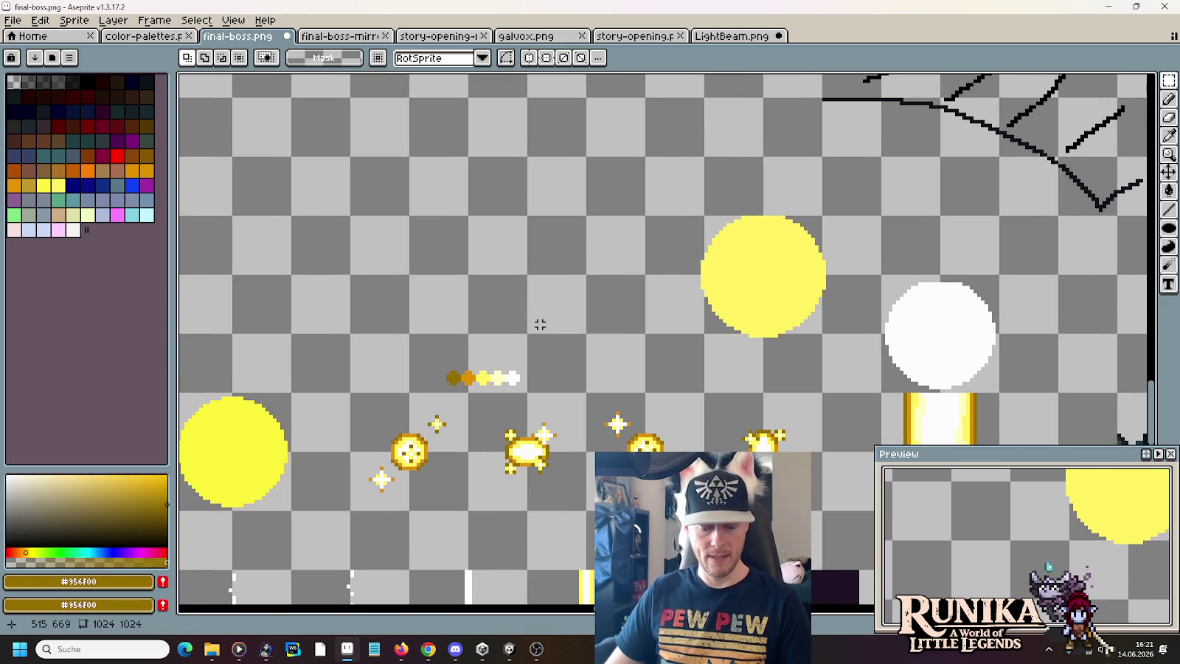
- Eyedrop the strip's orange and draw an orange circle above the strip
{"action": "key", "text": "i"}
{"action": "left_click", "coordinate": [477, 376]}
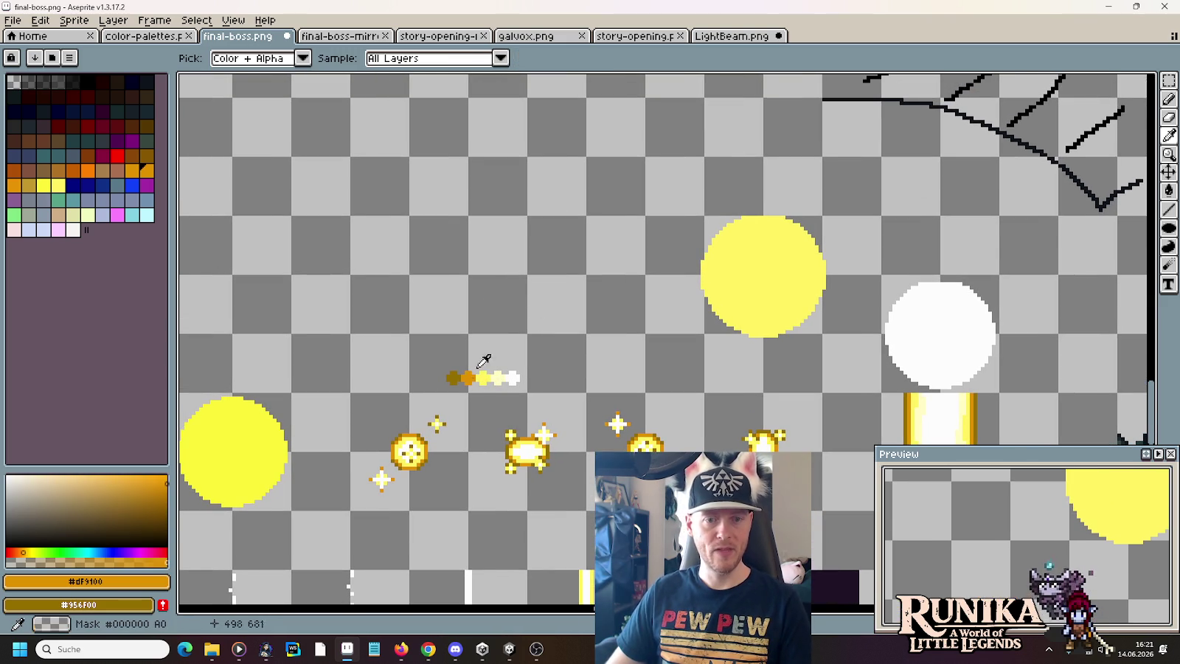
{"action": "scroll", "coordinate": [521, 181], "scroll_direction": "up", "scroll_amount": 1}
{"action": "key", "text": "b"}
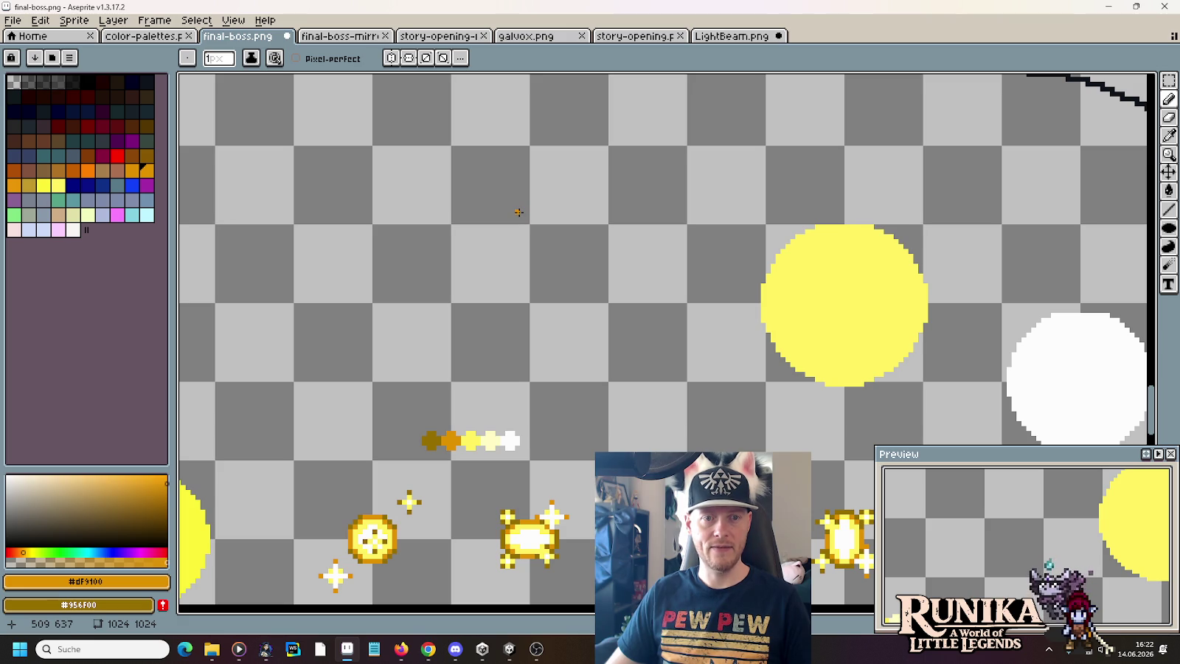
{"action": "key", "text": "u"}
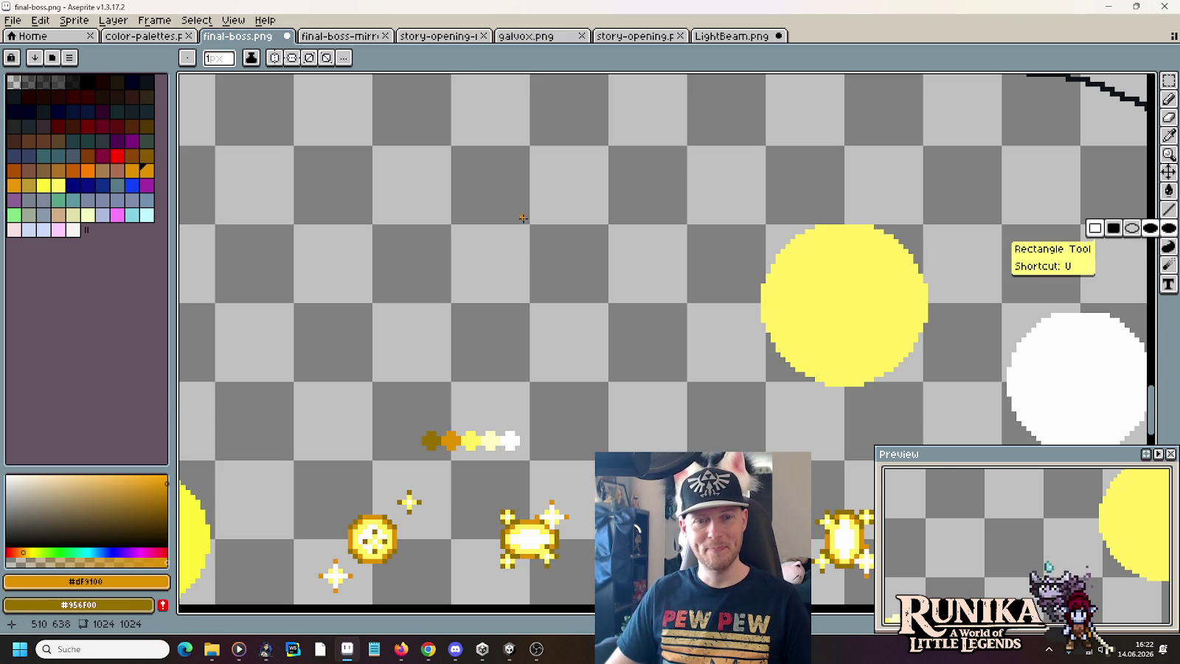
{"action": "mouse_move", "coordinate": [518, 212]}
{"action": "left_mouse_down"}
{"action": "mouse_move", "coordinate": [696, 373]}
{"action": "mouse_move", "coordinate": [698, 392]}
{"action": "left_mouse_up"}
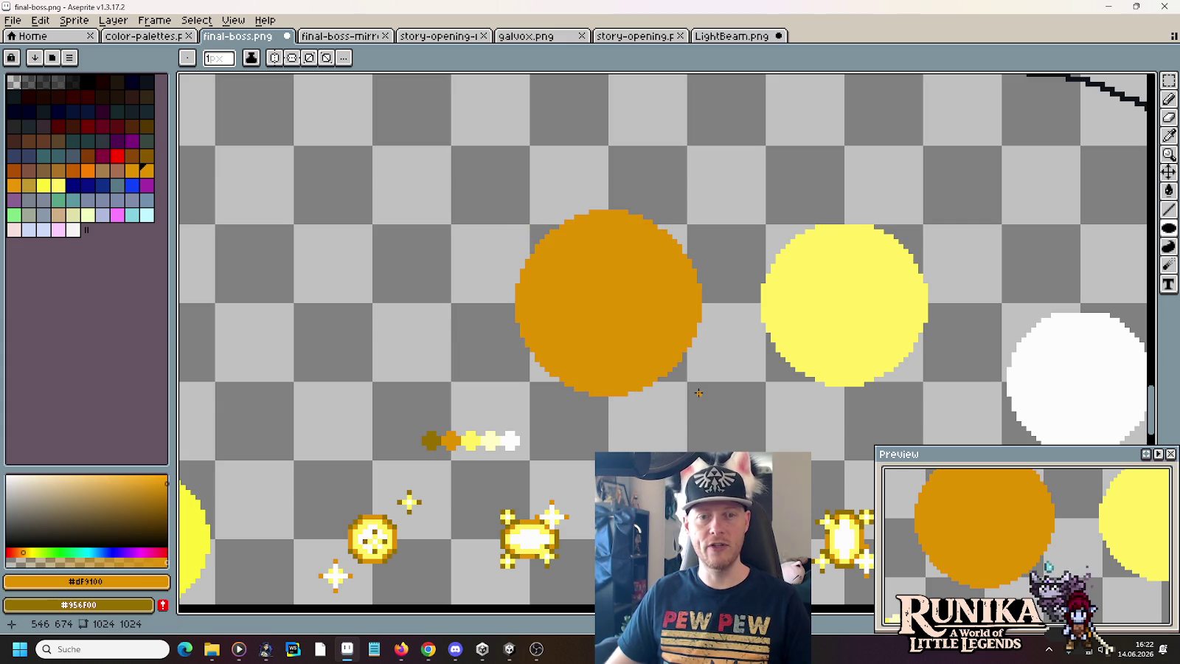
- Draw a filled dark gold #956f00 circle, matching the orange one's size, to its left
{"action": "key", "text": "i"}
{"action": "left_click", "coordinate": [429, 441]}
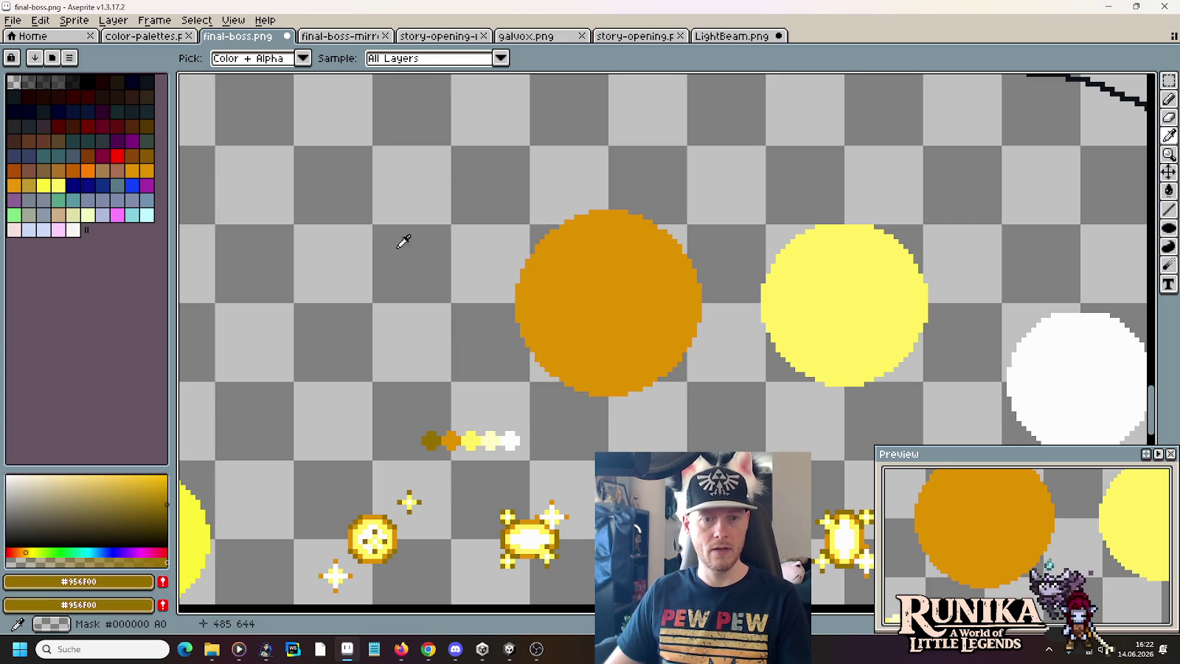
{"action": "left_click_drag", "start_coordinate": [367, 231], "coordinate": [560, 229]}
{"action": "key", "text": "b"}
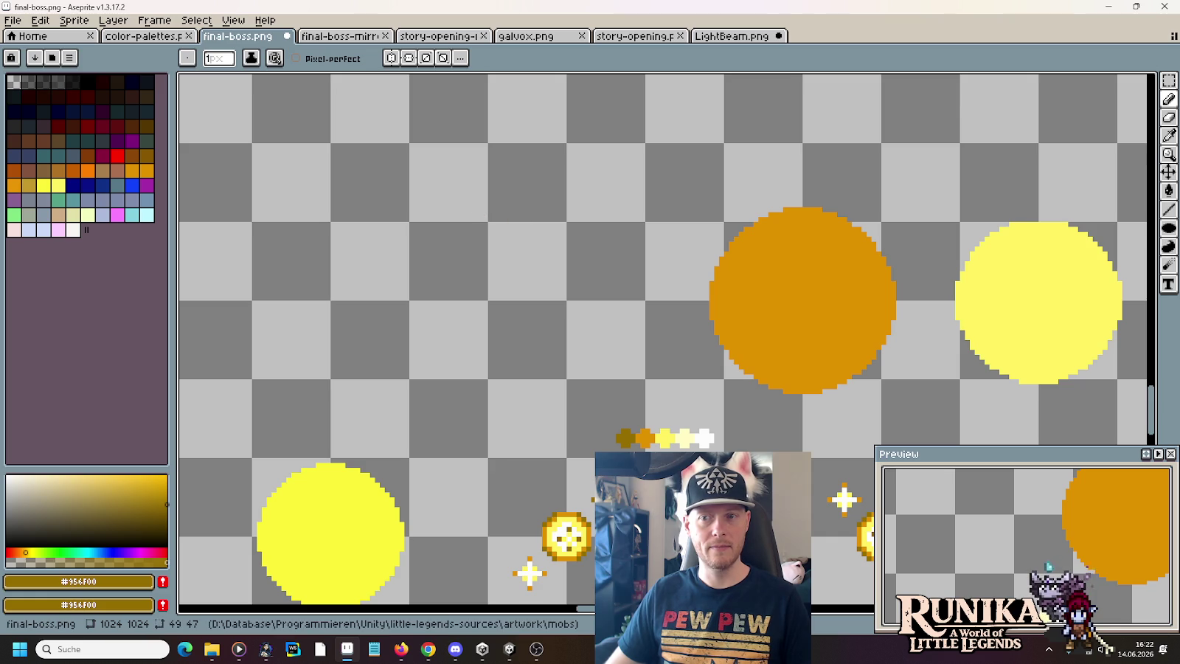
{"action": "key", "text": "u"}
{"action": "key", "text": "shift+u"}
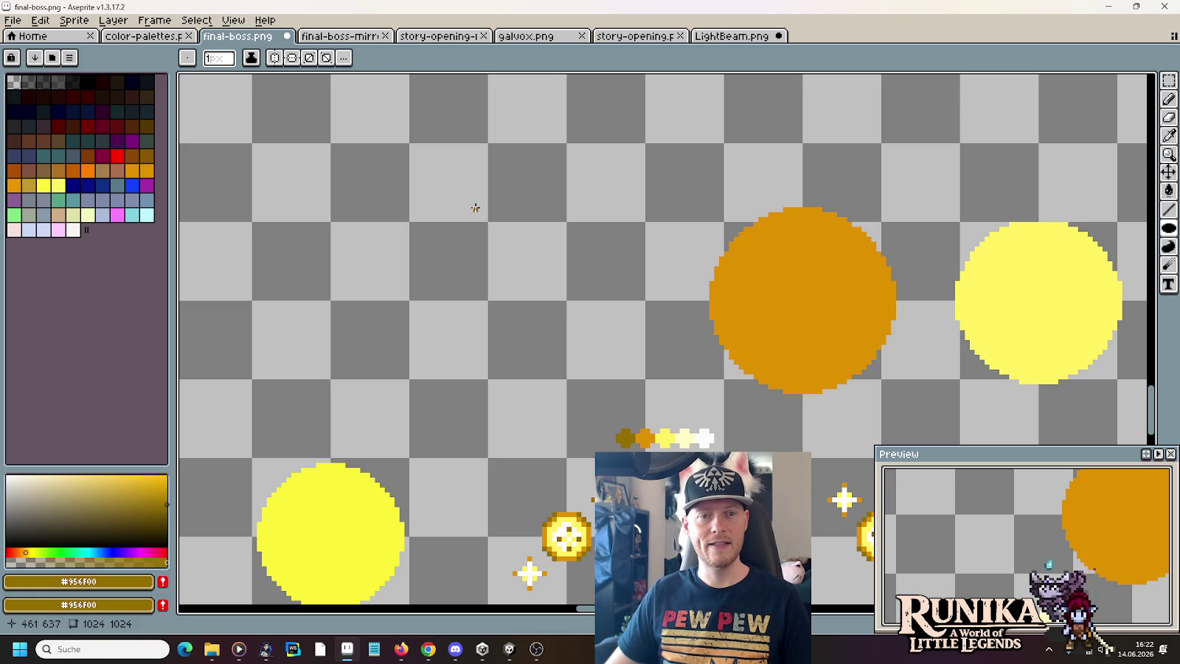
{"action": "left_click_drag", "start_coordinate": [467, 200], "coordinate": [658, 388]}
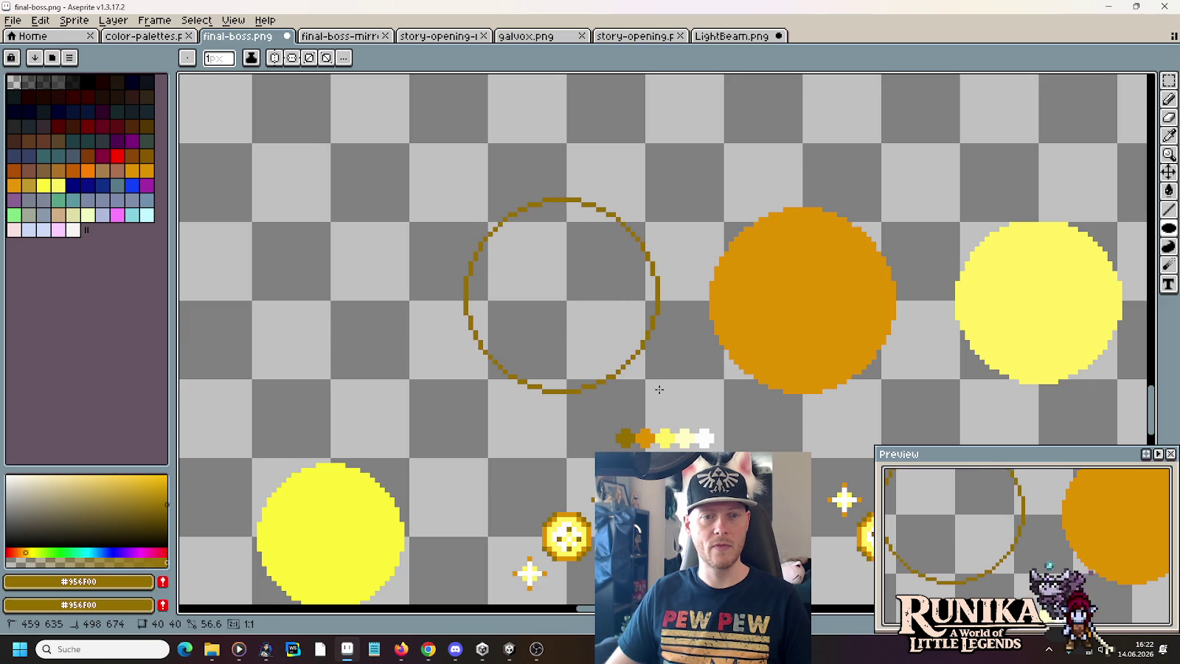
{"action": "left_click_drag", "start_coordinate": [659, 388], "coordinate": [478, 343]}
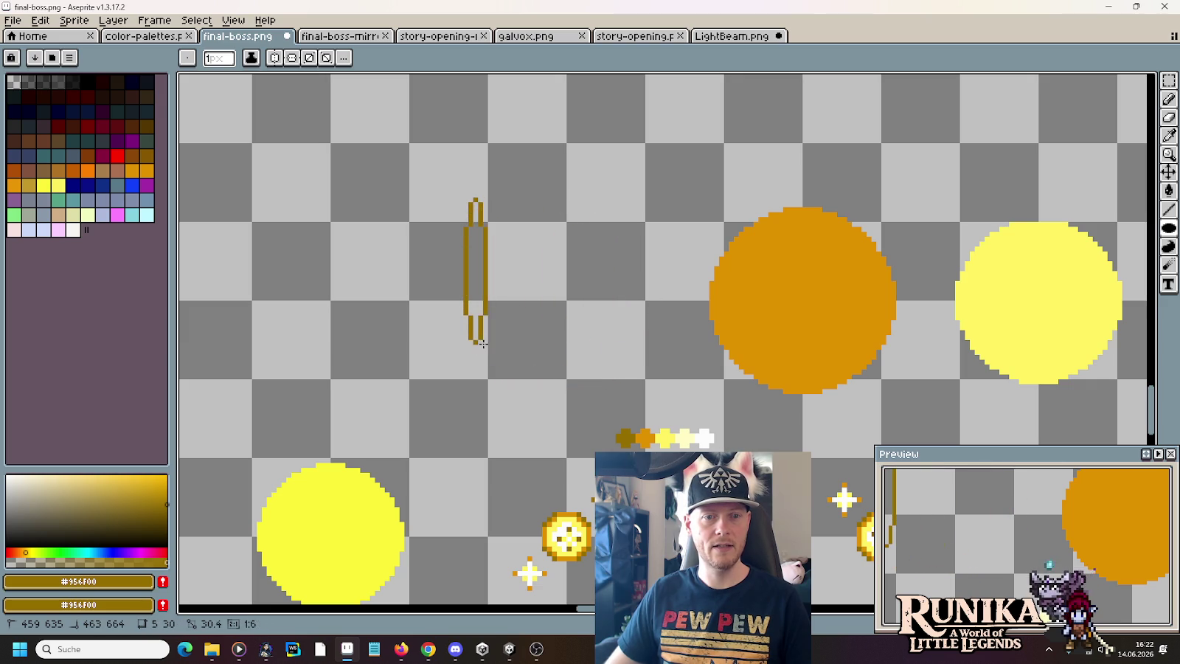
{"action": "left_click_drag", "start_coordinate": [476, 343], "coordinate": [665, 387]}
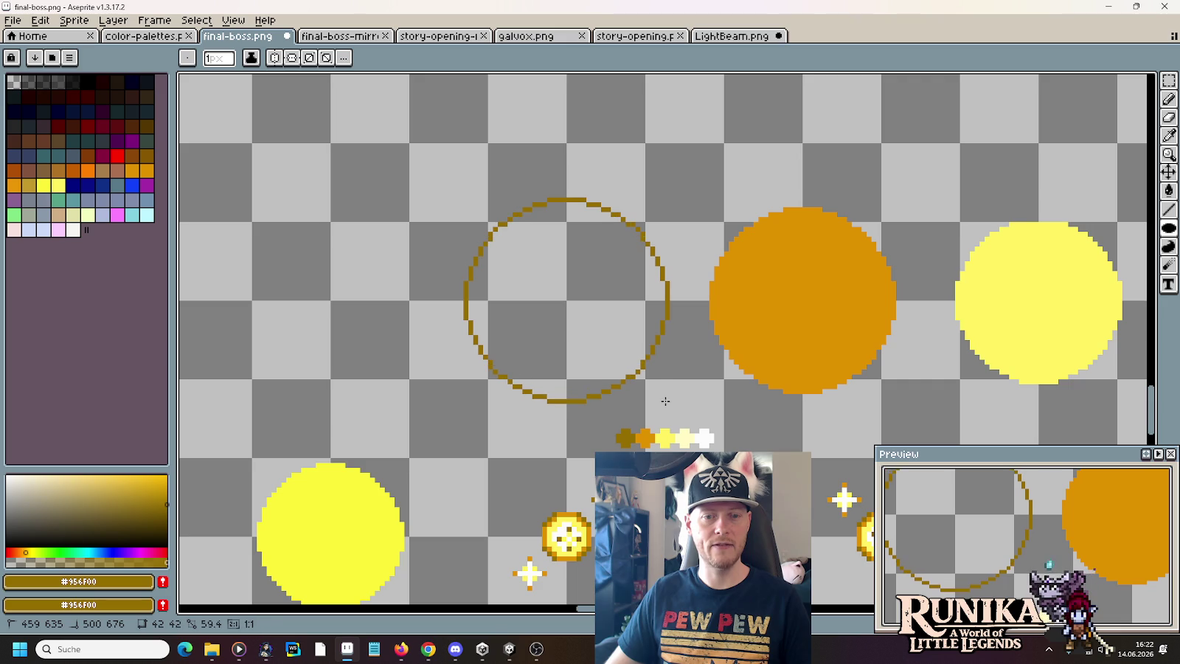
{"action": "left_click_drag", "start_coordinate": [665, 387], "coordinate": [657, 384]}
{"action": "scroll", "coordinate": [657, 384], "scroll_direction": "down", "scroll_amount": 2}
{"action": "scroll", "coordinate": [553, 265], "scroll_direction": "up", "scroll_amount": 1}
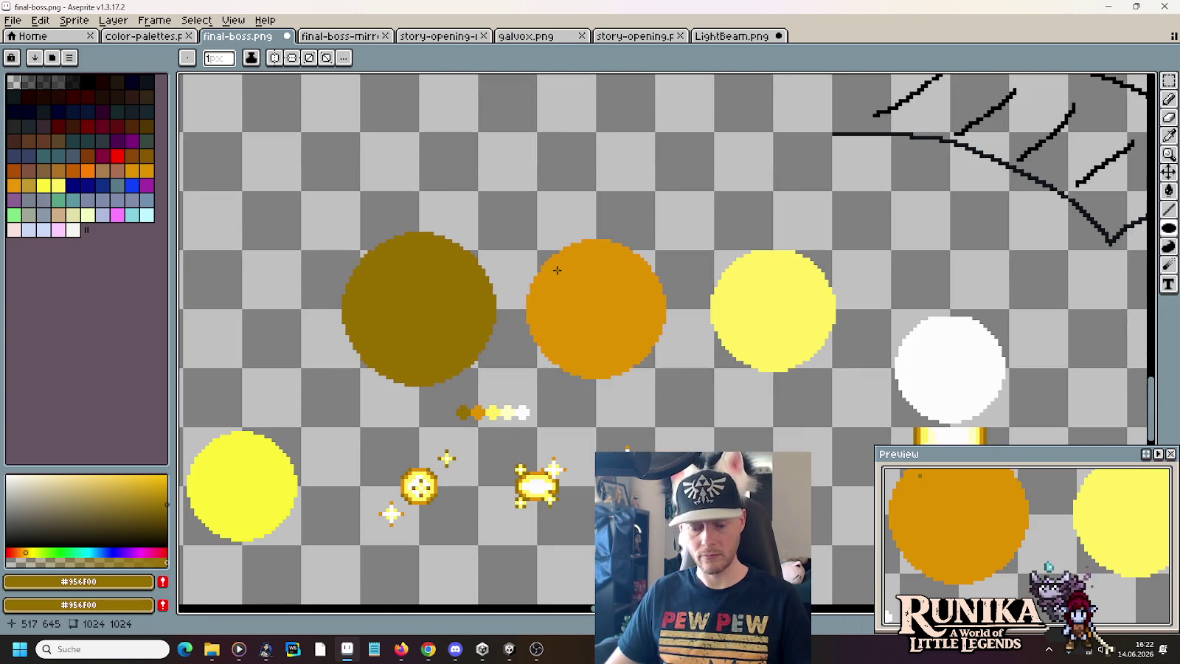
- Trim the orange circle's top and move it up between the dark-gold and yellow circles
{"action": "key", "text": "m"}
{"action": "left_click_drag", "start_coordinate": [542, 166], "coordinate": [693, 245]}
{"action": "key", "text": "Delete"}
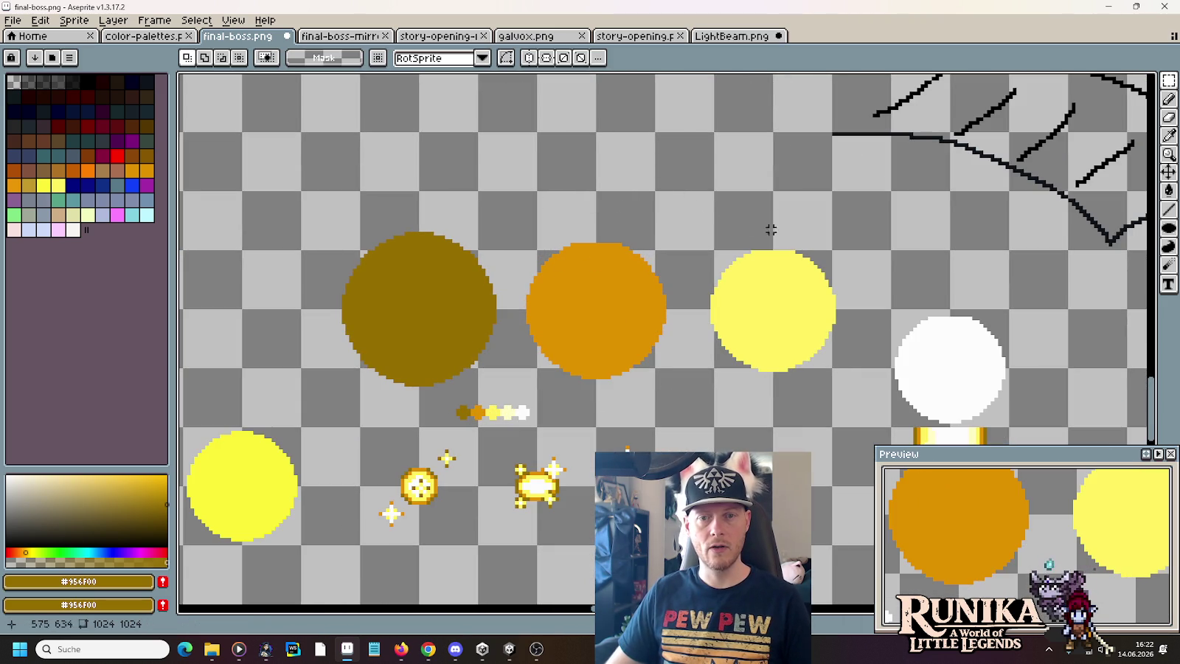
{"action": "left_click_drag", "start_coordinate": [524, 226], "coordinate": [672, 380]}
{"action": "left_click_drag", "start_coordinate": [653, 329], "coordinate": [472, 329]}
{"action": "key", "text": "Left"}
{"action": "key", "text": "Up"}
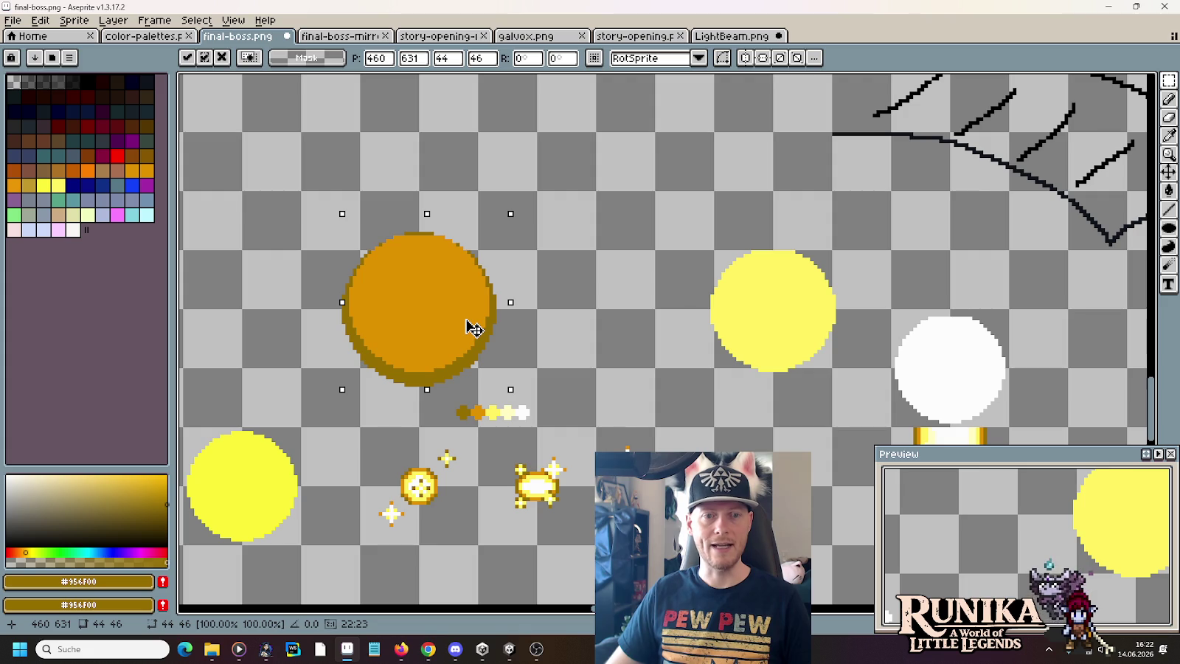
{"action": "mouse_move", "coordinate": [472, 329]}
{"action": "left_mouse_down"}
{"action": "mouse_move", "coordinate": [671, 334]}
{"action": "mouse_move", "coordinate": [657, 323]}
{"action": "mouse_move", "coordinate": [649, 222]}
{"action": "left_mouse_up"}
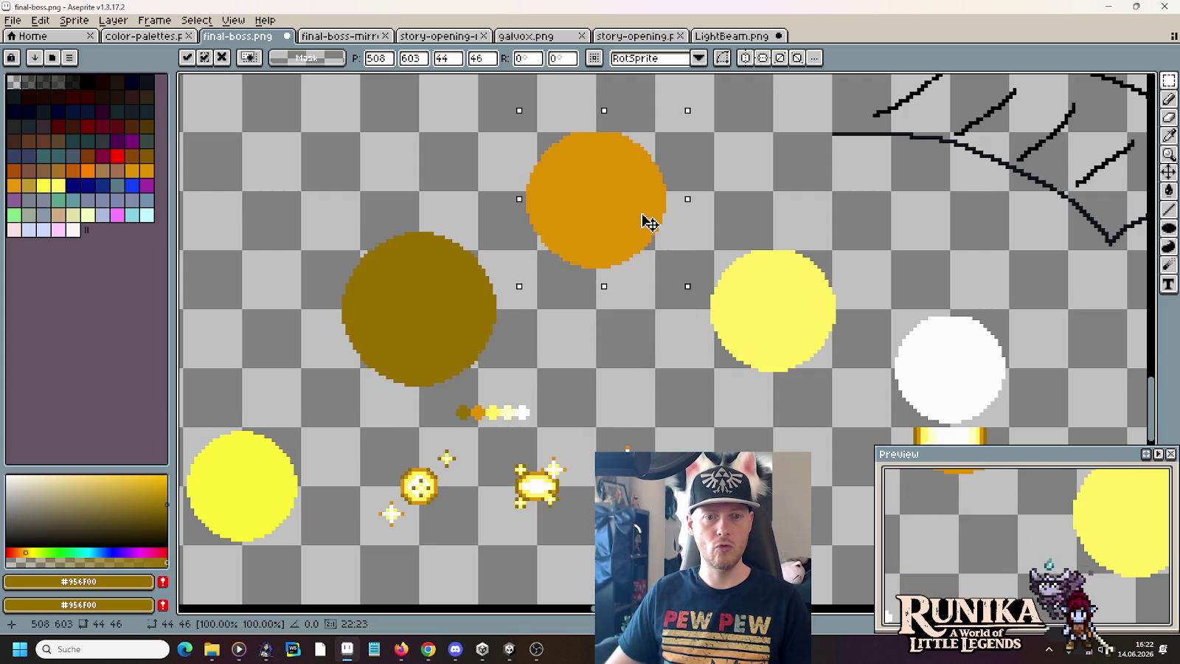
{"action": "key", "text": "Return"}
{"action": "scroll", "coordinate": [612, 122], "scroll_direction": "up", "scroll_amount": 3}
{"action": "scroll", "coordinate": [612, 121], "scroll_direction": "up", "scroll_amount": 2}
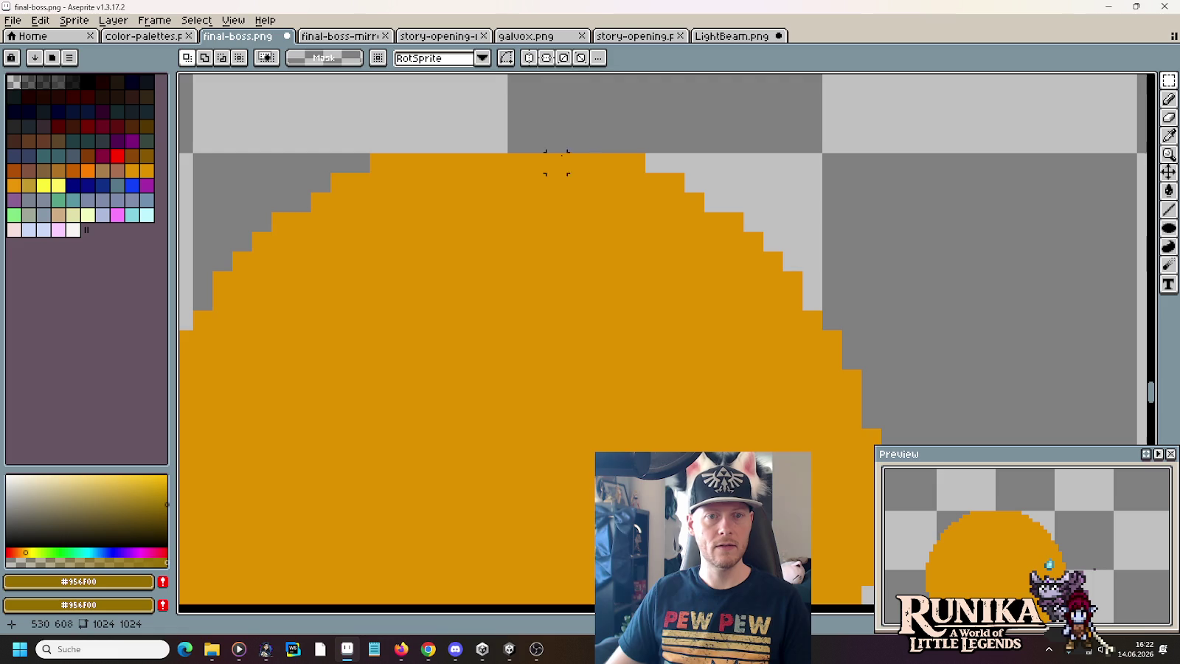
{"action": "scroll", "coordinate": [673, 202], "scroll_direction": "down", "scroll_amount": 1}
{"action": "scroll", "coordinate": [738, 199], "scroll_direction": "left", "scroll_amount": 5}
{"action": "scroll", "coordinate": [627, 203], "scroll_direction": "down", "scroll_amount": 3}
{"action": "scroll", "coordinate": [522, 300], "scroll_direction": "down", "scroll_amount": 2}
{"action": "left_click_drag", "start_coordinate": [368, 181], "coordinate": [424, 369]}
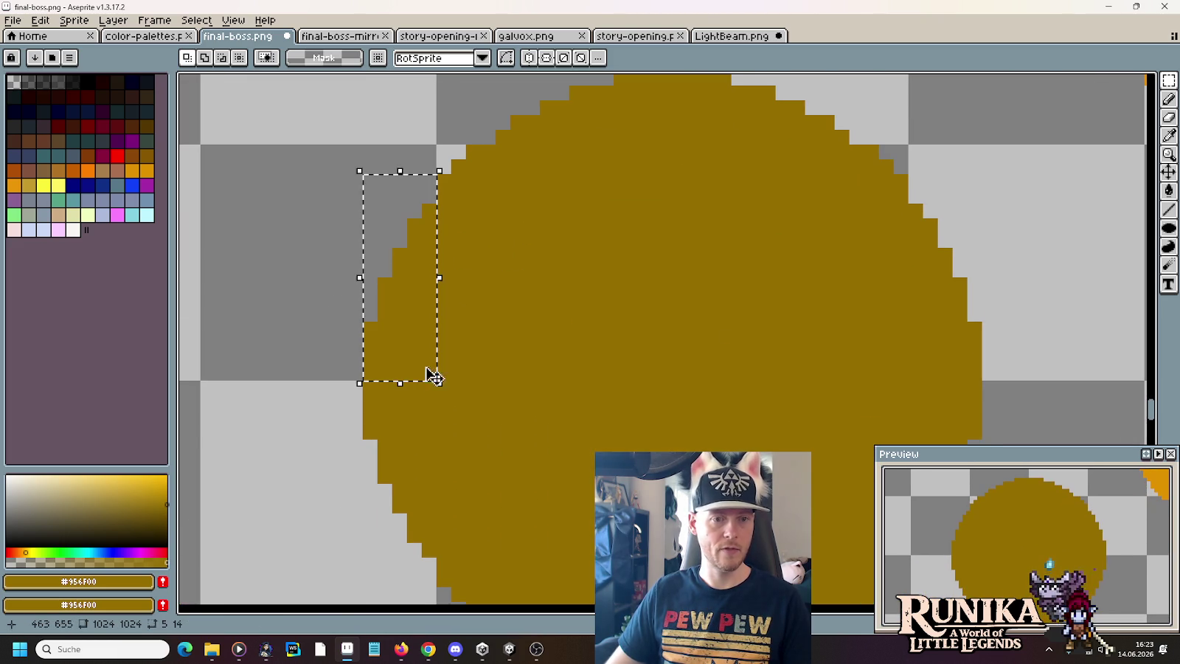
{"action": "left_click_drag", "start_coordinate": [914, 180], "coordinate": [975, 375]}
{"action": "left_click_drag", "start_coordinate": [616, 141], "coordinate": [597, 205]}
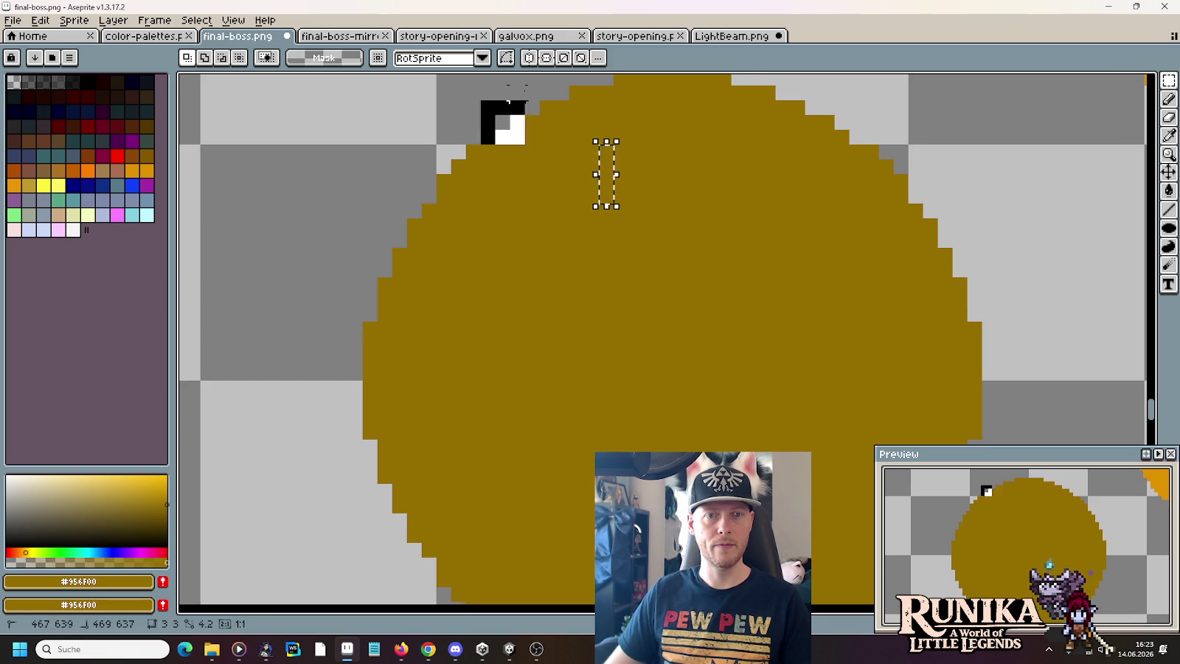
{"action": "scroll", "coordinate": [488, 136], "scroll_direction": "up", "scroll_amount": 2}
{"action": "left_click_drag", "start_coordinate": [480, 148], "coordinate": [660, 224]}
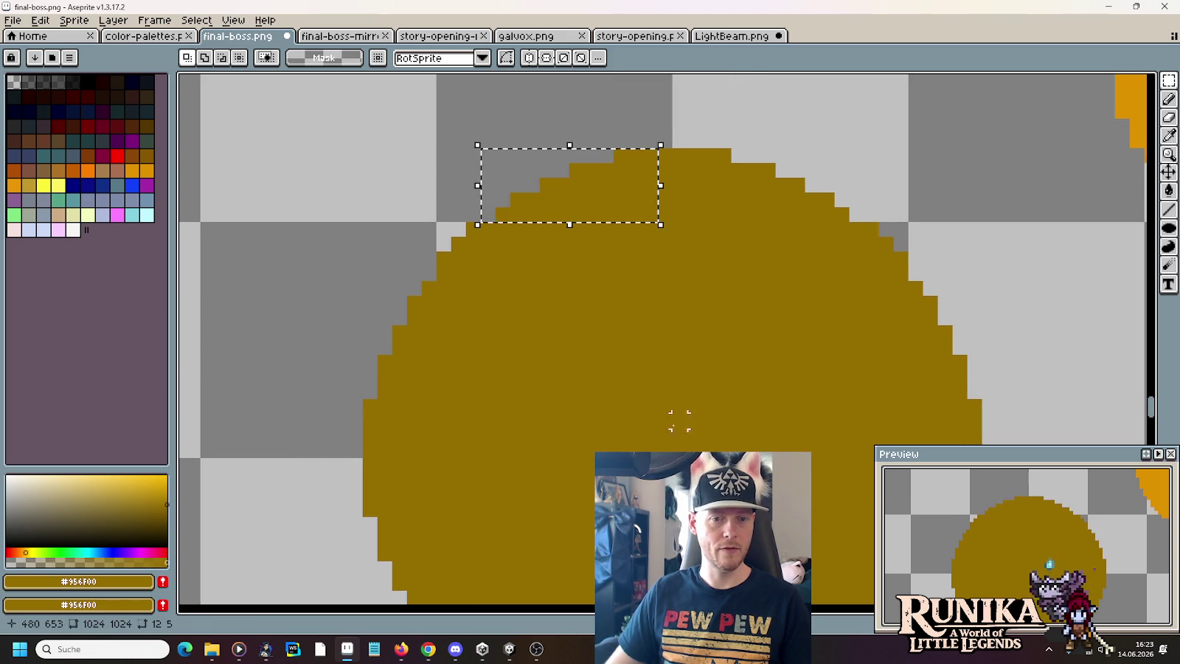
{"action": "scroll", "coordinate": [513, 325], "scroll_direction": "down", "scroll_amount": 5}
{"action": "left_click_drag", "start_coordinate": [496, 361], "coordinate": [713, 430]}
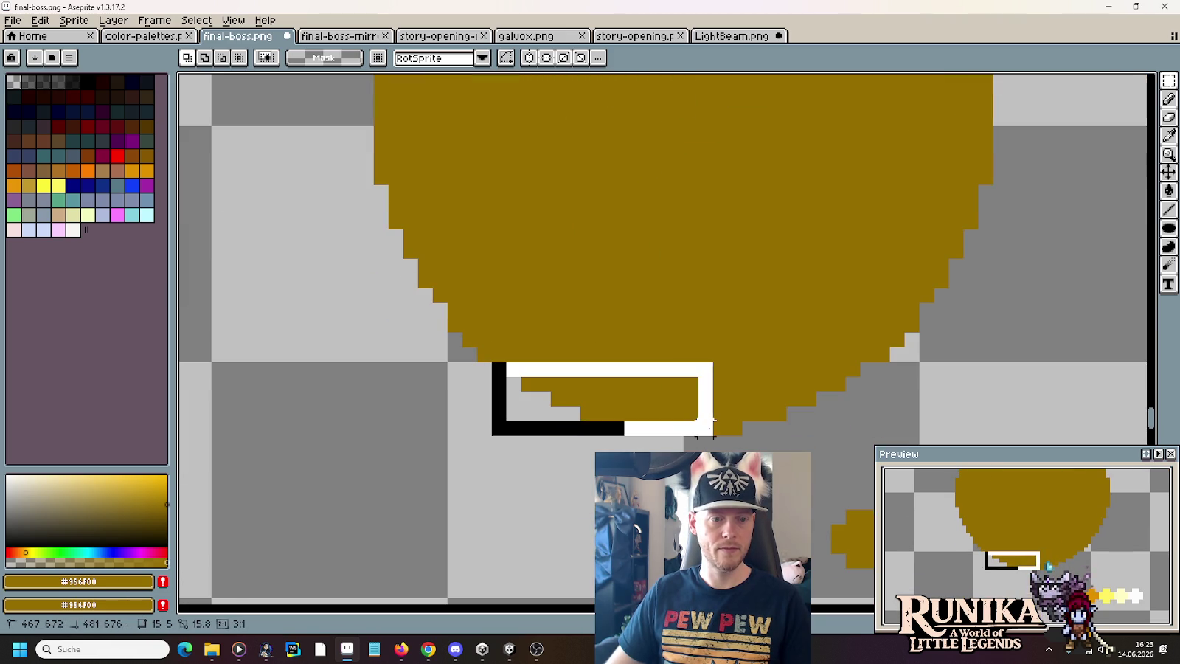
{"action": "scroll", "coordinate": [690, 250], "scroll_direction": "up", "scroll_amount": 5}
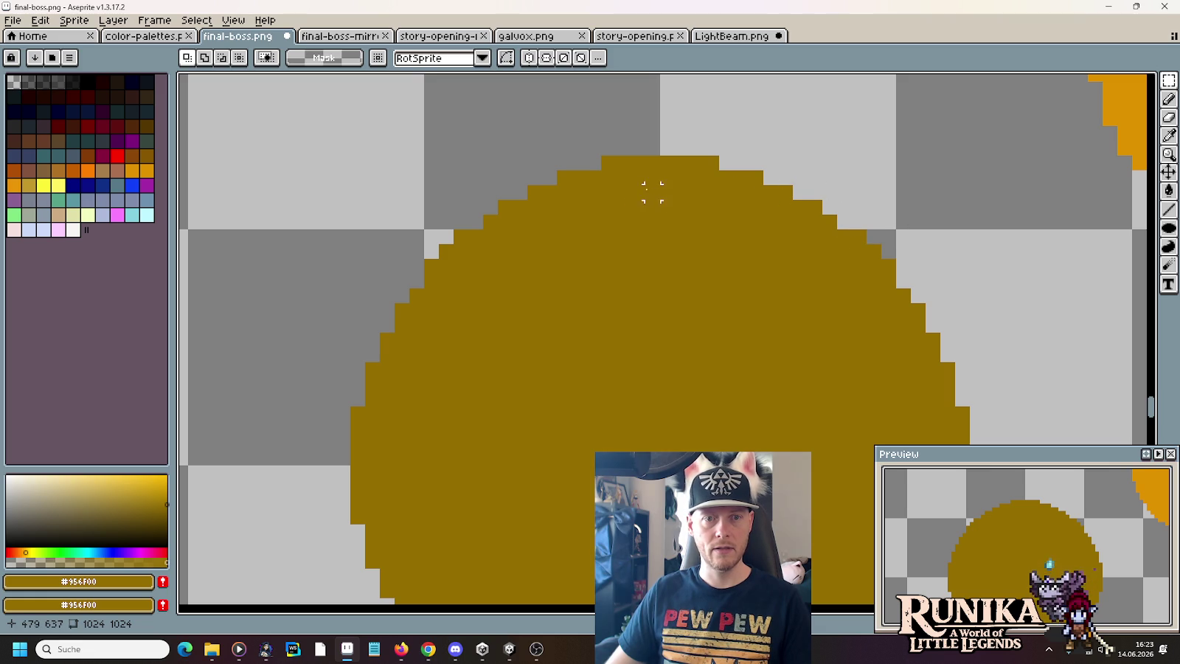
{"action": "scroll", "coordinate": [724, 190], "scroll_direction": "down", "scroll_amount": 1}
{"action": "scroll", "coordinate": [826, 203], "scroll_direction": "down", "scroll_amount": 1}
{"action": "left_click_drag", "start_coordinate": [826, 203], "coordinate": [608, 416]}
{"action": "left_click_drag", "start_coordinate": [692, 153], "coordinate": [950, 421]}
{"action": "left_click", "coordinate": [689, 171]}
{"action": "left_click_drag", "start_coordinate": [689, 171], "coordinate": [975, 461]}
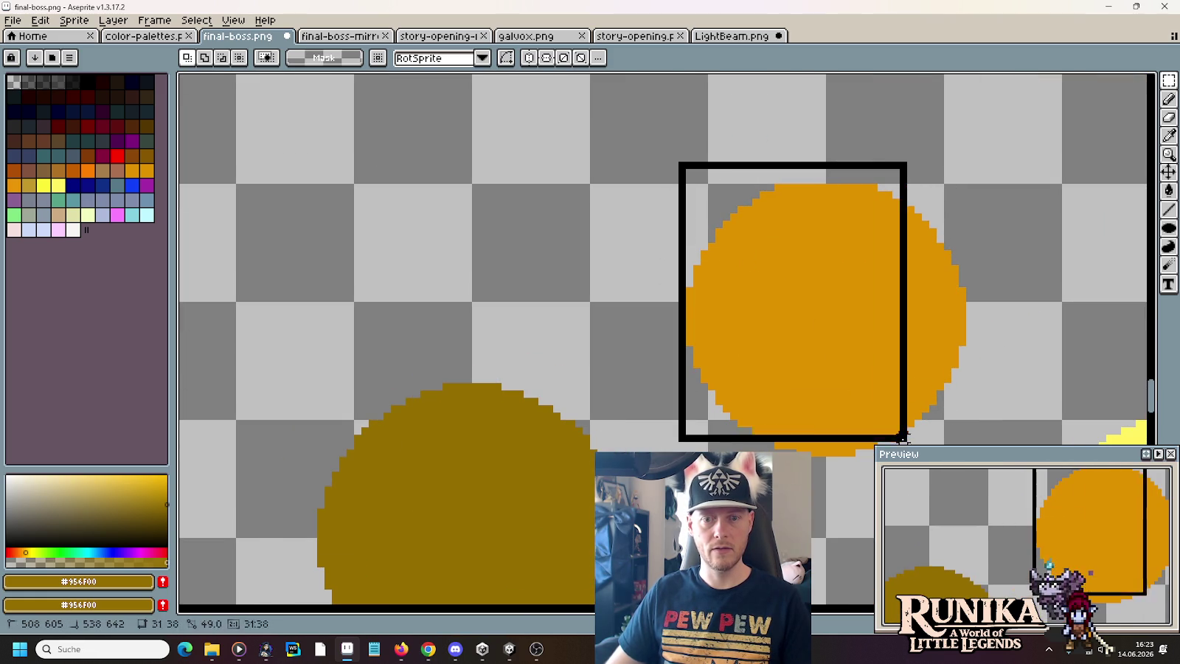
- Set the orange circle on the dark-gold one, nudged up to leave a dark lower rim
{"action": "mouse_move", "coordinate": [832, 264]}
{"action": "left_mouse_down"}
{"action": "mouse_move", "coordinate": [502, 612]}
{"action": "mouse_move", "coordinate": [500, 427]}
{"action": "mouse_move", "coordinate": [484, 368]}
{"action": "left_mouse_up"}
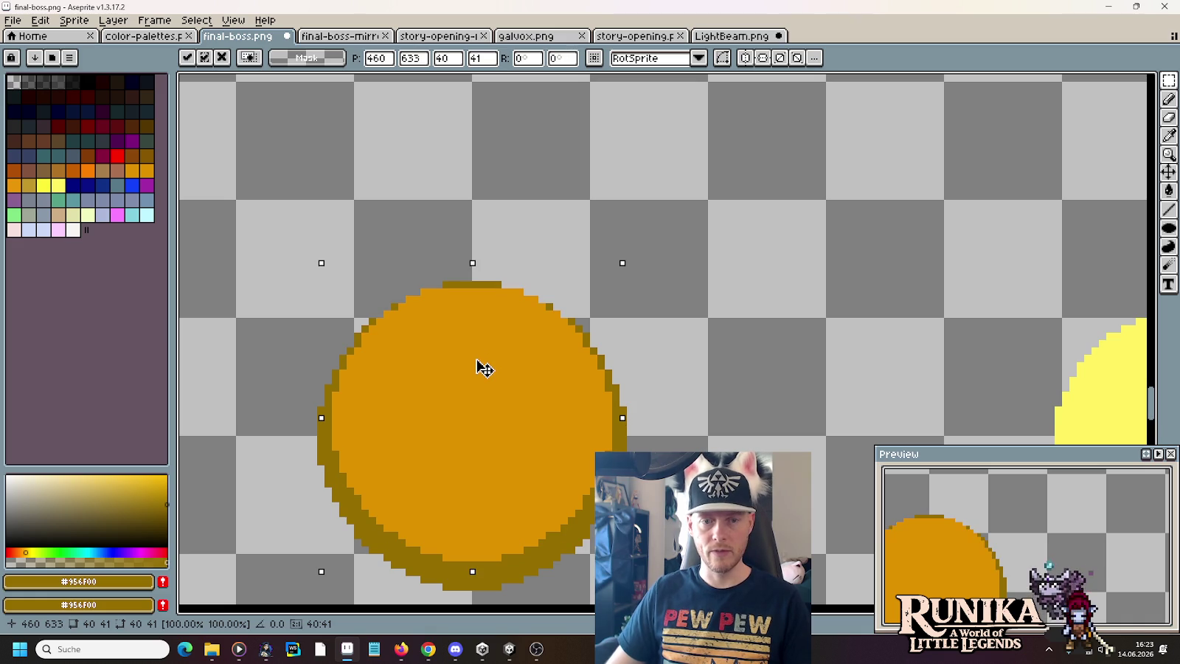
{"action": "left_click_drag", "start_coordinate": [707, 377], "coordinate": [686, 244]}
{"action": "left_click", "coordinate": [689, 243]}
{"action": "left_click_drag", "start_coordinate": [253, 117], "coordinate": [624, 480]}
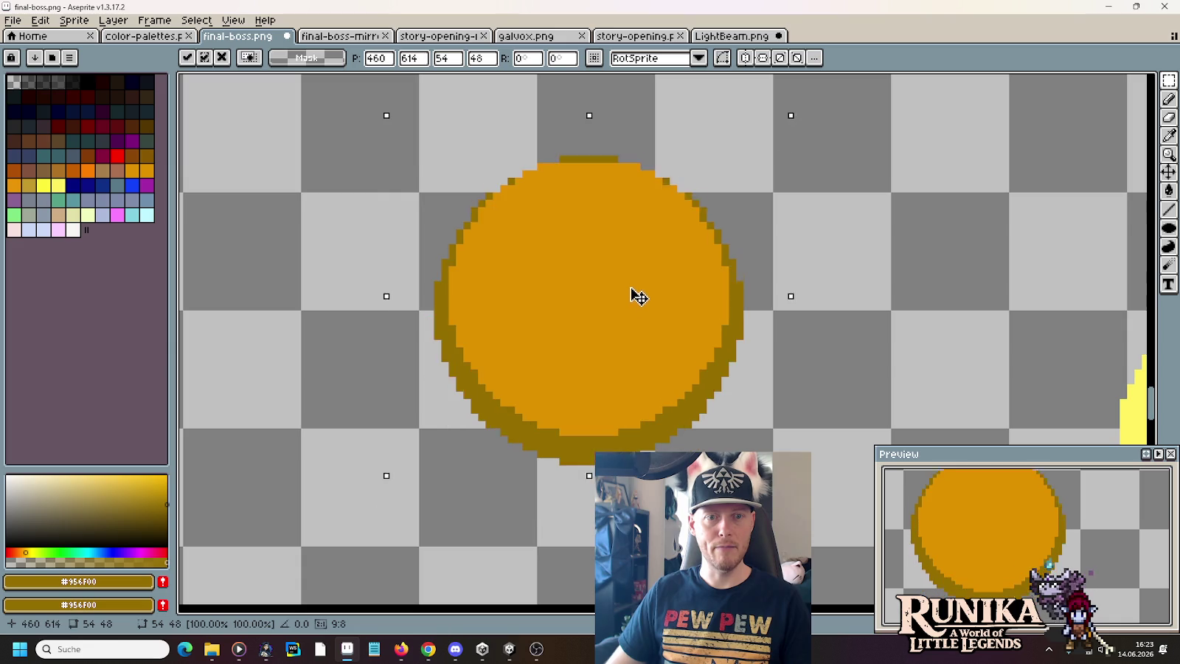
{"action": "left_click_drag", "start_coordinate": [639, 296], "coordinate": [645, 240]}
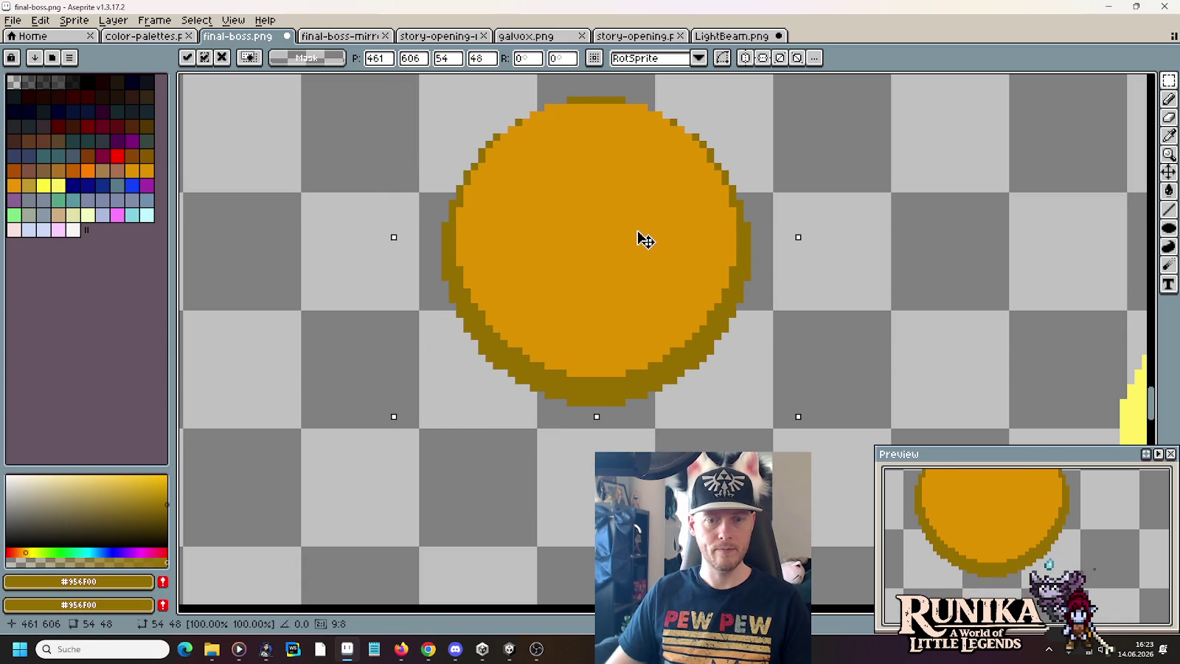
{"action": "left_click", "coordinate": [863, 295]}
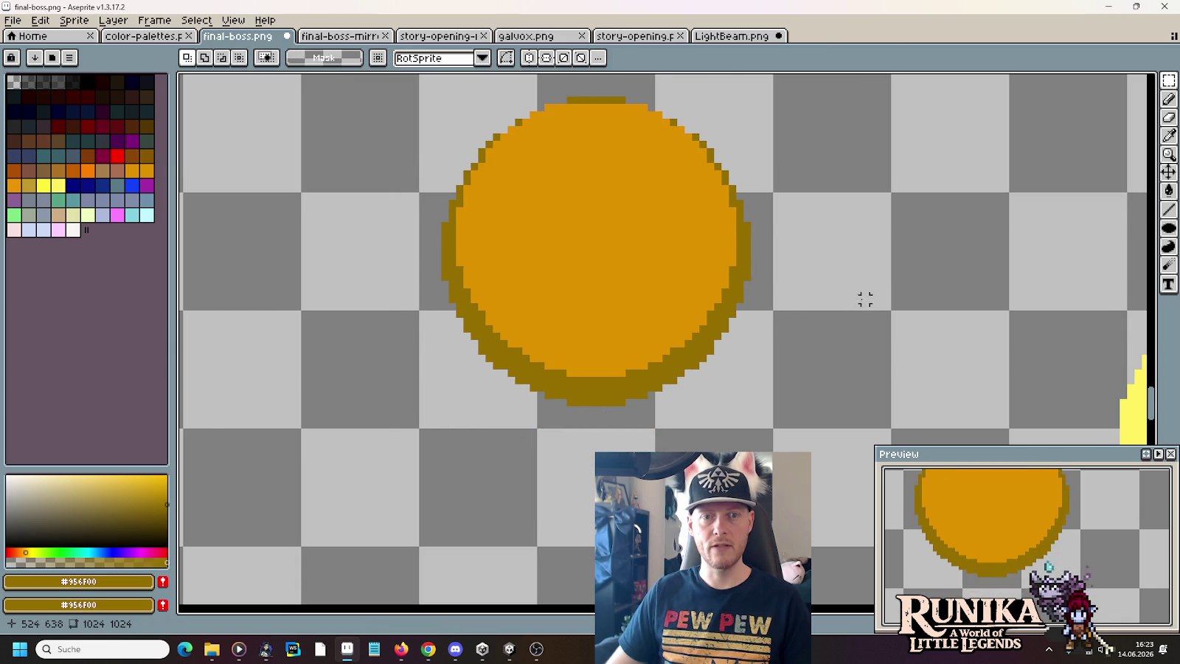
{"action": "scroll", "coordinate": [863, 299], "scroll_direction": "down", "scroll_amount": 1}
{"action": "scroll", "coordinate": [722, 295], "scroll_direction": "down", "scroll_amount": 1}
{"action": "left_click_drag", "start_coordinate": [722, 295], "coordinate": [616, 204]}
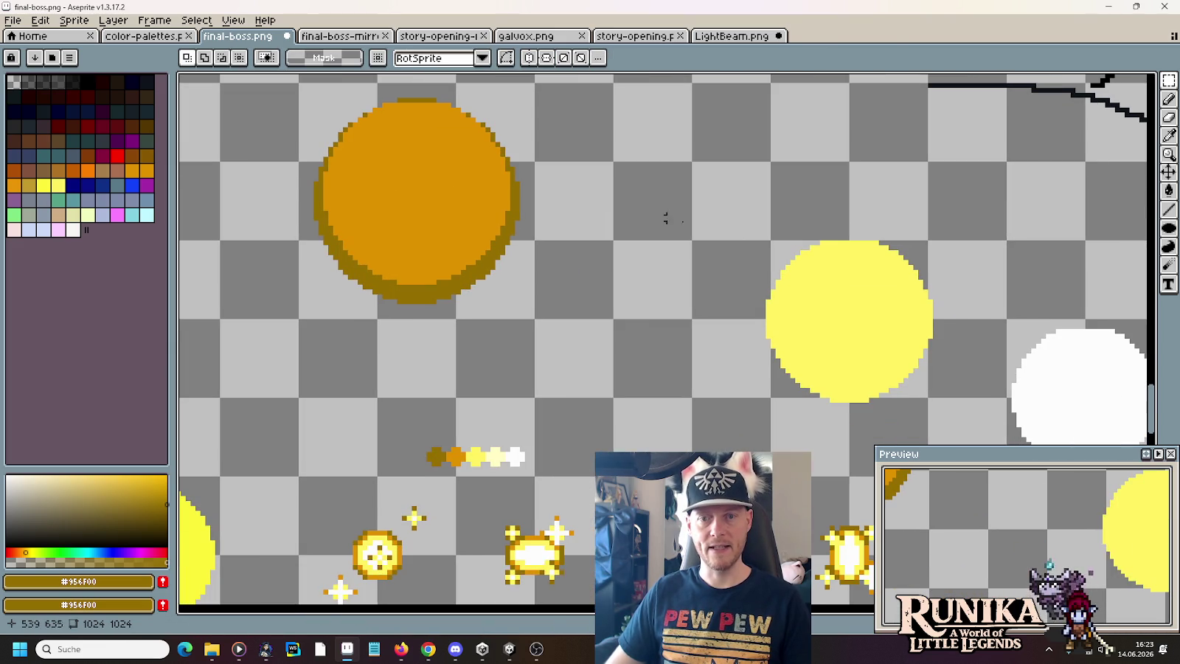
- Move the yellow circle onto the orange circle and commit it in place
{"action": "left_click_drag", "start_coordinate": [748, 209], "coordinate": [969, 421]}
{"action": "mouse_move", "coordinate": [884, 327]}
{"action": "left_mouse_down"}
{"action": "mouse_move", "coordinate": [513, 261]}
{"action": "mouse_move", "coordinate": [448, 201]}
{"action": "left_mouse_up"}
{"action": "key", "text": "Return"}
{"action": "key", "text": "ctrl+d"}
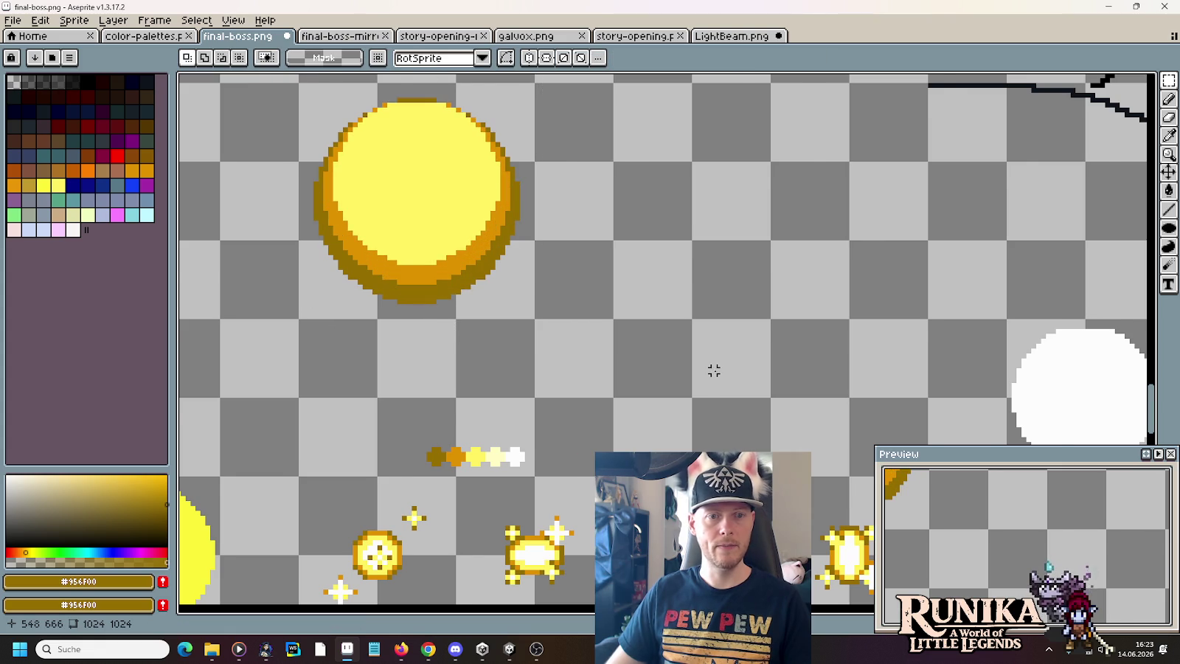
{"action": "scroll", "coordinate": [711, 369], "scroll_direction": "down", "scroll_amount": 1}
- Stack the white circle on the yellow one, forming a white-cored gold orb
{"action": "left_click_drag", "start_coordinate": [763, 363], "coordinate": [676, 307]}
{"action": "left_click_drag", "start_coordinate": [838, 253], "coordinate": [1001, 397]}
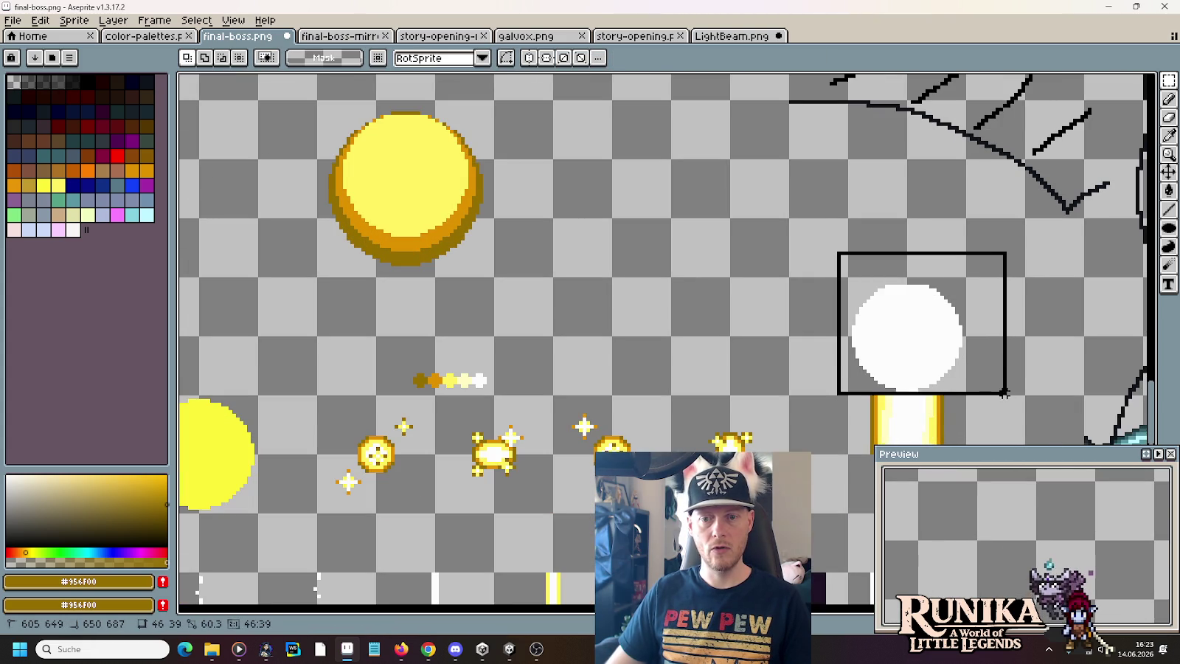
{"action": "mouse_move", "coordinate": [954, 351]}
{"action": "left_mouse_down"}
{"action": "mouse_move", "coordinate": [490, 222]}
{"action": "mouse_move", "coordinate": [453, 180]}
{"action": "left_mouse_up"}
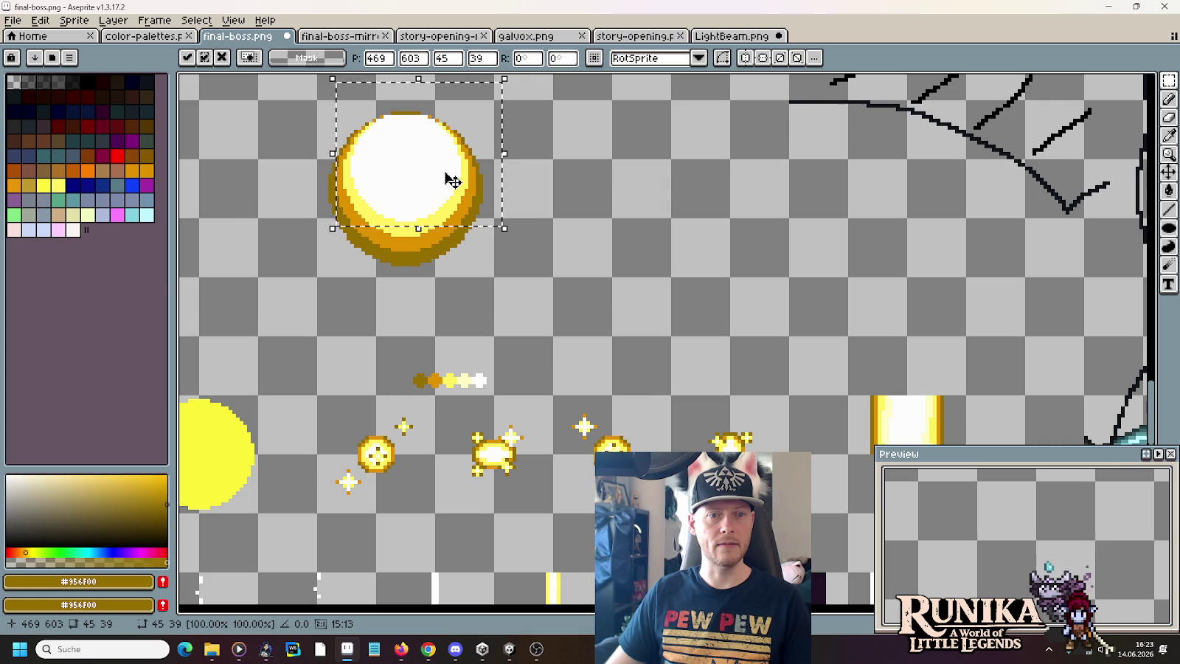
{"action": "key", "text": "Return"}
{"action": "key", "text": "ctrl+d"}
{"action": "scroll", "coordinate": [459, 321], "scroll_direction": "down", "scroll_amount": 1}
- Shift the gold bar piece under the orb one pixel right, then switch to Chrome
{"action": "mouse_move", "coordinate": [459, 320]}
{"action": "left_mouse_down"}
{"action": "mouse_move", "coordinate": [488, 233]}
{"action": "mouse_move", "coordinate": [422, 213]}
{"action": "left_mouse_up"}
{"action": "mouse_move", "coordinate": [894, 355]}
{"action": "left_mouse_down"}
{"action": "mouse_move", "coordinate": [967, 433]}
{"action": "mouse_move", "coordinate": [384, 182]}
{"action": "left_mouse_up"}
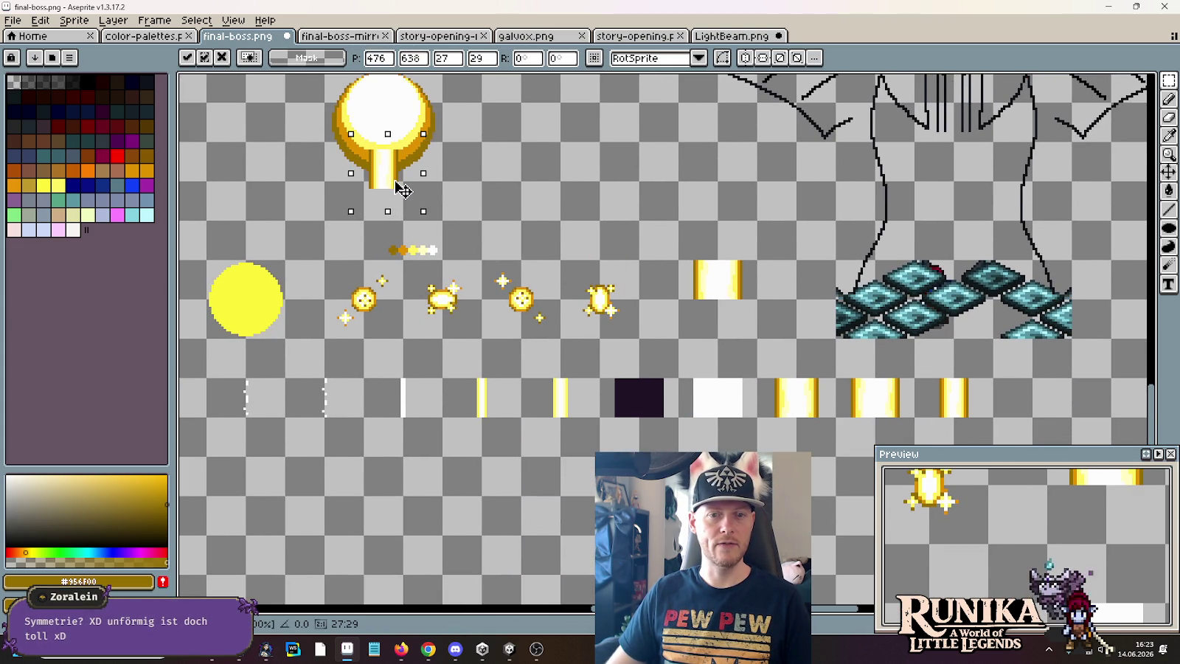
{"action": "key", "text": "Return"}
{"action": "mouse_move", "coordinate": [679, 230]}
{"action": "left_mouse_down"}
{"action": "mouse_move", "coordinate": [784, 336]}
{"action": "mouse_move", "coordinate": [422, 203]}
{"action": "left_mouse_up"}
{"action": "key", "text": "Right"}
{"action": "key", "text": "Right"}
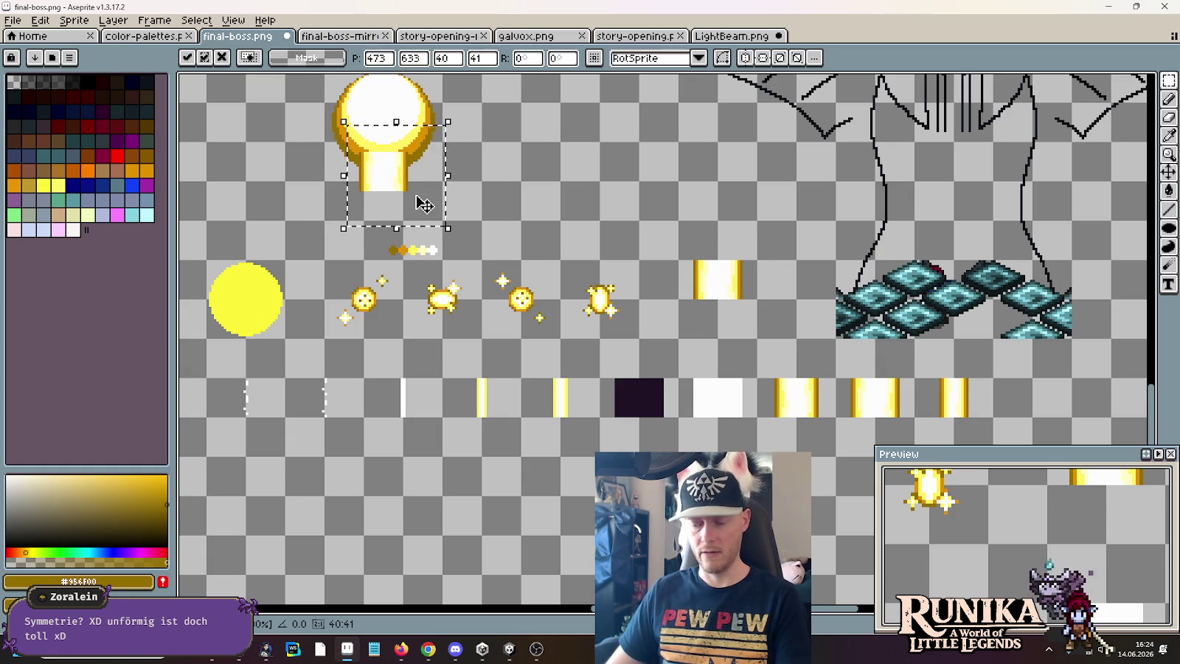
{"action": "key", "text": "ctrl+d"}
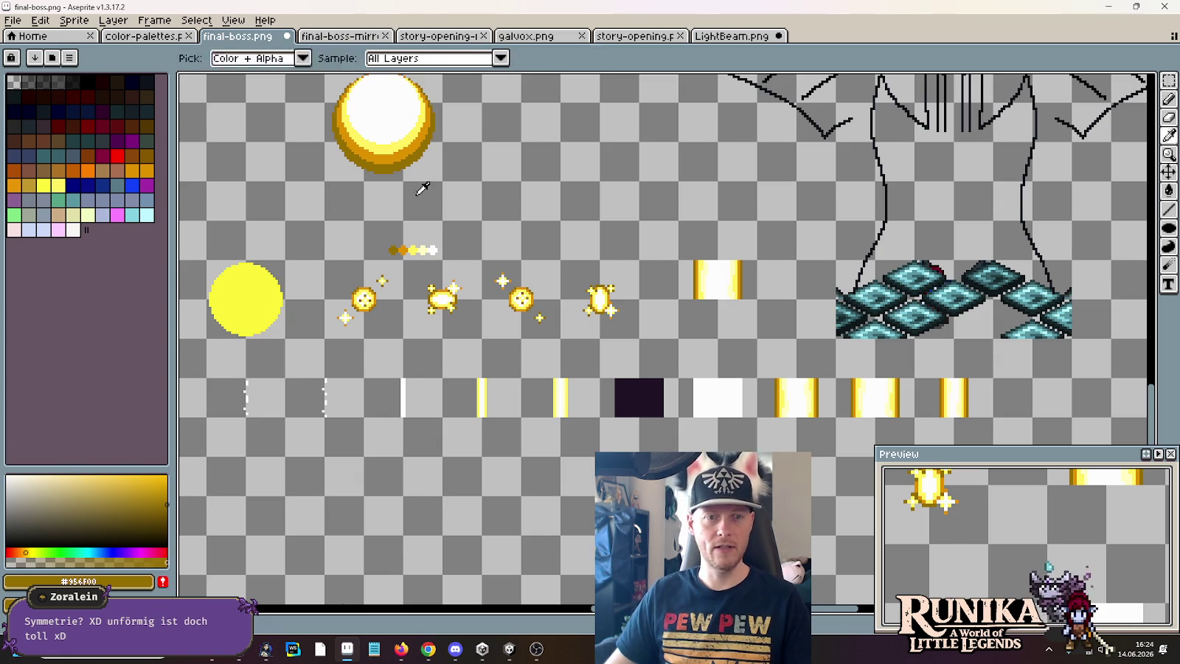
{"action": "key", "text": "alt+Tab"}
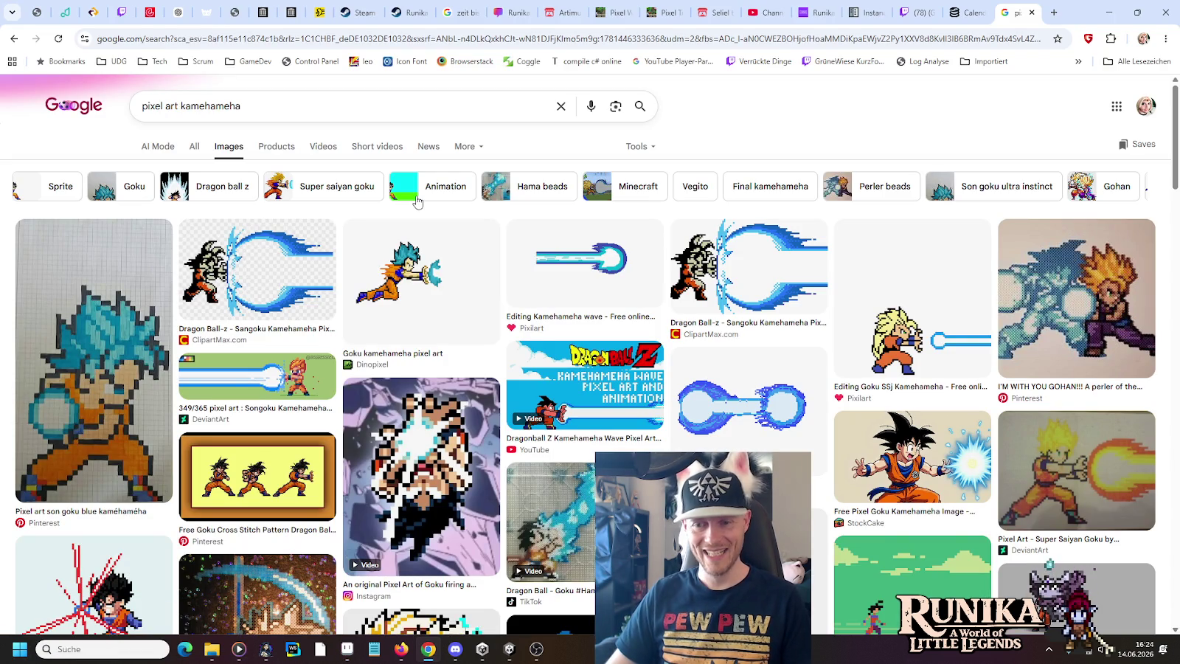
- Glance at the sprite sheet, then preview the FreePNGimg beam and three-Goku Pinterest references
{"action": "key", "text": "alt+Tab"}
{"action": "left_click_drag", "start_coordinate": [406, 147], "coordinate": [432, 220]}
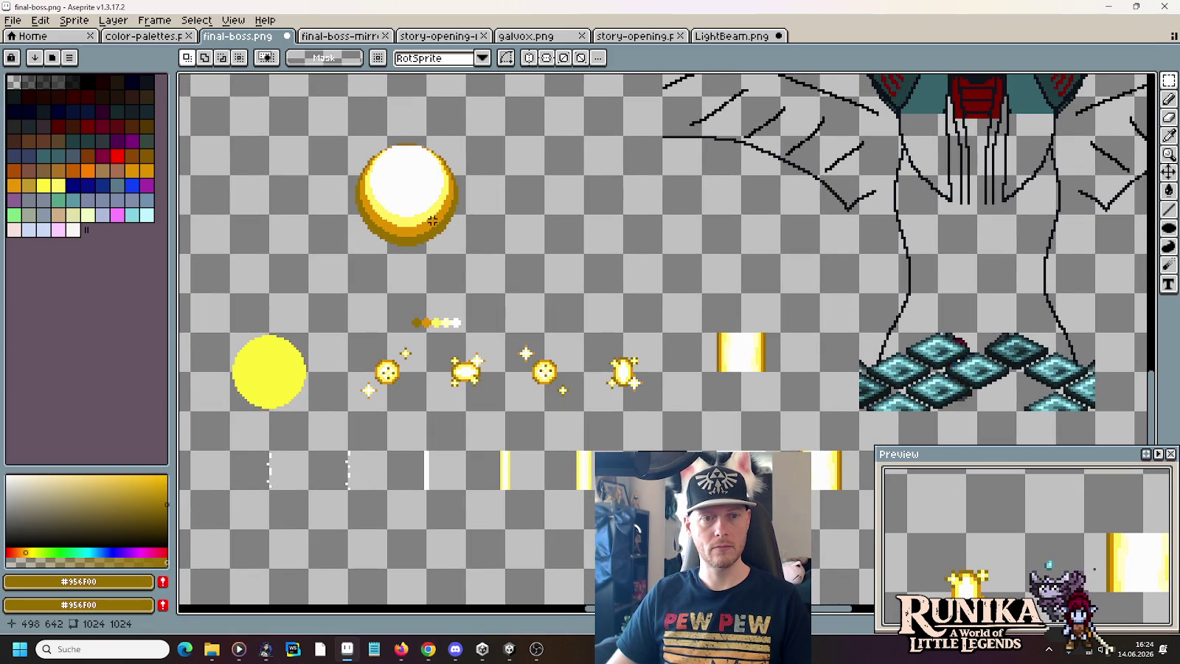
{"action": "key", "text": "alt+Tab"}
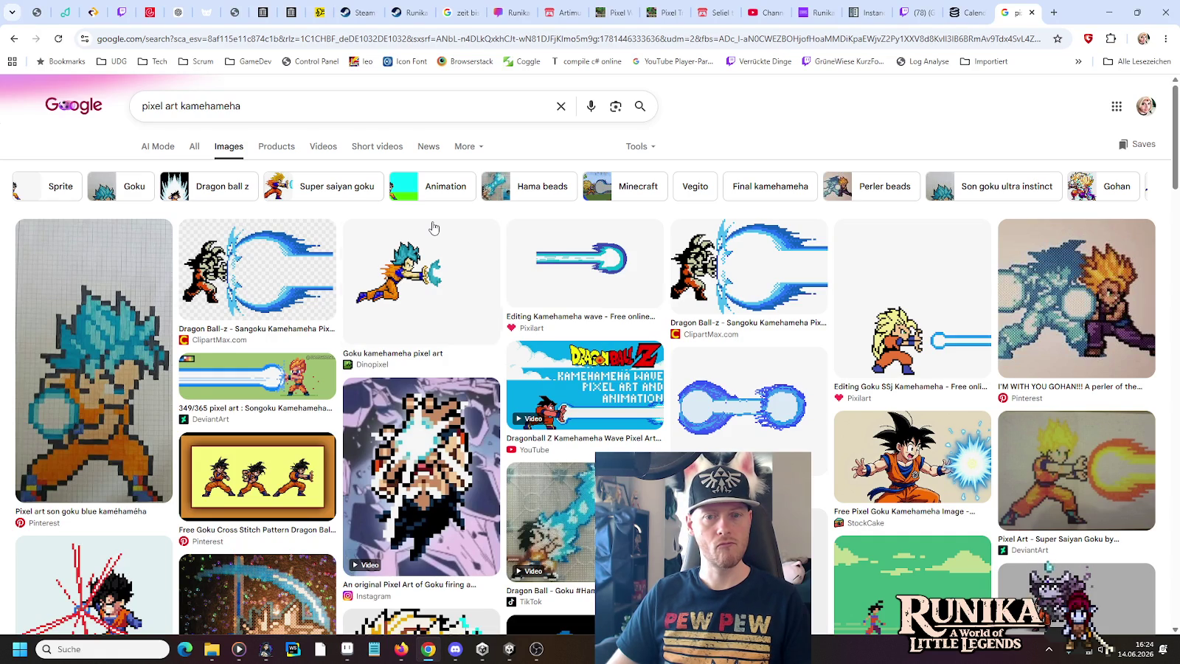
{"action": "scroll", "coordinate": [750, 292], "scroll_direction": "down", "scroll_amount": 5}
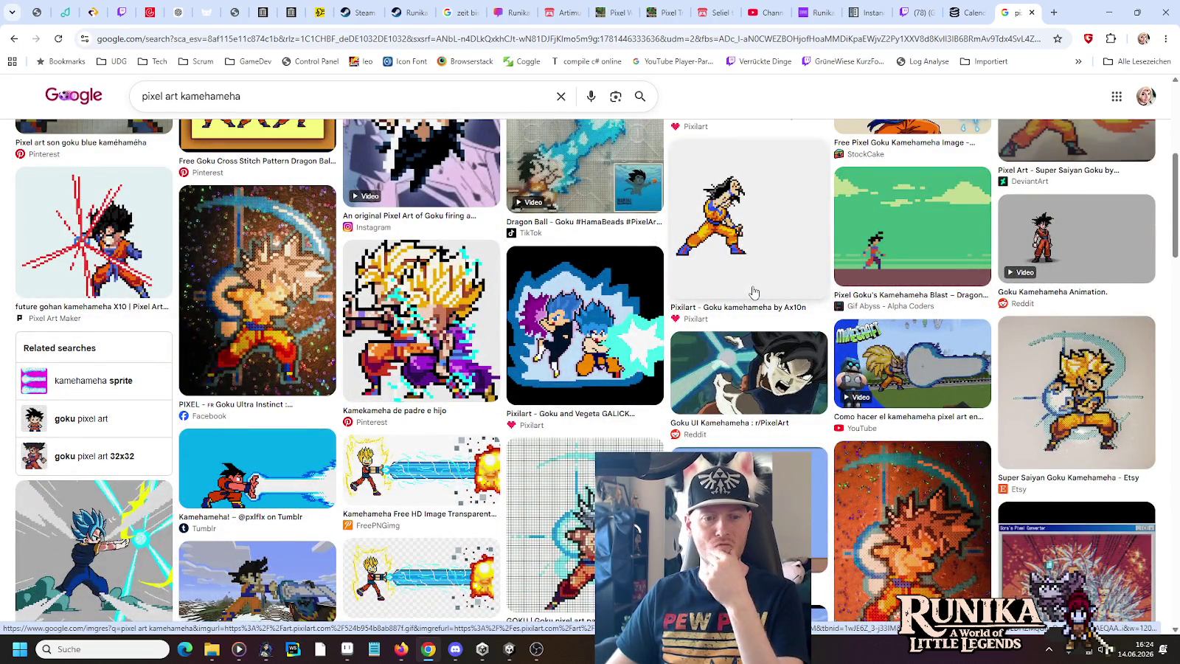
{"action": "left_click", "coordinate": [417, 473]}
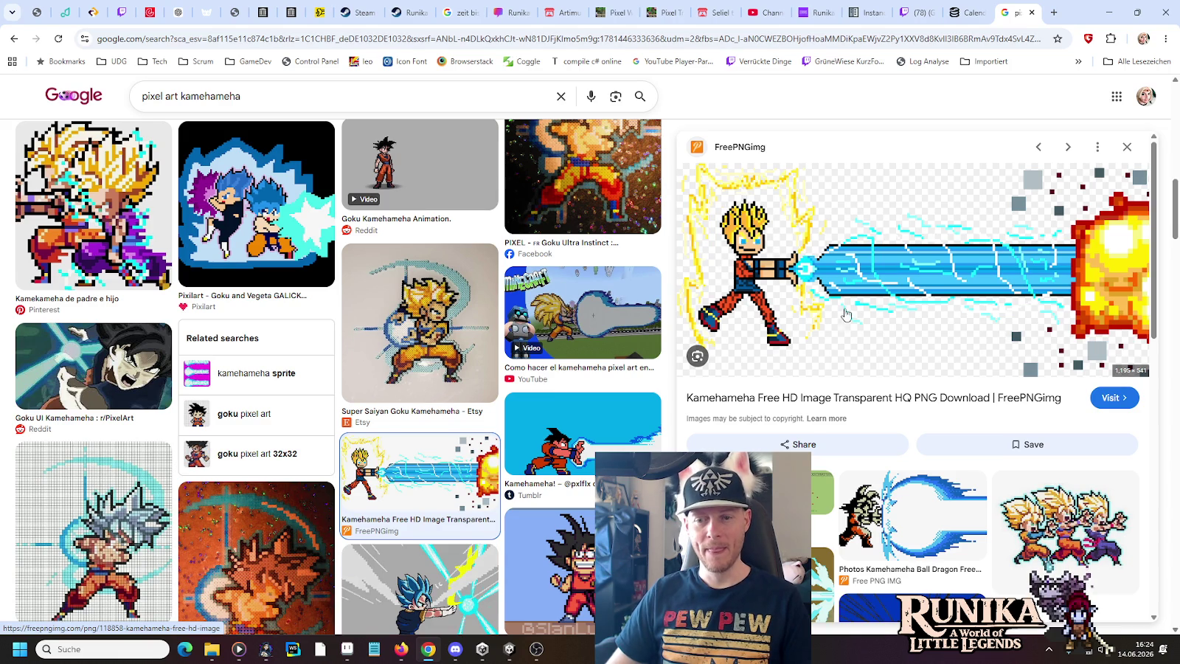
{"action": "left_click", "coordinate": [1062, 527]}
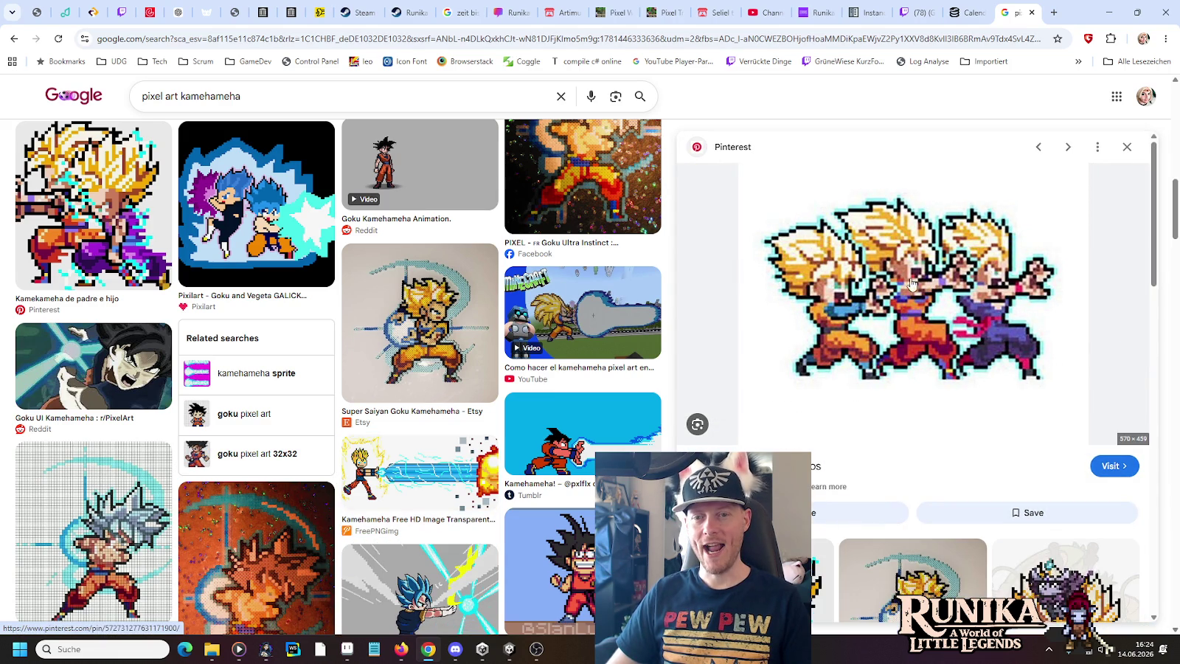
- Preview the Ultra Instinct Goku image and the Minecraft Goku kamehameha video
{"action": "scroll", "coordinate": [1022, 321], "scroll_direction": "down", "scroll_amount": 2}
{"action": "scroll", "coordinate": [1019, 320], "scroll_direction": "up", "scroll_amount": 2}
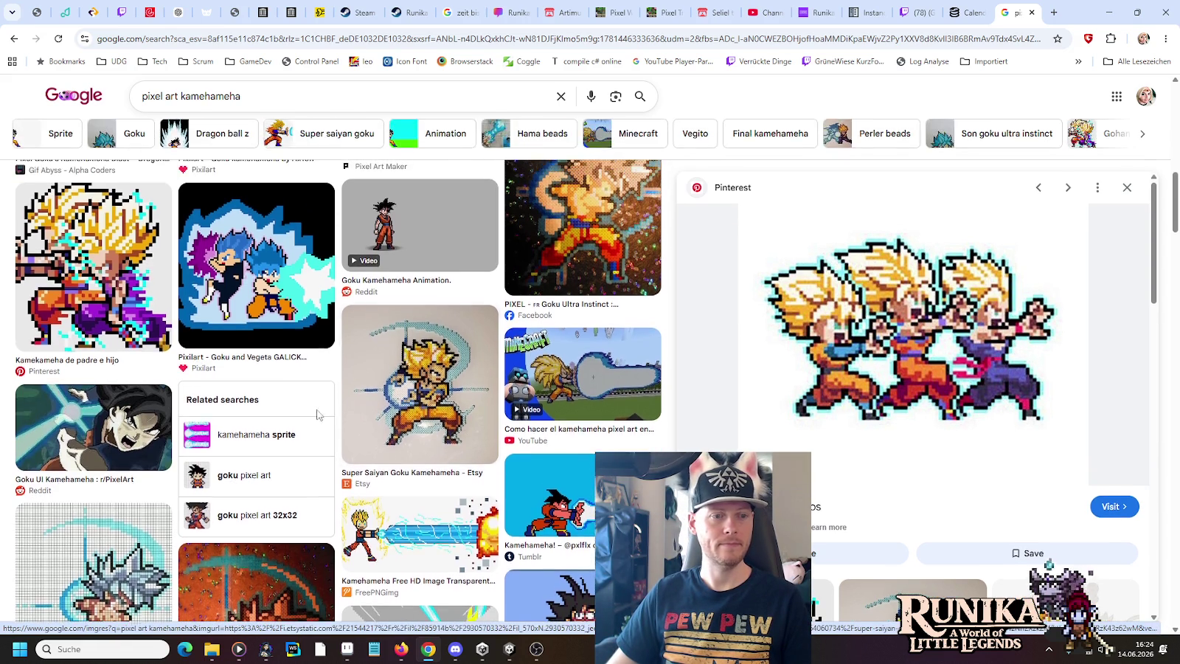
{"action": "scroll", "coordinate": [407, 348], "scroll_direction": "down", "scroll_amount": 1}
{"action": "left_click", "coordinate": [94, 472]}
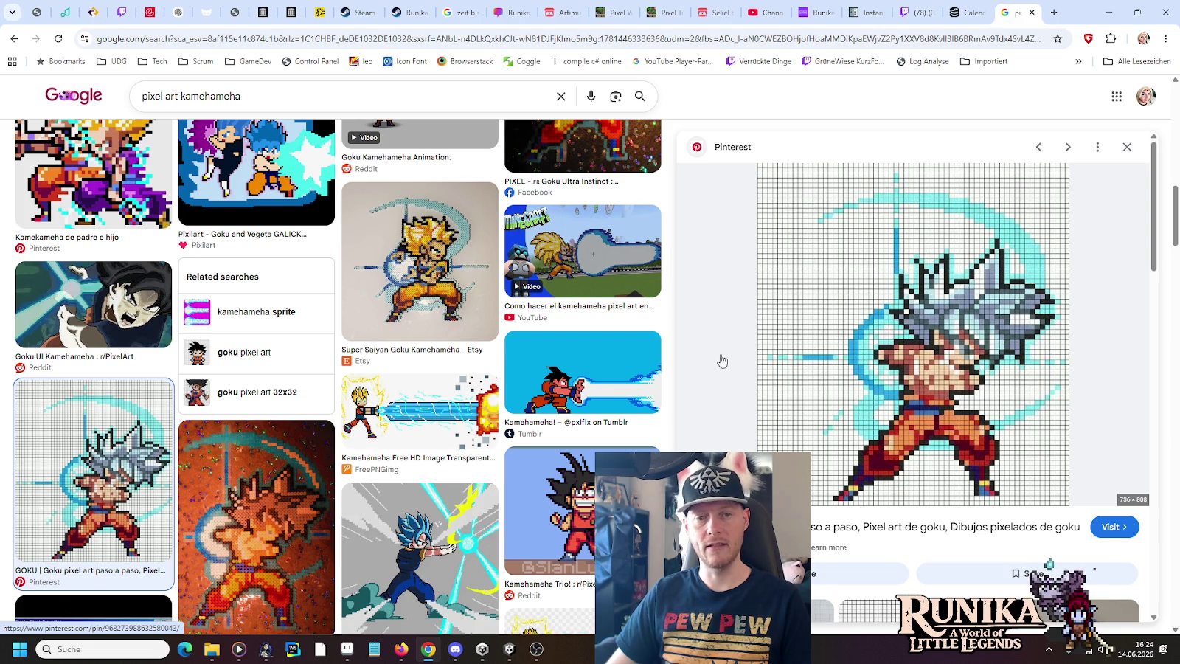
{"action": "scroll", "coordinate": [543, 327], "scroll_direction": "down", "scroll_amount": 2}
{"action": "scroll", "coordinate": [543, 327], "scroll_direction": "down", "scroll_amount": 1}
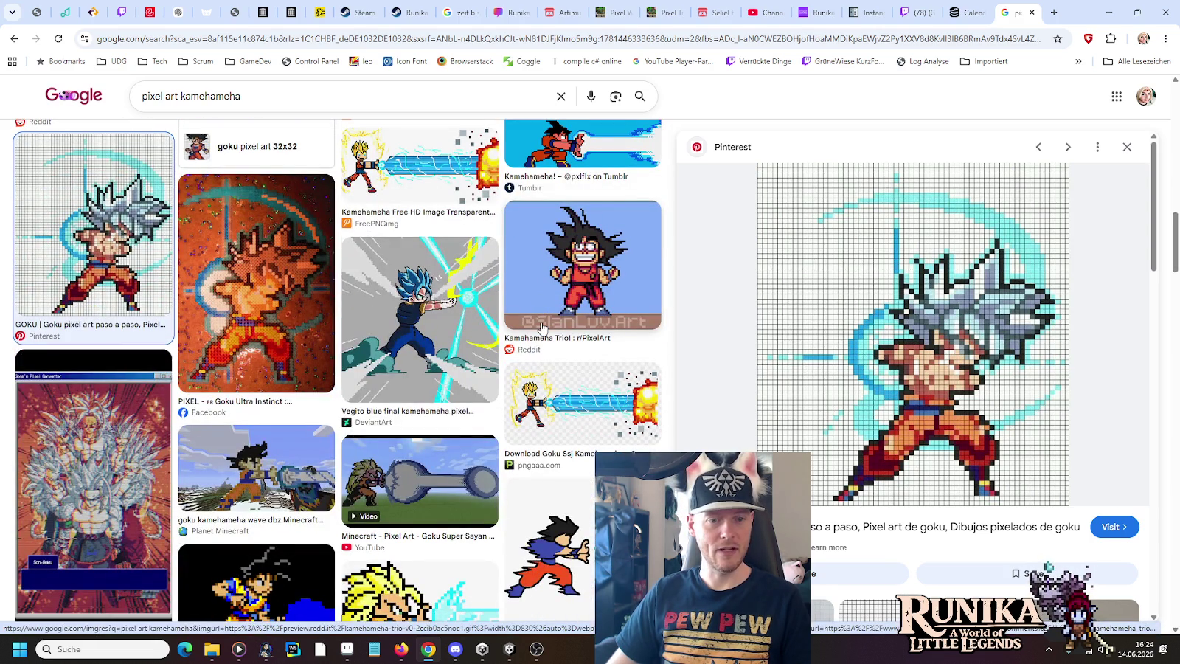
{"action": "left_click", "coordinate": [420, 479]}
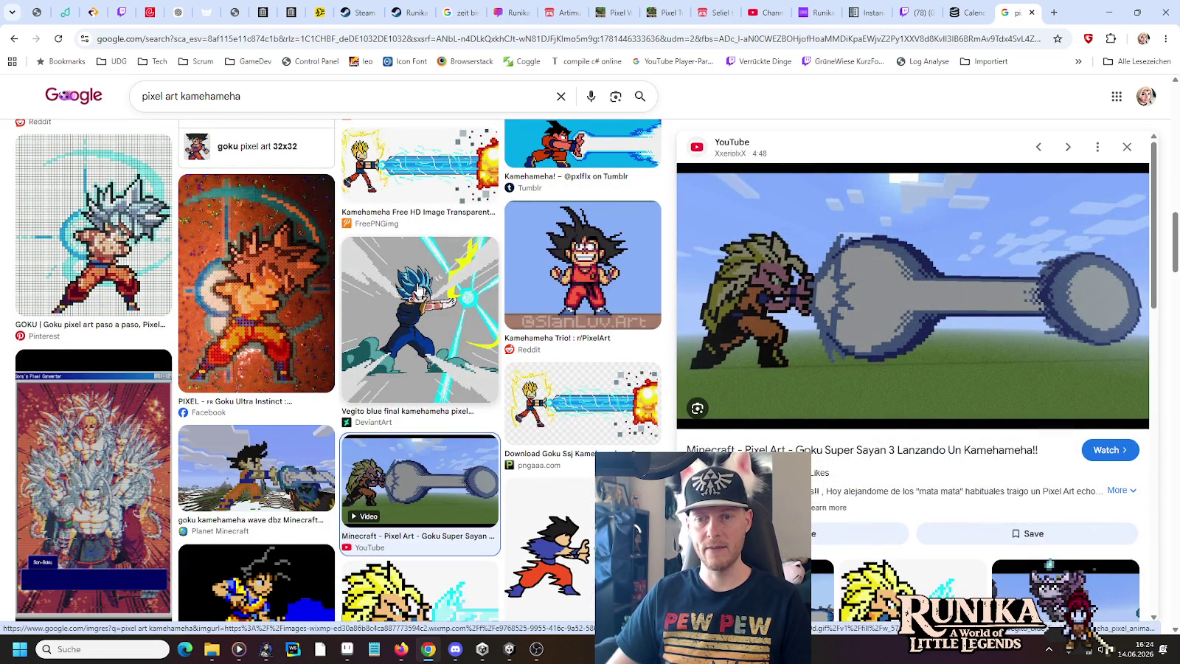
- Scroll back up, preview the ClipartMax kamehameha image, and return to Aseprite
{"action": "scroll", "coordinate": [419, 290], "scroll_direction": "up", "scroll_amount": 3}
{"action": "scroll", "coordinate": [418, 289], "scroll_direction": "up", "scroll_amount": 3}
{"action": "scroll", "coordinate": [418, 289], "scroll_direction": "up", "scroll_amount": 3}
{"action": "scroll", "coordinate": [418, 289], "scroll_direction": "up", "scroll_amount": 3}
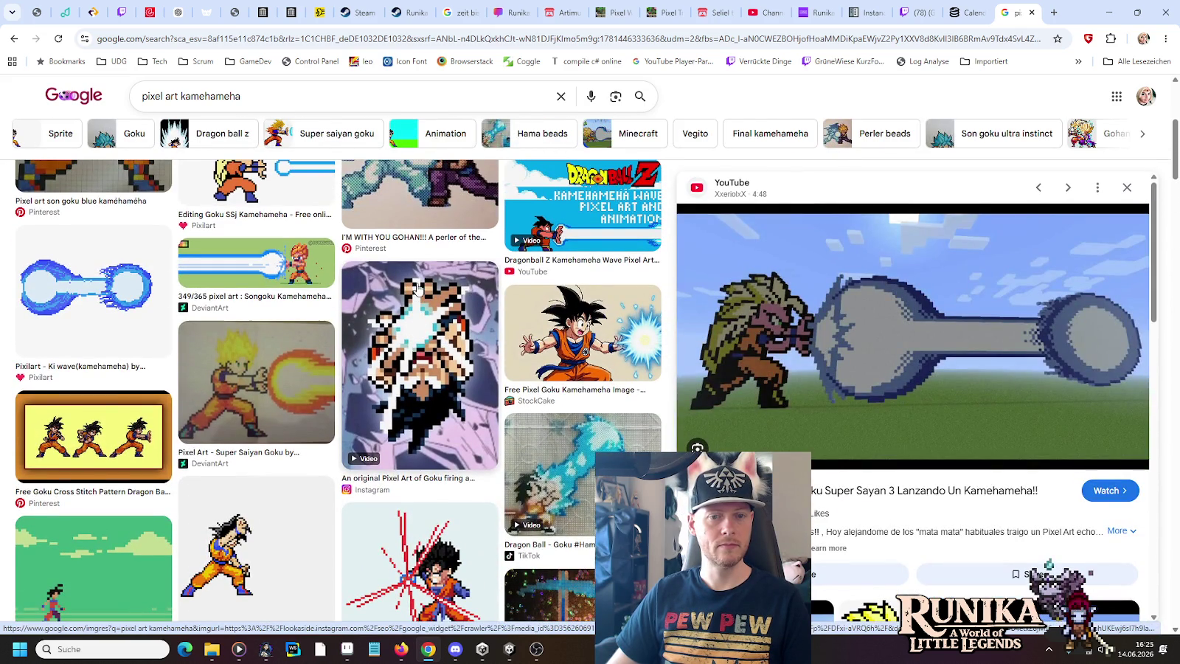
{"action": "scroll", "coordinate": [418, 289], "scroll_direction": "up", "scroll_amount": 3}
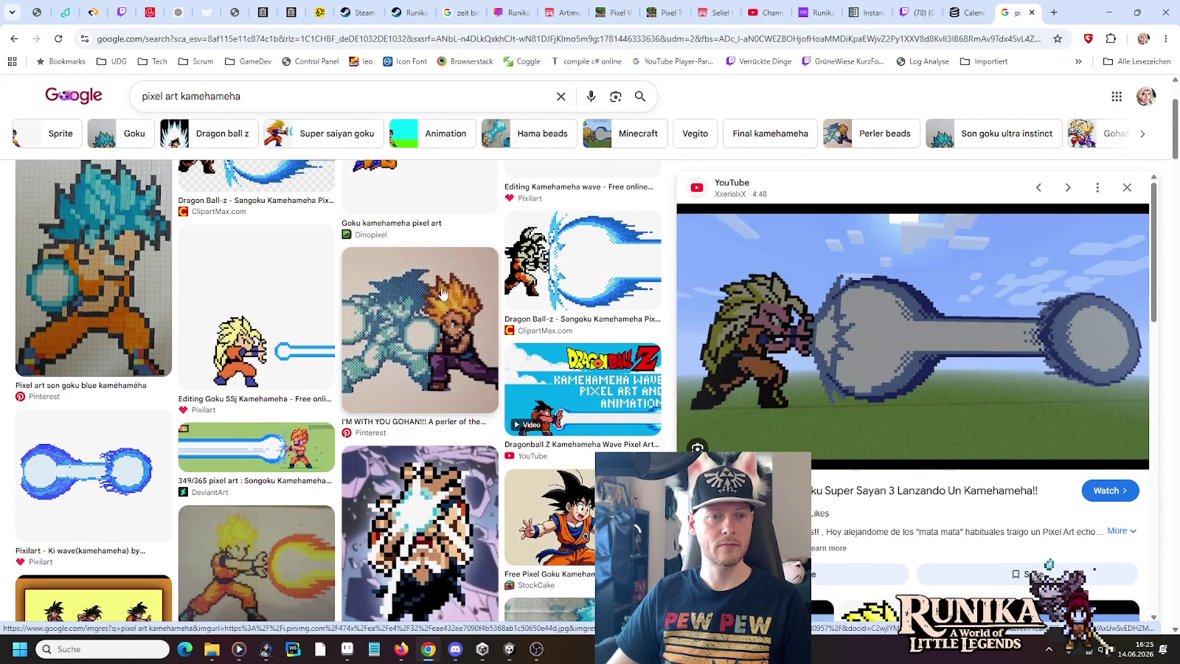
{"action": "scroll", "coordinate": [432, 291], "scroll_direction": "up", "scroll_amount": 1}
{"action": "left_click", "coordinate": [602, 314]}
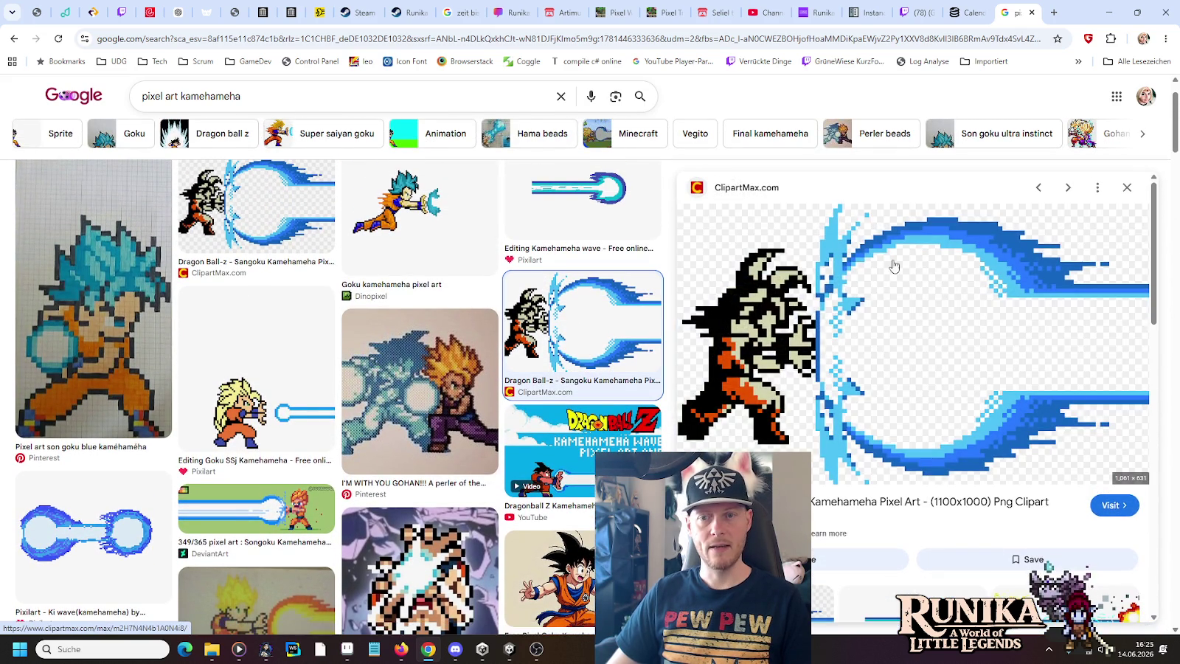
{"action": "key", "text": "alt+Tab"}
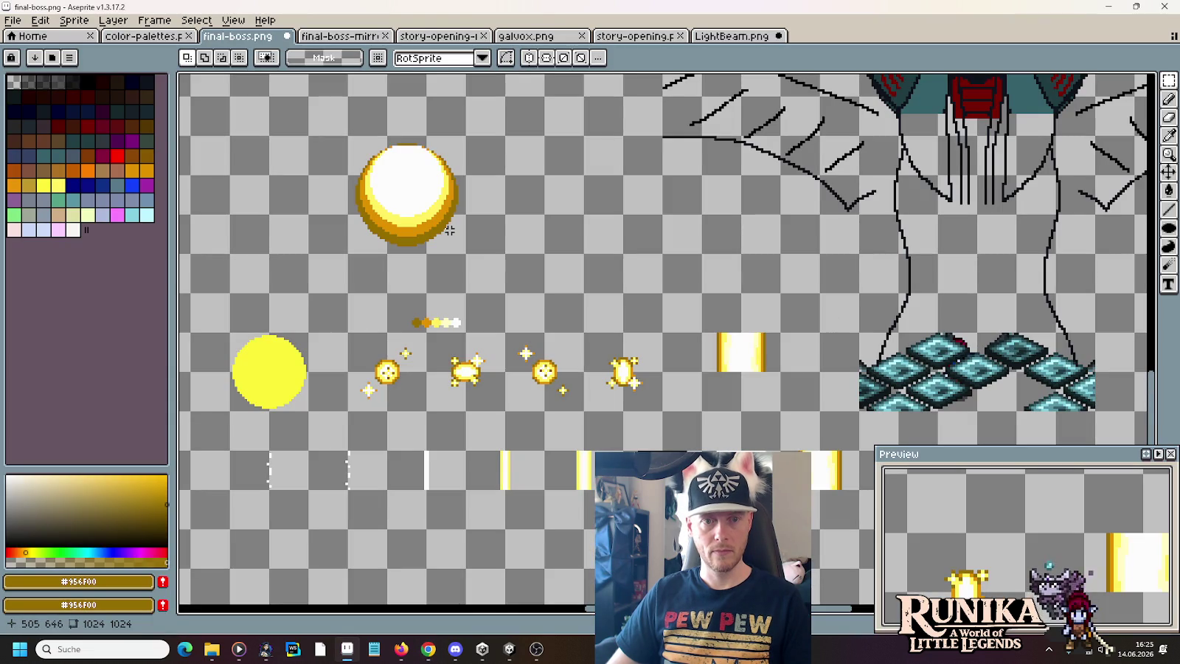
- Eyedrop the beam's white and draw a filled white circle above the gold beam
{"action": "key", "text": "alt+Tab"}
{"action": "key", "text": "alt+Tab"}
{"action": "scroll", "coordinate": [638, 244], "scroll_direction": "up", "scroll_amount": 1}
{"action": "scroll", "coordinate": [641, 238], "scroll_direction": "up", "scroll_amount": 2}
{"action": "scroll", "coordinate": [640, 238], "scroll_direction": "up", "scroll_amount": 1}
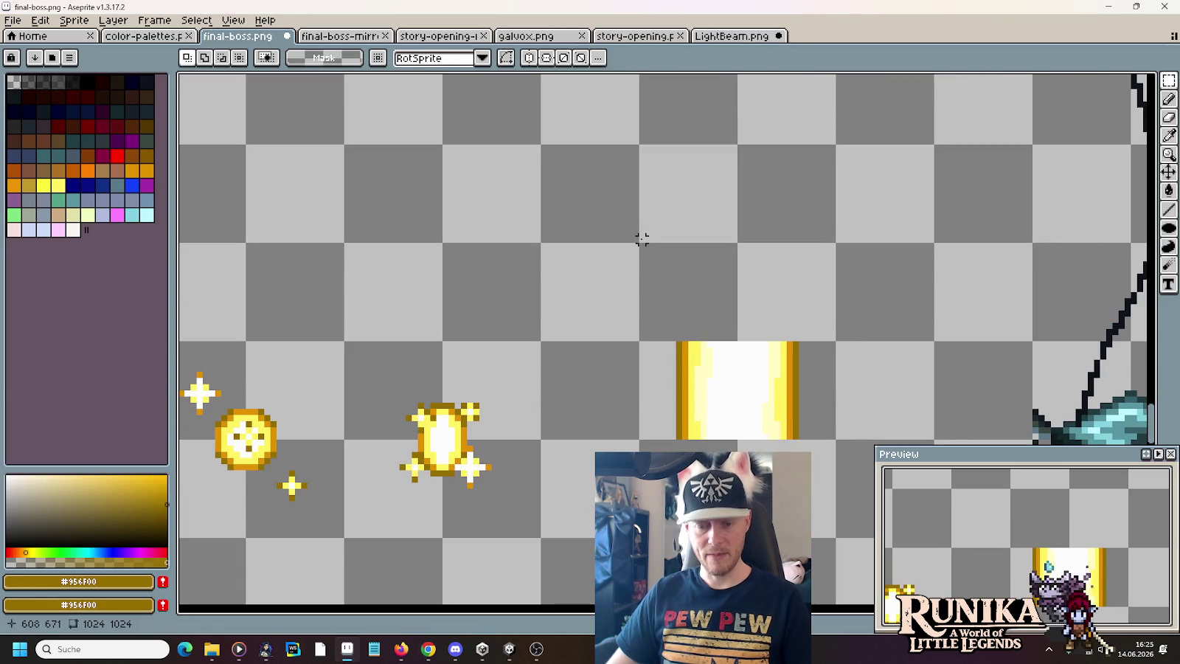
{"action": "key", "text": "i"}
{"action": "left_click", "coordinate": [740, 362]}
{"action": "left_click", "coordinate": [1168, 228]}
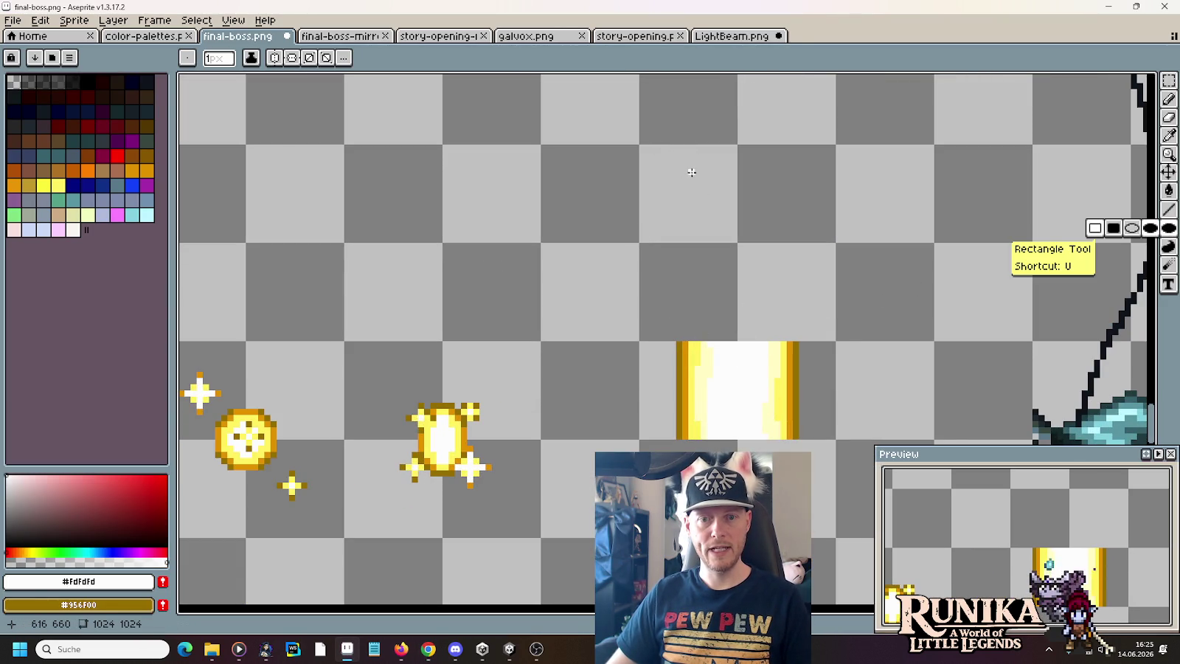
{"action": "mouse_move", "coordinate": [691, 160]}
{"action": "left_mouse_down"}
{"action": "mouse_move", "coordinate": [806, 307]}
{"action": "mouse_move", "coordinate": [786, 290]}
{"action": "left_mouse_up"}
- Try repositioning the white circle onto the beam top, then delete it
{"action": "key", "text": "m"}
{"action": "left_click_drag", "start_coordinate": [672, 123], "coordinate": [838, 308]}
{"action": "left_click_drag", "start_coordinate": [801, 233], "coordinate": [796, 258]}
{"action": "key", "text": "ctrl+d"}
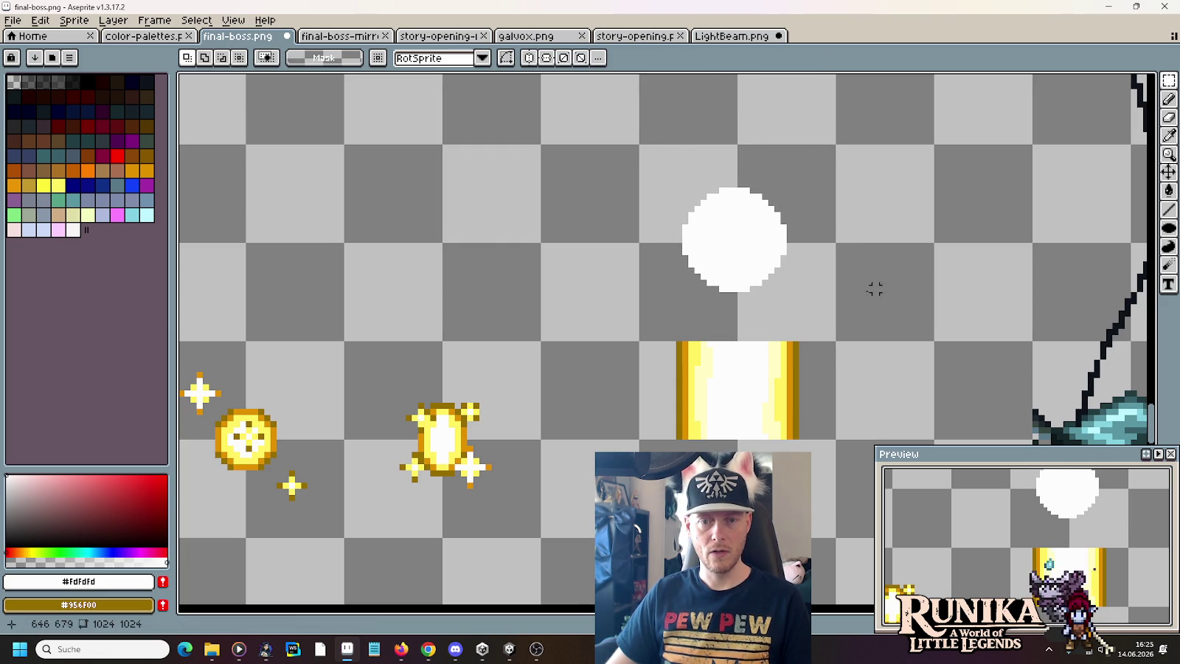
{"action": "left_click_drag", "start_coordinate": [803, 314], "coordinate": [660, 235]}
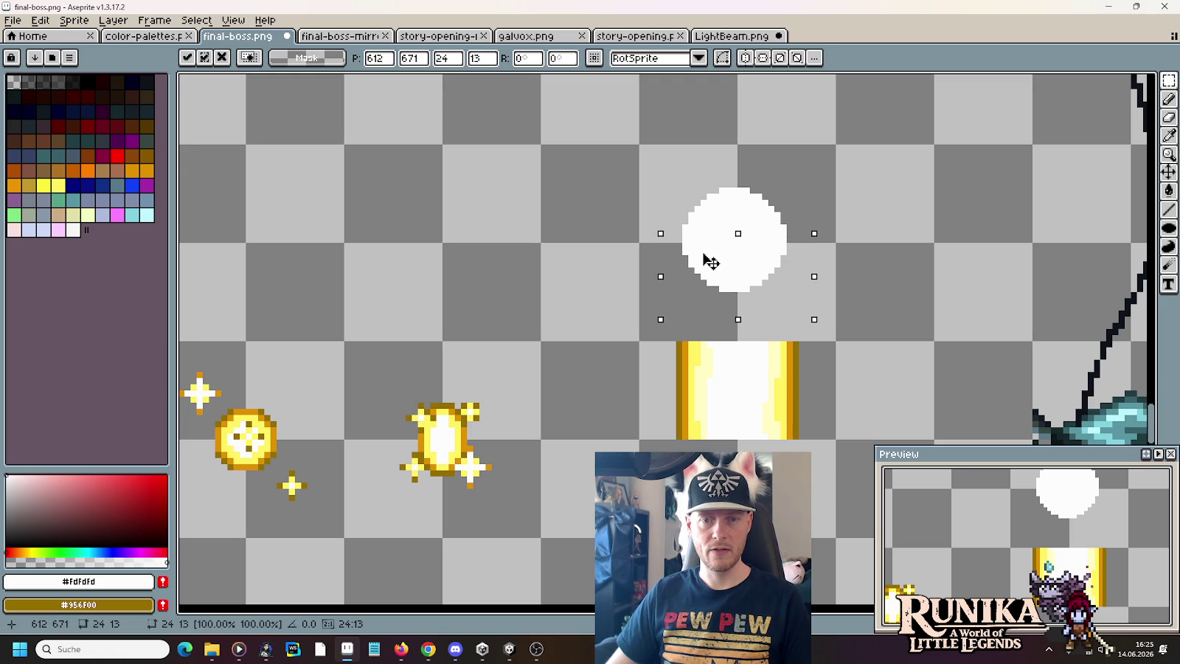
{"action": "key", "text": "Down"}
{"action": "key", "text": "Up"}
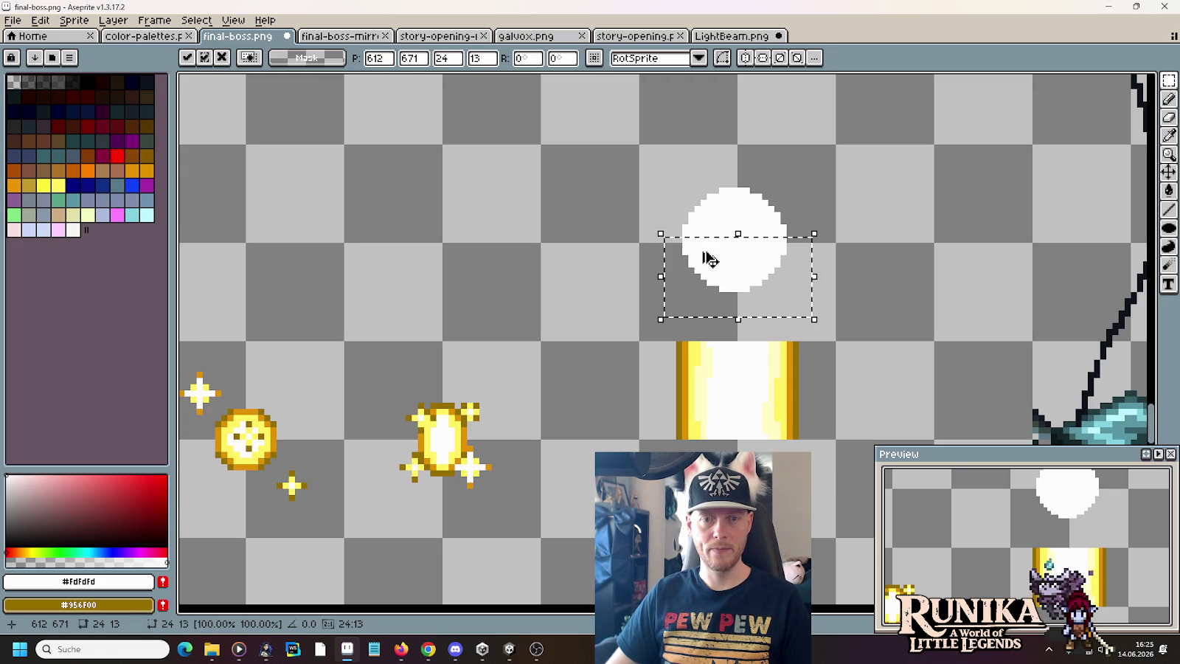
{"action": "left_click_drag", "start_coordinate": [728, 166], "coordinate": [814, 313]}
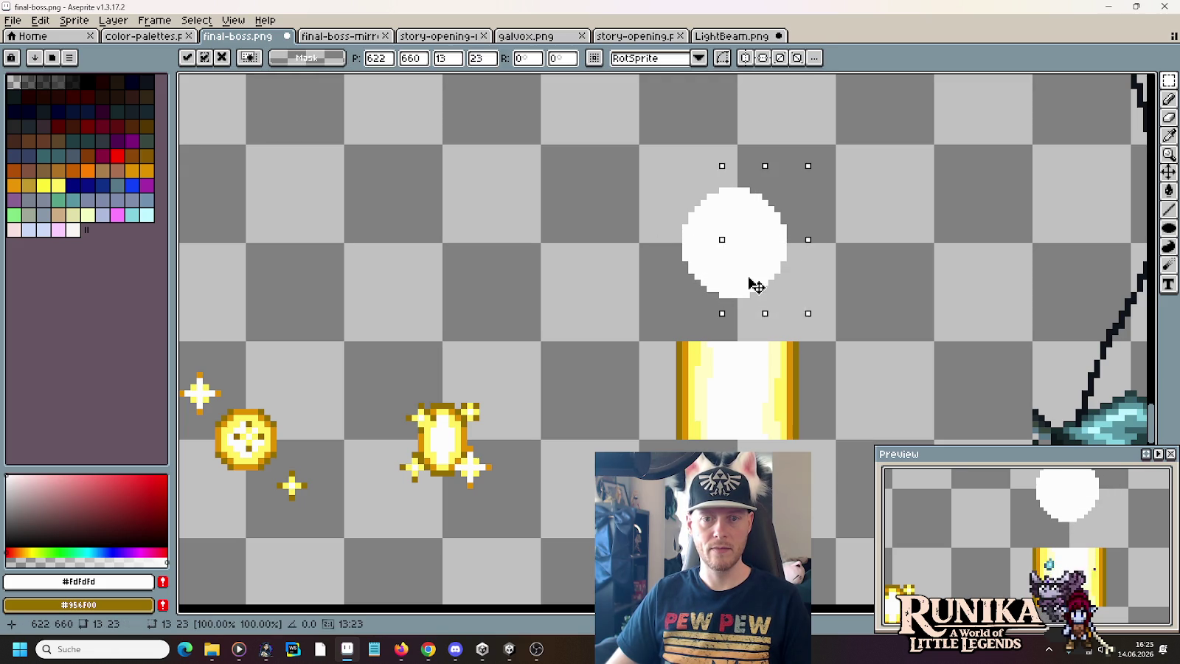
{"action": "left_click", "coordinate": [677, 246]}
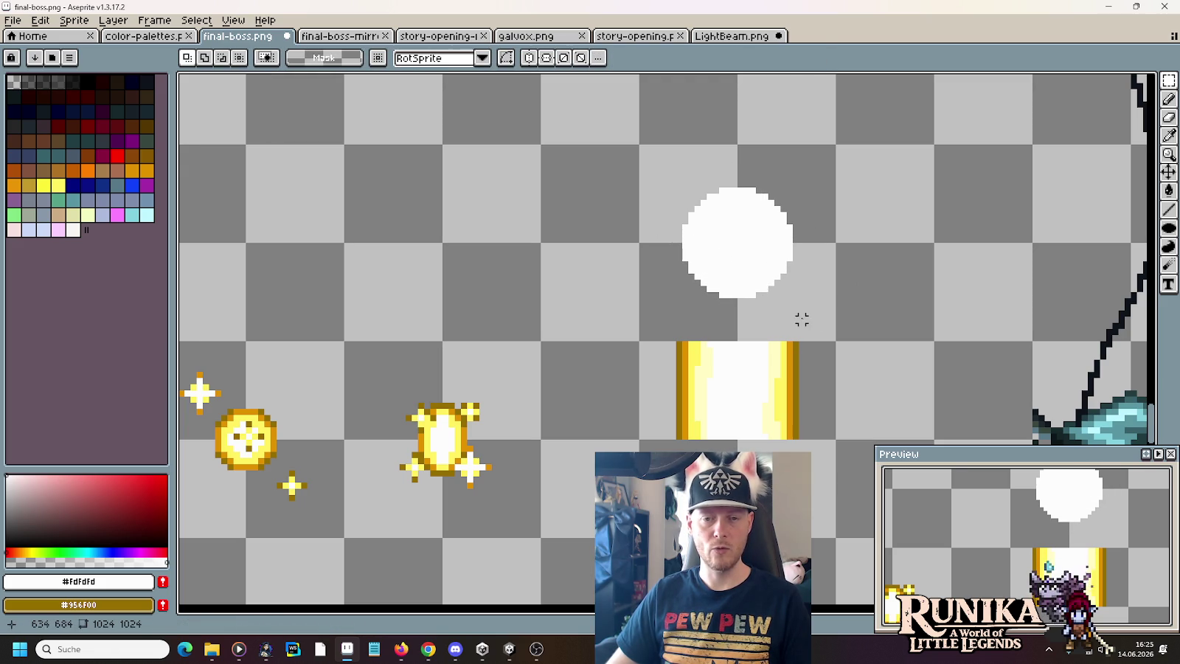
{"action": "left_click_drag", "start_coordinate": [660, 160], "coordinate": [832, 310]}
{"action": "mouse_move", "coordinate": [751, 236]}
{"action": "left_mouse_down"}
{"action": "mouse_move", "coordinate": [757, 360]}
{"action": "mouse_move", "coordinate": [752, 262]}
{"action": "left_mouse_up"}
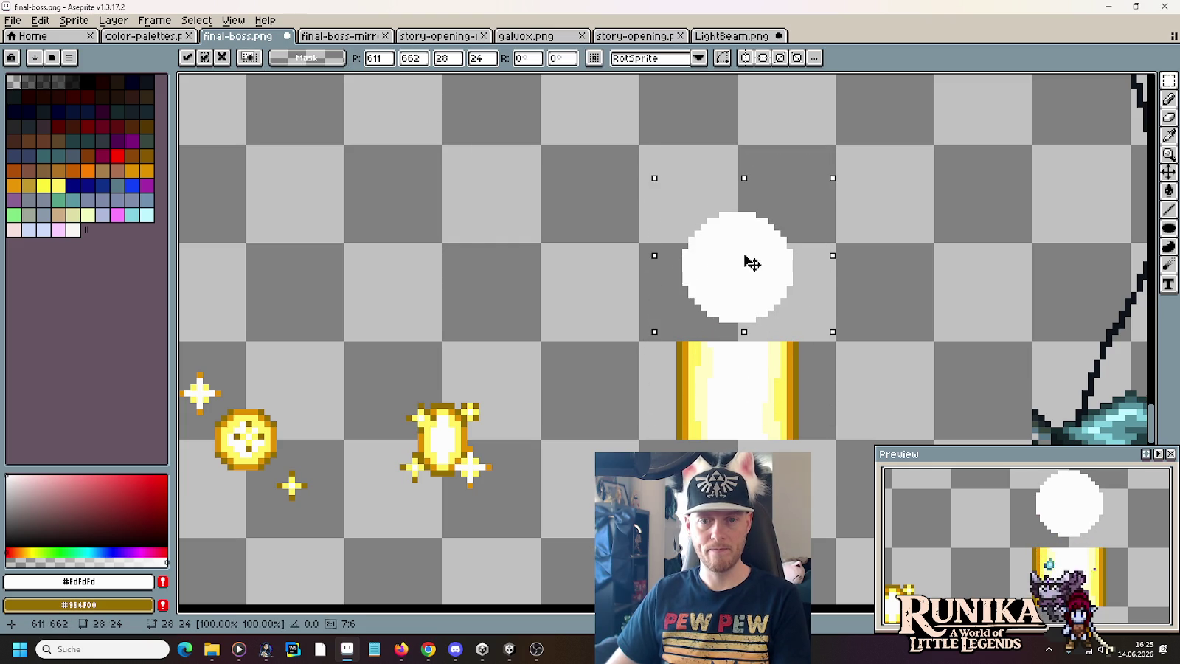
{"action": "key", "text": "Delete"}
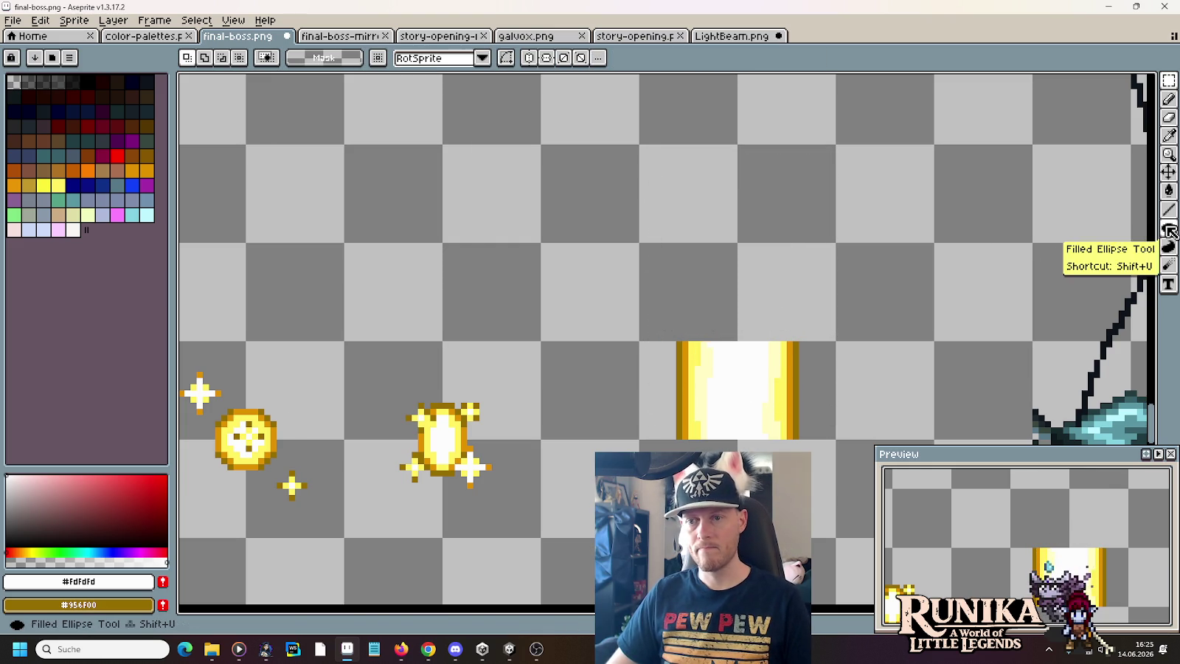
- Redraw a filled white circle above the beam, raise it, and place a copy beside it
{"action": "left_click", "coordinate": [1168, 227]}
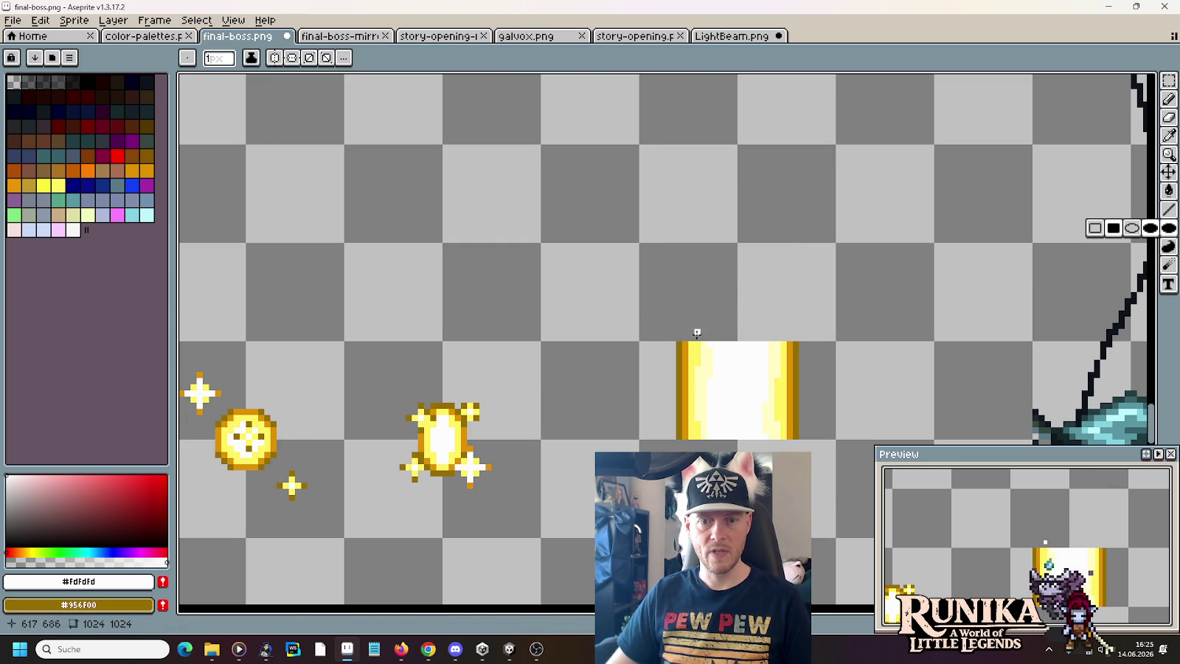
{"action": "mouse_move", "coordinate": [697, 337]}
{"action": "left_mouse_down"}
{"action": "mouse_move", "coordinate": [739, 294]}
{"action": "mouse_move", "coordinate": [705, 313]}
{"action": "mouse_move", "coordinate": [820, 253]}
{"action": "mouse_move", "coordinate": [809, 256]}
{"action": "left_mouse_up"}
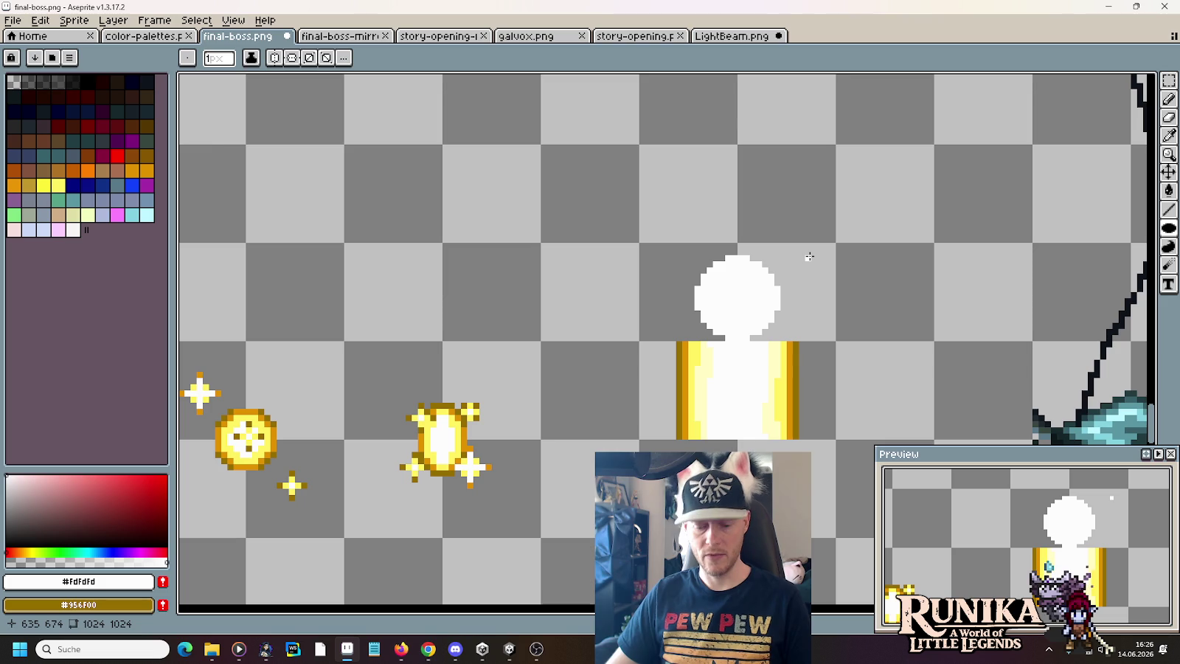
{"action": "key", "text": "m"}
{"action": "left_click_drag", "start_coordinate": [665, 220], "coordinate": [831, 337]}
{"action": "mouse_move", "coordinate": [790, 284]}
{"action": "left_mouse_down"}
{"action": "mouse_move", "coordinate": [789, 184]}
{"action": "mouse_move", "coordinate": [879, 337]}
{"action": "mouse_move", "coordinate": [874, 273]}
{"action": "left_mouse_up"}
{"action": "key", "text": "Return"}
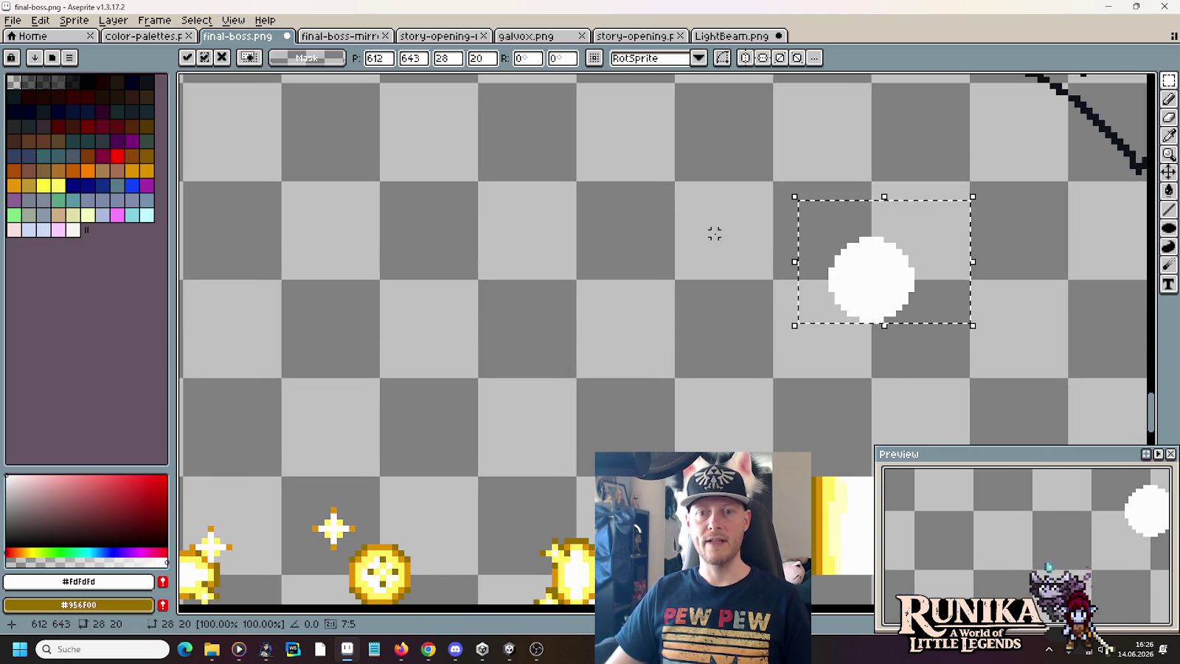
{"action": "key", "text": "ctrl+d"}
{"action": "mouse_move", "coordinate": [812, 225]}
{"action": "left_mouse_down"}
{"action": "mouse_move", "coordinate": [904, 318]}
{"action": "mouse_move", "coordinate": [711, 310]}
{"action": "left_mouse_up"}
{"action": "key", "text": "ctrl+d"}
{"action": "scroll", "coordinate": [573, 405], "scroll_direction": "left", "scroll_amount": 5}
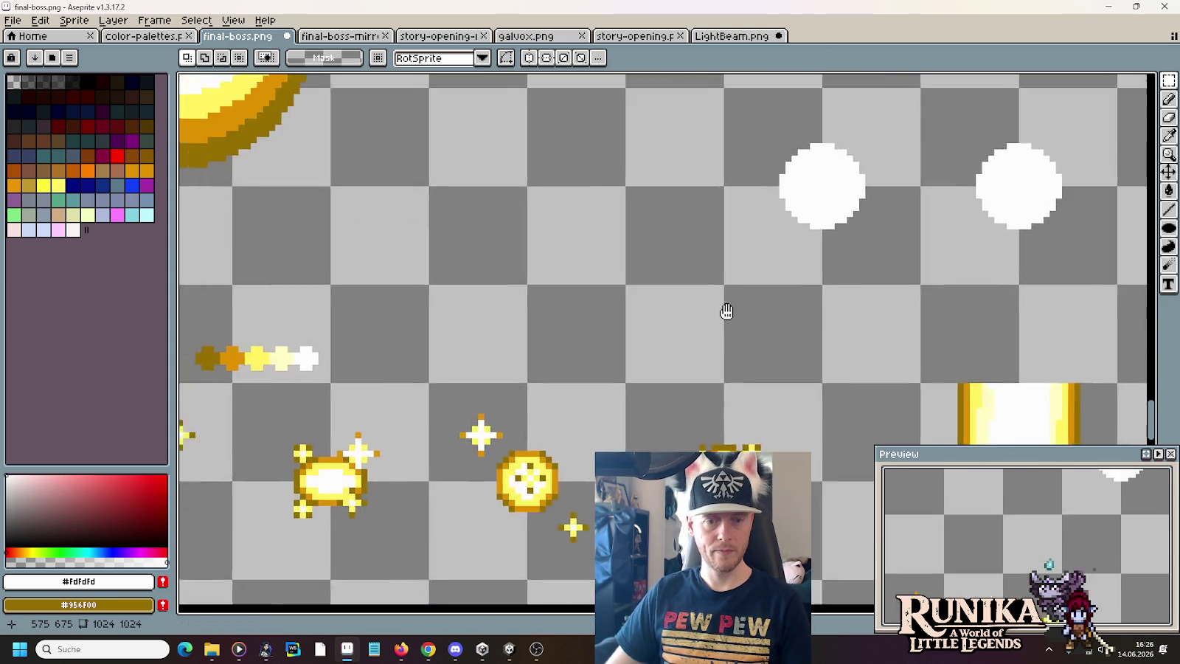
- Eyedrop the orb's pale yellow and draw a filled yellow circle over the left white circle
{"action": "key", "text": "i"}
{"action": "left_click", "coordinate": [322, 209]}
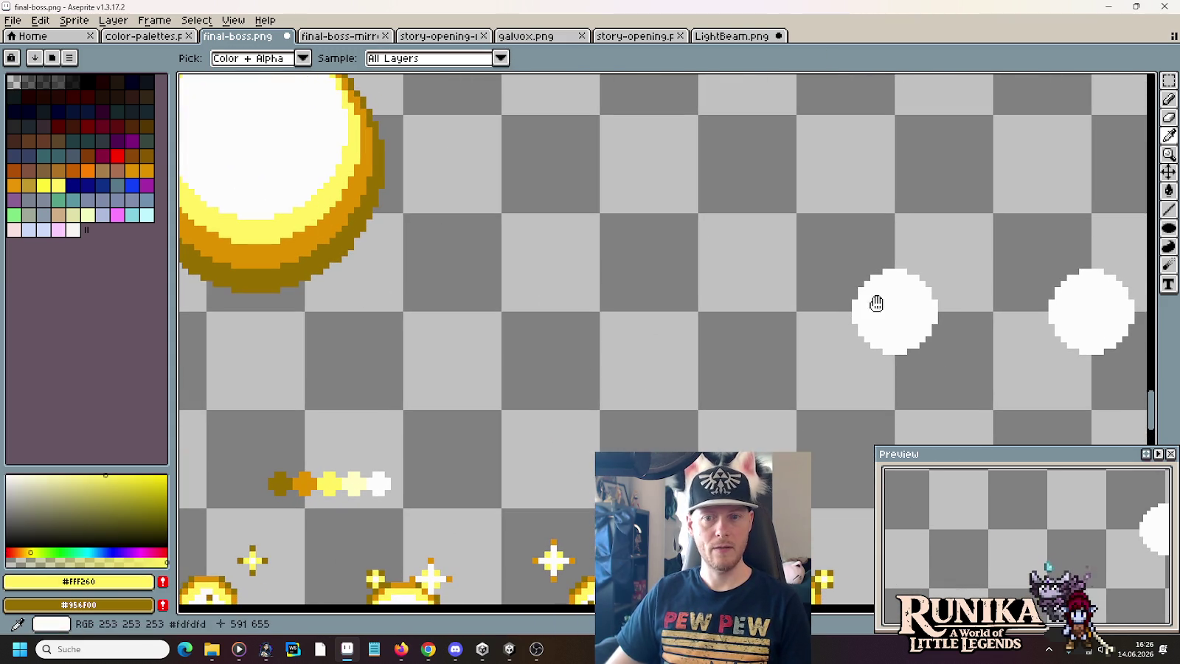
{"action": "scroll", "coordinate": [895, 298], "scroll_direction": "up", "scroll_amount": 2}
{"action": "key", "text": "b"}
{"action": "left_click", "coordinate": [671, 225]}
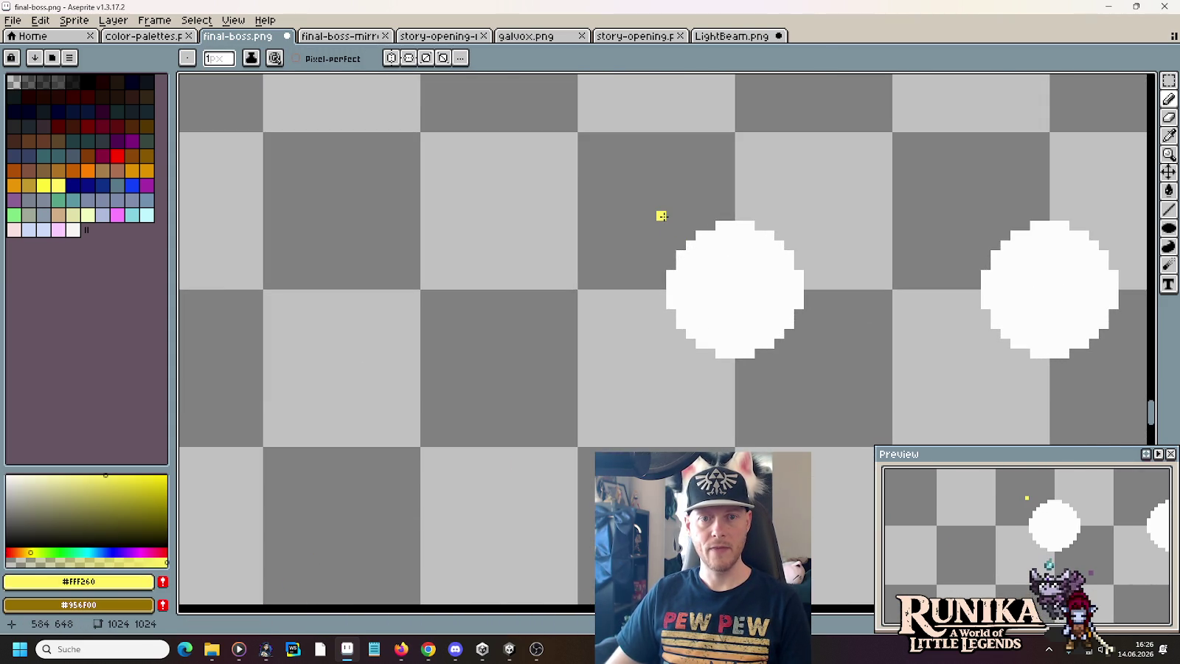
{"action": "key", "text": "ctrl+z"}
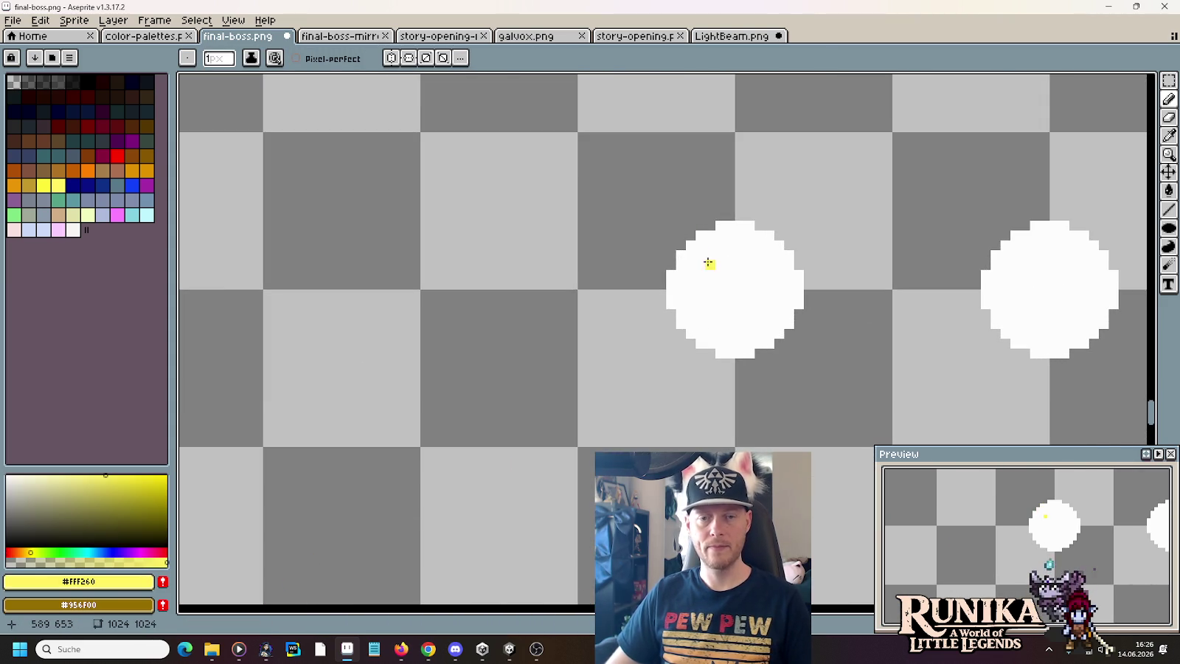
{"action": "left_click", "coordinate": [1169, 228]}
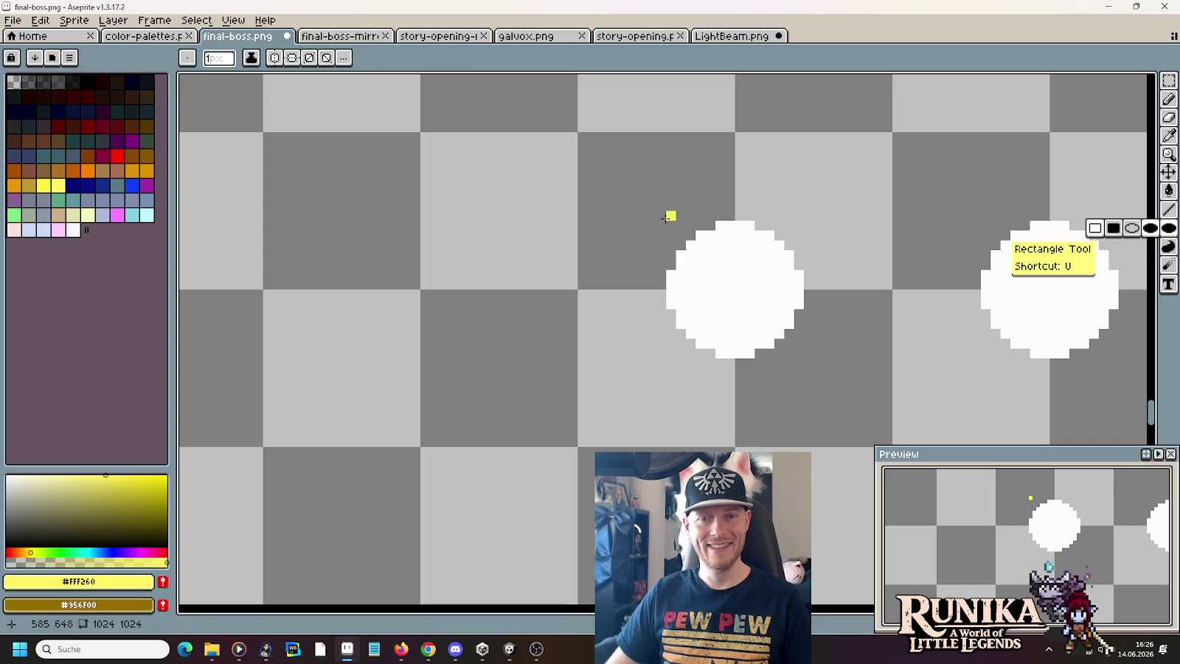
{"action": "left_click_drag", "start_coordinate": [652, 205], "coordinate": [818, 372]}
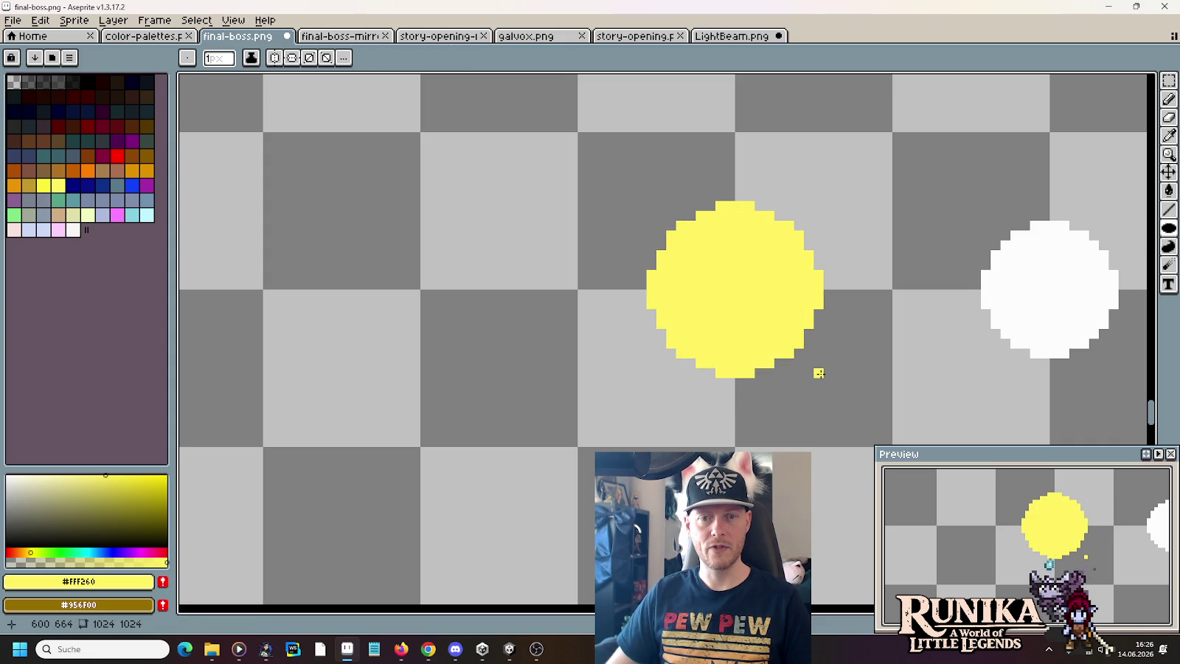
- Copy the yellow circle to the left
{"action": "scroll", "coordinate": [818, 373], "scroll_direction": "down", "scroll_amount": 4}
{"action": "key", "text": "m"}
{"action": "left_click_drag", "start_coordinate": [815, 368], "coordinate": [704, 262]}
{"action": "mouse_move", "coordinate": [779, 342]}
{"action": "left_mouse_down"}
{"action": "mouse_move", "coordinate": [677, 337]}
{"action": "mouse_move", "coordinate": [649, 404]}
{"action": "left_mouse_up"}
{"action": "left_click", "coordinate": [358, 350]}
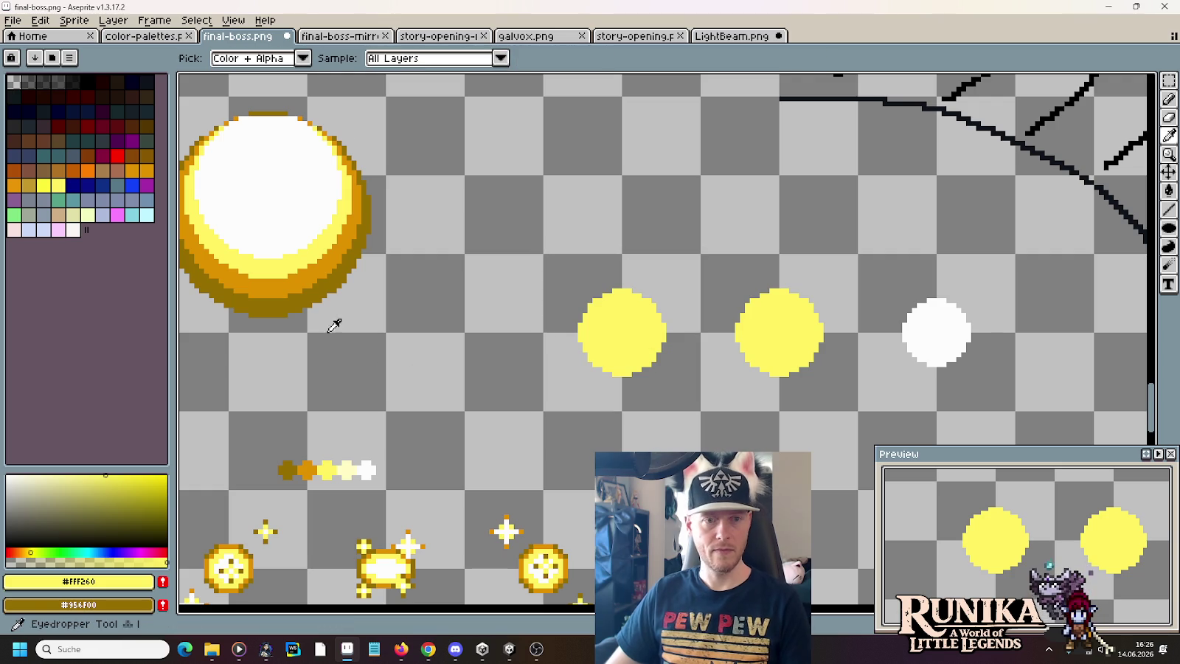
- Eyedrop the orb's orange and draw a larger orange circle over the copied yellow one
{"action": "key", "text": "i"}
{"action": "left_click", "coordinate": [316, 263]}
{"action": "left_click", "coordinate": [1169, 228]}
{"action": "scroll", "coordinate": [539, 327], "scroll_direction": "up", "scroll_amount": 1}
{"action": "scroll", "coordinate": [540, 327], "scroll_direction": "up", "scroll_amount": 1}
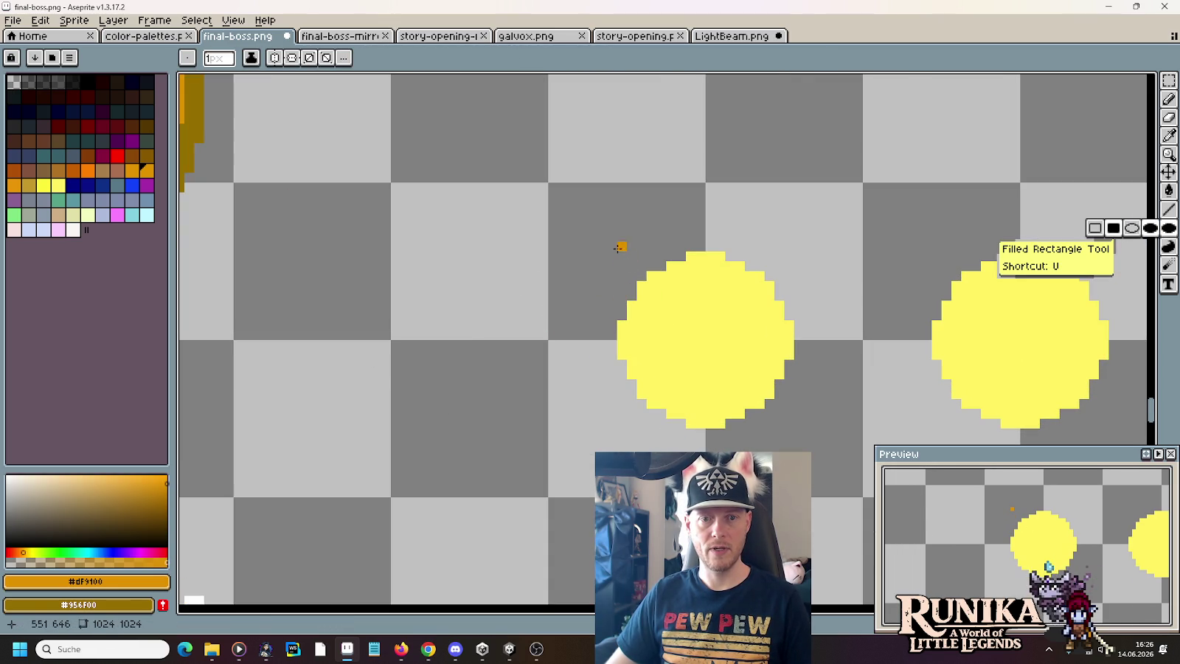
{"action": "left_click_drag", "start_coordinate": [603, 237], "coordinate": [808, 442]}
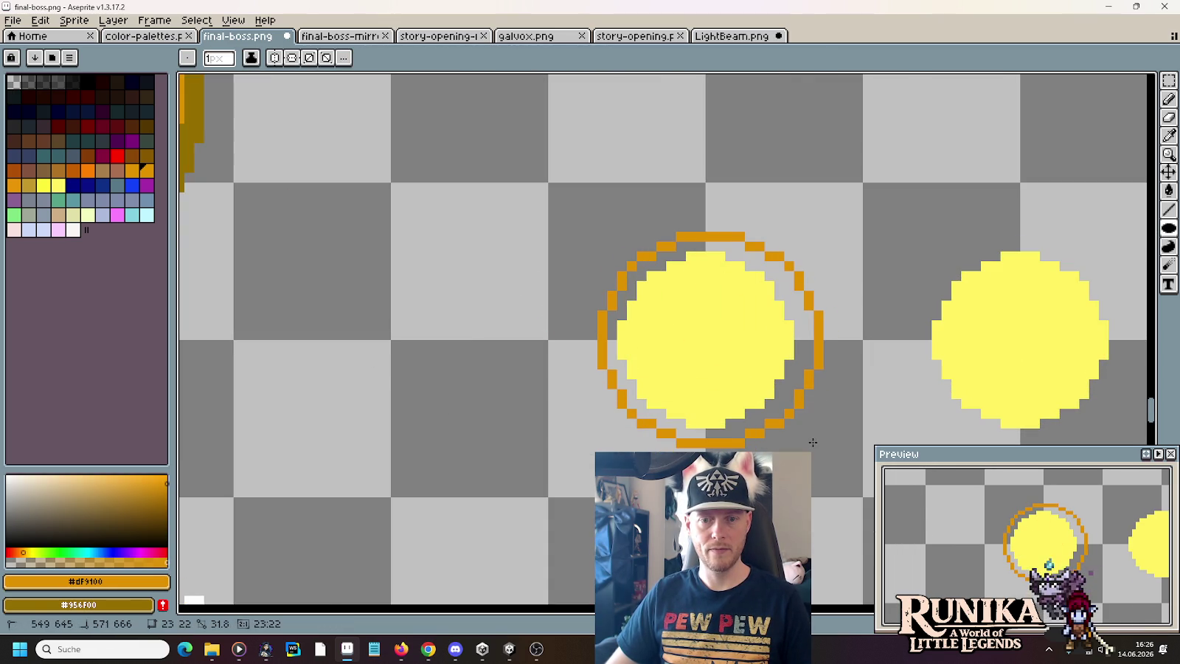
{"action": "scroll", "coordinate": [737, 413], "scroll_direction": "down", "scroll_amount": 1}
{"action": "scroll", "coordinate": [738, 413], "scroll_direction": "down", "scroll_amount": 1}
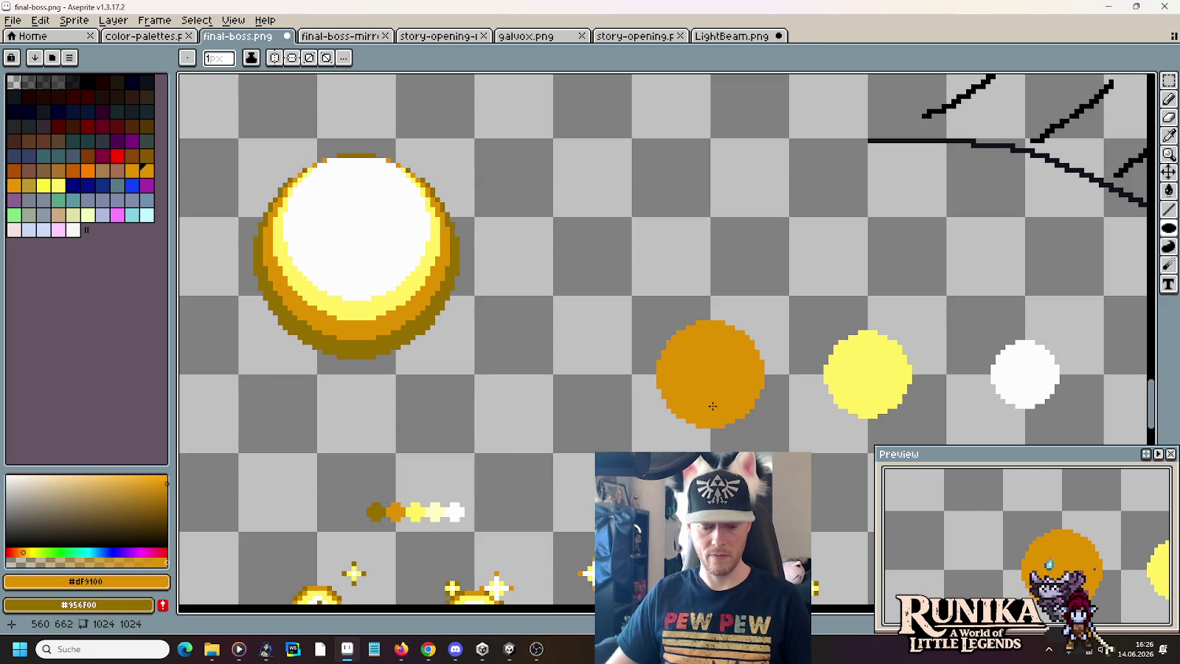
- Eyedrop the dark gold and duplicate the orange circle further left
{"action": "key", "text": "i"}
{"action": "left_click", "coordinate": [409, 333]}
{"action": "left_click", "coordinate": [435, 324]}
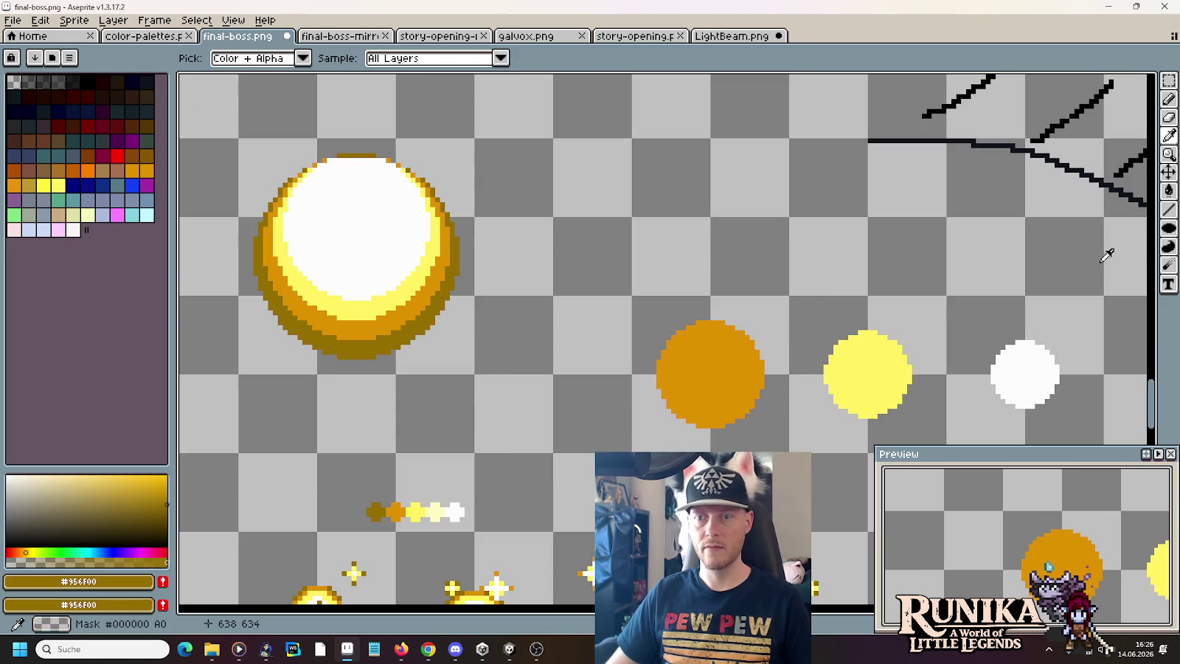
{"action": "left_click", "coordinate": [1168, 228]}
{"action": "scroll", "coordinate": [603, 351], "scroll_direction": "up", "scroll_amount": 1}
{"action": "key", "text": "m"}
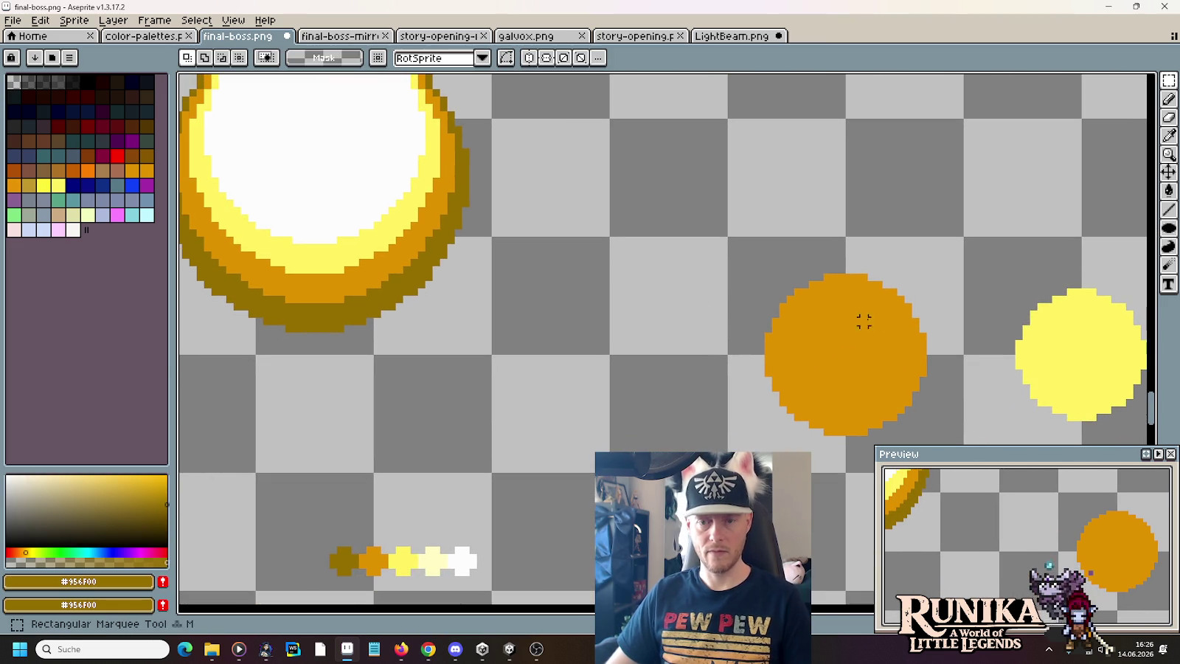
{"action": "mouse_move", "coordinate": [919, 392]}
{"action": "left_mouse_down"}
{"action": "mouse_move", "coordinate": [834, 325]}
{"action": "mouse_move", "coordinate": [637, 316]}
{"action": "left_mouse_up"}
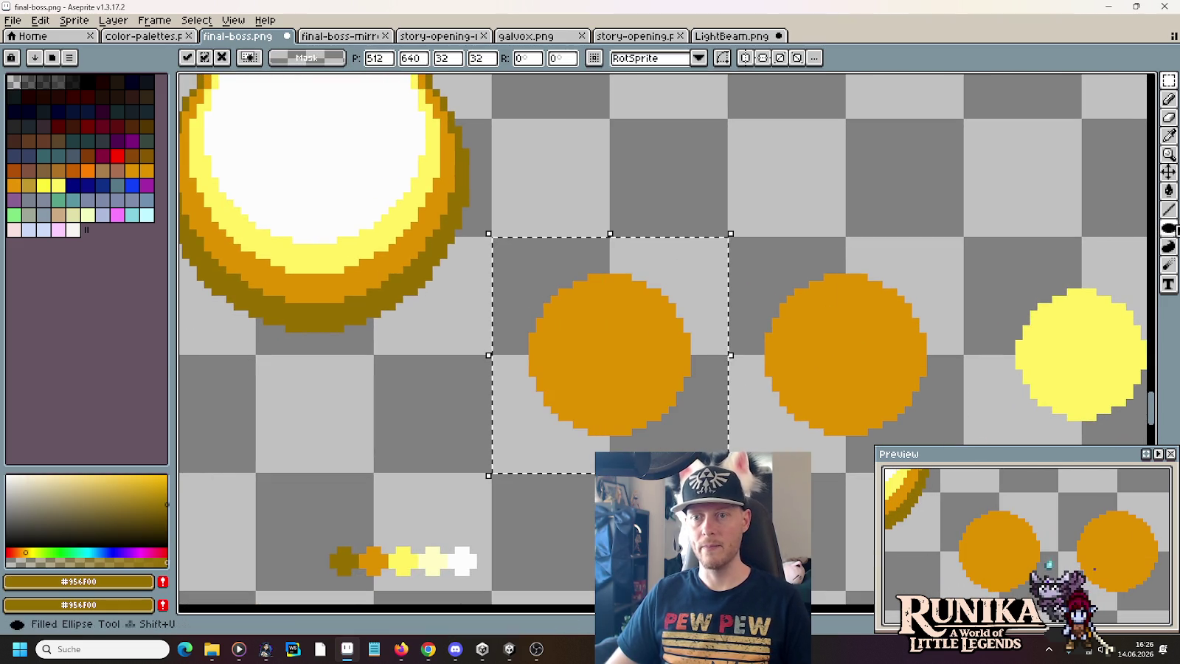
{"action": "key", "text": "b"}
{"action": "scroll", "coordinate": [699, 192], "scroll_direction": "left", "scroll_amount": 3}
{"action": "key", "text": "ctrl+d"}
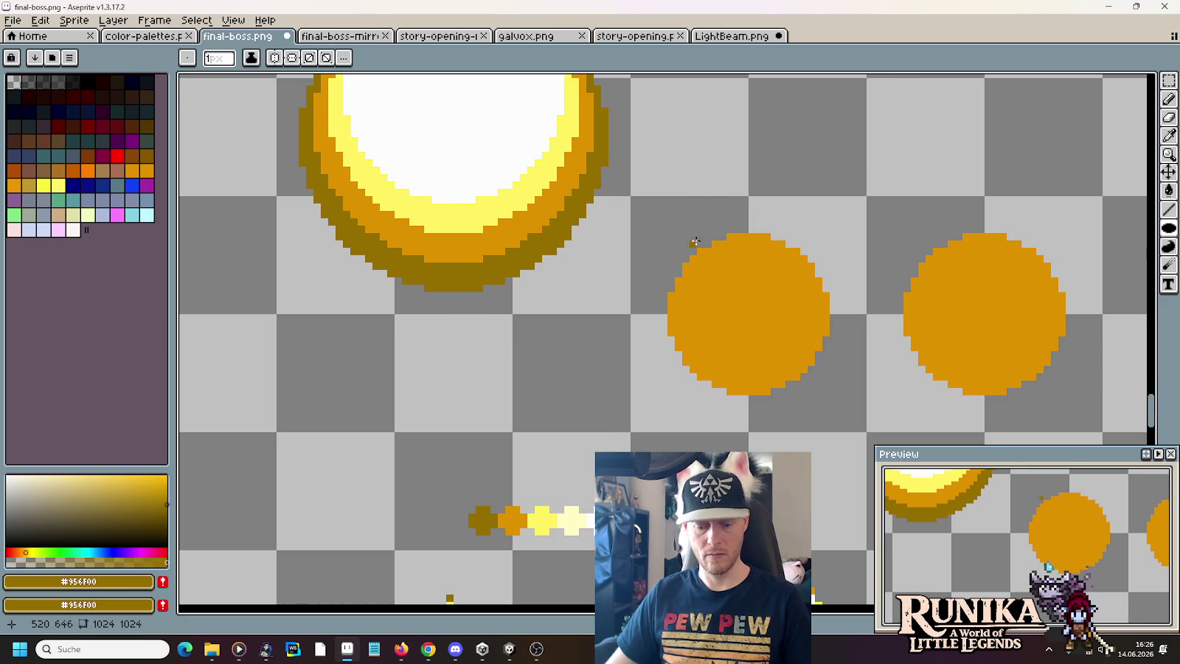
- Draw a dark gold circle over the copied orange one, then select across the row
{"action": "scroll", "coordinate": [694, 252], "scroll_direction": "up", "scroll_amount": 1}
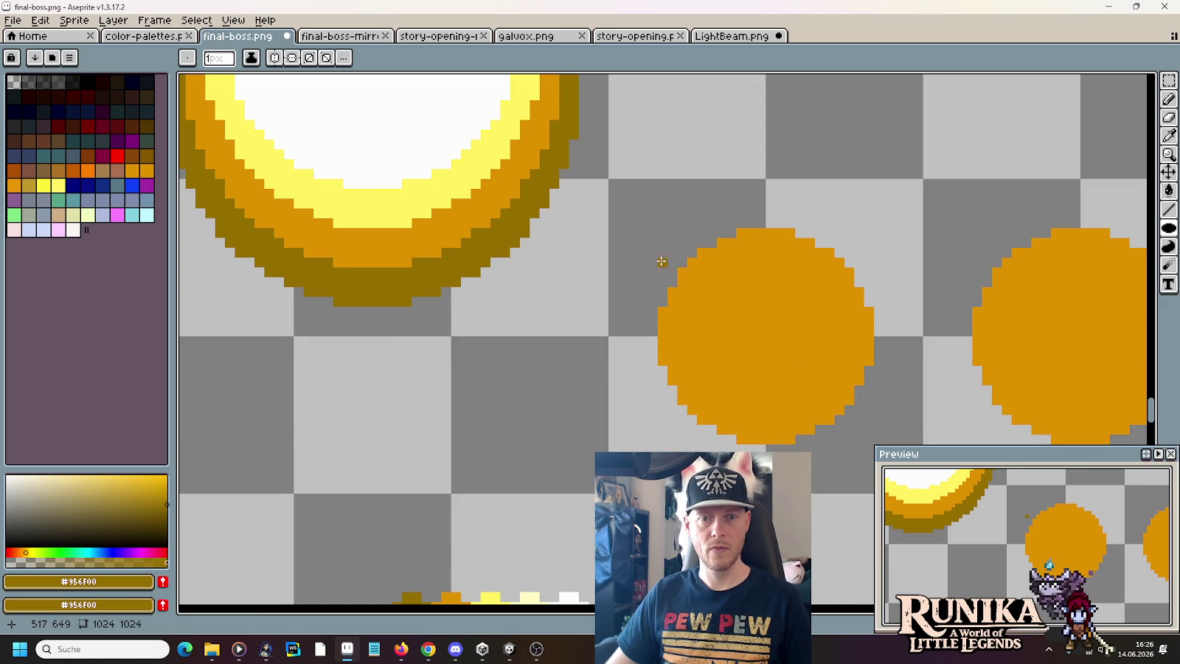
{"action": "left_click_drag", "start_coordinate": [644, 215], "coordinate": [888, 458]}
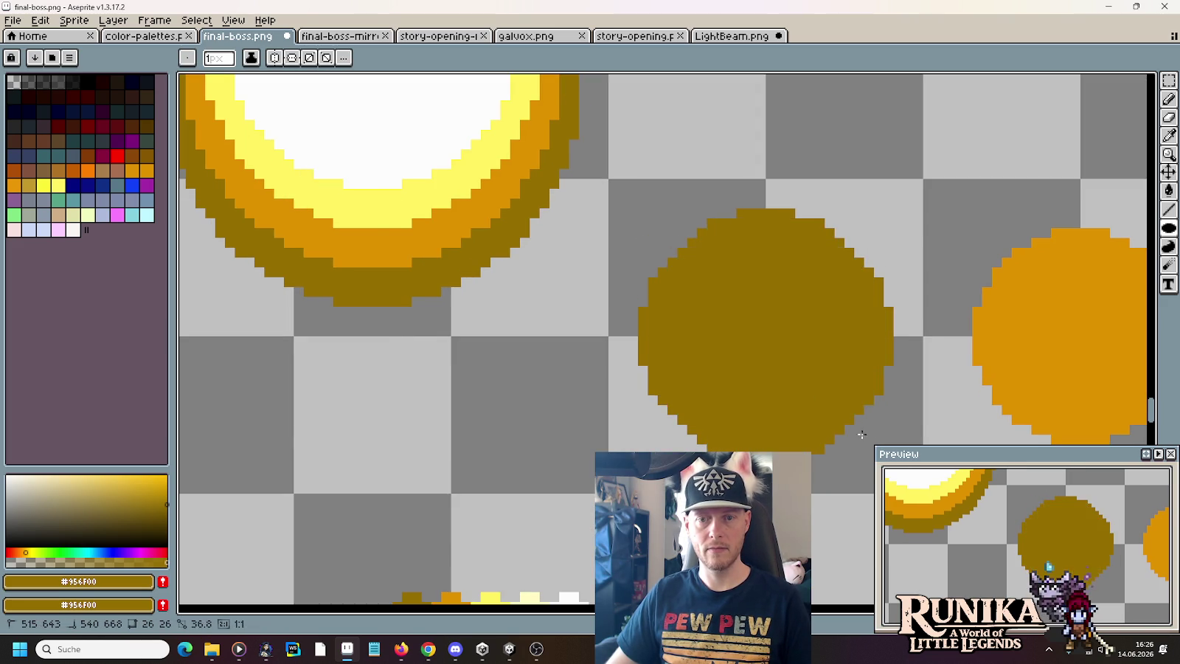
{"action": "scroll", "coordinate": [627, 280], "scroll_direction": "down", "scroll_amount": 2}
{"action": "scroll", "coordinate": [627, 295], "scroll_direction": "down", "scroll_amount": 1}
{"action": "scroll", "coordinate": [738, 302], "scroll_direction": "up", "scroll_amount": 1}
{"action": "scroll", "coordinate": [620, 284], "scroll_direction": "right", "scroll_amount": 2}
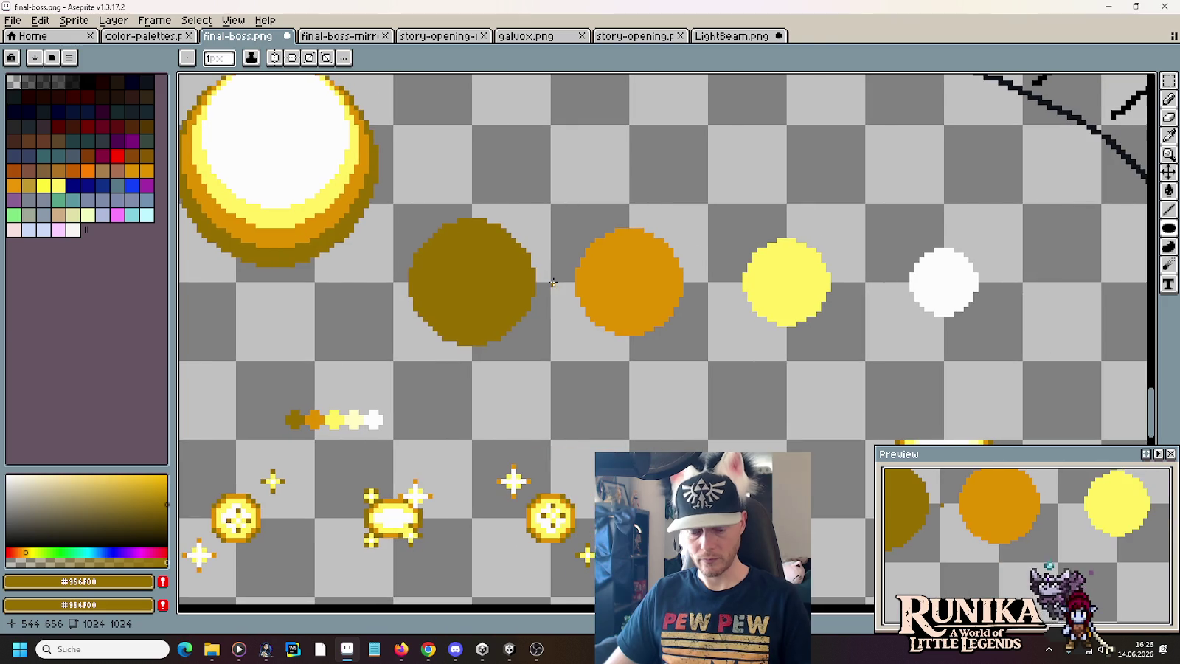
{"action": "key", "text": "m"}
{"action": "mouse_move", "coordinate": [579, 171]}
{"action": "left_mouse_down"}
{"action": "mouse_move", "coordinate": [677, 226]}
{"action": "mouse_move", "coordinate": [995, 245]}
{"action": "left_mouse_up"}
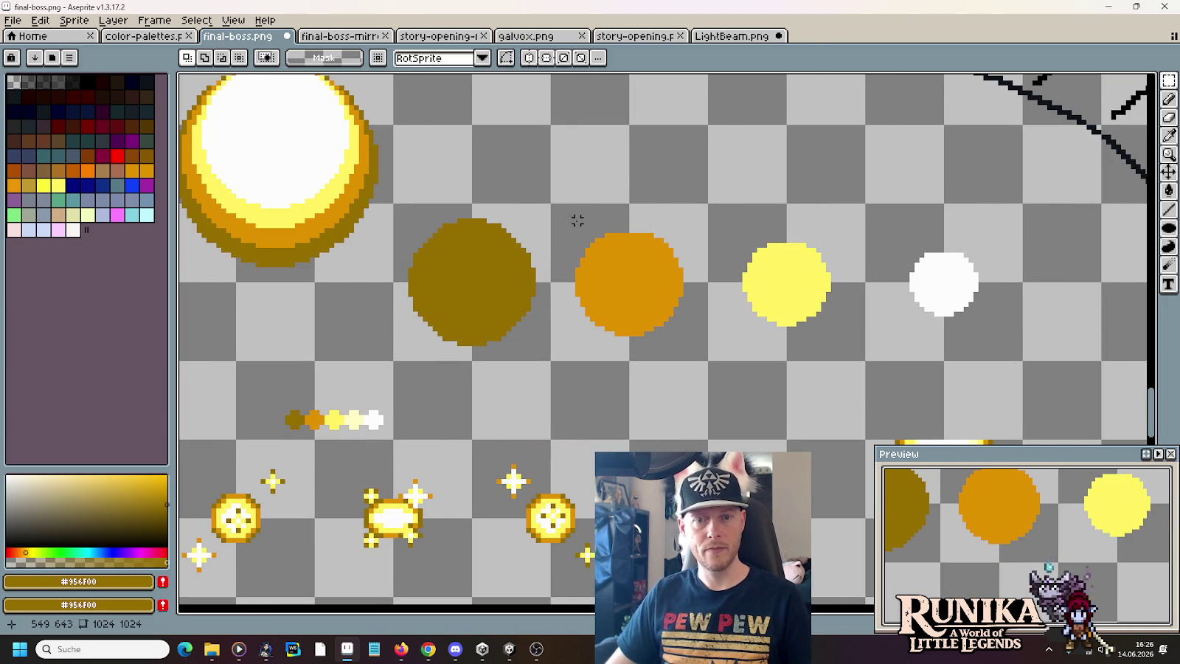
- Stack the orange, yellow and white circles onto the dark gold circle as a small orb
{"action": "left_click_drag", "start_coordinate": [552, 202], "coordinate": [706, 362]}
{"action": "left_click_drag", "start_coordinate": [650, 324], "coordinate": [501, 317]}
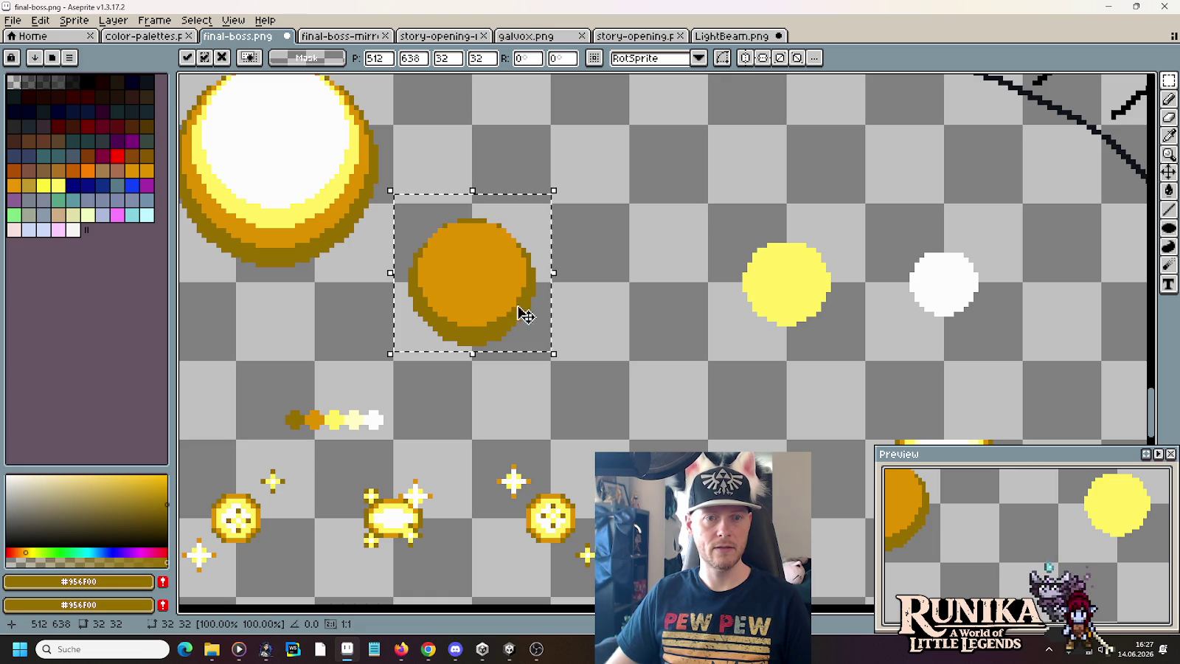
{"action": "left_click_drag", "start_coordinate": [714, 218], "coordinate": [858, 368]}
{"action": "left_click_drag", "start_coordinate": [810, 316], "coordinate": [495, 290]}
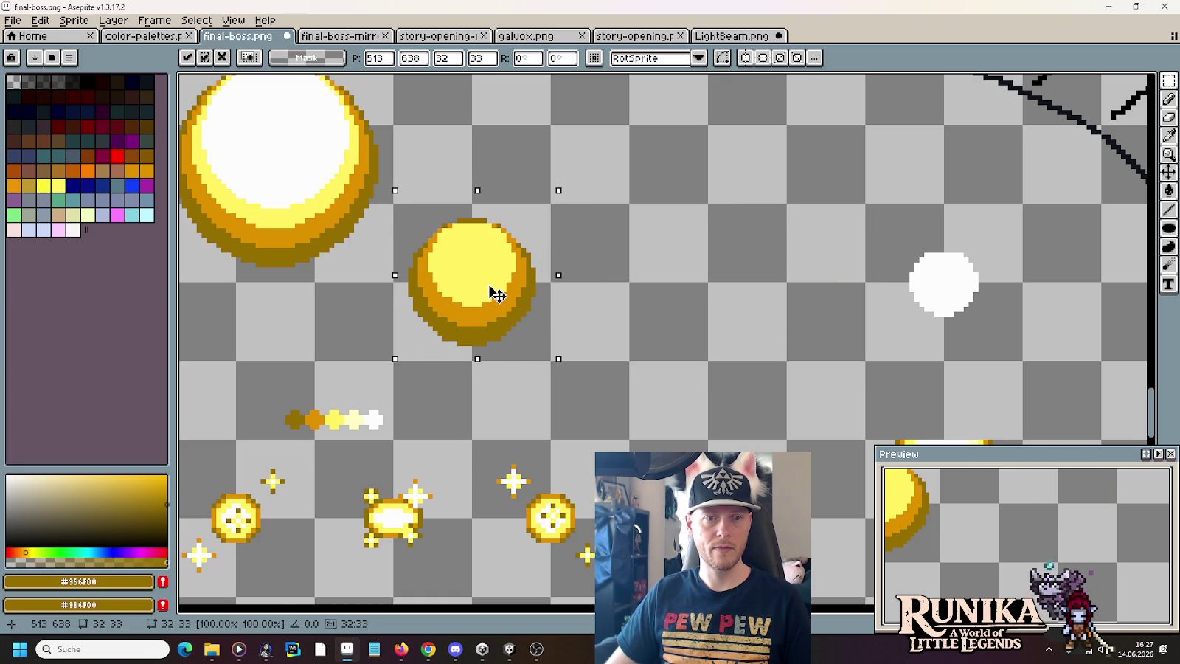
{"action": "left_click_drag", "start_coordinate": [861, 224], "coordinate": [1006, 364]}
{"action": "left_click_drag", "start_coordinate": [970, 313], "coordinate": [496, 281]}
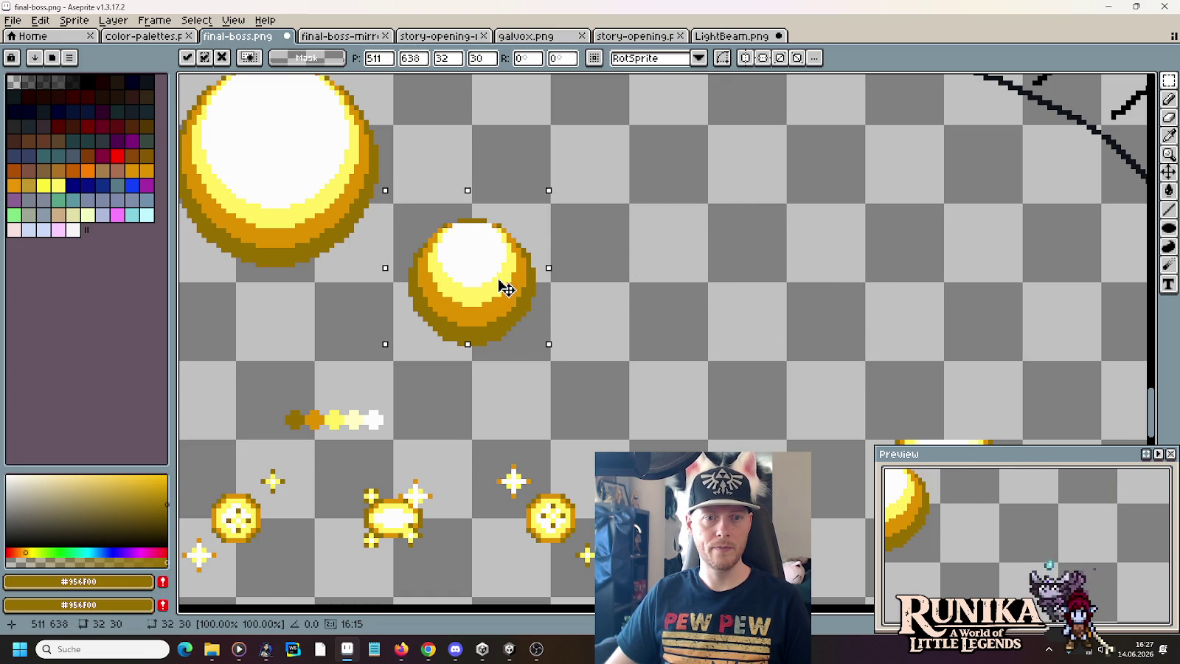
{"action": "left_click", "coordinate": [604, 303]}
{"action": "scroll", "coordinate": [663, 327], "scroll_direction": "down", "scroll_amount": 1}
{"action": "scroll", "coordinate": [666, 327], "scroll_direction": "down", "scroll_amount": 2}
{"action": "scroll", "coordinate": [665, 327], "scroll_direction": "up", "scroll_amount": 2}
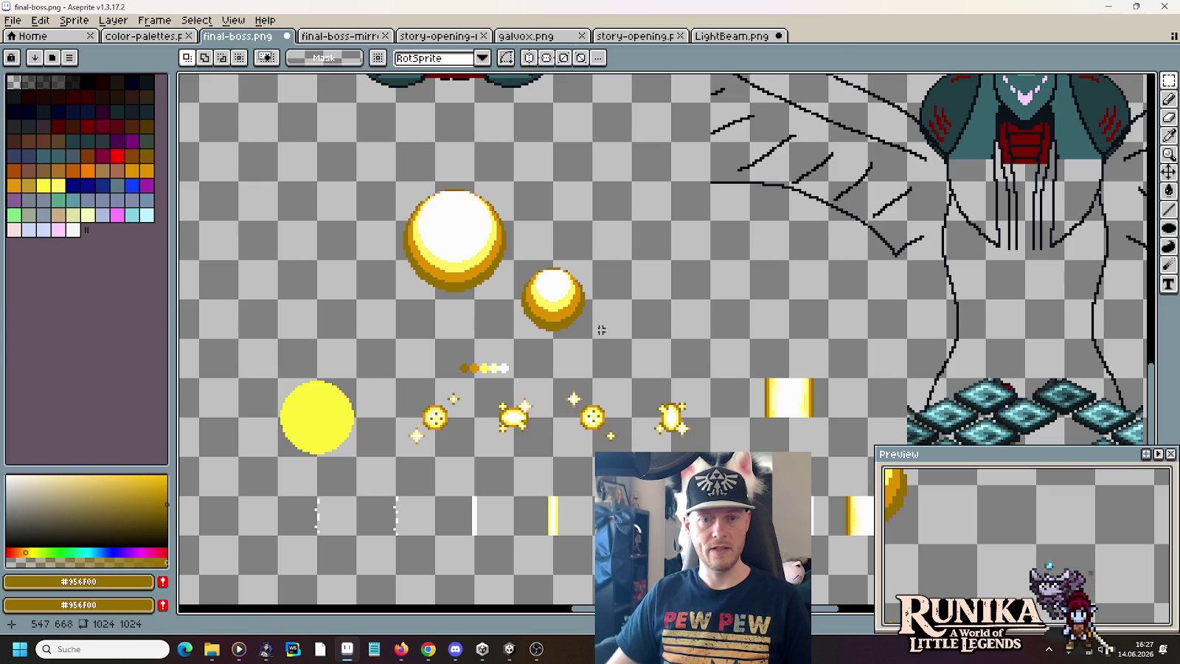
- Copy the small orb to the right above a beam piece, then switch to Chrome
{"action": "left_click_drag", "start_coordinate": [594, 337], "coordinate": [514, 258]}
{"action": "mouse_move", "coordinate": [550, 303]}
{"action": "left_mouse_down"}
{"action": "mouse_move", "coordinate": [806, 352]}
{"action": "mouse_move", "coordinate": [784, 290]}
{"action": "left_mouse_up"}
{"action": "left_click_drag", "start_coordinate": [824, 451], "coordinate": [763, 377]}
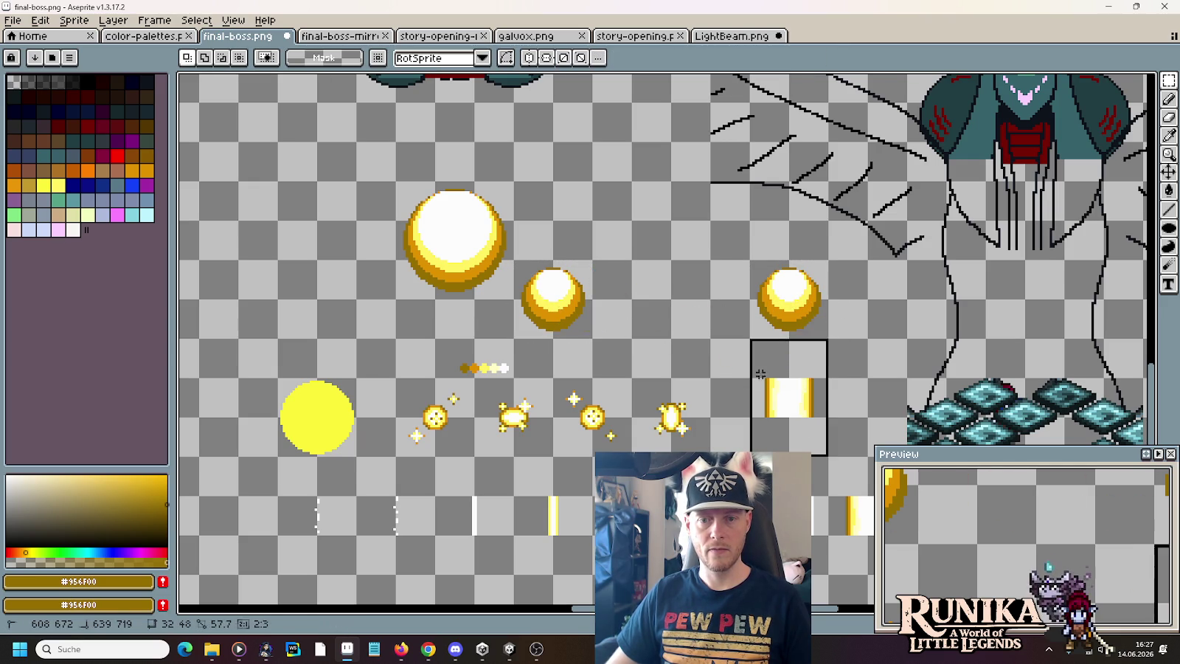
{"action": "left_click_drag", "start_coordinate": [789, 429], "coordinate": [792, 370]}
{"action": "key", "text": "Escape"}
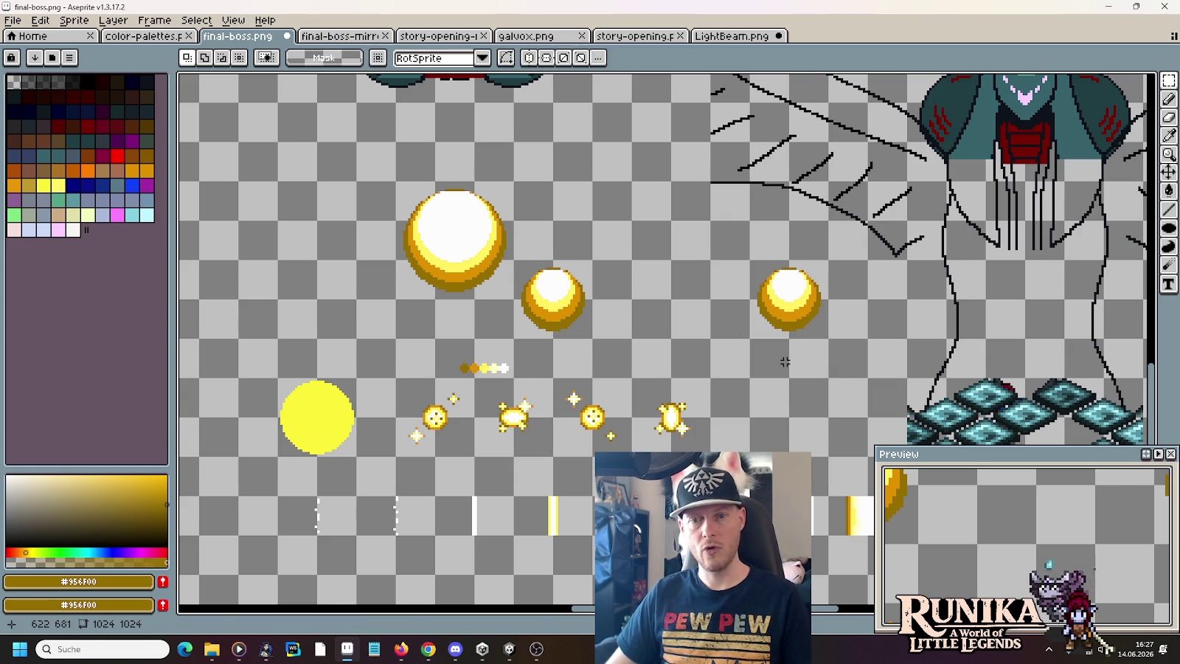
{"action": "key", "text": "alt+Tab"}
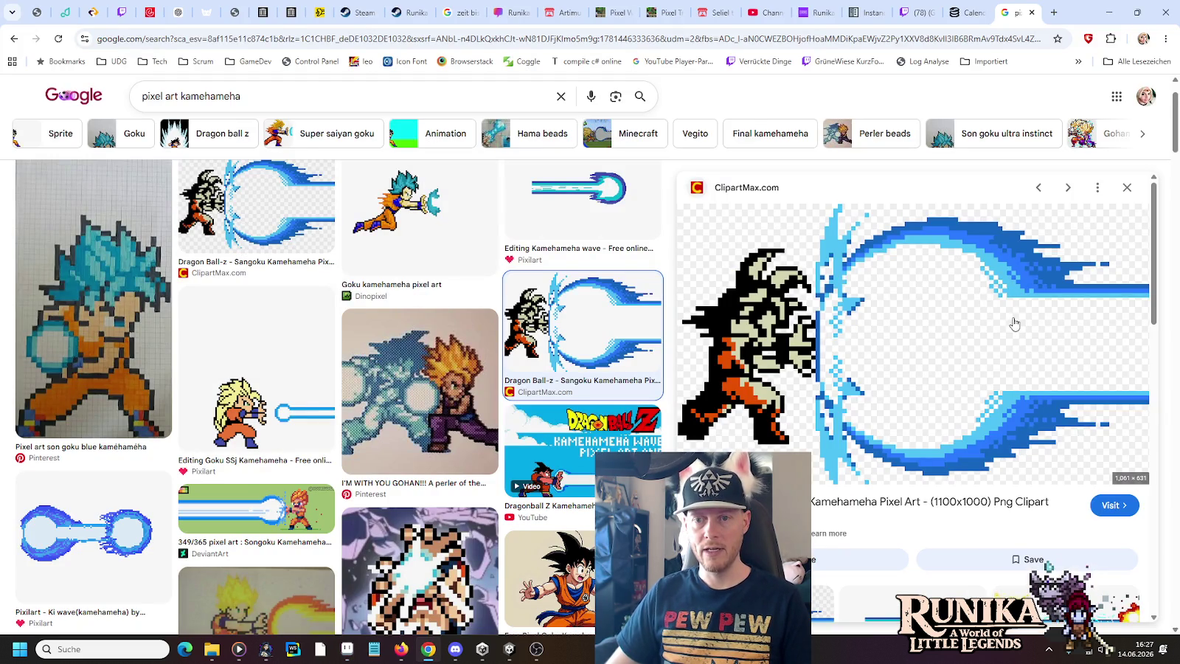
- Look over the pixel art kamehameha results in Chrome, then return to Aseprite
{"action": "key", "text": "alt+Tab"}
{"action": "key", "text": "alt+Tab"}
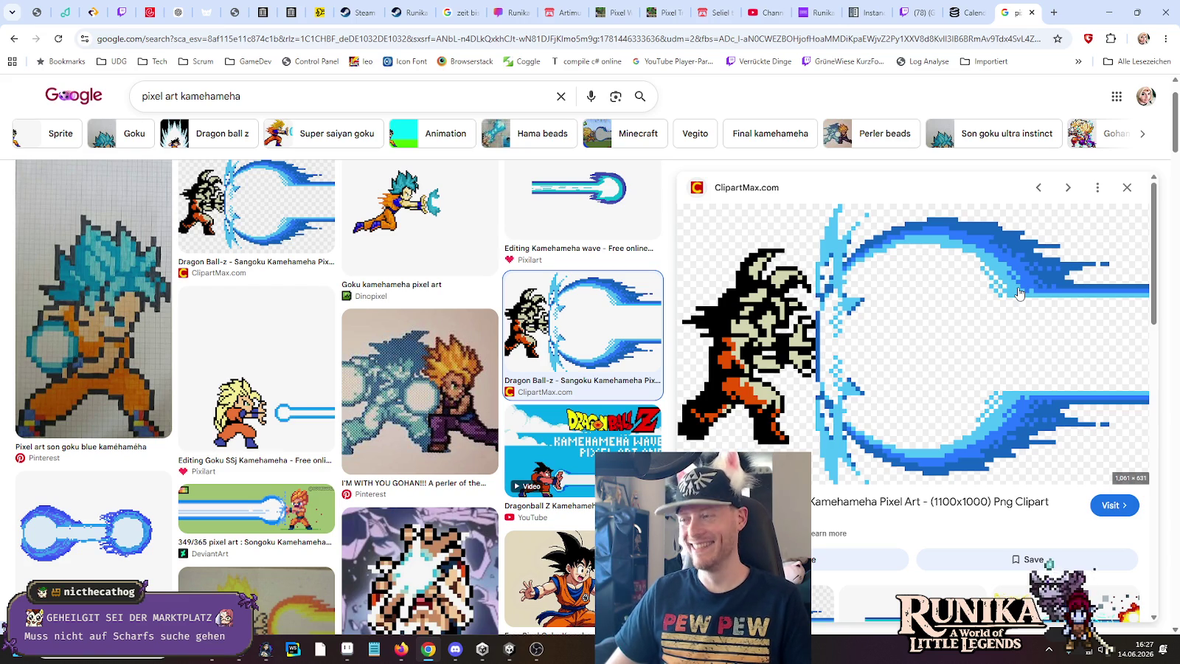
{"action": "key", "text": "alt+Tab"}
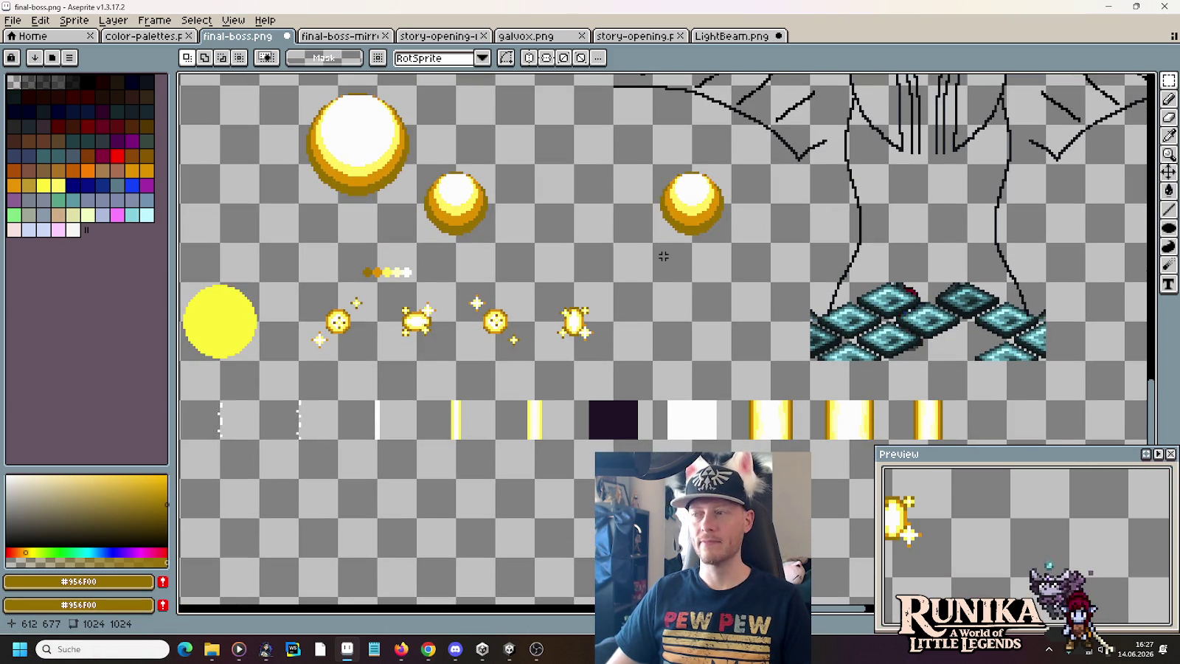
- Try gold beam strip copies on the orbs, discard them, and switch to Chrome's image search
{"action": "left_click_drag", "start_coordinate": [875, 437], "coordinate": [825, 398]}
{"action": "mouse_move", "coordinate": [918, 401]}
{"action": "left_mouse_down"}
{"action": "mouse_move", "coordinate": [840, 363]}
{"action": "mouse_move", "coordinate": [643, 195]}
{"action": "left_mouse_up"}
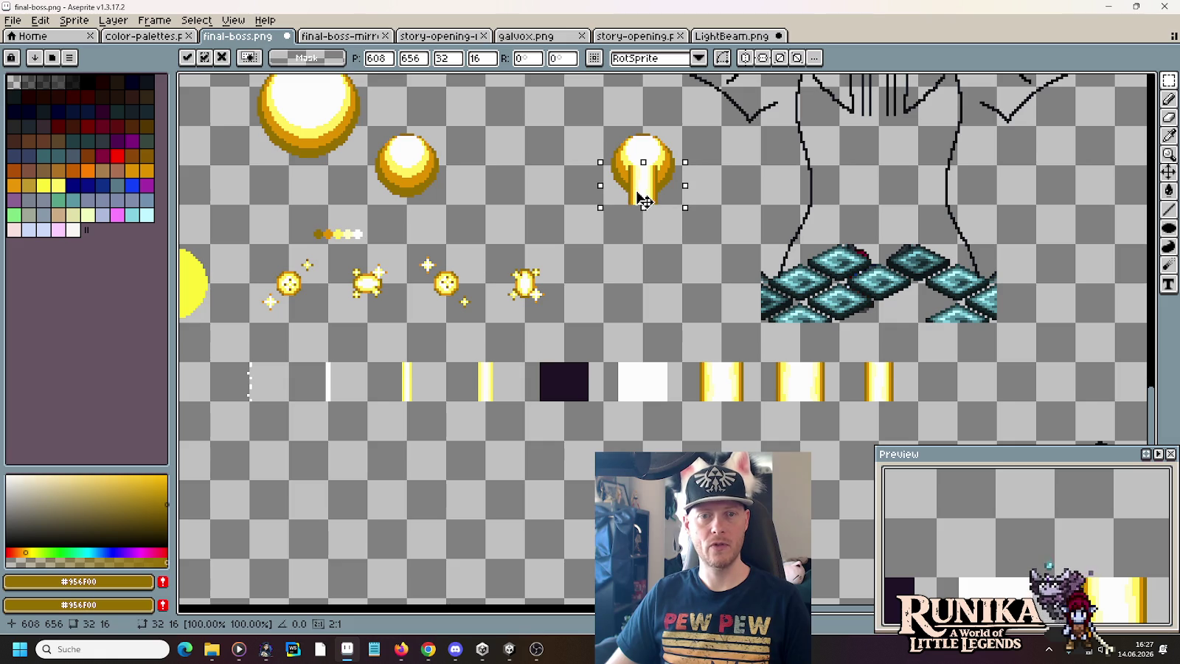
{"action": "key", "text": "Escape"}
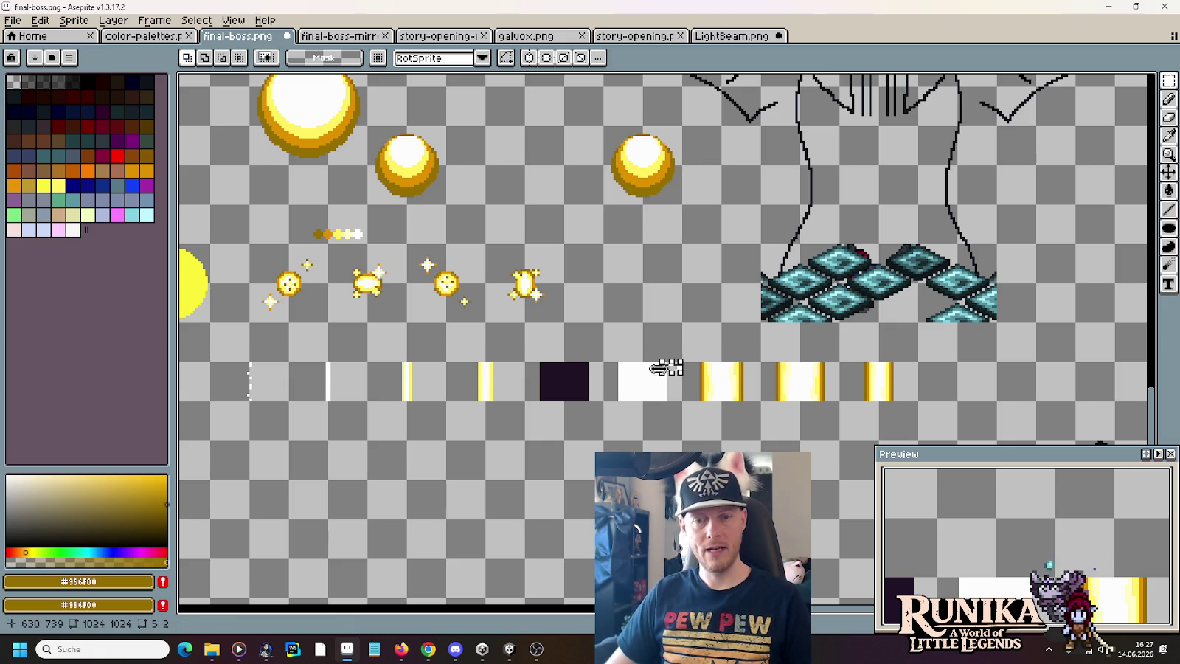
{"action": "mouse_move", "coordinate": [682, 361]}
{"action": "left_mouse_down"}
{"action": "mouse_move", "coordinate": [761, 402]}
{"action": "mouse_move", "coordinate": [663, 197]}
{"action": "mouse_move", "coordinate": [820, 435]}
{"action": "left_mouse_up"}
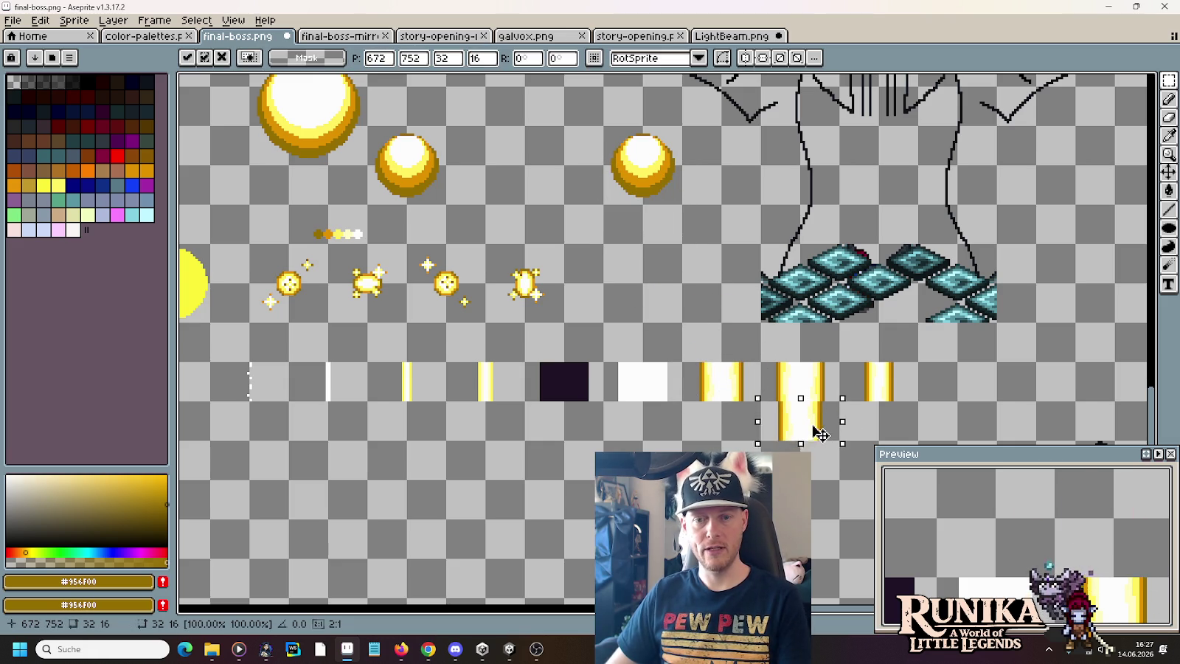
{"action": "key", "text": "Escape"}
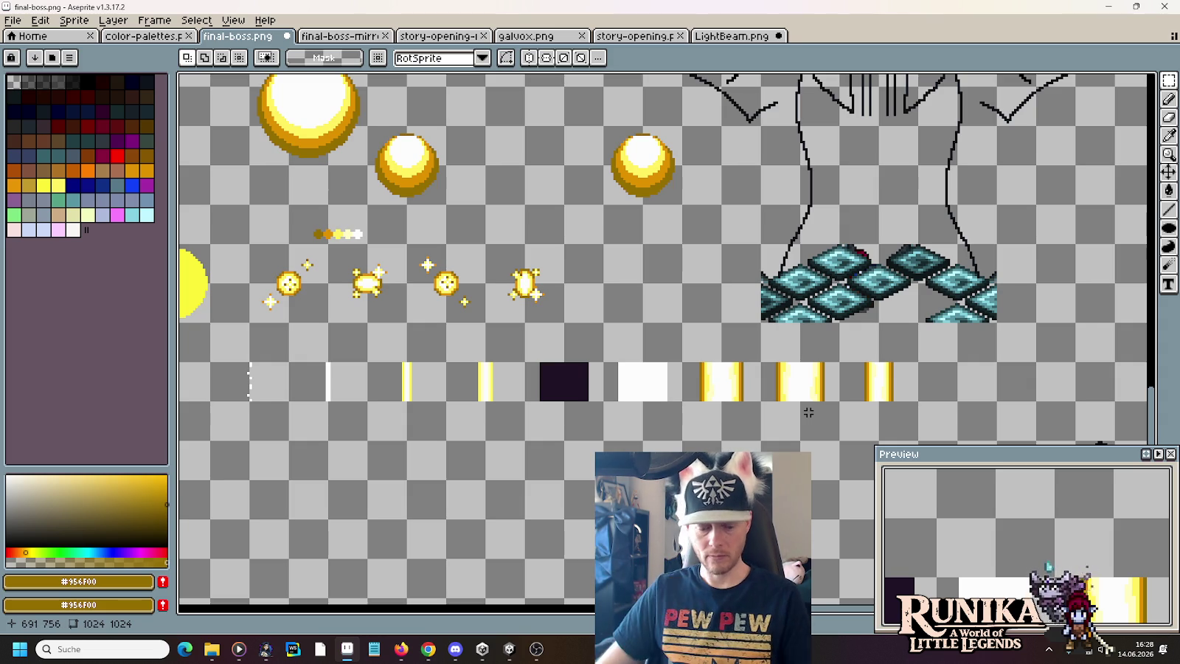
{"action": "key", "text": "alt+Tab"}
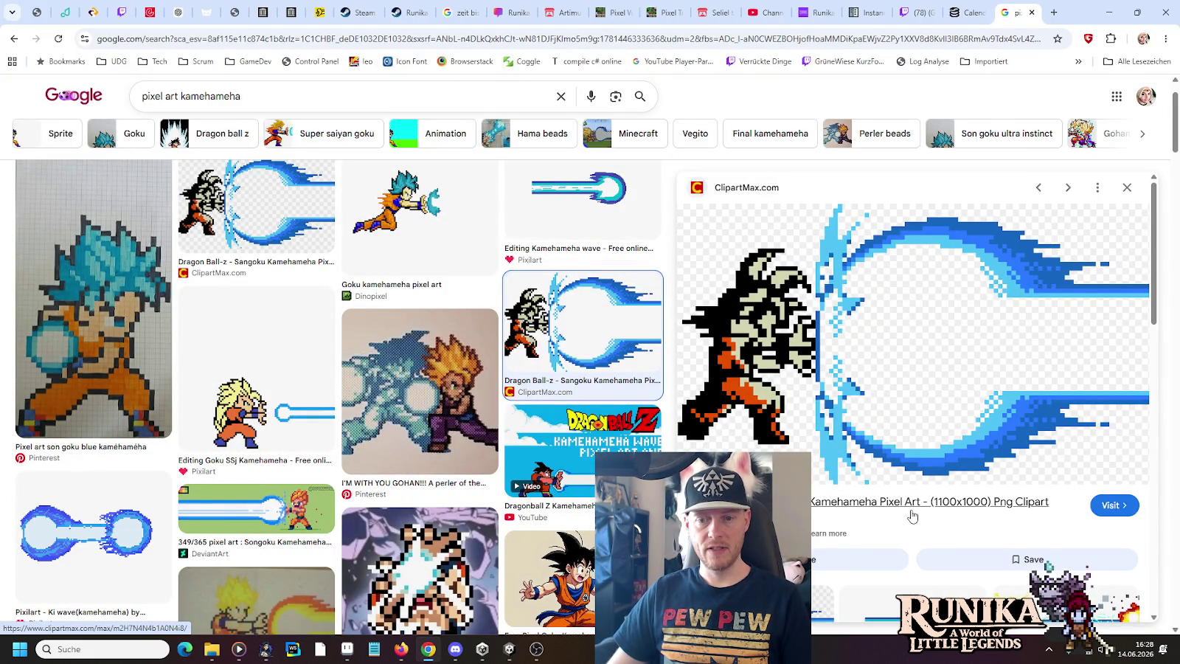
- Preview a pixel art kamehameha result, then refine the search by adding 'gif'
{"action": "left_click", "coordinate": [270, 216]}
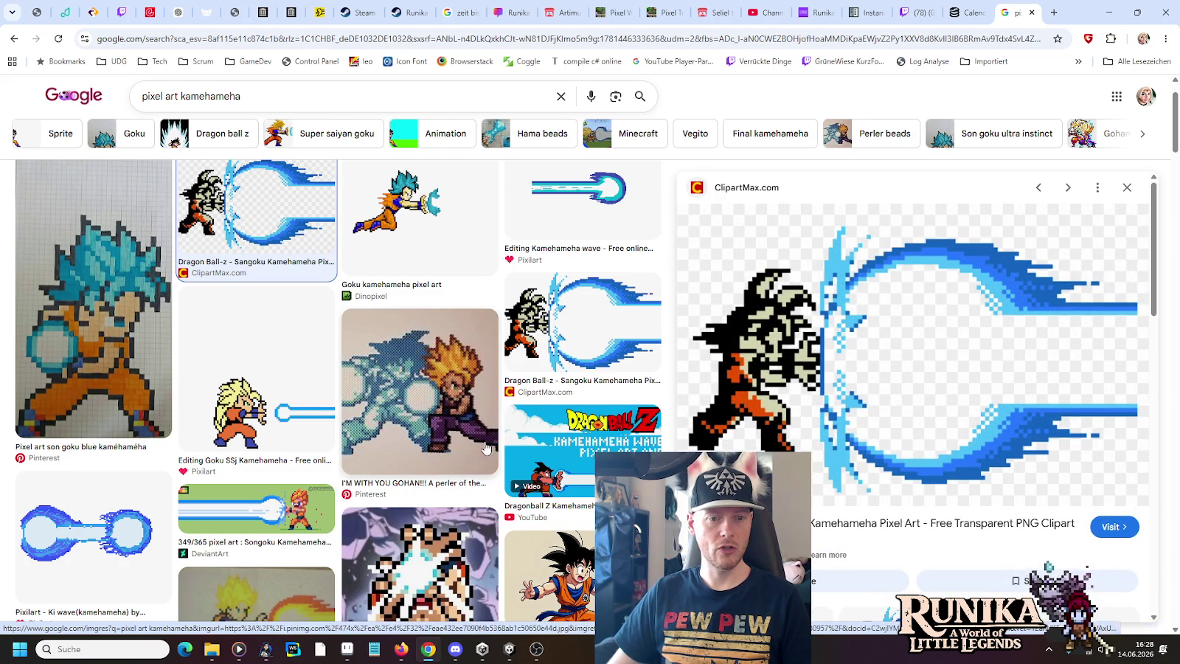
{"action": "scroll", "coordinate": [485, 447], "scroll_direction": "down", "scroll_amount": 5}
{"action": "scroll", "coordinate": [485, 447], "scroll_direction": "up", "scroll_amount": 3}
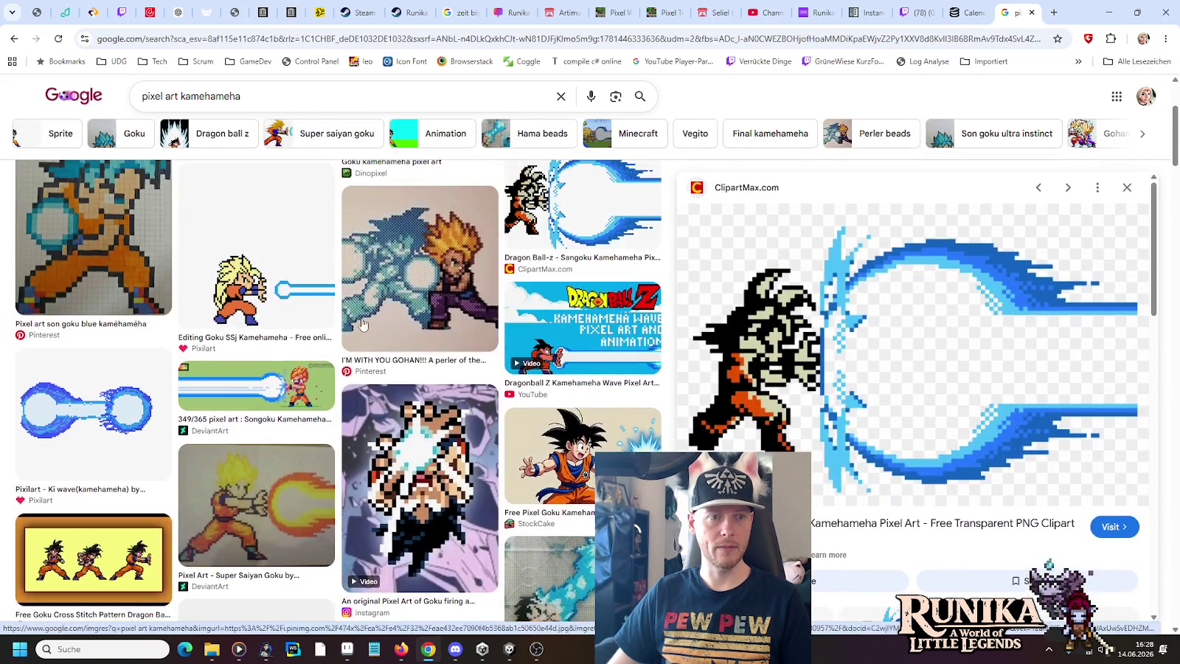
{"action": "left_click", "coordinate": [264, 97]}
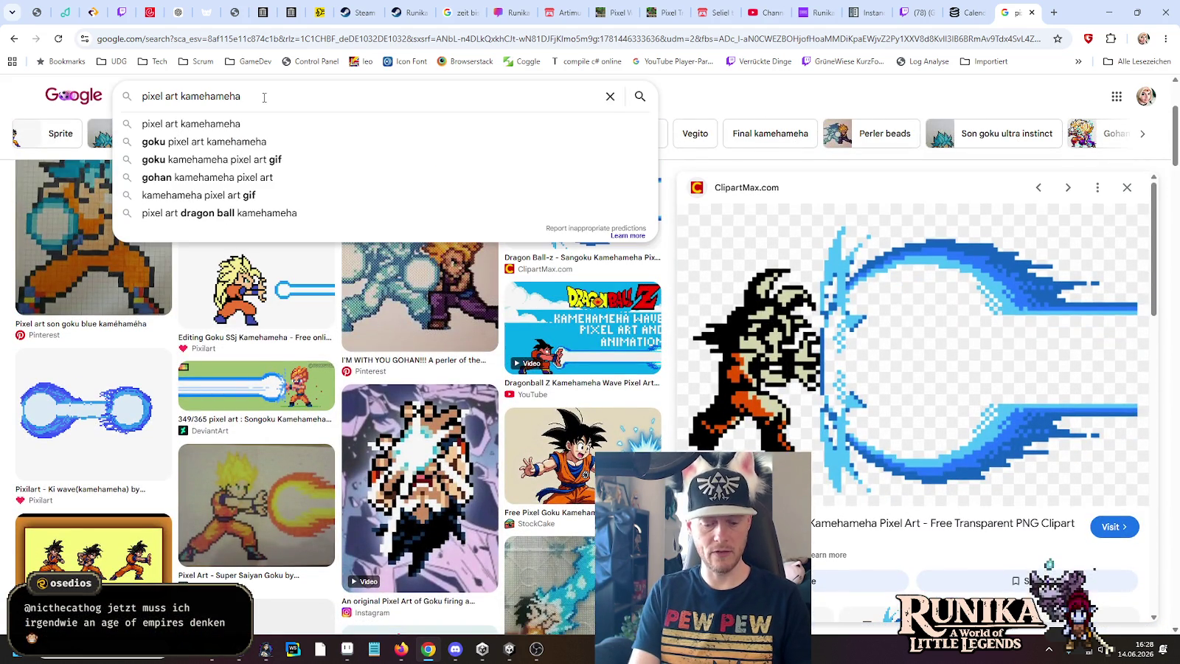
{"action": "type", "text": " gif"}
{"action": "key", "text": "Return"}
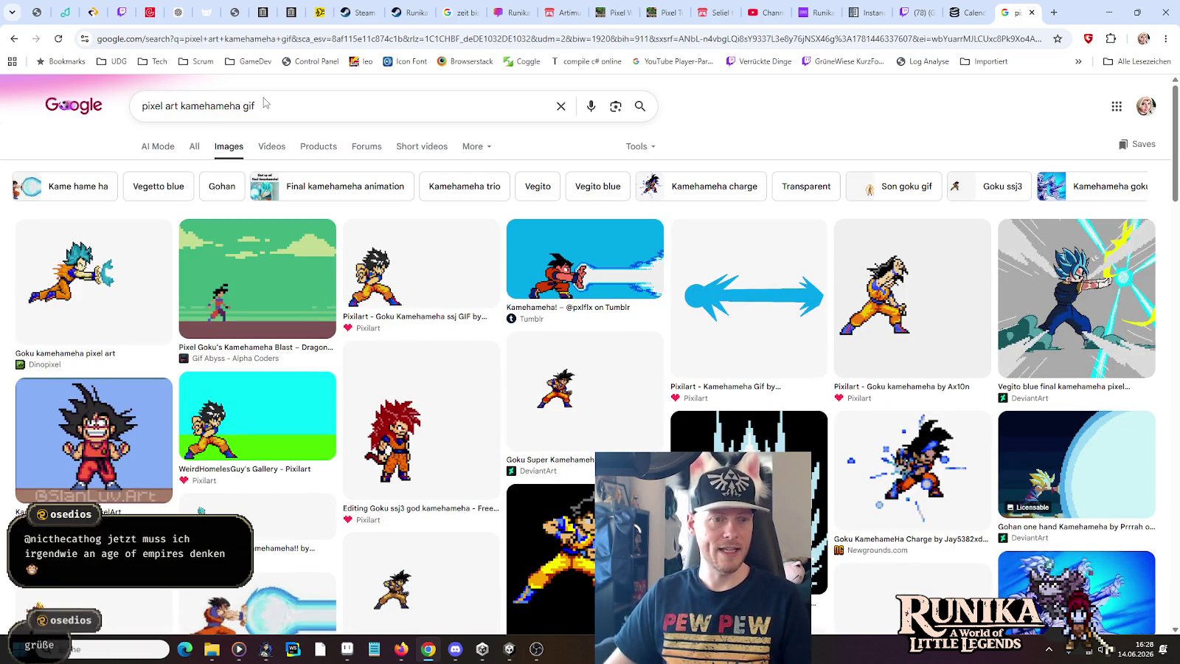
- Preview the Tenor Kame Hame Wave Son Goku GIF, then return to final-boss.png
{"action": "left_click", "coordinate": [264, 417]}
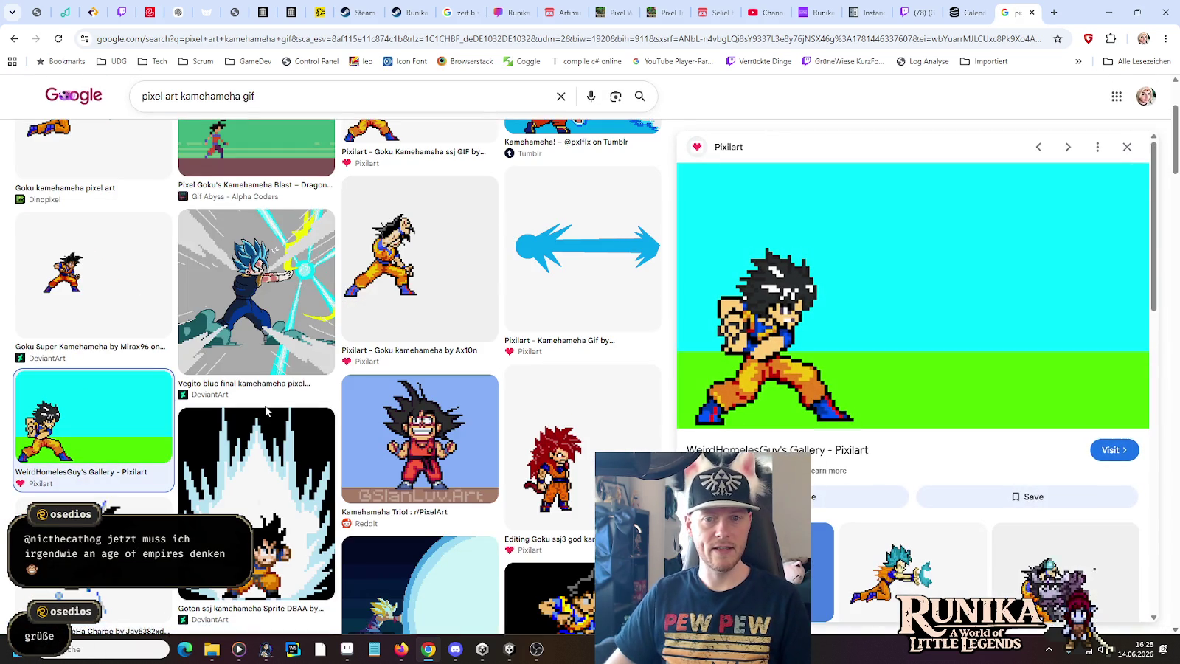
{"action": "scroll", "coordinate": [265, 410], "scroll_direction": "down", "scroll_amount": 3}
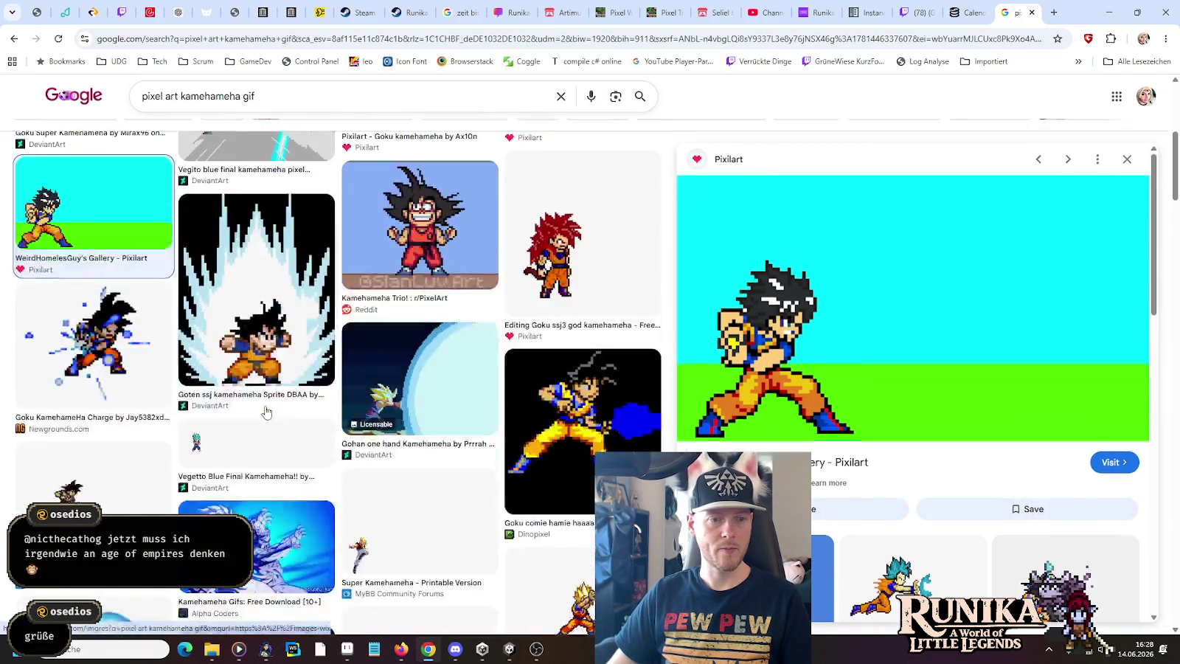
{"action": "scroll", "coordinate": [265, 410], "scroll_direction": "down", "scroll_amount": 1}
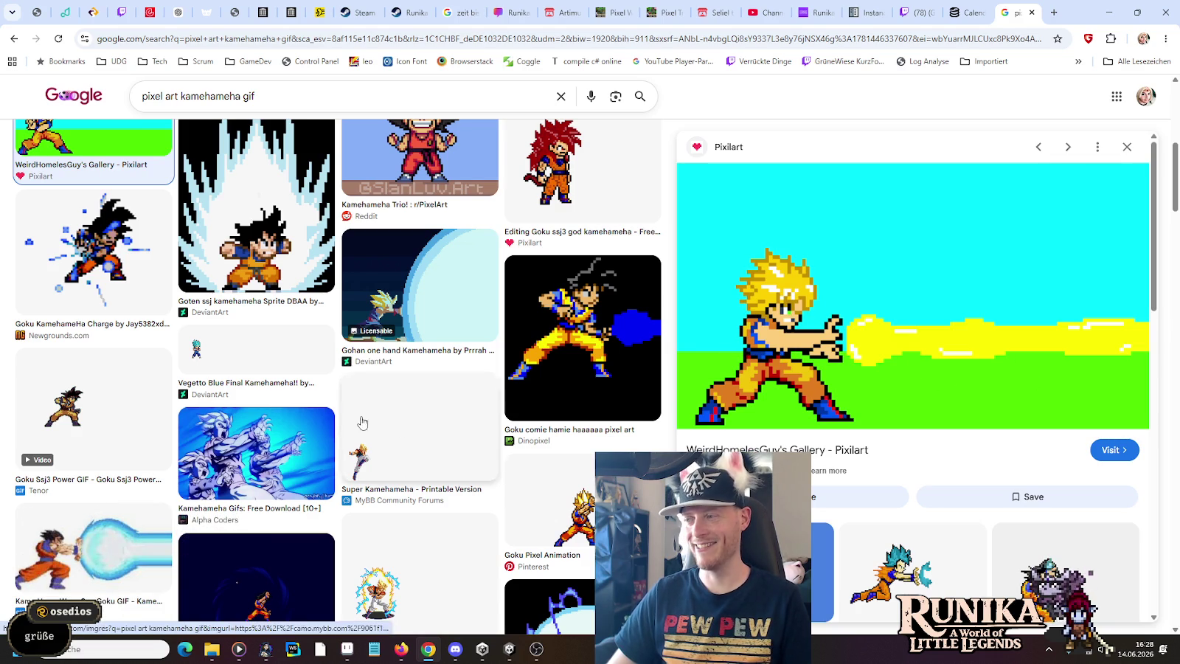
{"action": "scroll", "coordinate": [219, 403], "scroll_direction": "down", "scroll_amount": 1}
{"action": "left_click", "coordinate": [139, 314]}
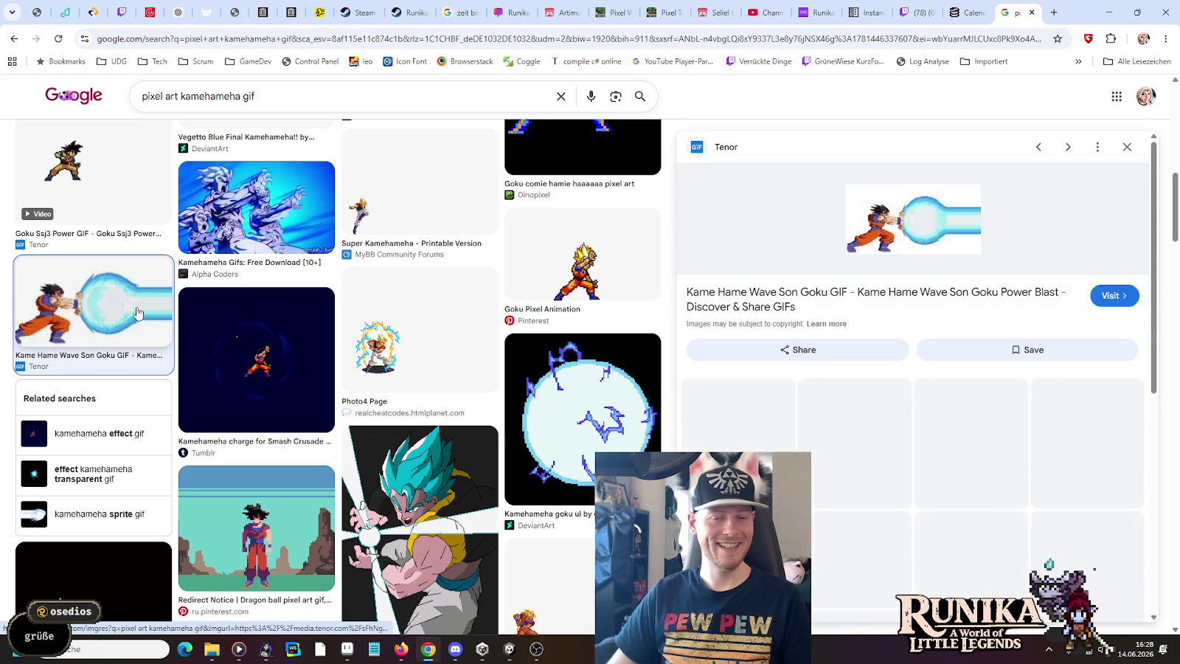
{"action": "mouse_move", "coordinate": [913, 224]}
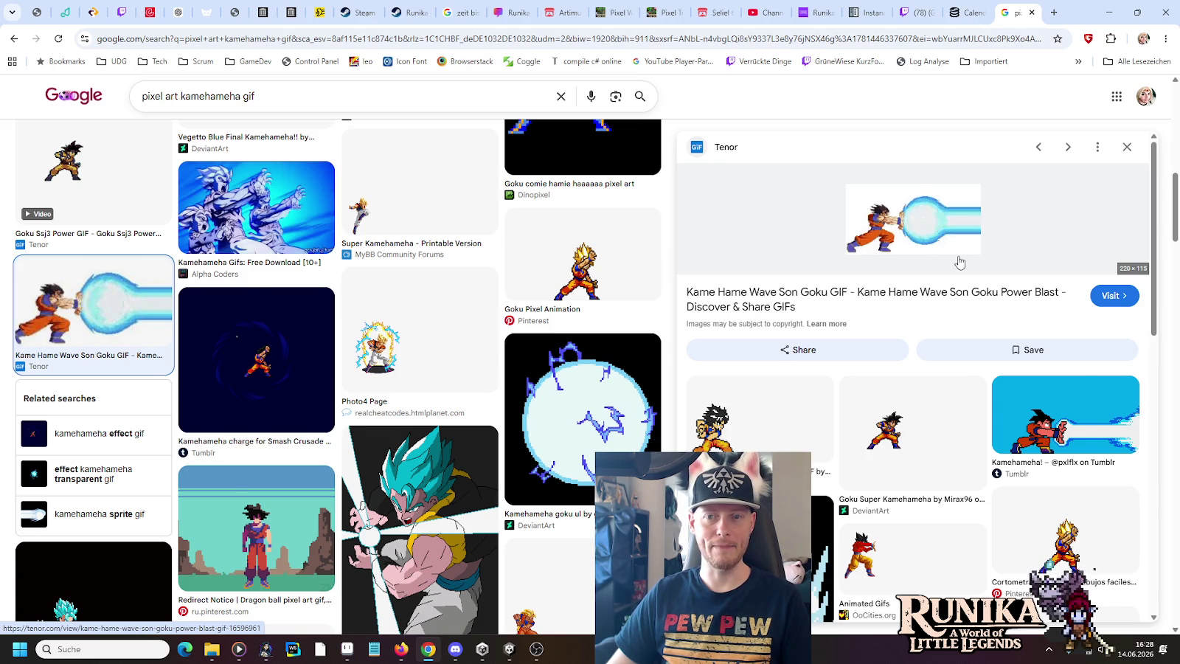
{"action": "key", "text": "alt+Tab"}
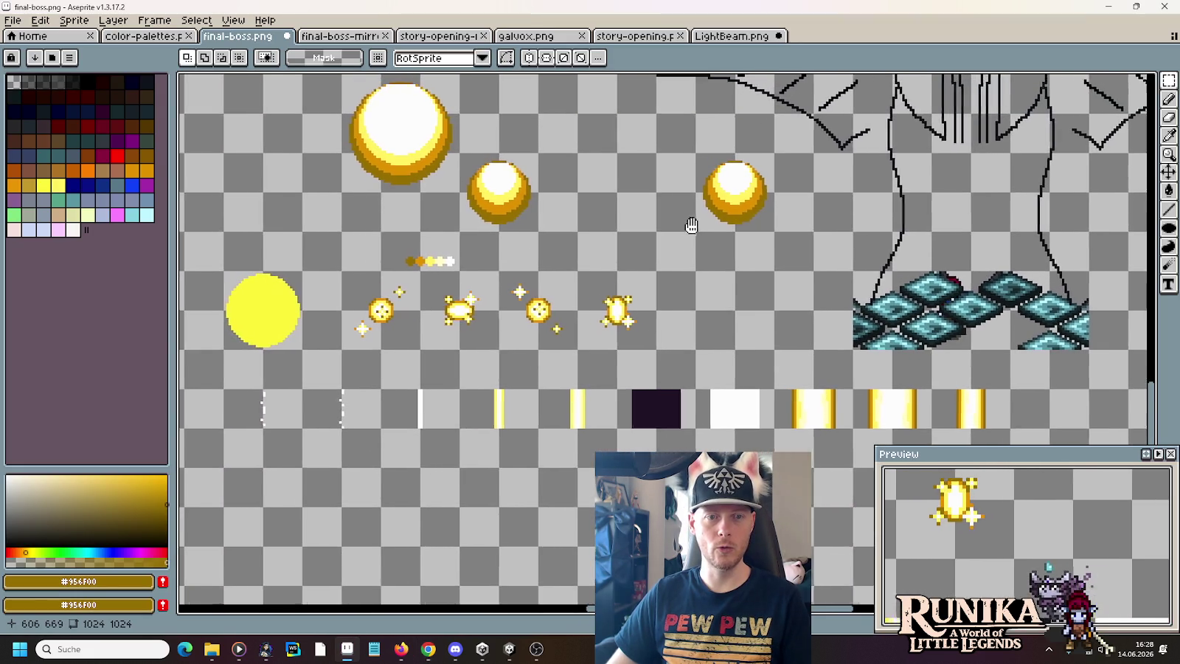
{"action": "mouse_move", "coordinate": [598, 198]}
{"action": "left_mouse_down"}
{"action": "mouse_move", "coordinate": [670, 200]}
{"action": "mouse_move", "coordinate": [659, 208]}
{"action": "mouse_move", "coordinate": [779, 240]}
{"action": "left_mouse_up"}
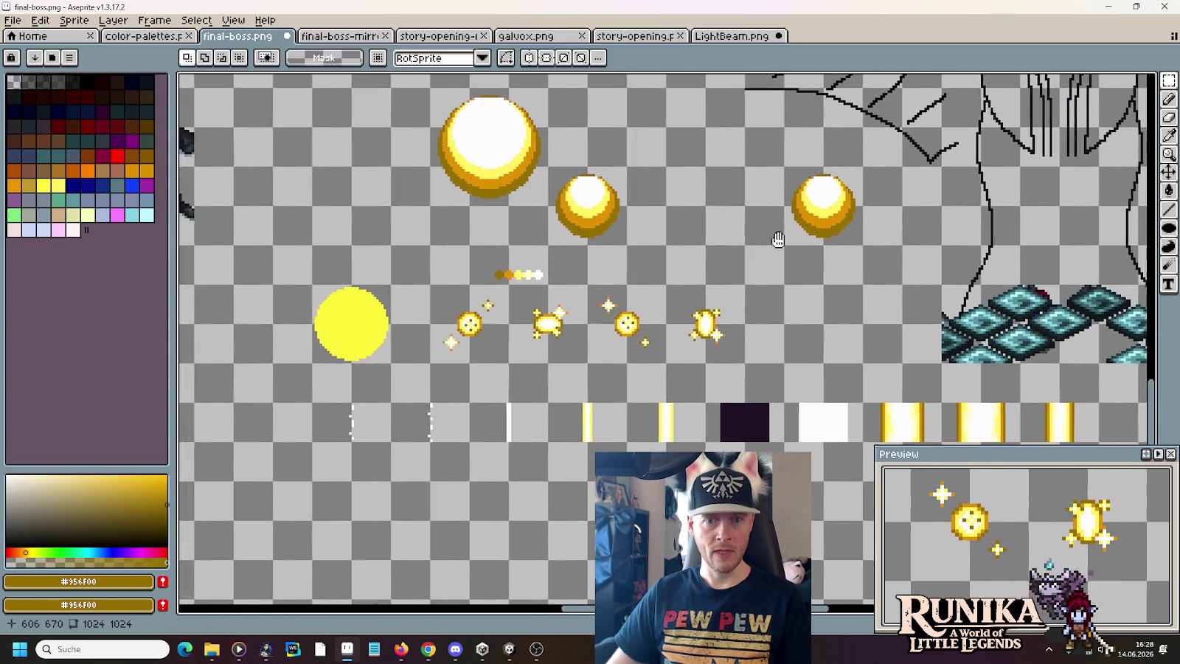
- Move the whole row of beam strips further down the sheet
{"action": "left_click_drag", "start_coordinate": [745, 322], "coordinate": [718, 176]}
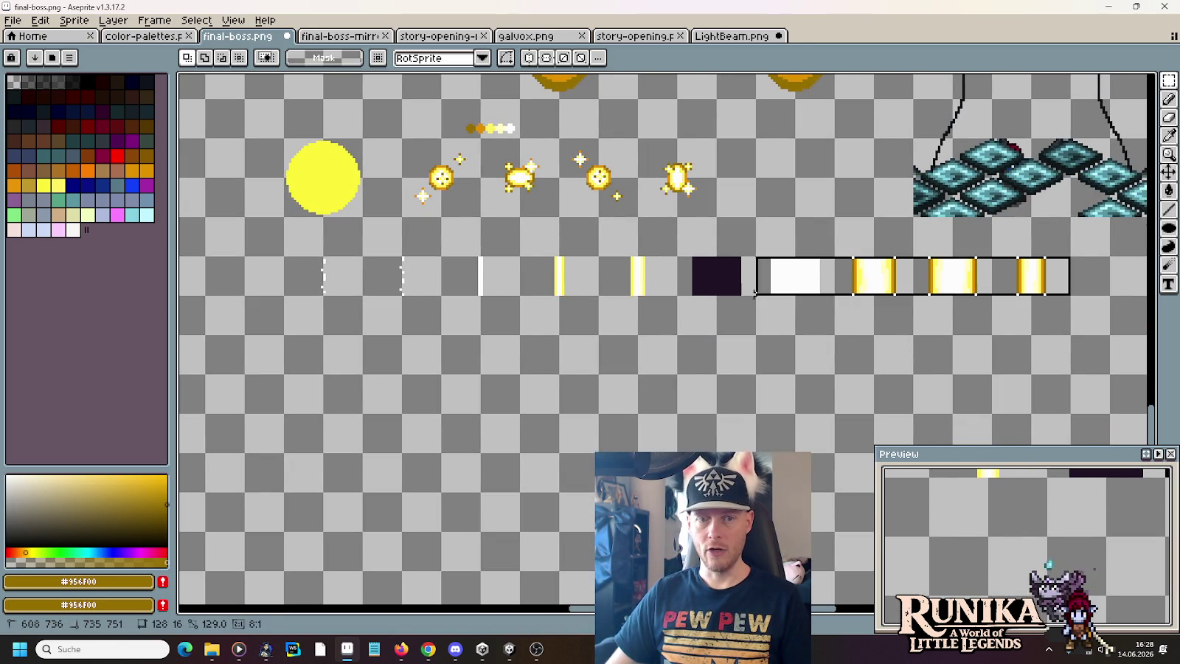
{"action": "left_click_drag", "start_coordinate": [1073, 299], "coordinate": [280, 254]}
{"action": "left_click_drag", "start_coordinate": [319, 288], "coordinate": [322, 367]}
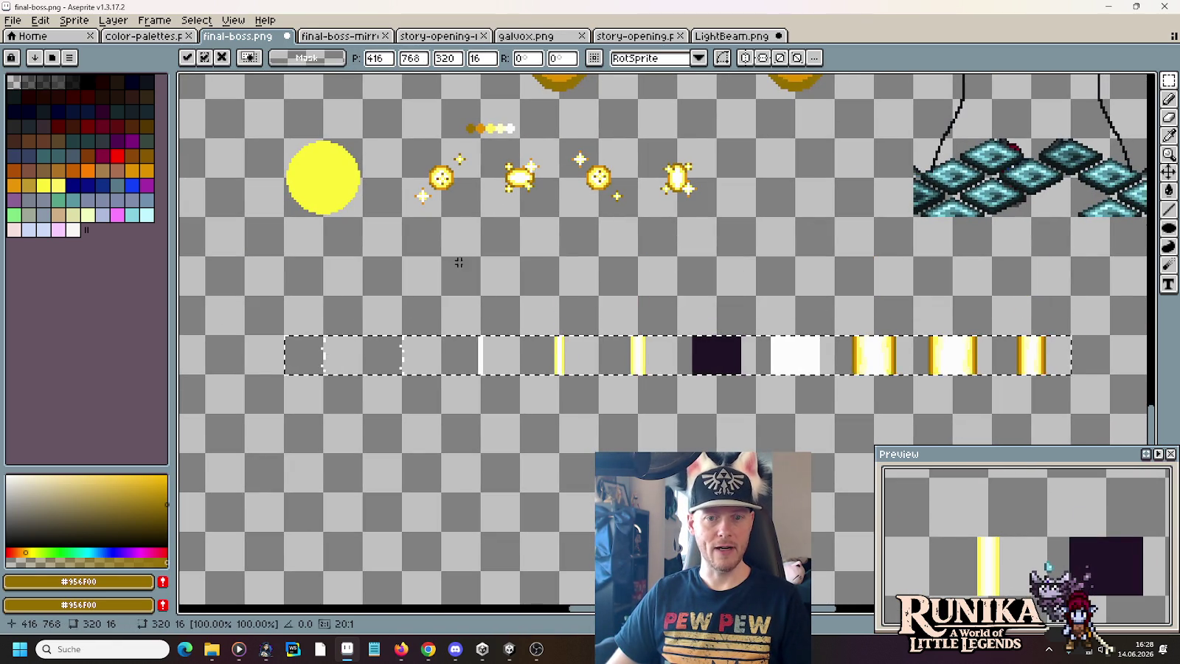
{"action": "left_click_drag", "start_coordinate": [429, 358], "coordinate": [434, 394]}
- Duplicate a gold orb and place the copy beside the other orbs
{"action": "left_click_drag", "start_coordinate": [638, 235], "coordinate": [622, 335]}
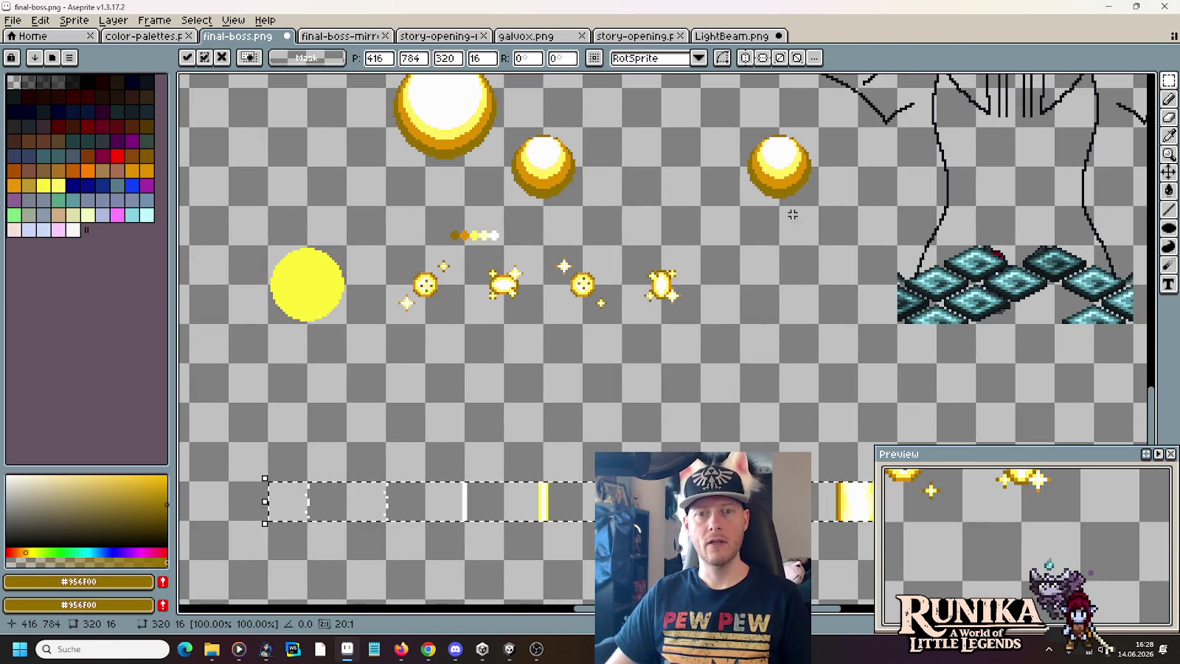
{"action": "key", "text": "ctrl+d"}
{"action": "mouse_move", "coordinate": [817, 205]}
{"action": "left_mouse_down"}
{"action": "mouse_move", "coordinate": [778, 157]}
{"action": "mouse_move", "coordinate": [600, 106]}
{"action": "mouse_move", "coordinate": [673, 377]}
{"action": "mouse_move", "coordinate": [633, 325]}
{"action": "mouse_move", "coordinate": [781, 361]}
{"action": "mouse_move", "coordinate": [817, 393]}
{"action": "left_mouse_up"}
{"action": "scroll", "coordinate": [718, 328], "scroll_direction": "up", "scroll_amount": 1}
- Move a beam strip from the bottom row up under the middle orb
{"action": "mouse_move", "coordinate": [834, 441]}
{"action": "left_mouse_down"}
{"action": "mouse_move", "coordinate": [800, 438]}
{"action": "mouse_move", "coordinate": [829, 392]}
{"action": "left_mouse_up"}
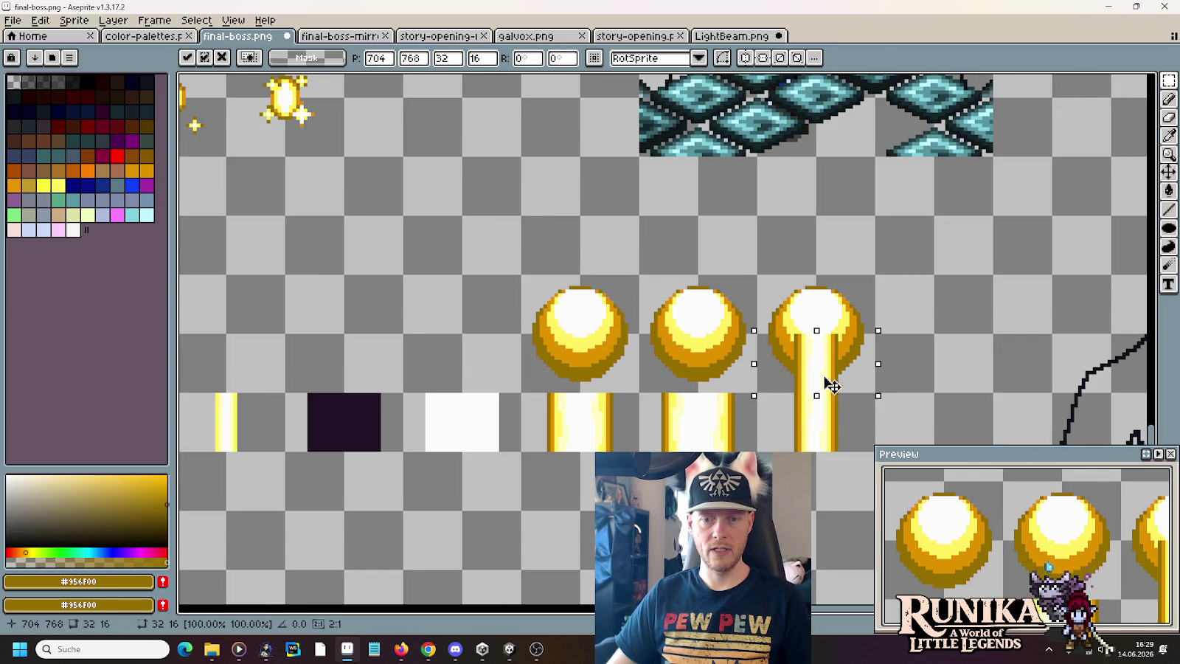
{"action": "left_click_drag", "start_coordinate": [636, 395], "coordinate": [759, 451]}
{"action": "mouse_move", "coordinate": [684, 458]}
{"action": "left_mouse_down"}
{"action": "mouse_move", "coordinate": [684, 395]}
{"action": "mouse_move", "coordinate": [520, 452]}
{"action": "mouse_move", "coordinate": [564, 398]}
{"action": "left_mouse_up"}
{"action": "left_click", "coordinate": [625, 276]}
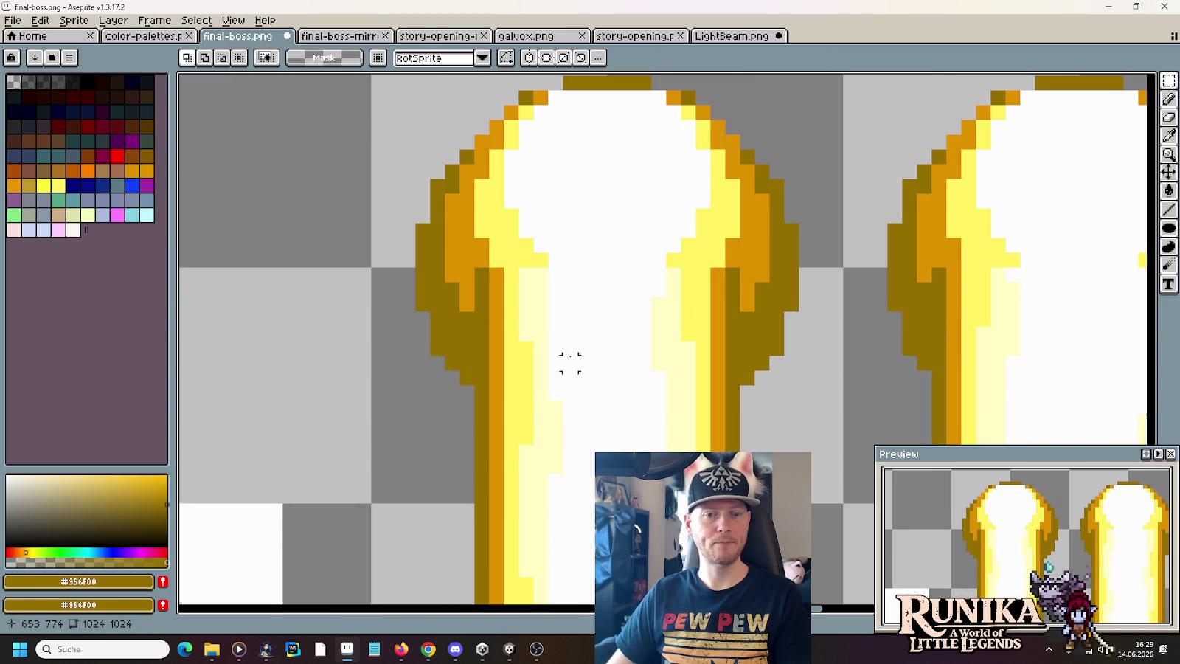
{"action": "scroll", "coordinate": [572, 356], "scroll_direction": "up", "scroll_amount": 3}
- Paint pale yellow pixels where the orb meets the beam and at the beam top
{"action": "key", "text": "i"}
{"action": "left_click", "coordinate": [534, 256]}
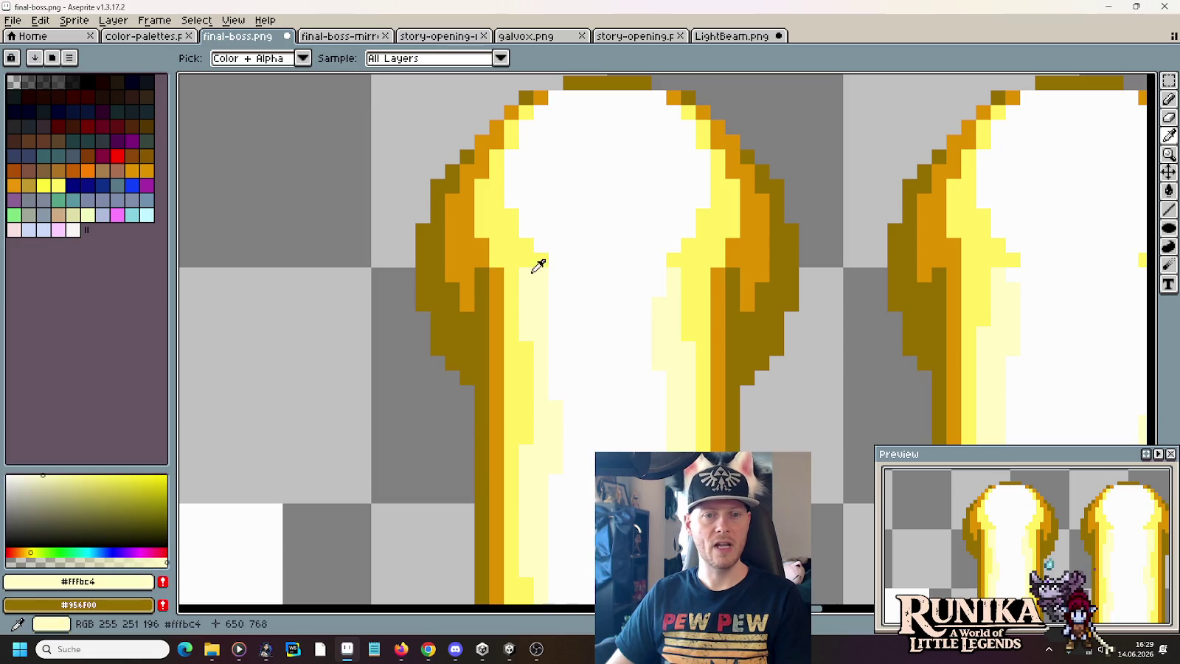
{"action": "key", "text": "b"}
{"action": "mouse_move", "coordinate": [526, 252]}
{"action": "left_mouse_down"}
{"action": "mouse_move", "coordinate": [525, 262]}
{"action": "mouse_move", "coordinate": [526, 232]}
{"action": "left_mouse_up"}
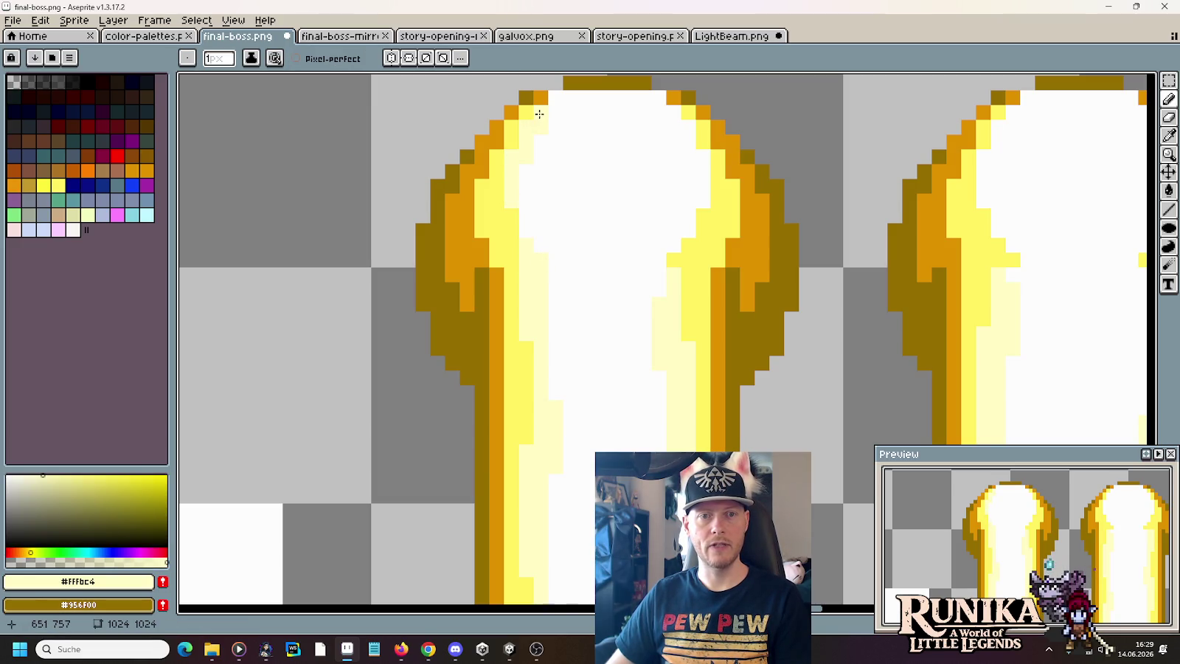
{"action": "left_click", "coordinate": [659, 111]}
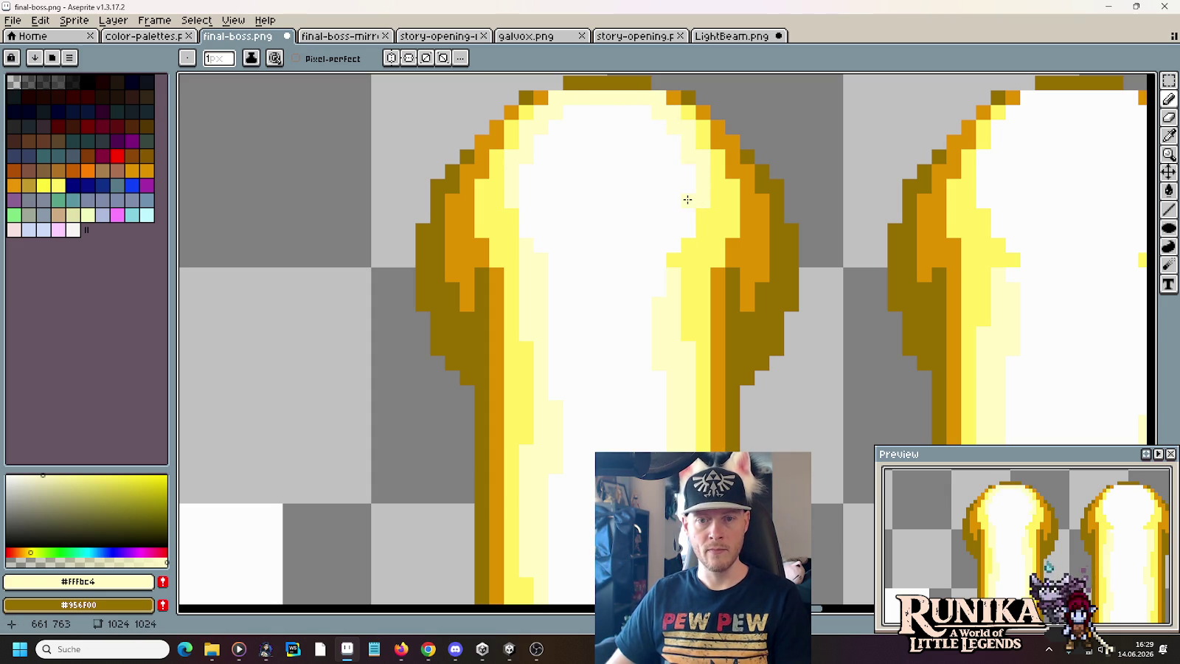
{"action": "left_click", "coordinate": [683, 197], "text": "alt"}
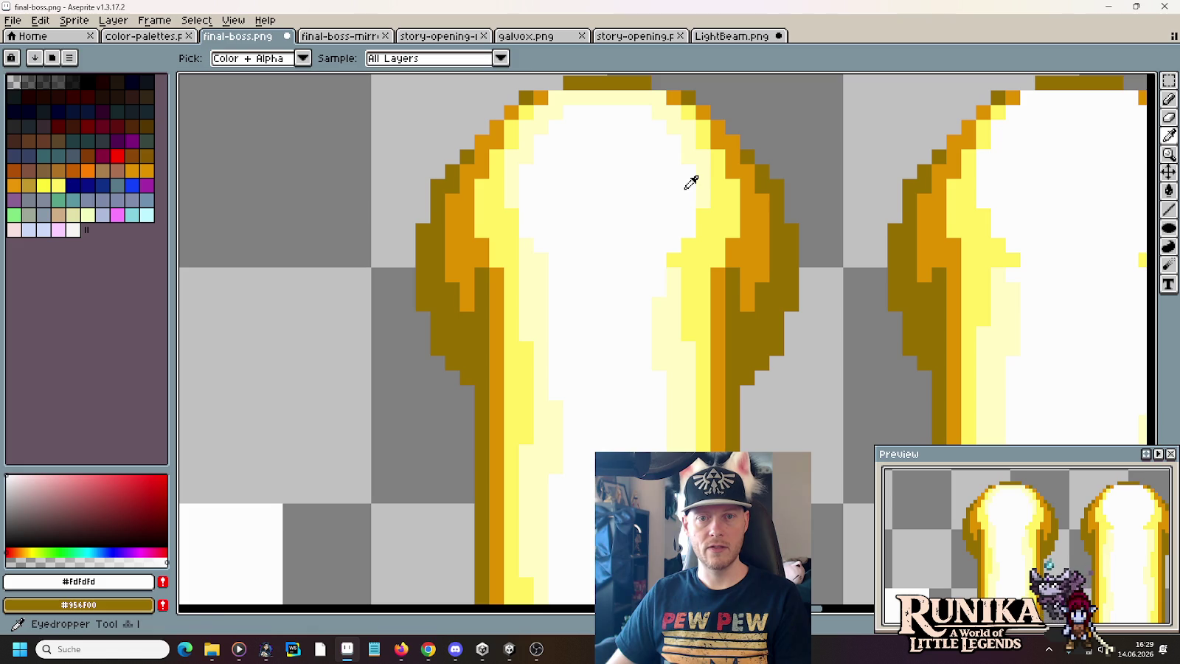
{"action": "left_click", "coordinate": [660, 110], "text": "alt"}
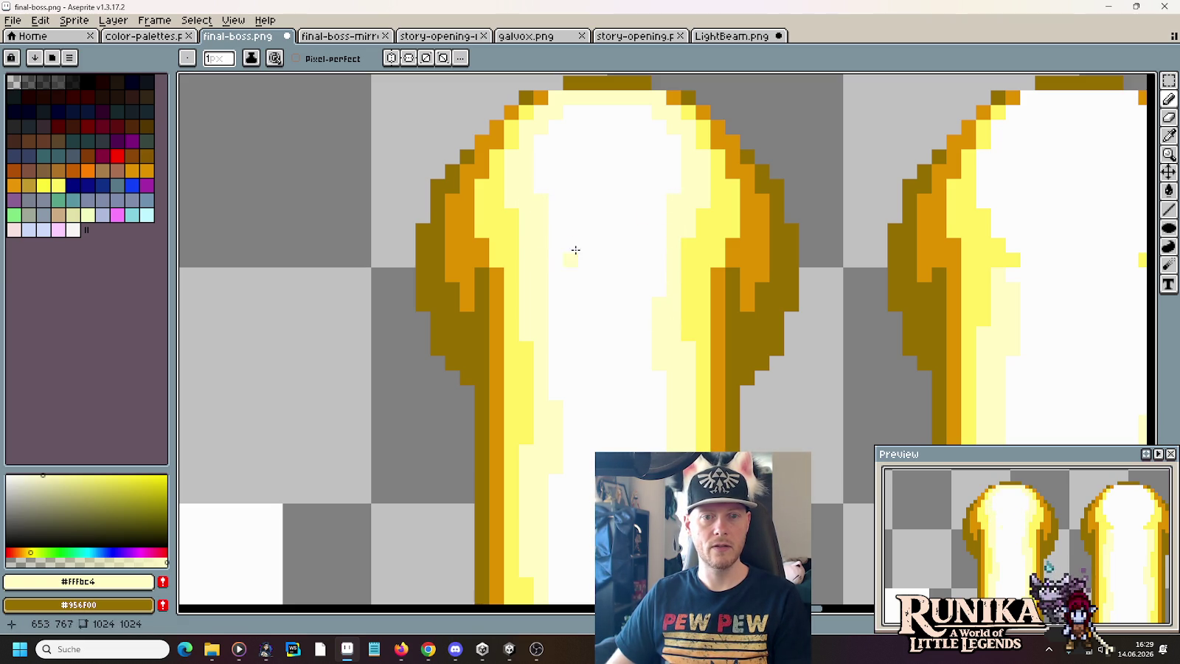
{"action": "left_click", "coordinate": [677, 174], "text": "alt"}
{"action": "scroll", "coordinate": [600, 323], "scroll_direction": "down", "scroll_amount": 4}
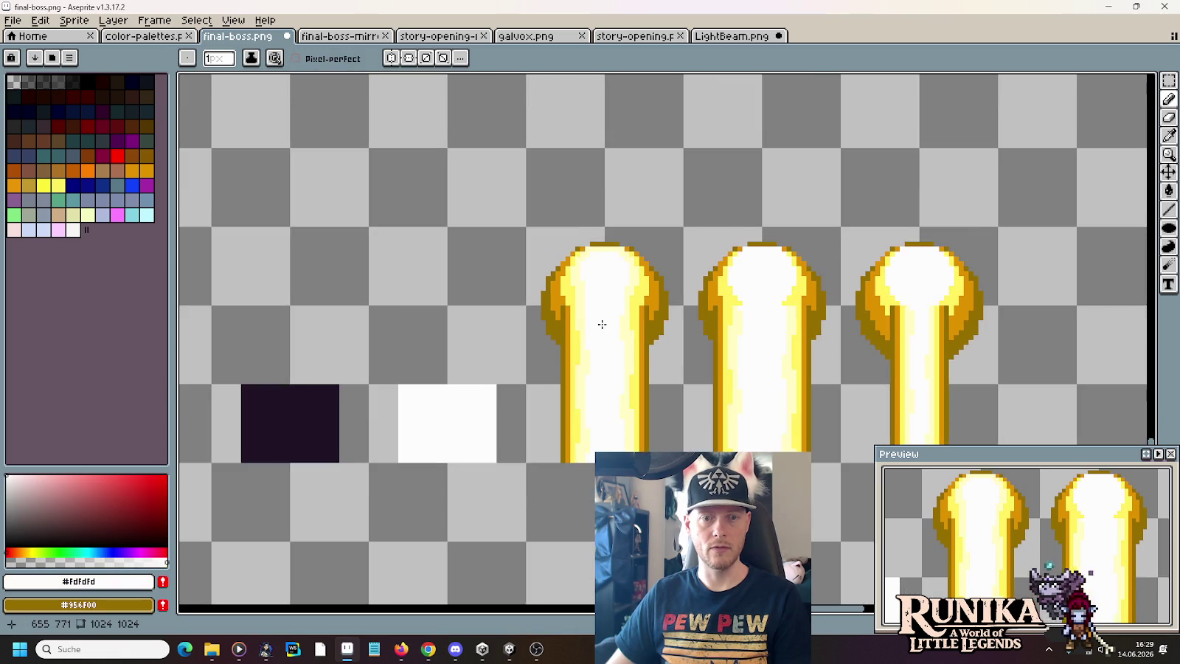
{"action": "scroll", "coordinate": [600, 324], "scroll_direction": "up", "scroll_amount": 2}
{"action": "scroll", "coordinate": [516, 317], "scroll_direction": "up", "scroll_amount": 2}
- Replace the olive edge columns on the beams' left and right sides with orange shading
{"action": "left_click", "coordinate": [446, 239], "text": "alt"}
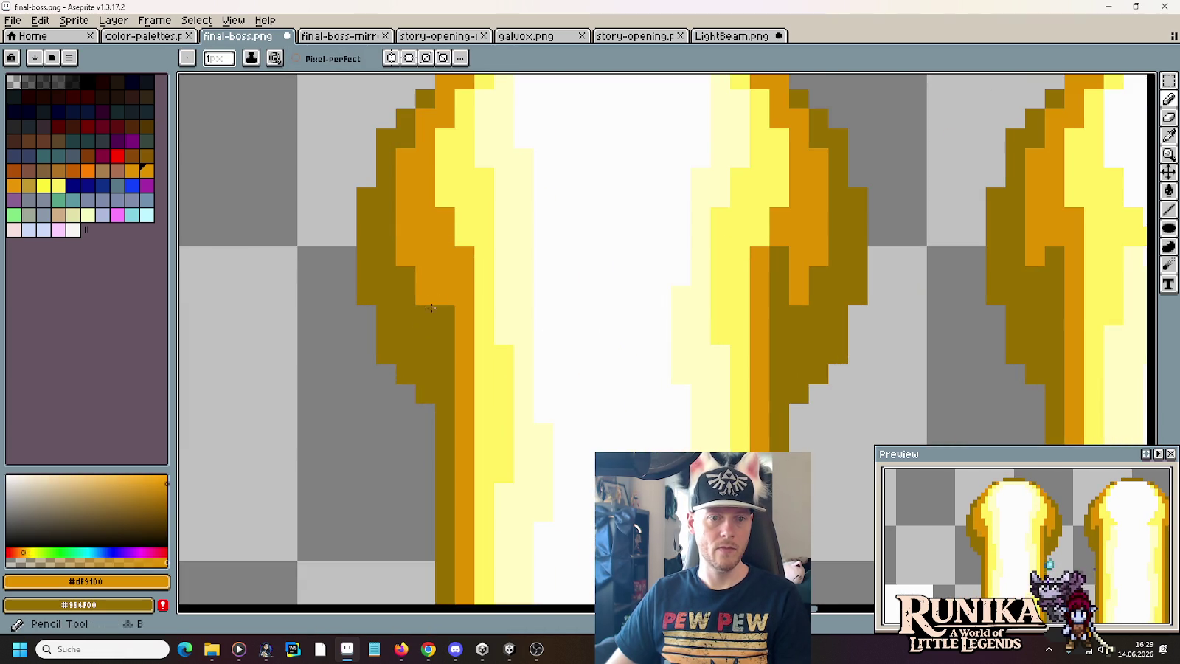
{"action": "mouse_move", "coordinate": [433, 296]}
{"action": "left_mouse_down"}
{"action": "mouse_move", "coordinate": [442, 332]}
{"action": "mouse_move", "coordinate": [447, 270]}
{"action": "left_mouse_up"}
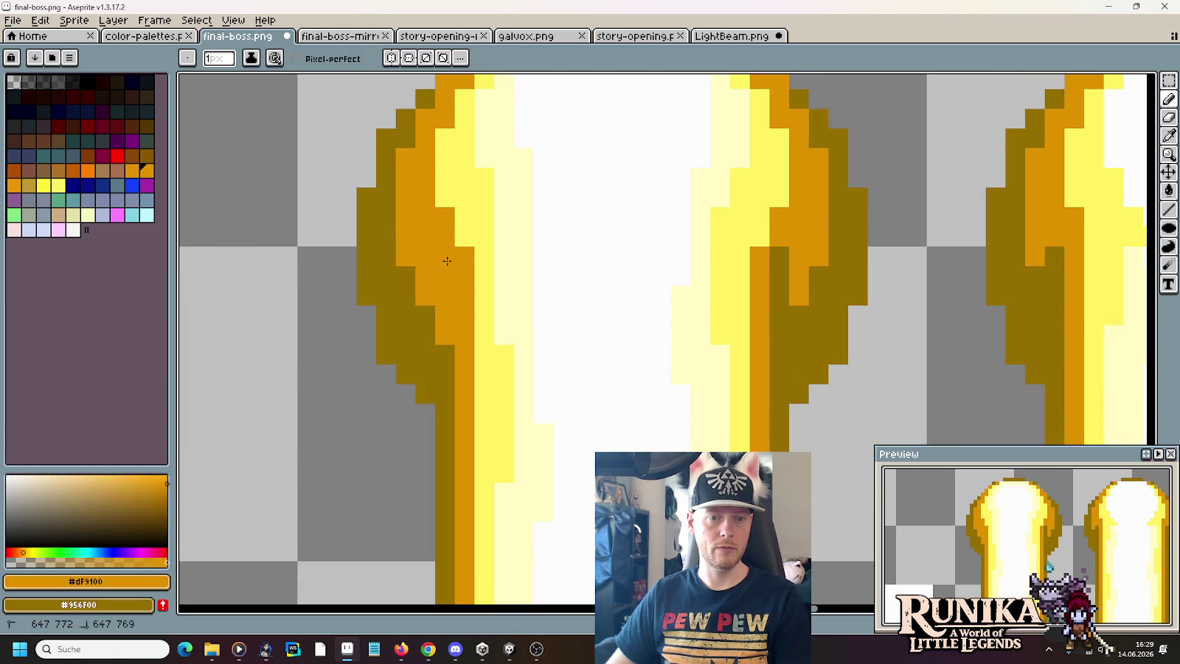
{"action": "left_click", "coordinate": [432, 334], "text": "alt"}
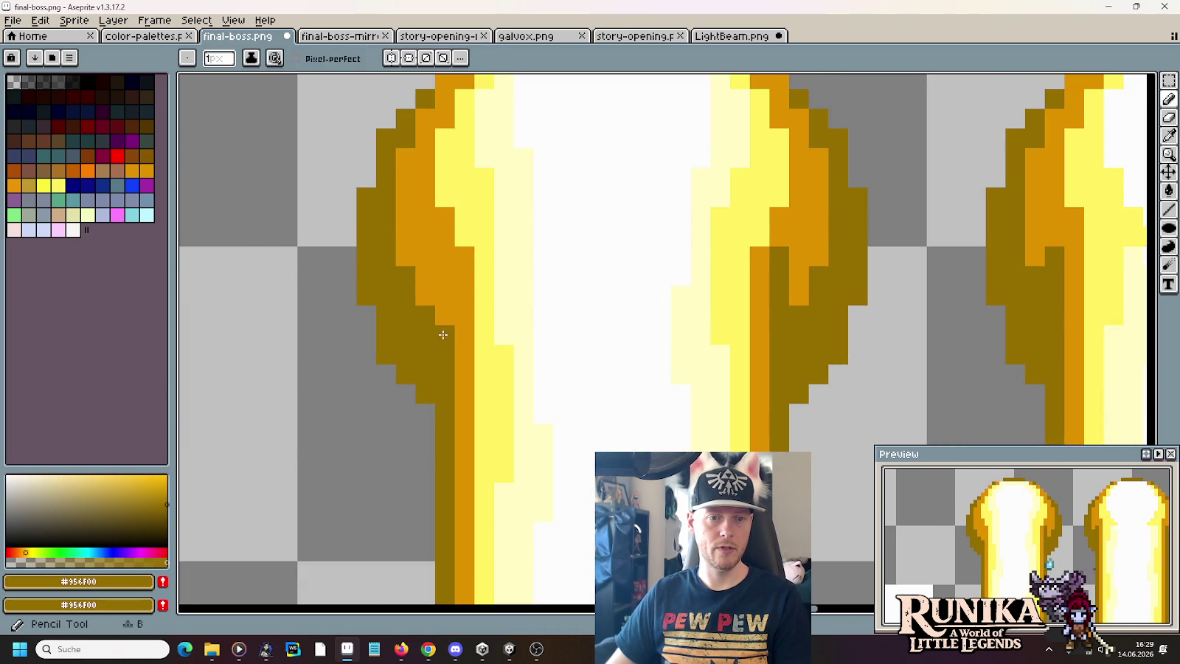
{"action": "left_click", "coordinate": [793, 259], "text": "alt"}
{"action": "left_click_drag", "start_coordinate": [777, 247], "coordinate": [779, 341]}
{"action": "left_click", "coordinate": [781, 335], "text": "alt"}
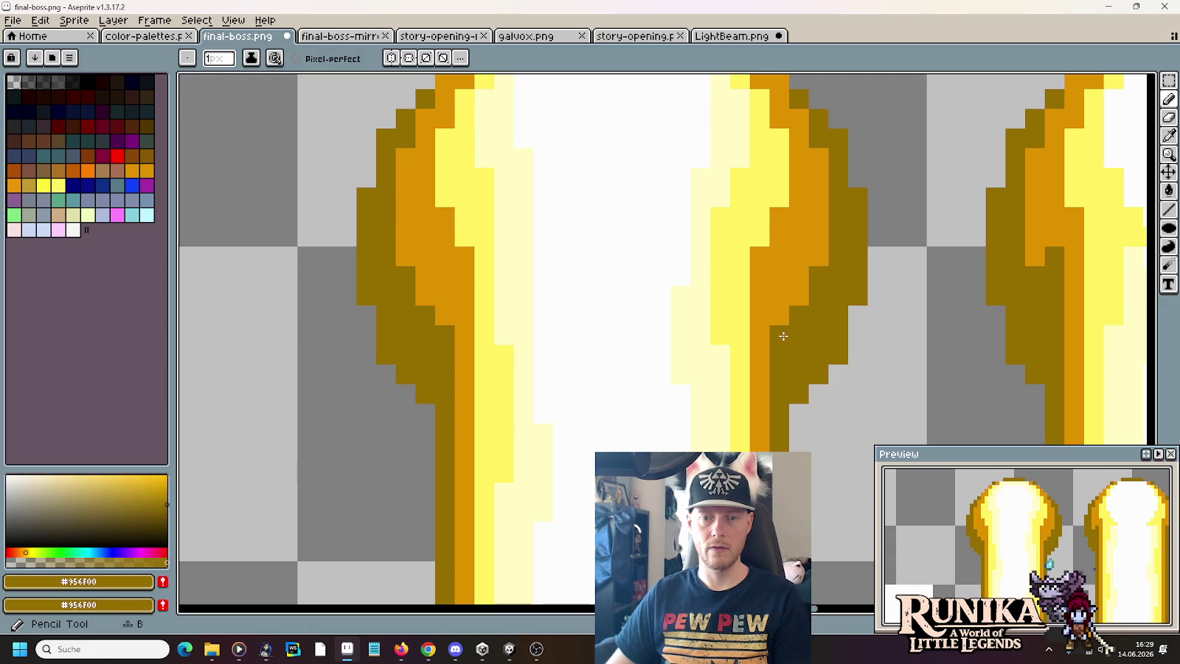
{"action": "scroll", "coordinate": [781, 337], "scroll_direction": "down", "scroll_amount": 5}
{"action": "scroll", "coordinate": [784, 340], "scroll_direction": "down", "scroll_amount": 1}
{"action": "scroll", "coordinate": [630, 311], "scroll_direction": "down", "scroll_amount": 1}
{"action": "scroll", "coordinate": [631, 311], "scroll_direction": "up", "scroll_amount": 2}
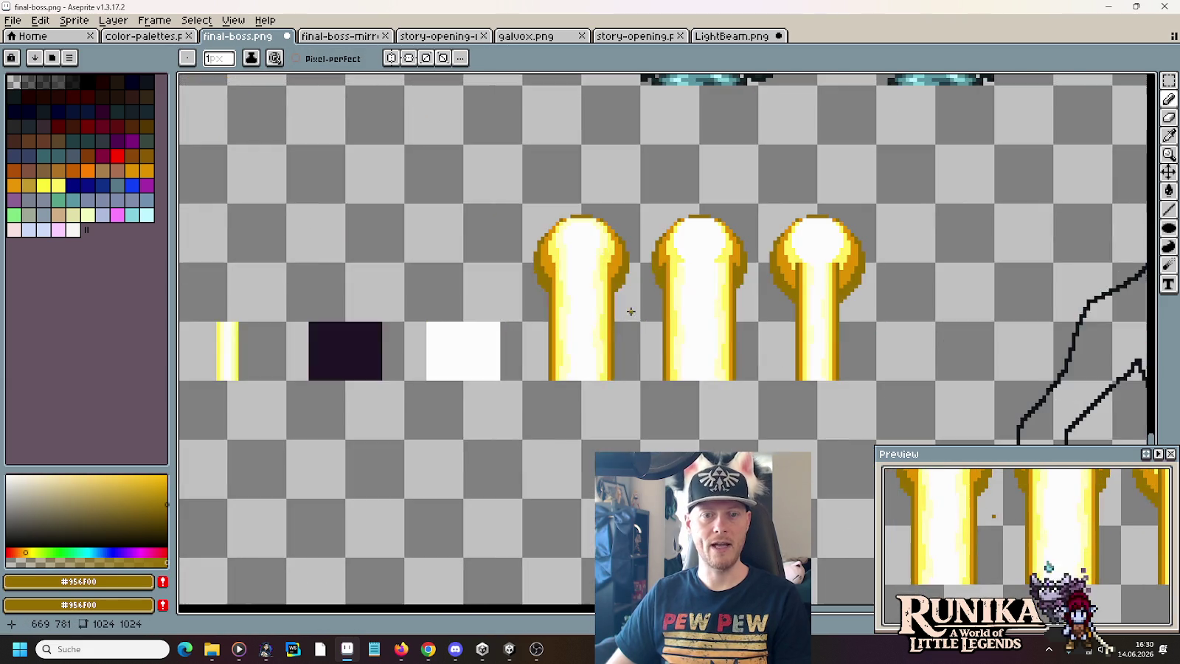
{"action": "scroll", "coordinate": [583, 263], "scroll_direction": "up", "scroll_amount": 3}
{"action": "left_click", "coordinate": [539, 207], "text": "alt"}
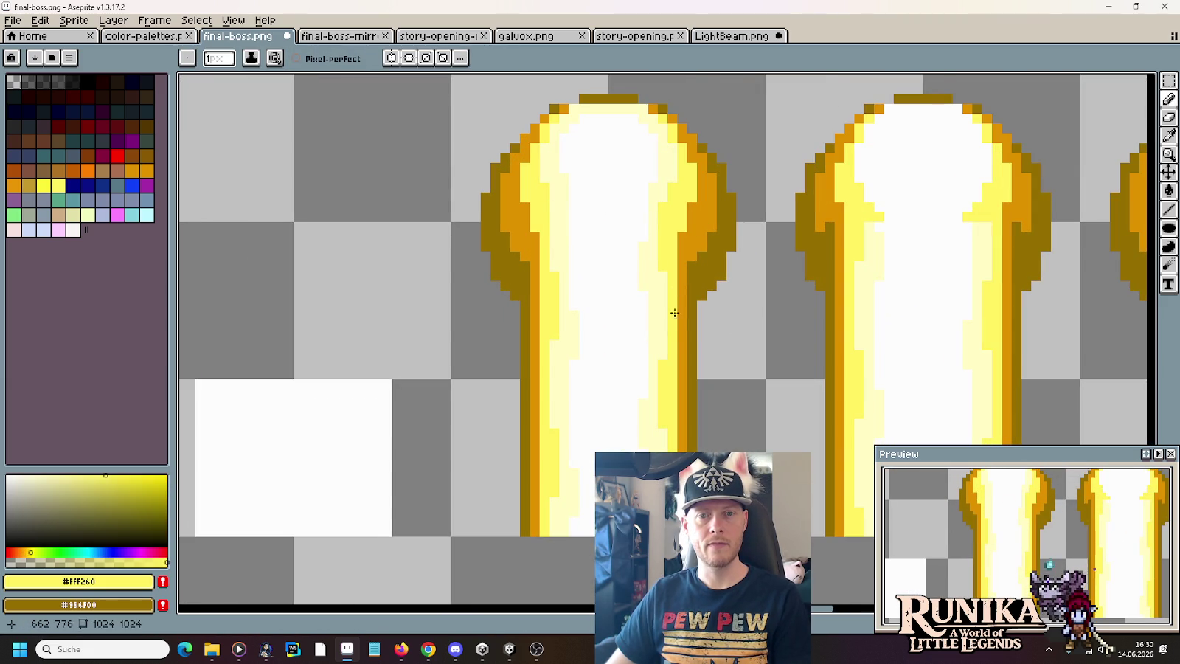
{"action": "key", "text": "alt+Tab"}
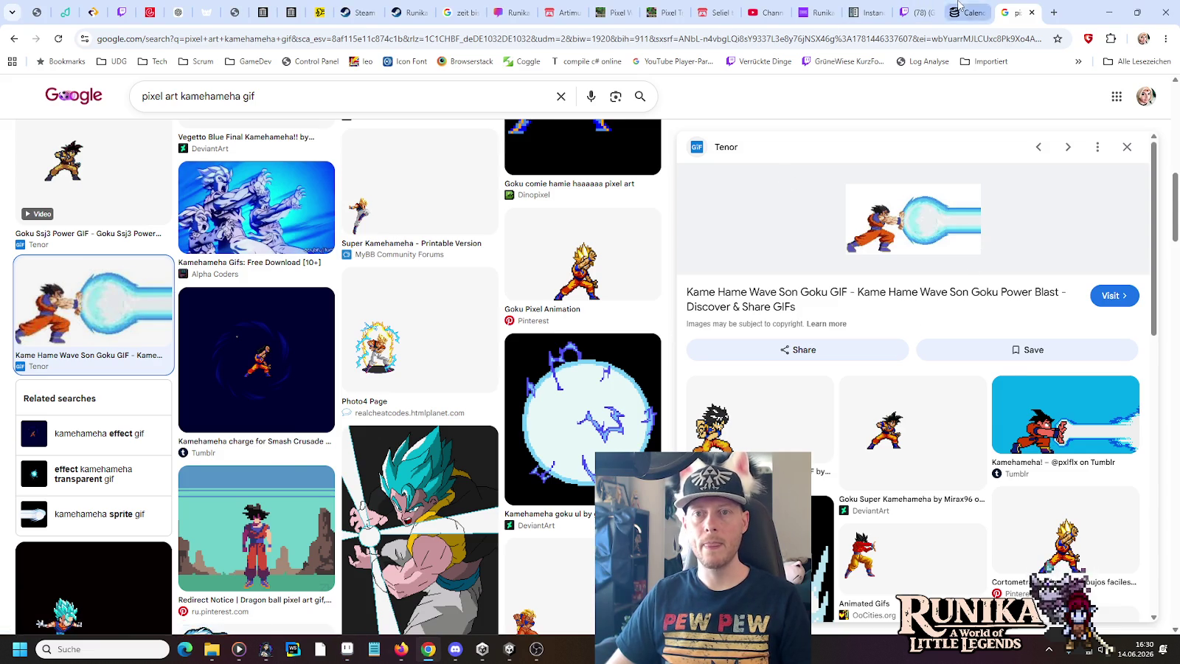
{"action": "left_click", "coordinate": [959, 6]}
{"action": "left_click", "coordinate": [1014, 12]}
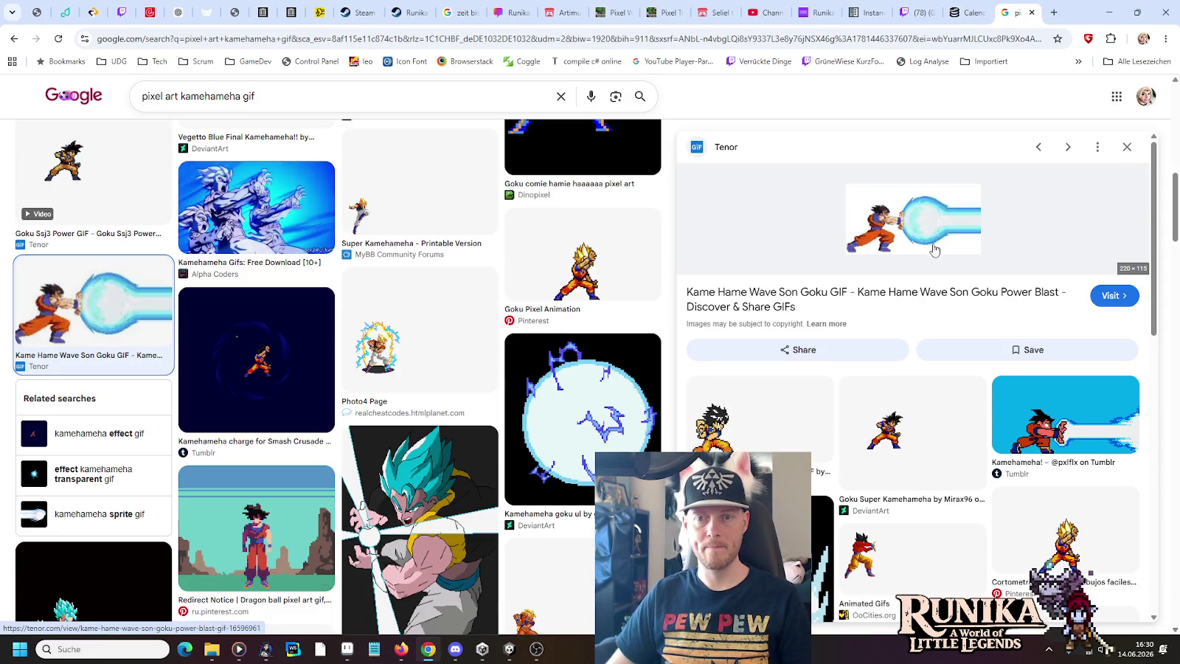
{"action": "left_click", "coordinate": [12, 40]}
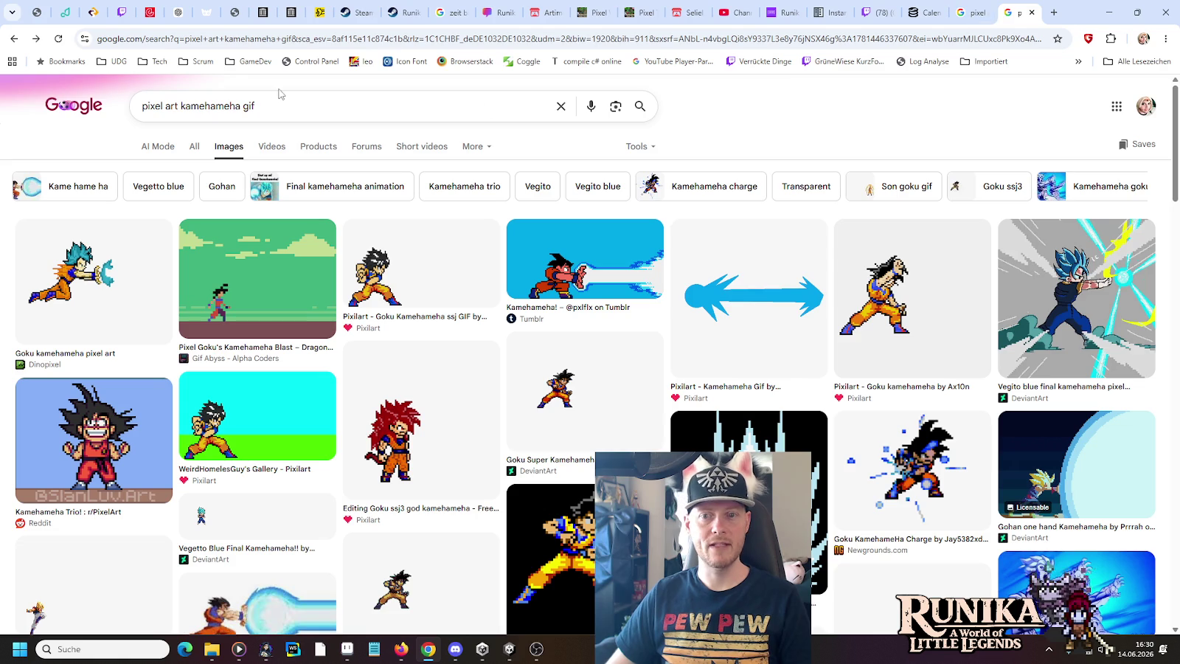
{"action": "left_click", "coordinate": [14, 38]}
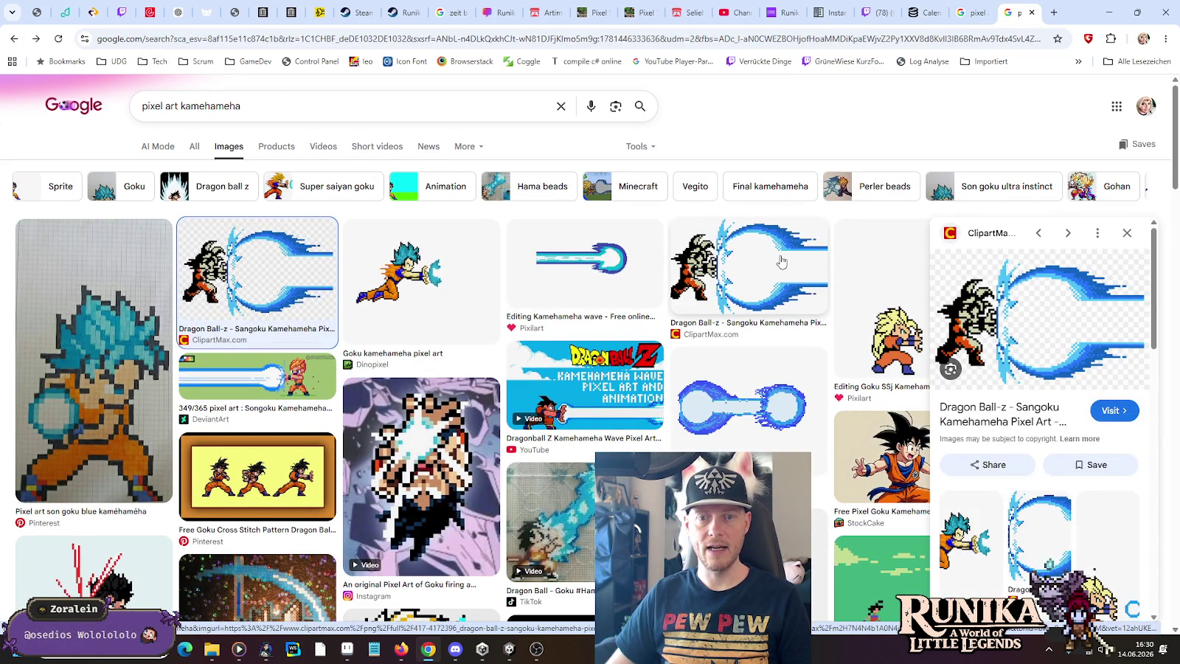
{"action": "key", "text": "alt+Tab"}
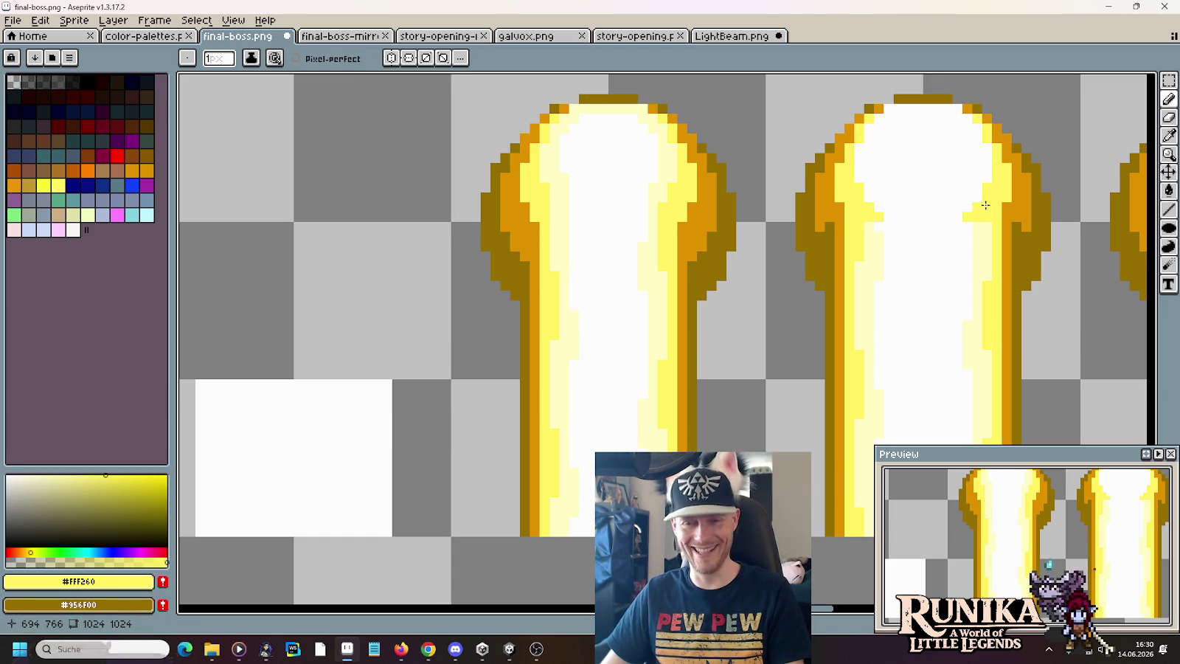
- Brighten the right beam's dark edge pixels orange and its yellow bump pale yellow
{"action": "left_click", "coordinate": [836, 200], "text": "alt"}
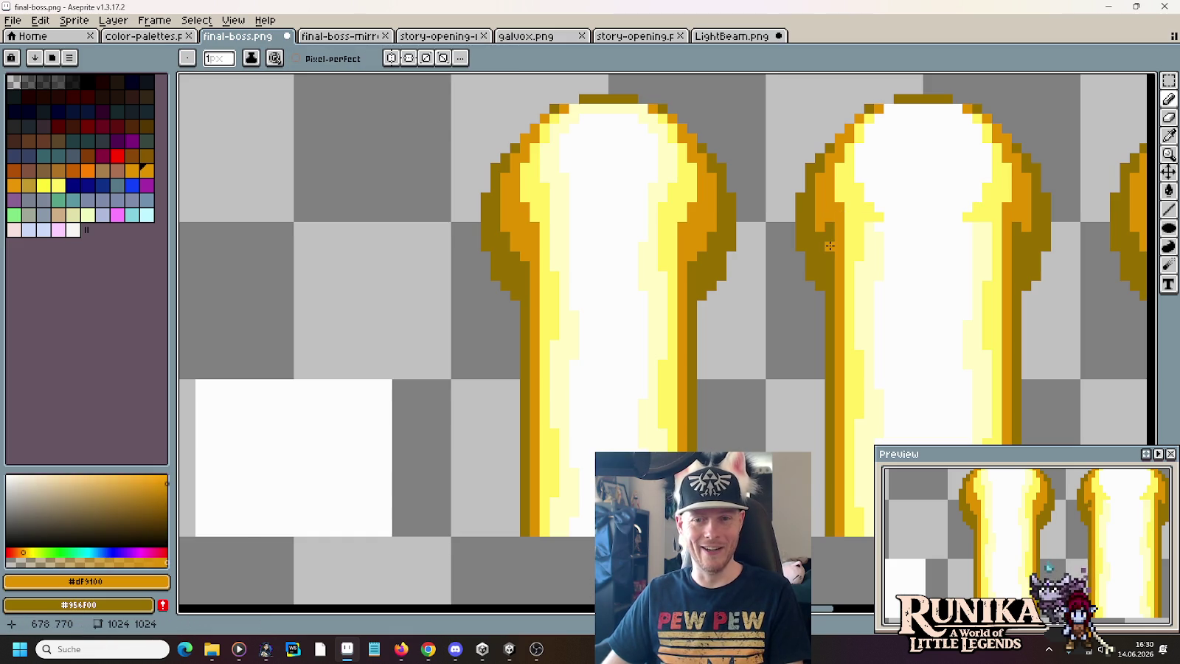
{"action": "left_click_drag", "start_coordinate": [1019, 242], "coordinate": [1015, 235]}
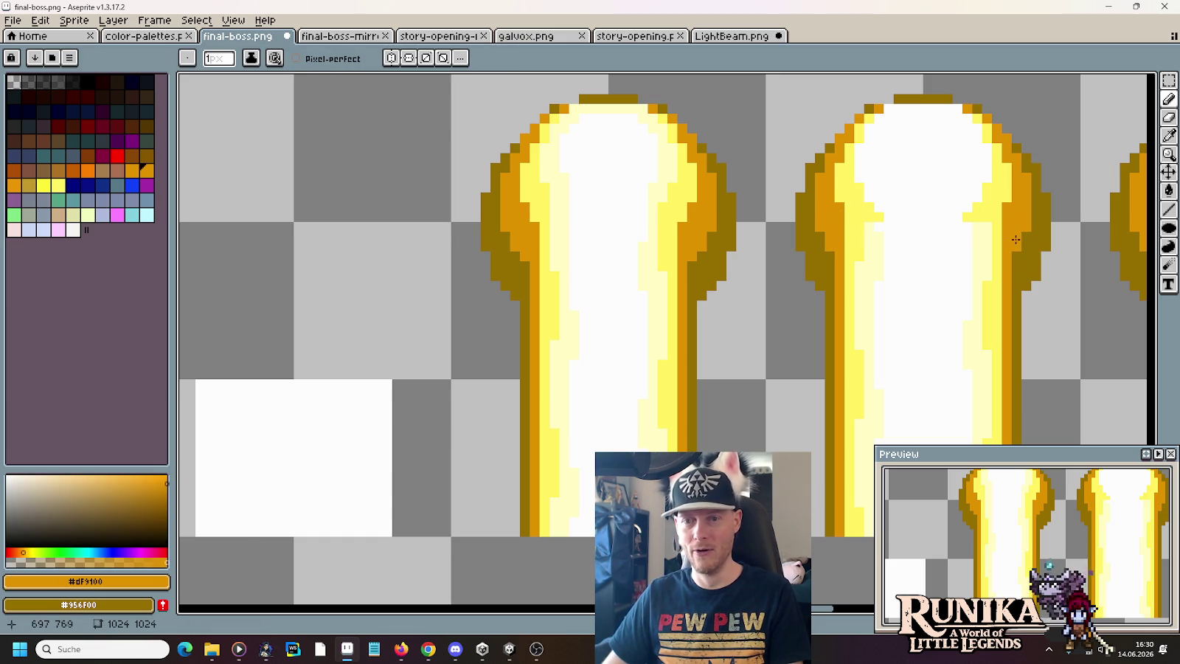
{"action": "scroll", "coordinate": [913, 192], "scroll_direction": "up", "scroll_amount": 3}
{"action": "left_click", "coordinate": [833, 229], "text": "alt"}
{"action": "left_click_drag", "start_coordinate": [833, 228], "coordinate": [850, 227]}
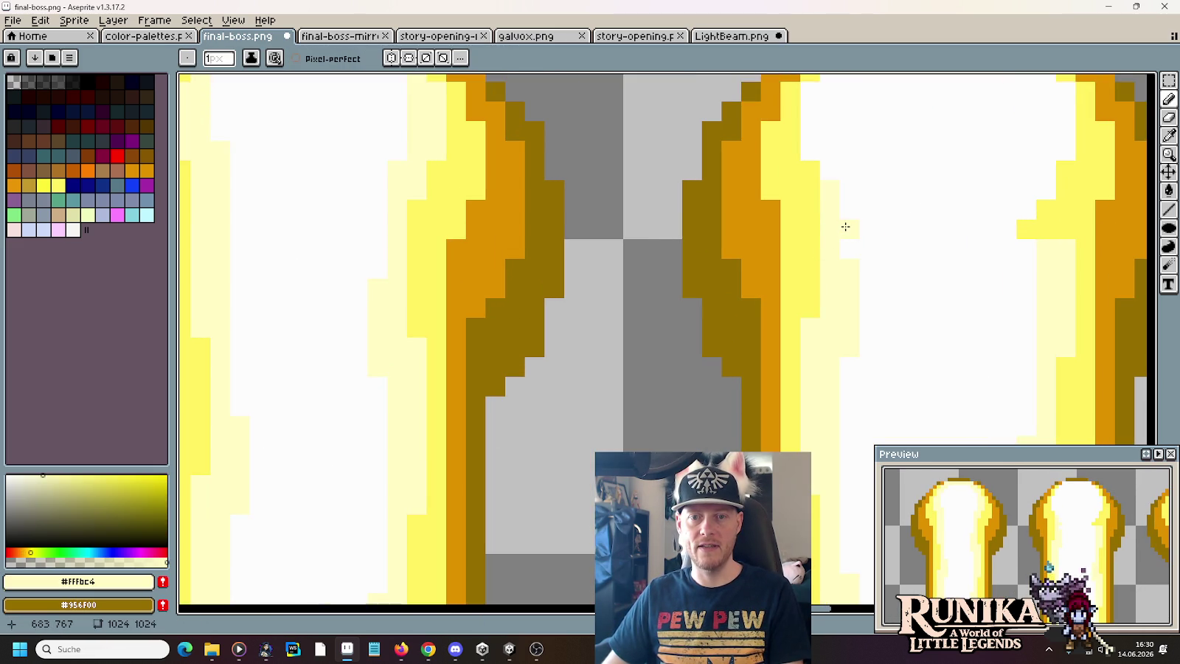
{"action": "scroll", "coordinate": [840, 229], "scroll_direction": "up", "scroll_amount": 3}
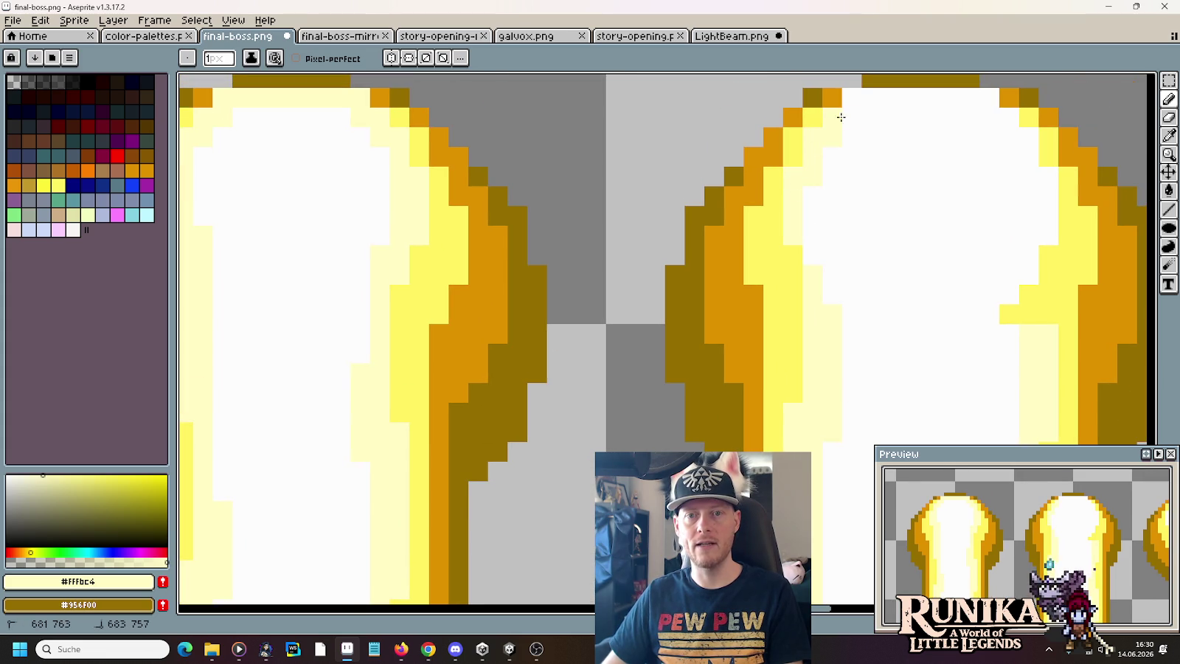
- Add pale yellow pixels below the right beam's top and into its head
{"action": "left_click", "coordinate": [985, 101]}
{"action": "left_click", "coordinate": [990, 116]}
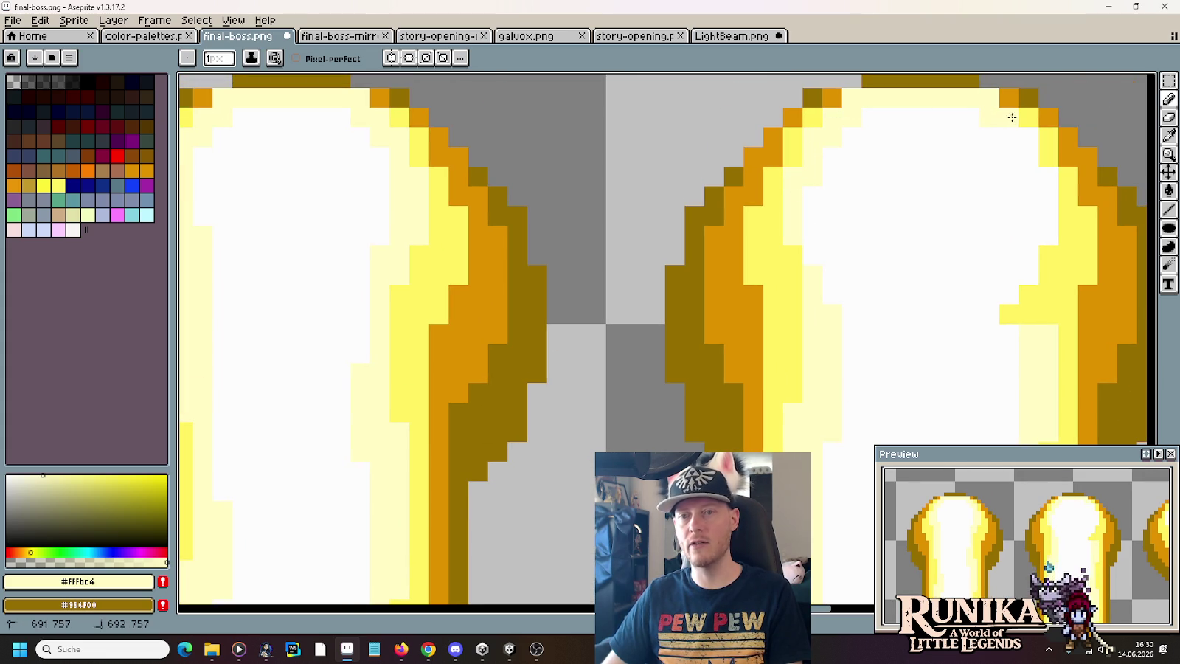
{"action": "mouse_move", "coordinate": [1028, 313]}
{"action": "left_mouse_down"}
{"action": "mouse_move", "coordinate": [1009, 314]}
{"action": "mouse_move", "coordinate": [1028, 296]}
{"action": "left_mouse_up"}
{"action": "left_click", "coordinate": [1011, 313], "text": "alt"}
{"action": "left_click", "coordinate": [1027, 340], "text": "alt"}
{"action": "left_click_drag", "start_coordinate": [1034, 362], "coordinate": [927, 286]}
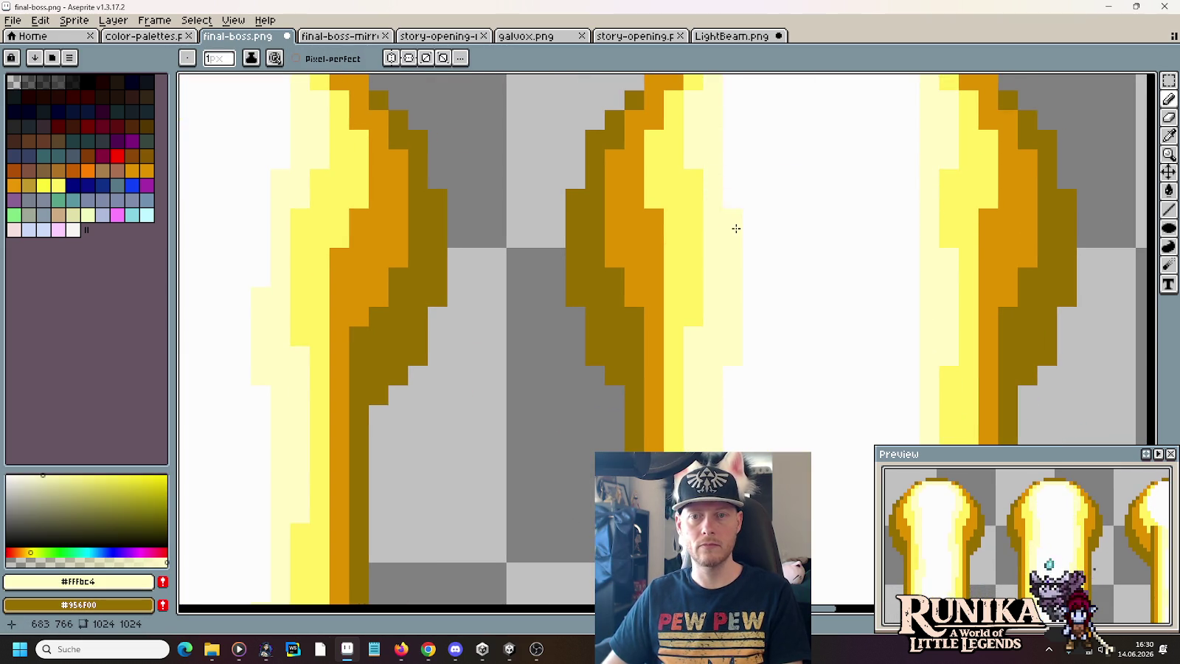
- Recolour the third beam's dark olive neck column orange, then yellow
{"action": "scroll", "coordinate": [789, 303], "scroll_direction": "down", "scroll_amount": 2}
{"action": "scroll", "coordinate": [767, 317], "scroll_direction": "down", "scroll_amount": 1}
{"action": "scroll", "coordinate": [848, 273], "scroll_direction": "down", "scroll_amount": 1}
{"action": "scroll", "coordinate": [784, 221], "scroll_direction": "up", "scroll_amount": 2}
{"action": "scroll", "coordinate": [779, 268], "scroll_direction": "up", "scroll_amount": 2}
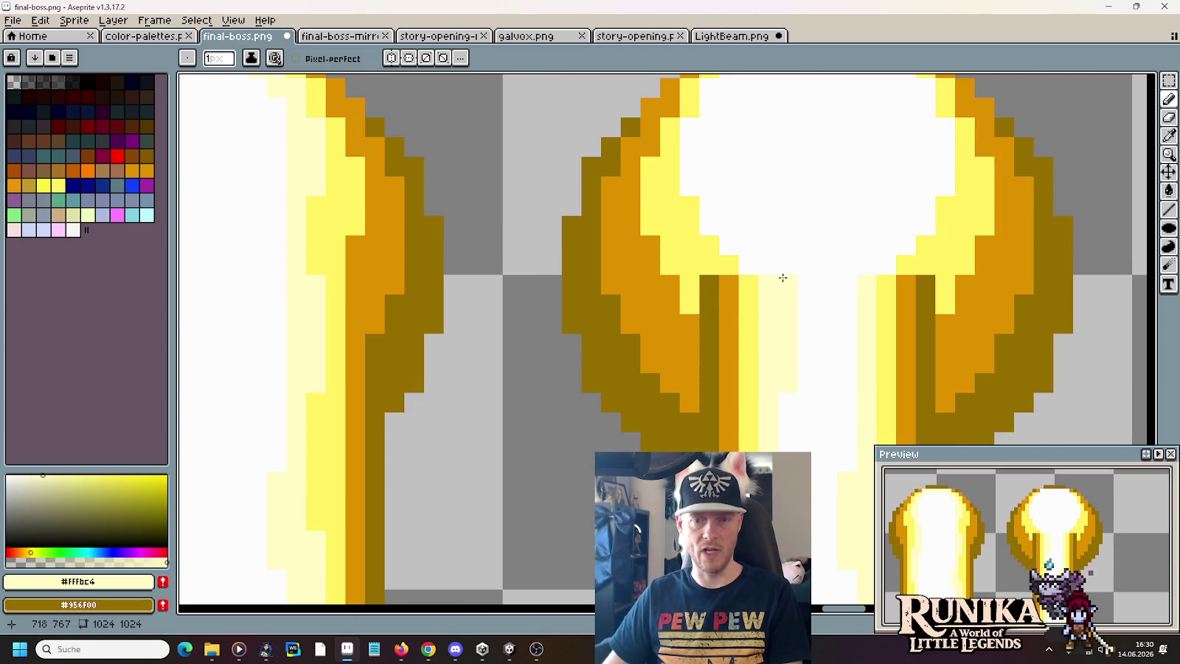
{"action": "left_click_drag", "start_coordinate": [771, 223], "coordinate": [772, 265]}
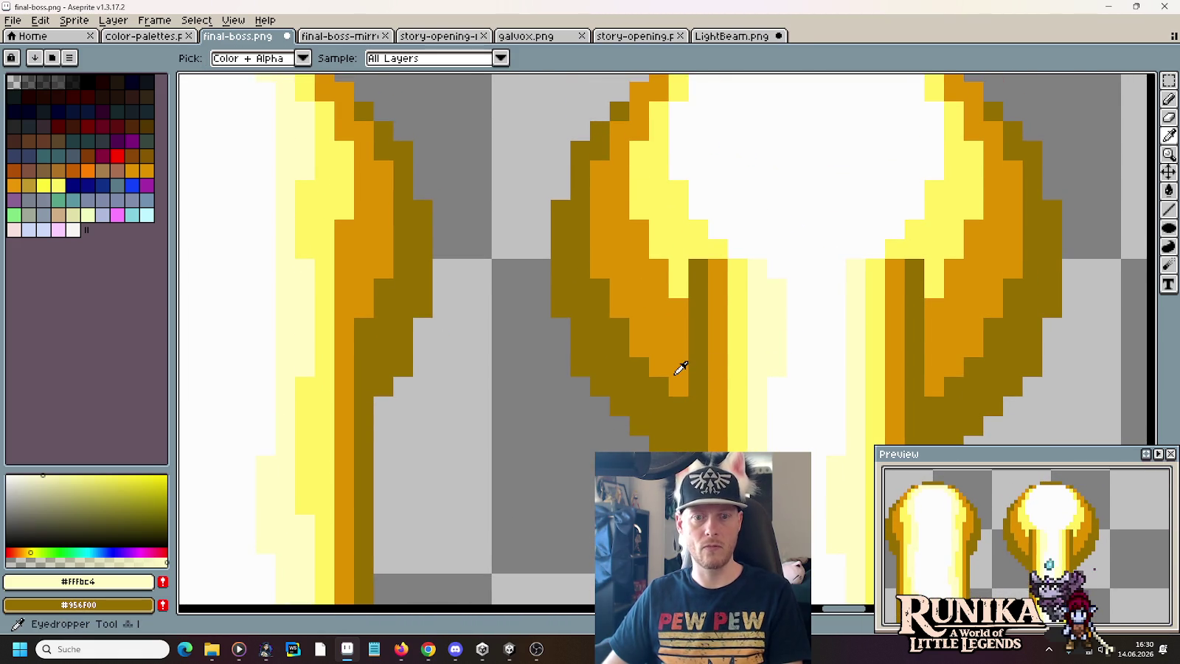
{"action": "left_click", "coordinate": [679, 365], "text": "alt"}
{"action": "mouse_move", "coordinate": [698, 391]}
{"action": "left_mouse_down"}
{"action": "mouse_move", "coordinate": [698, 266]}
{"action": "mouse_move", "coordinate": [719, 271]}
{"action": "mouse_move", "coordinate": [716, 325]}
{"action": "left_mouse_up"}
{"action": "left_click", "coordinate": [685, 272], "text": "alt"}
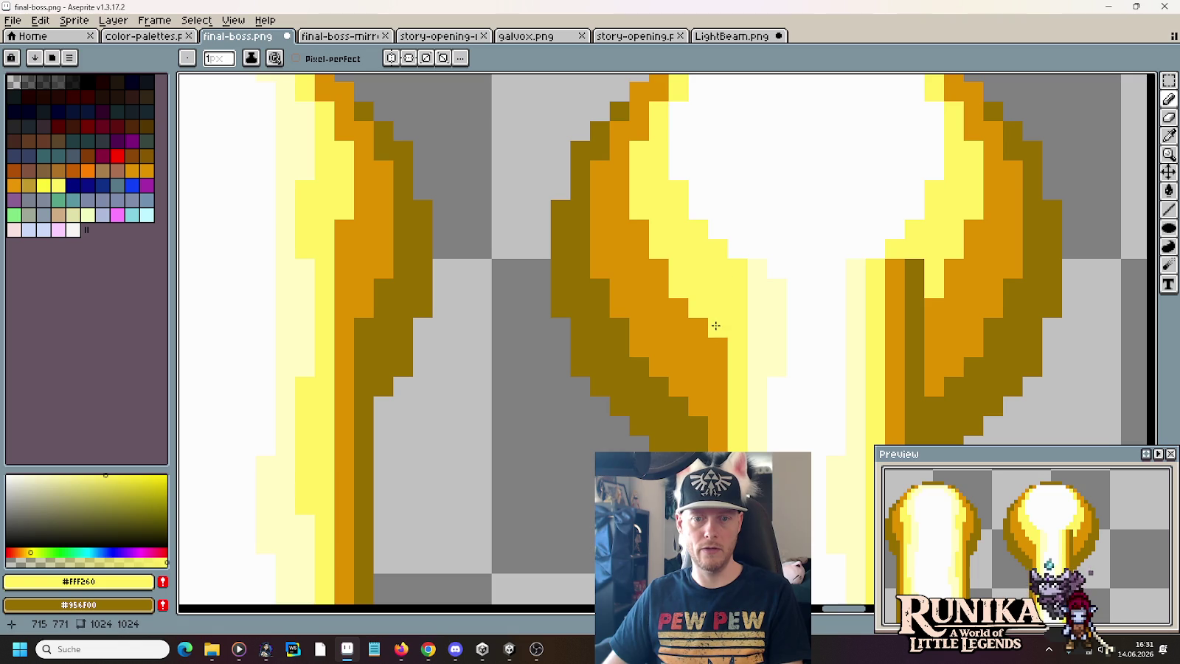
- Paint the olive and orange columns right of centre yellow above, orange below
{"action": "key", "text": "alt"}
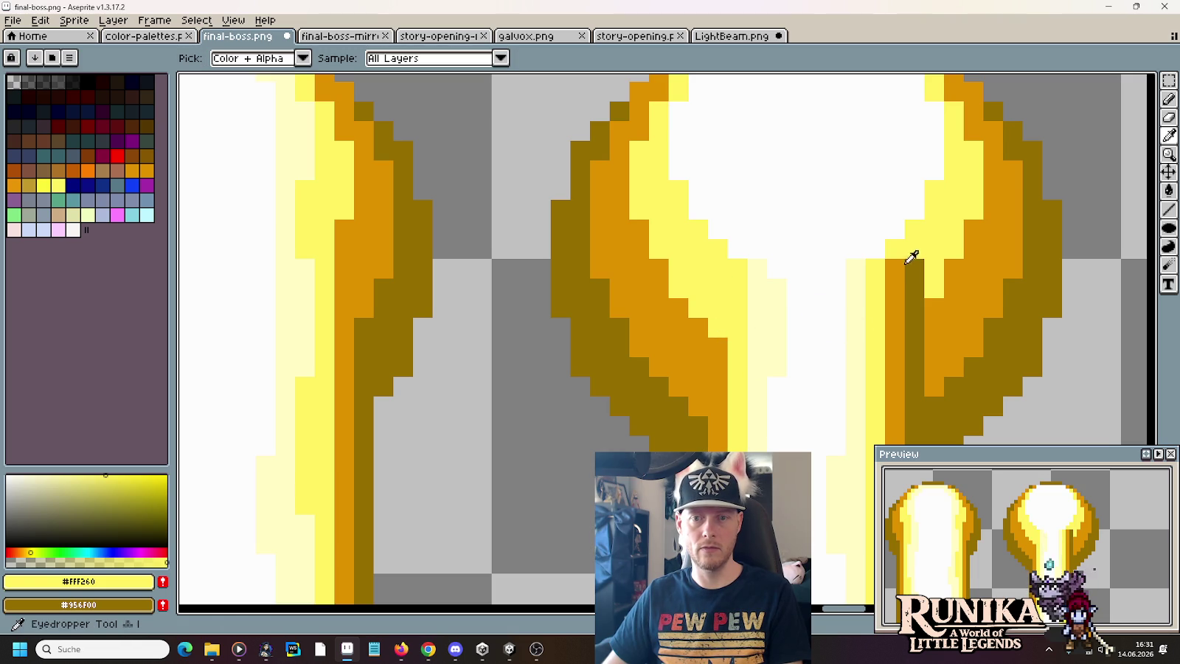
{"action": "left_click_drag", "start_coordinate": [895, 254], "coordinate": [891, 322]}
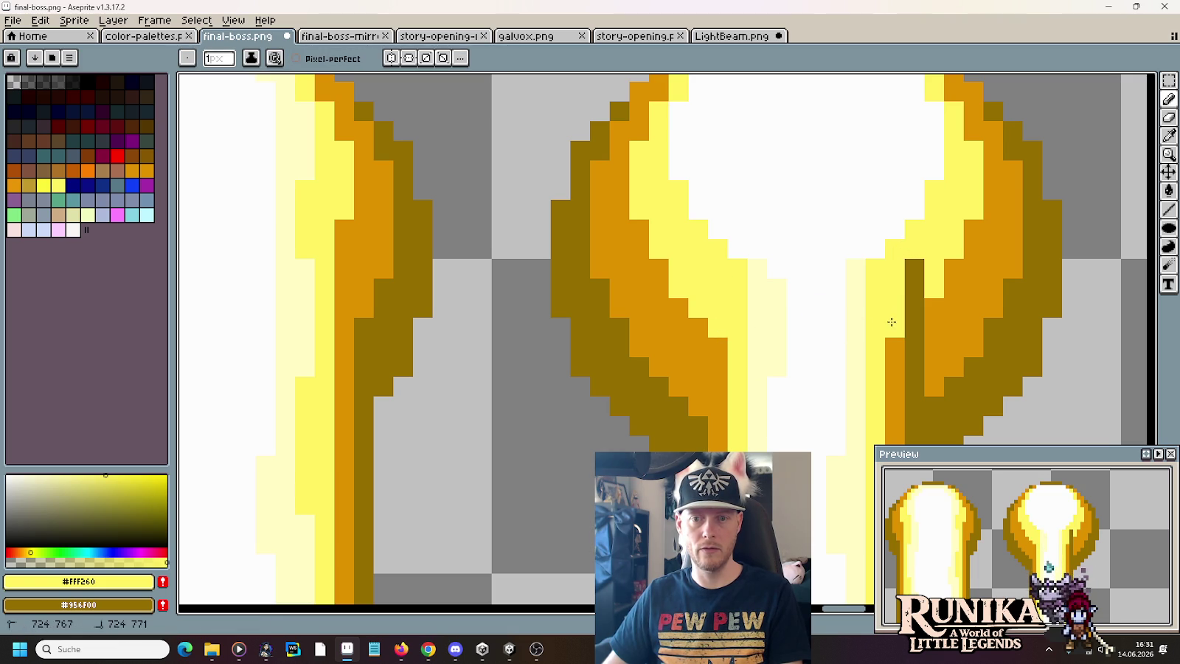
{"action": "mouse_move", "coordinate": [915, 260]}
{"action": "left_mouse_down"}
{"action": "mouse_move", "coordinate": [915, 386]}
{"action": "mouse_move", "coordinate": [887, 253]}
{"action": "left_mouse_up"}
{"action": "left_click", "coordinate": [935, 322], "text": "alt"}
{"action": "left_click", "coordinate": [893, 274], "text": "alt"}
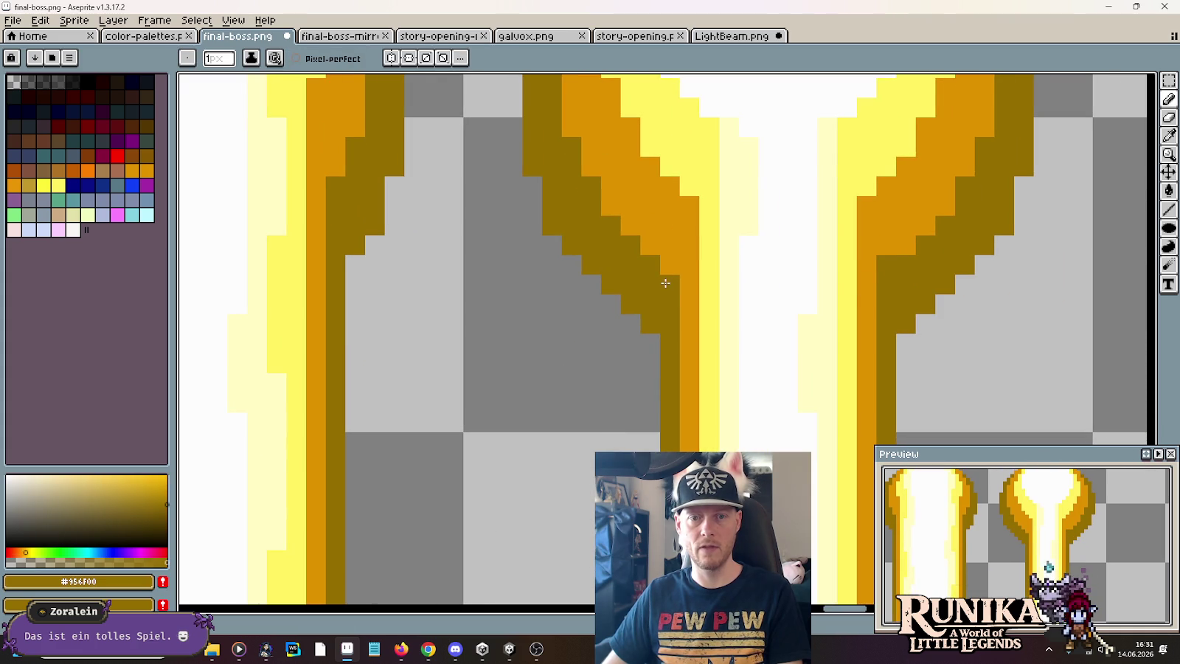
{"action": "scroll", "coordinate": [818, 301], "scroll_direction": "down", "scroll_amount": 4}
- Zoom to the third bulb and draw a pale yellow #FFFBC4 line up to its top
{"action": "scroll", "coordinate": [871, 308], "scroll_direction": "down", "scroll_amount": 3}
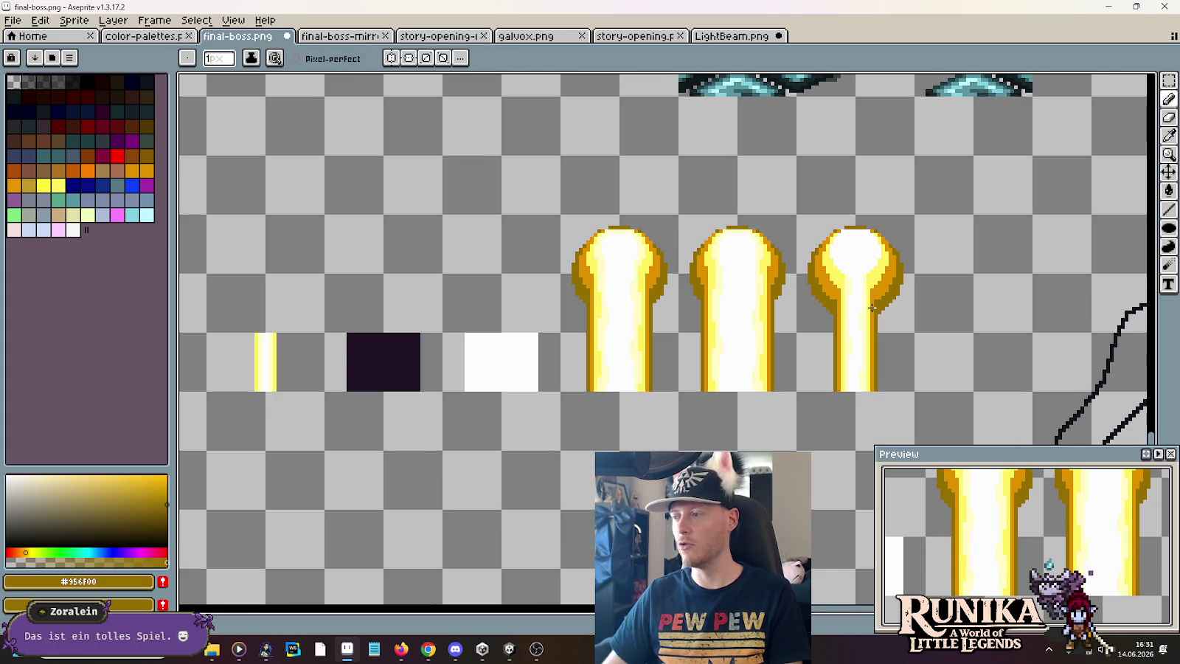
{"action": "mouse_move", "coordinate": [480, 163]}
{"action": "left_mouse_down"}
{"action": "mouse_move", "coordinate": [808, 324]}
{"action": "mouse_move", "coordinate": [862, 364]}
{"action": "mouse_move", "coordinate": [543, 258]}
{"action": "mouse_move", "coordinate": [610, 437]}
{"action": "mouse_move", "coordinate": [636, 470]}
{"action": "left_mouse_up"}
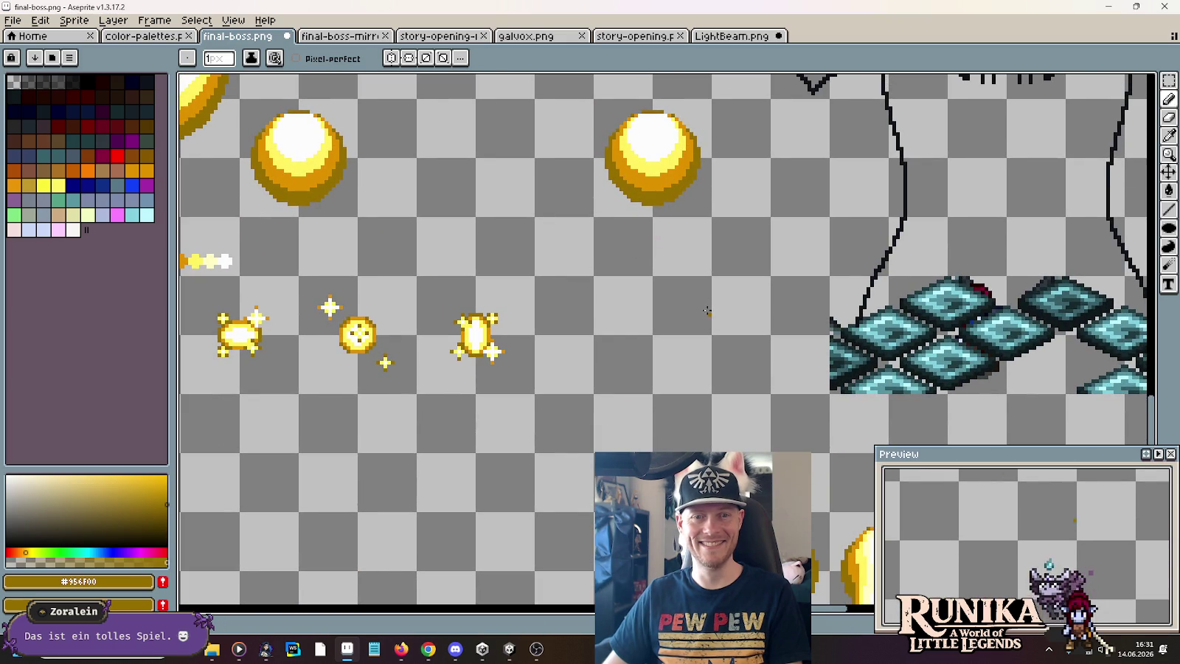
{"action": "left_click_drag", "start_coordinate": [709, 313], "coordinate": [488, 91]}
{"action": "scroll", "coordinate": [765, 392], "scroll_direction": "up", "scroll_amount": 1}
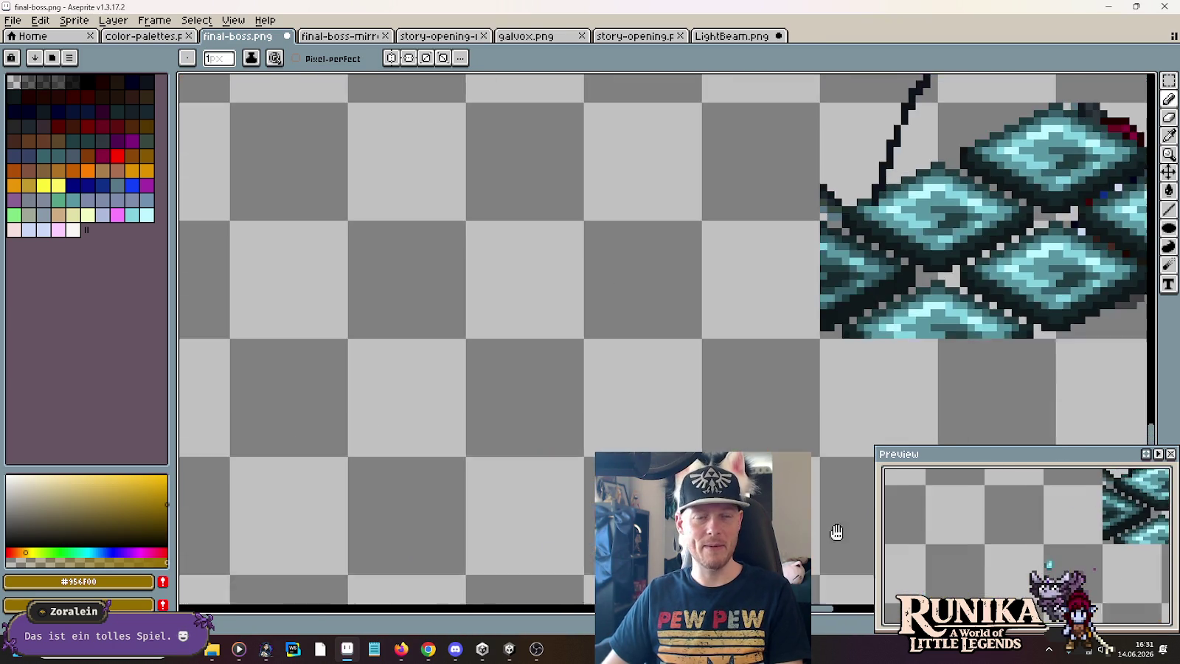
{"action": "mouse_move", "coordinate": [593, 277]}
{"action": "left_mouse_down"}
{"action": "mouse_move", "coordinate": [766, 395]}
{"action": "mouse_move", "coordinate": [543, 300]}
{"action": "left_mouse_up"}
{"action": "scroll", "coordinate": [771, 398], "scroll_direction": "down", "scroll_amount": 1}
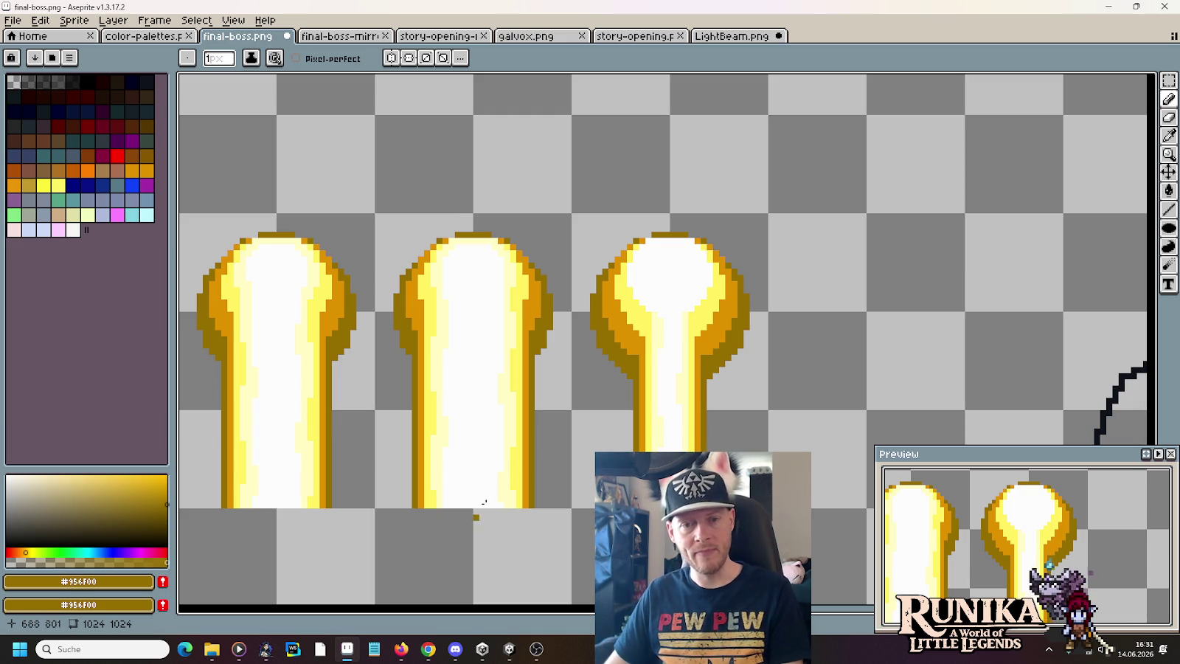
{"action": "scroll", "coordinate": [672, 323], "scroll_direction": "up", "scroll_amount": 1}
{"action": "scroll", "coordinate": [687, 319], "scroll_direction": "up", "scroll_amount": 2}
{"action": "left_click", "coordinate": [713, 286], "text": "alt"}
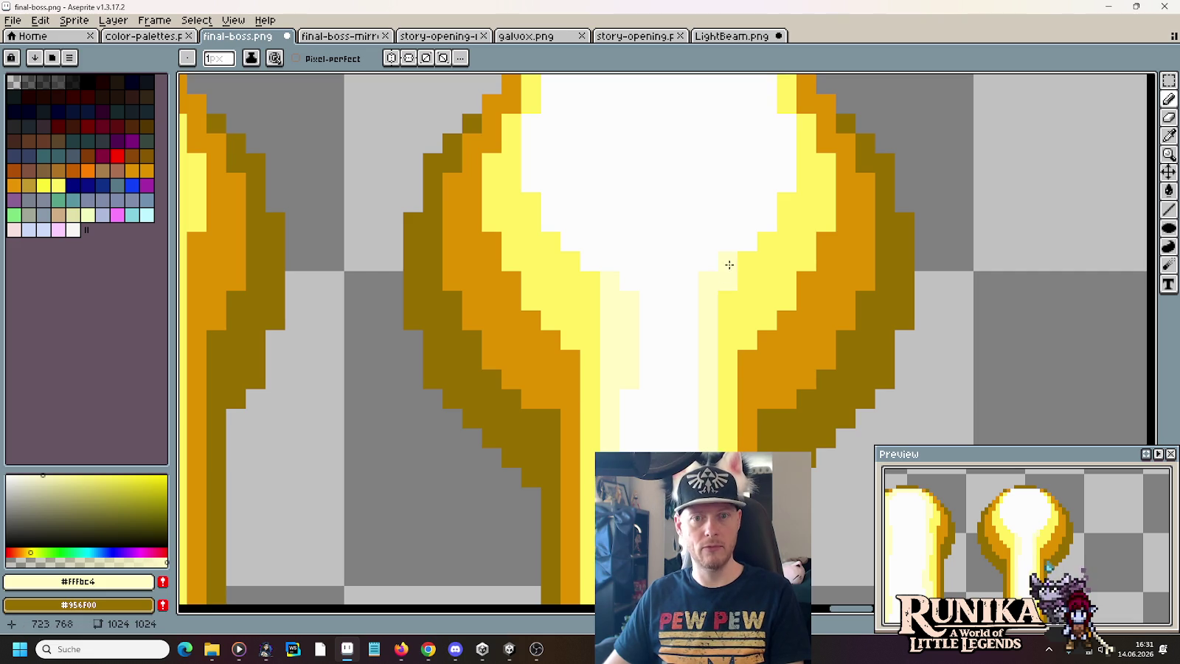
{"action": "scroll", "coordinate": [724, 275], "scroll_direction": "up", "scroll_amount": 2}
{"action": "mouse_move", "coordinate": [553, 222]}
{"action": "left_mouse_down"}
{"action": "mouse_move", "coordinate": [555, 189]}
{"action": "mouse_move", "coordinate": [596, 156]}
{"action": "mouse_move", "coordinate": [730, 157]}
{"action": "left_mouse_up"}
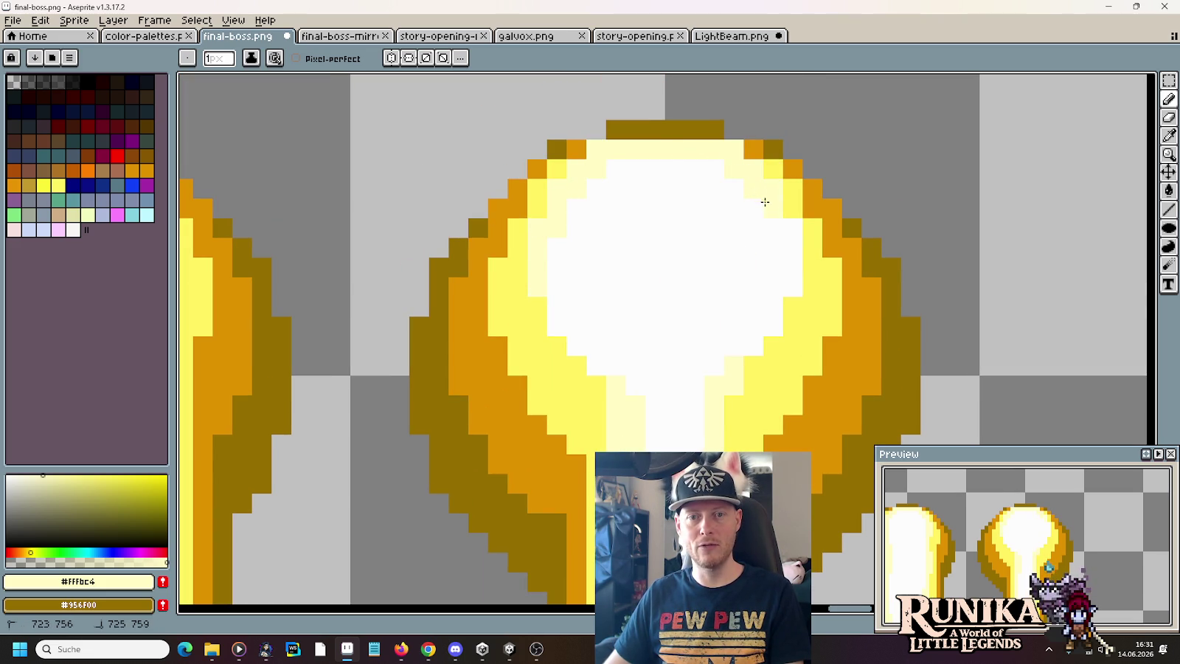
- Tint individual white pixels around the bulb's core pale yellow
{"action": "left_click_drag", "start_coordinate": [773, 228], "coordinate": [786, 231]}
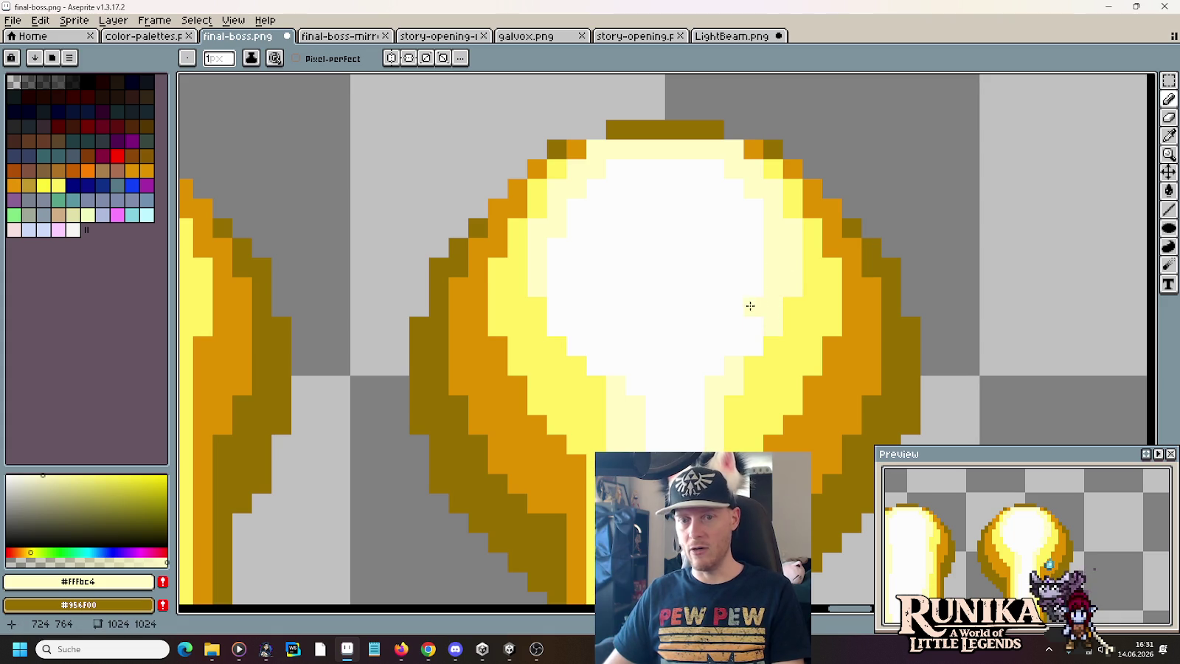
{"action": "left_click_drag", "start_coordinate": [751, 335], "coordinate": [735, 322]}
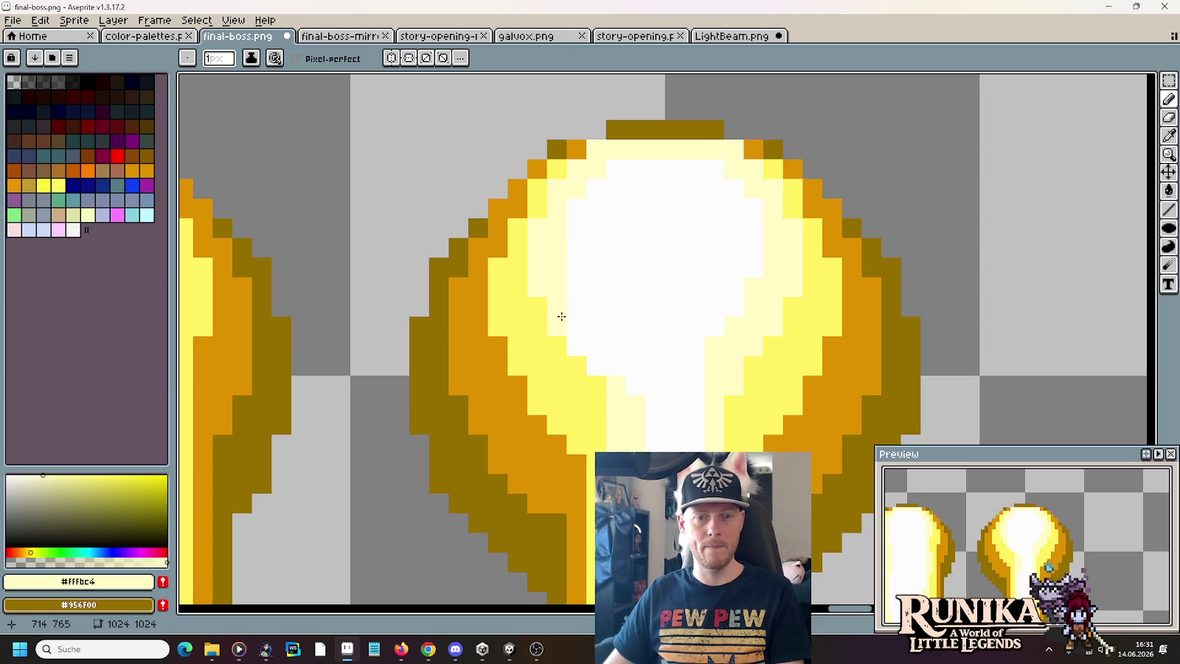
{"action": "left_click", "coordinate": [594, 330]}
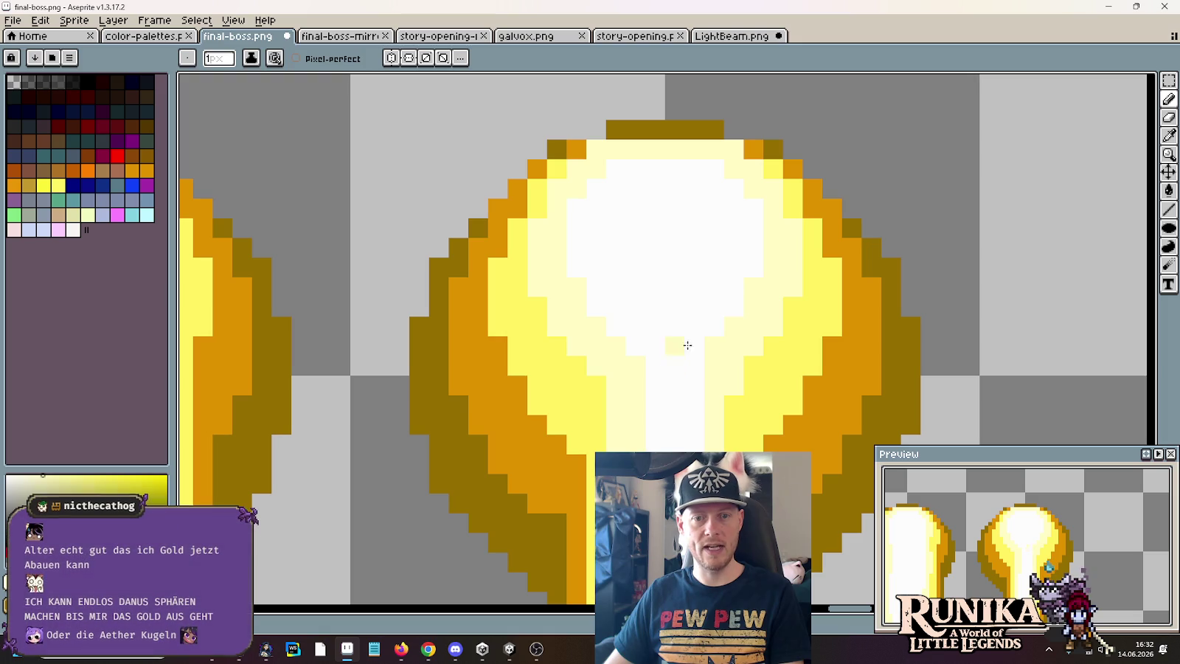
{"action": "left_click", "coordinate": [710, 322], "text": "alt"}
{"action": "scroll", "coordinate": [653, 282], "scroll_direction": "down", "scroll_amount": 3}
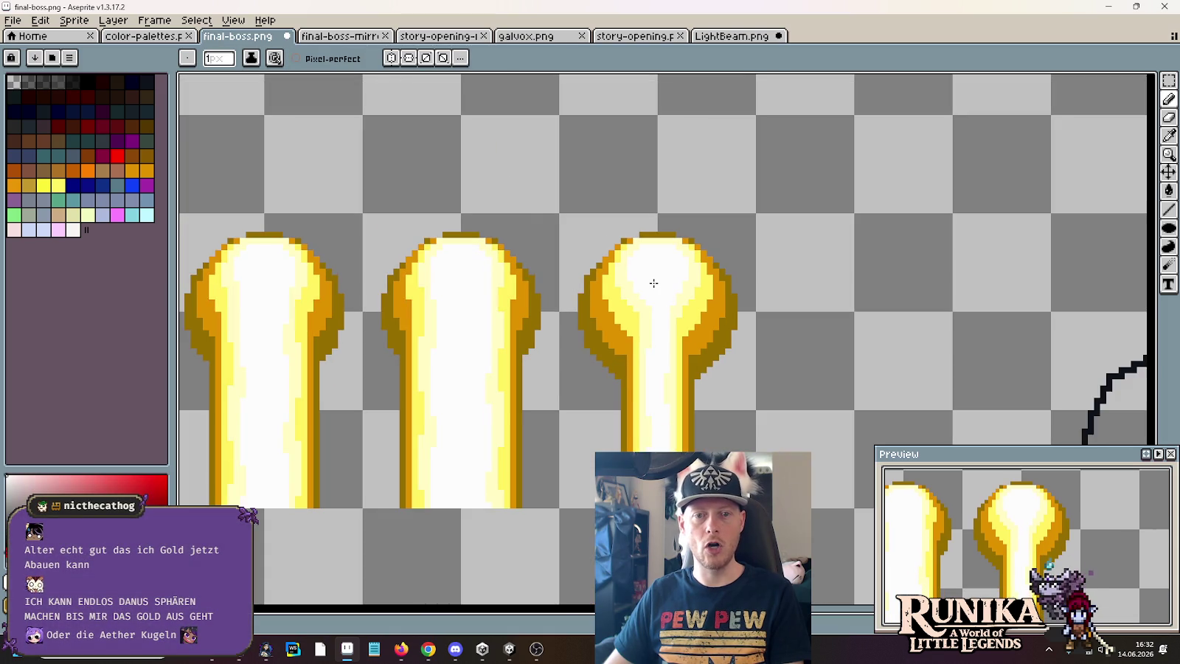
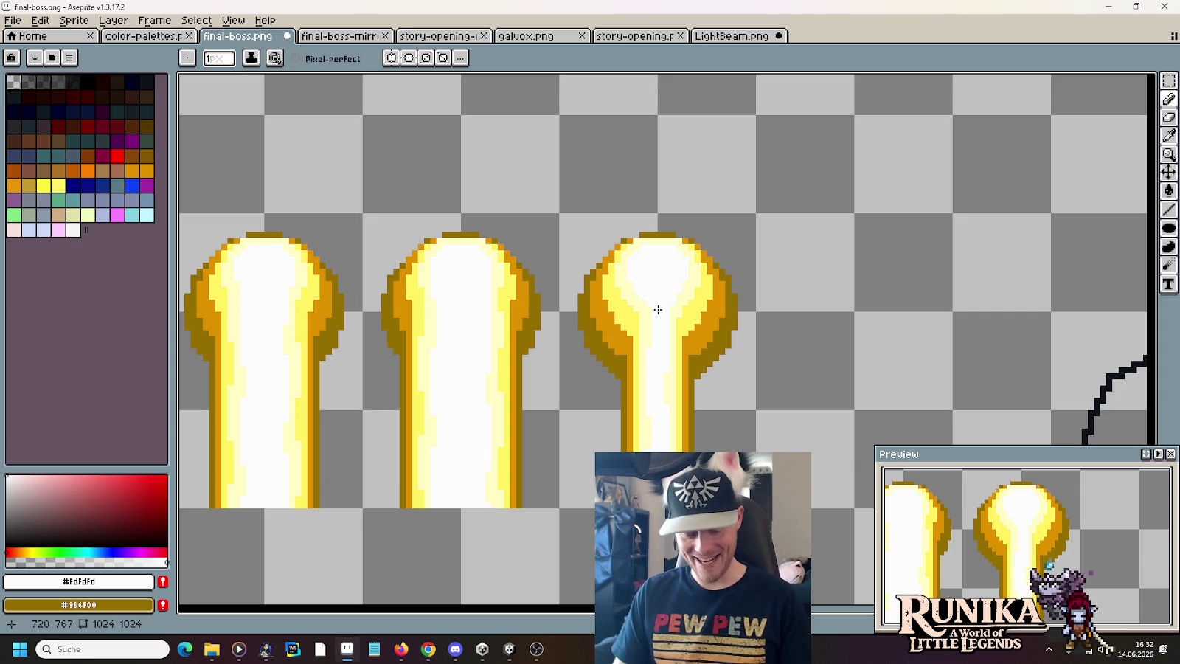
- Outline the third bulb's top-right in dark brown and recolour both shoulders orange
{"action": "scroll", "coordinate": [658, 292], "scroll_direction": "down", "scroll_amount": 1}
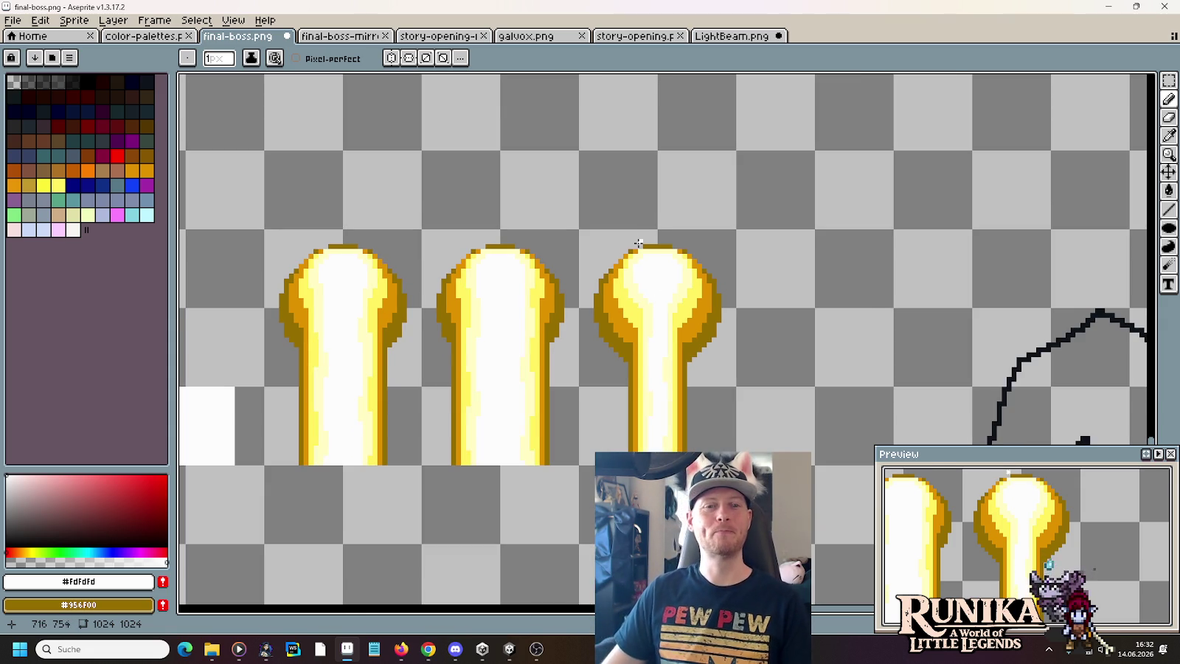
{"action": "scroll", "coordinate": [649, 266], "scroll_direction": "up", "scroll_amount": 3}
{"action": "left_click", "coordinate": [643, 213], "text": "alt"}
{"action": "left_click", "coordinate": [630, 213]}
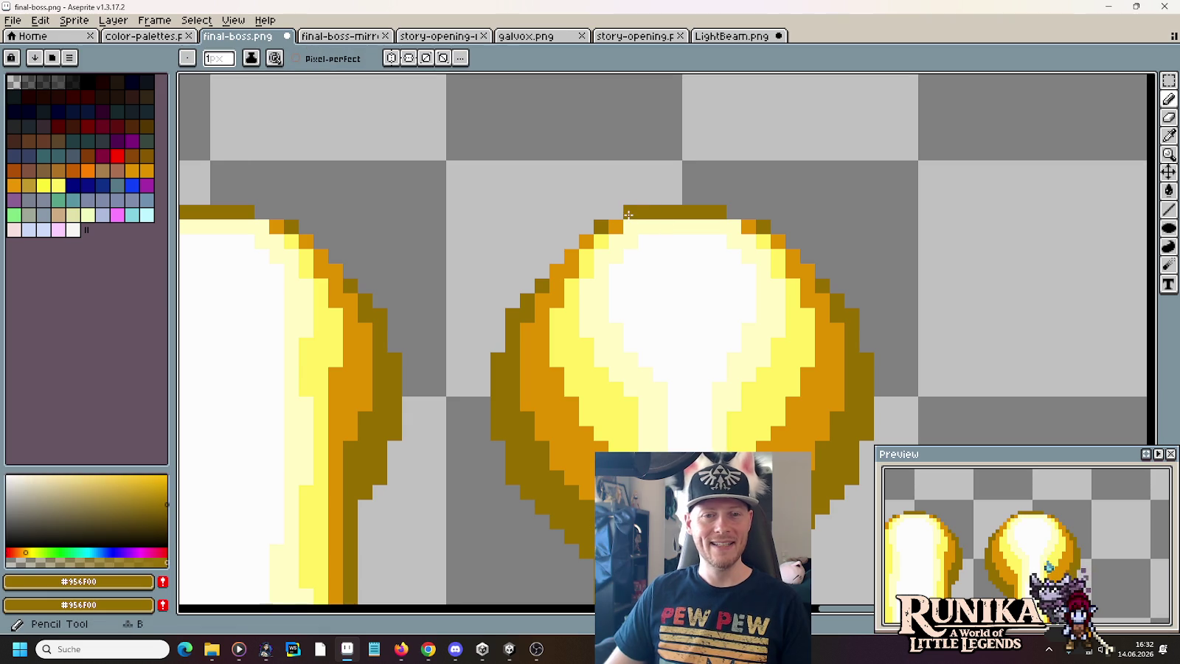
{"action": "key", "text": "ctrl+z"}
{"action": "left_click_drag", "start_coordinate": [734, 213], "coordinate": [749, 228]}
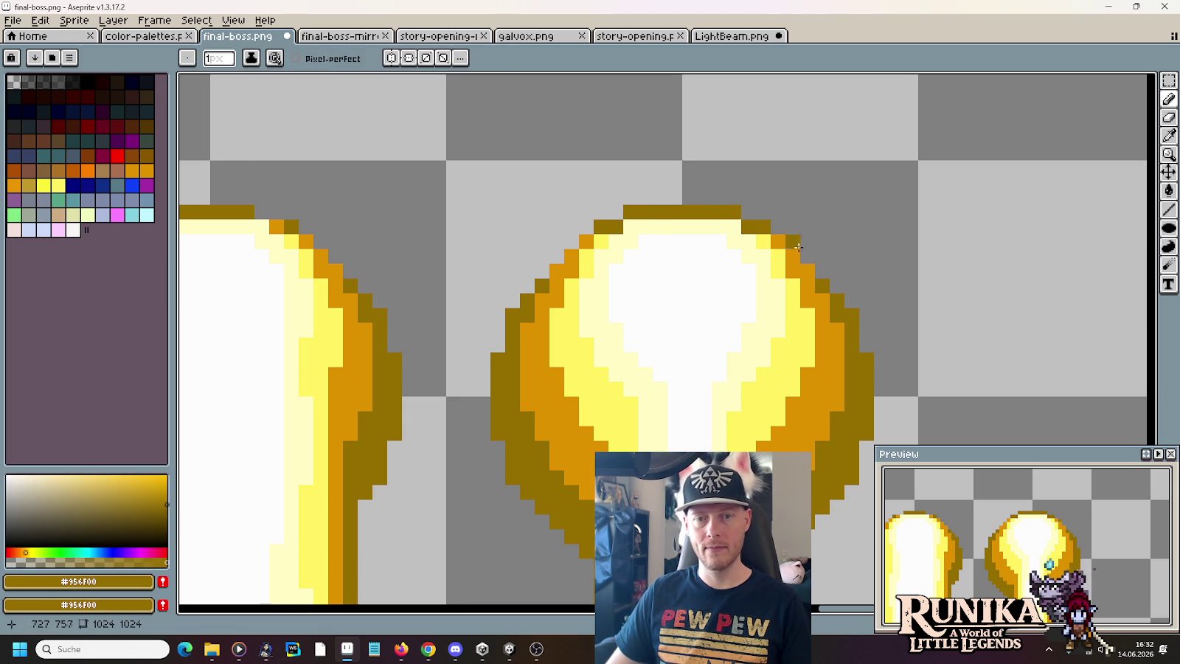
{"action": "left_click", "coordinate": [778, 242], "text": "alt"}
{"action": "left_click_drag", "start_coordinate": [763, 227], "coordinate": [748, 227]}
{"action": "left_click_drag", "start_coordinate": [616, 227], "coordinate": [595, 225]}
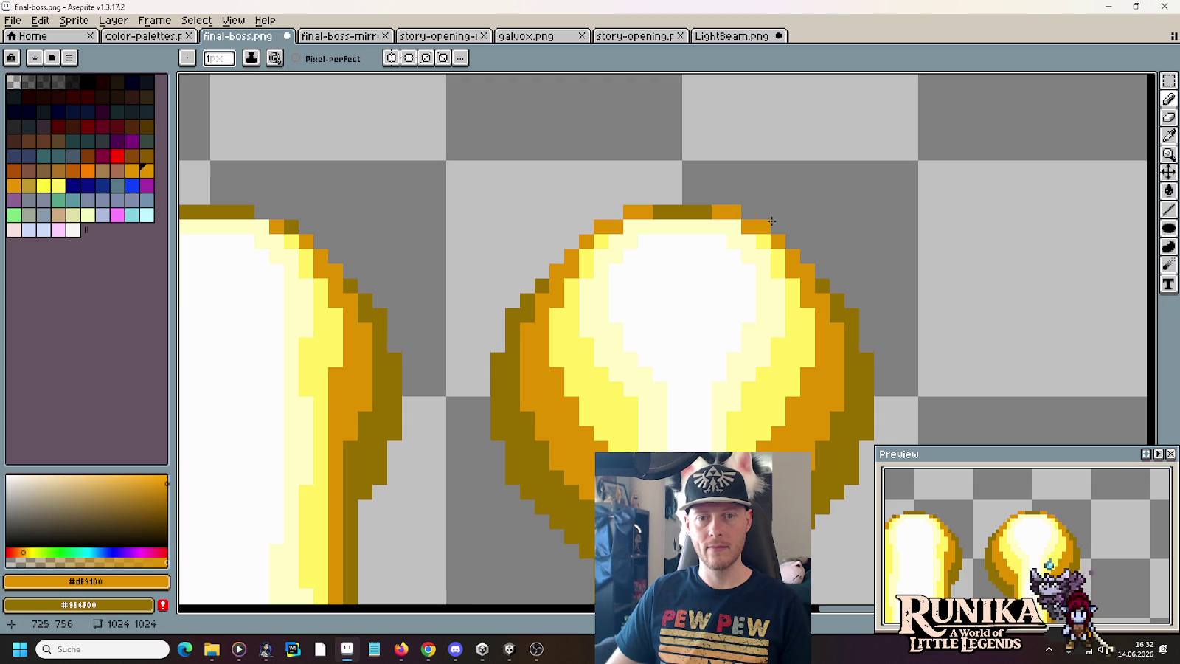
- Try pale yellow on the top outline pixels, then restore the dark brown top and orange shoulders
{"action": "key", "text": "i"}
{"action": "left_click", "coordinate": [763, 242]}
{"action": "key", "text": "b"}
{"action": "left_click", "coordinate": [748, 228]}
{"action": "left_click", "coordinate": [616, 227]}
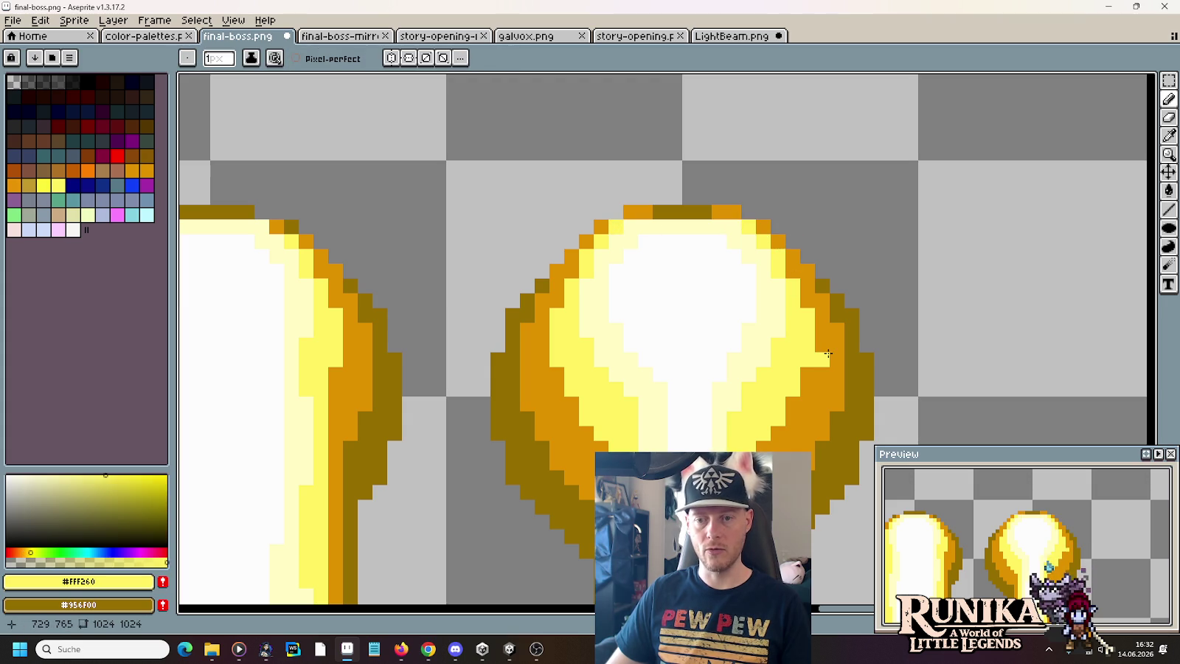
{"action": "left_click", "coordinate": [700, 212], "text": "alt"}
{"action": "left_click", "coordinate": [719, 212]}
{"action": "left_click", "coordinate": [647, 212]}
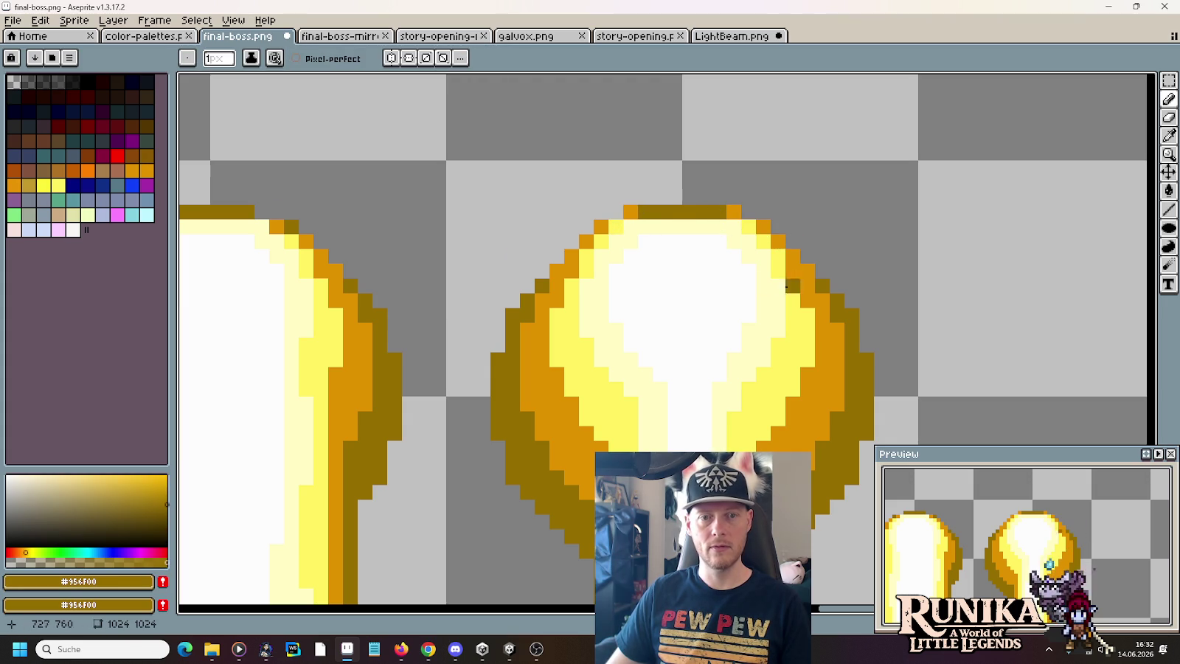
{"action": "left_click", "coordinate": [601, 227], "text": "alt"}
{"action": "left_click", "coordinate": [616, 227]}
{"action": "left_click", "coordinate": [748, 227]}
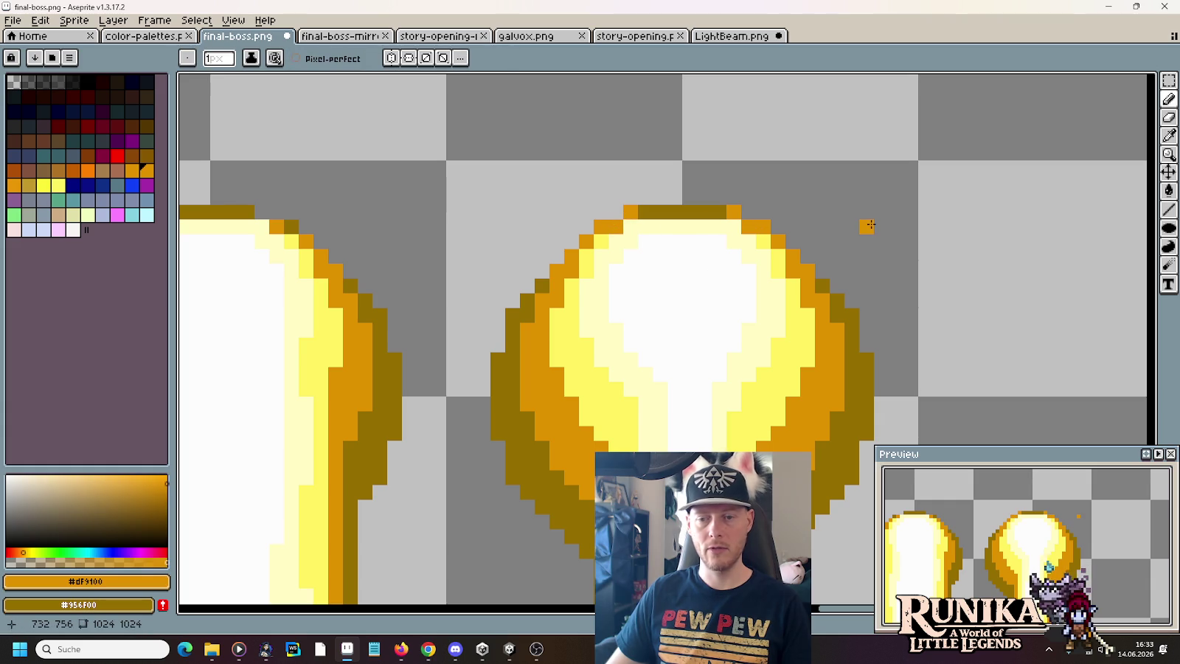
- Select the thin strip above the first beam head and nudge it into place
{"action": "key", "text": "i"}
{"action": "scroll", "coordinate": [817, 234], "scroll_direction": "down", "scroll_amount": 5}
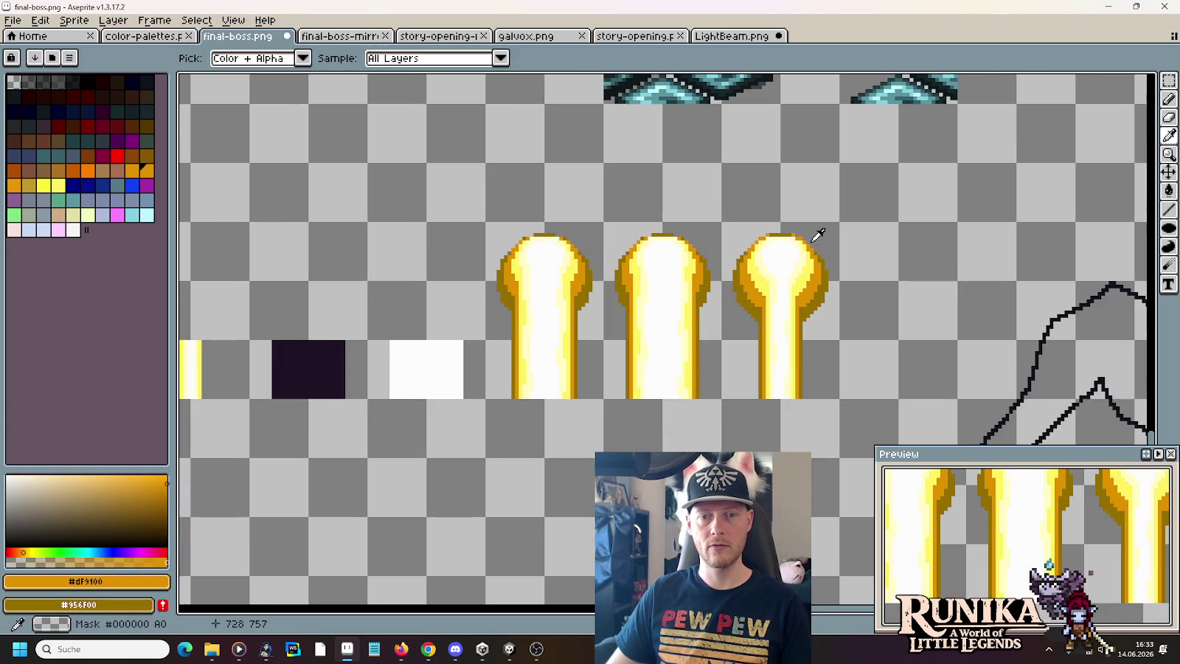
{"action": "left_click_drag", "start_coordinate": [817, 234], "coordinate": [947, 236]}
{"action": "scroll", "coordinate": [949, 236], "scroll_direction": "up", "scroll_amount": 1}
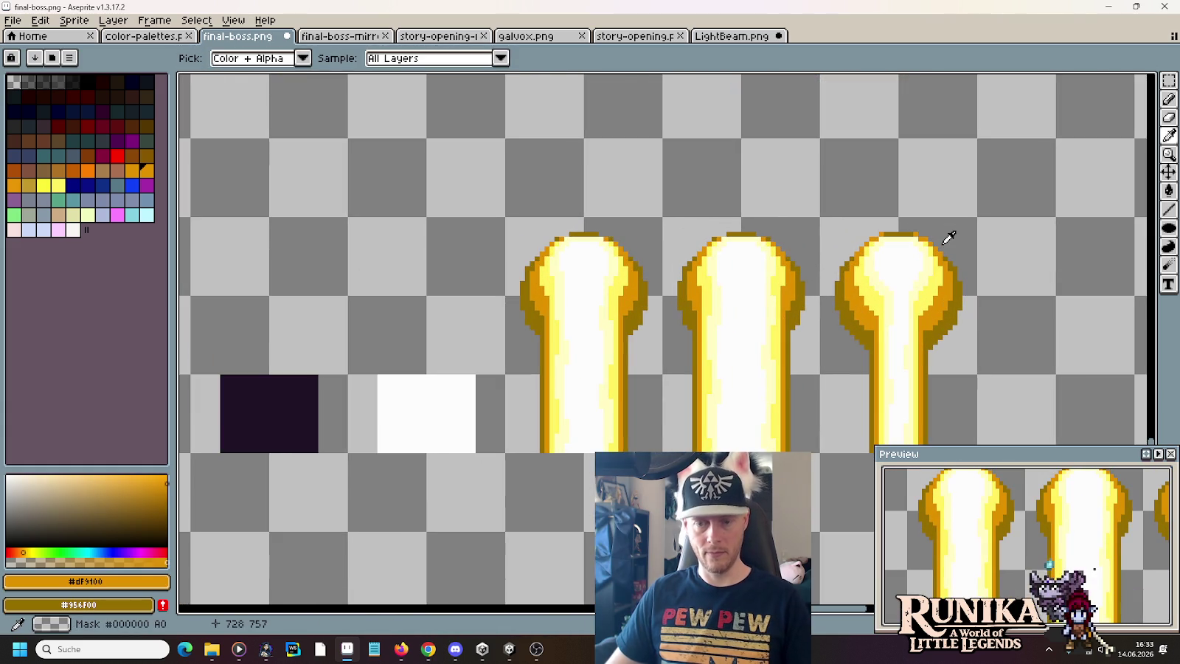
{"action": "key", "text": "m"}
{"action": "mouse_move", "coordinate": [821, 220]}
{"action": "left_mouse_down"}
{"action": "mouse_move", "coordinate": [946, 229]}
{"action": "mouse_move", "coordinate": [978, 252]}
{"action": "mouse_move", "coordinate": [645, 243]}
{"action": "left_mouse_up"}
{"action": "key", "text": "Return"}
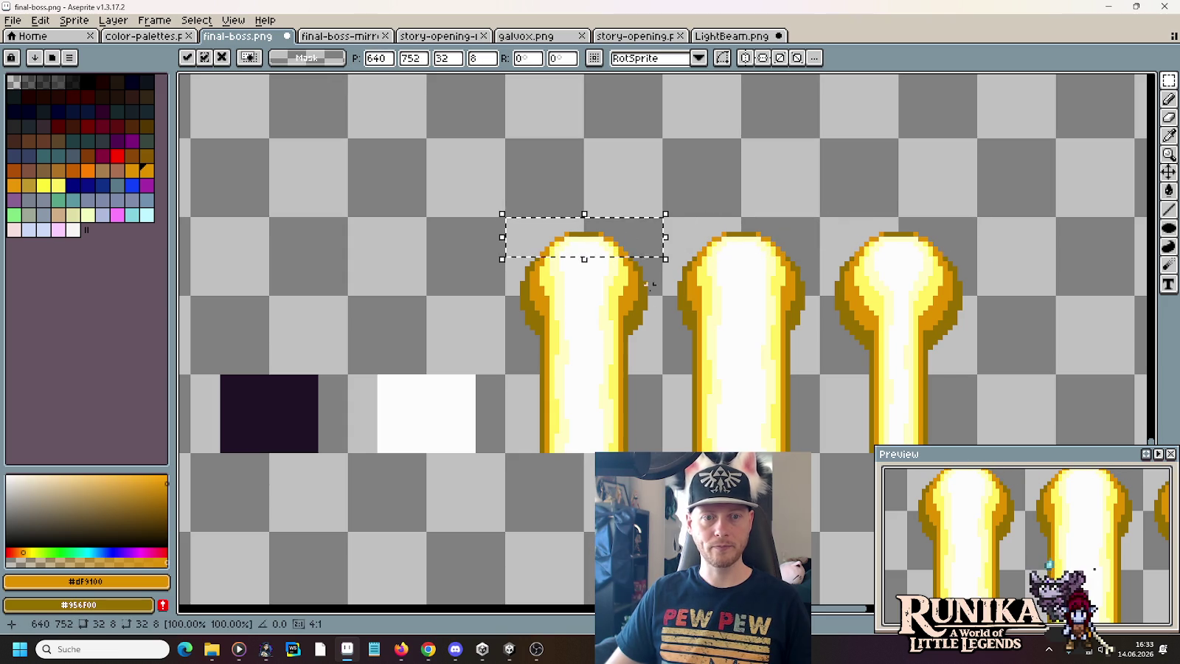
{"action": "left_click", "coordinate": [660, 327]}
{"action": "key", "text": "alt+Tab"}
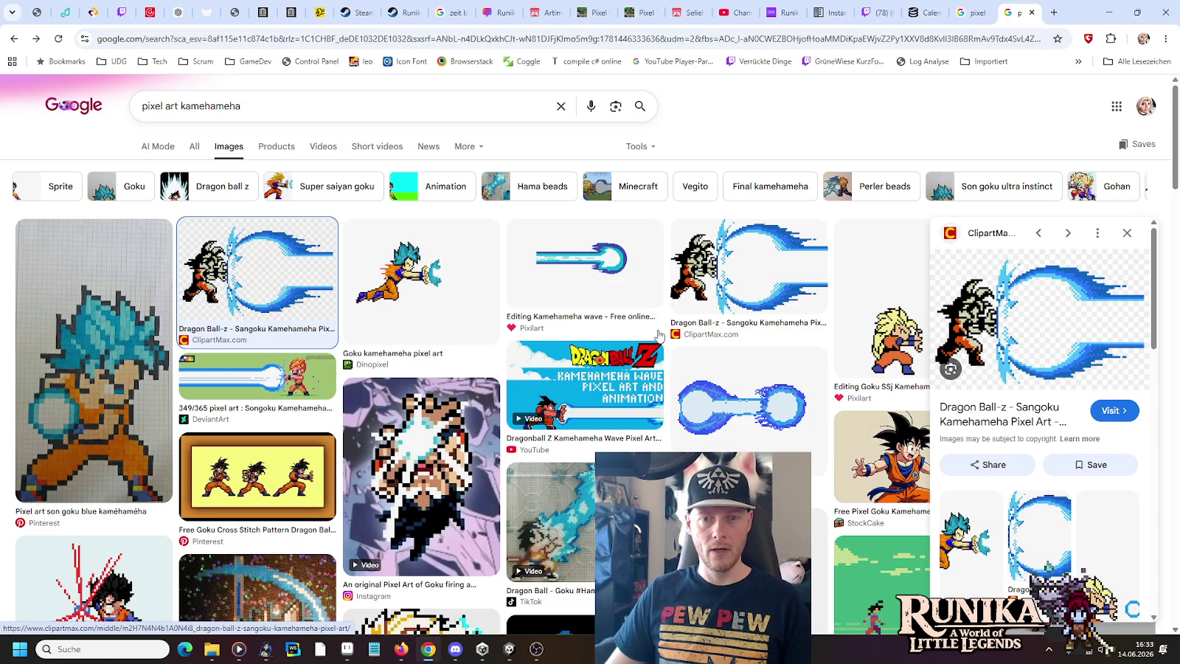
- Browse the kamehameha GIF and still-image reference tabs, then zoom out on the final-boss sheet
{"action": "left_click", "coordinate": [972, 12]}
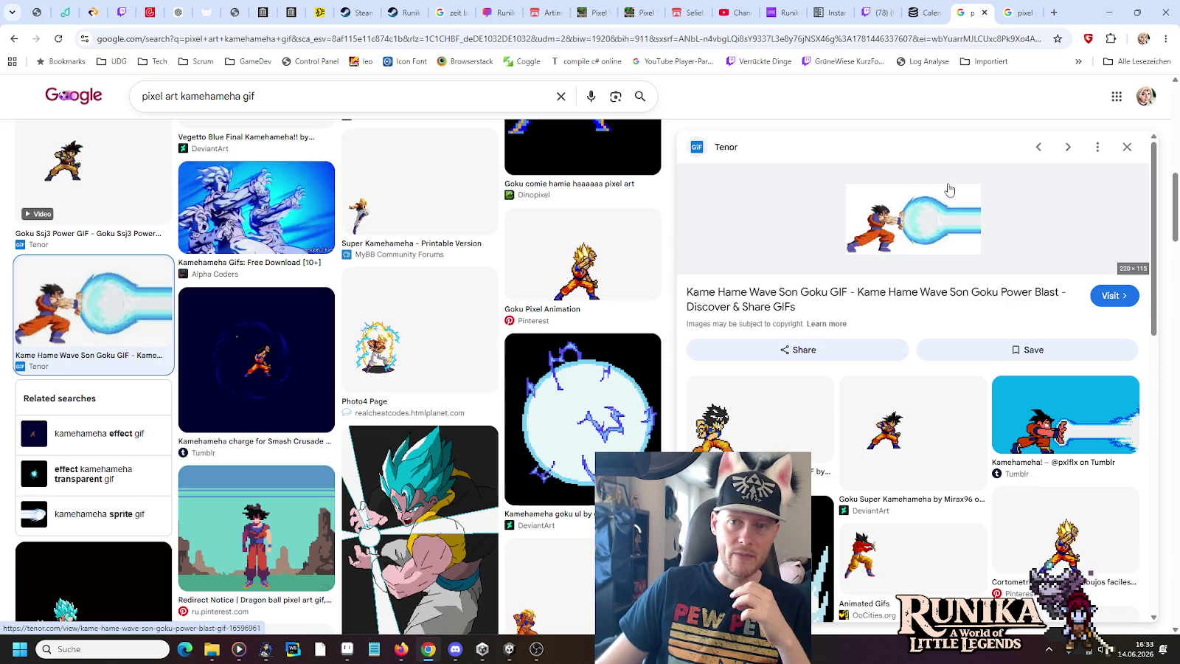
{"action": "left_click", "coordinate": [1014, 12]}
{"action": "key", "text": "alt+Tab"}
{"action": "scroll", "coordinate": [846, 327], "scroll_direction": "down", "scroll_amount": 1}
{"action": "scroll", "coordinate": [846, 327], "scroll_direction": "down", "scroll_amount": 1}
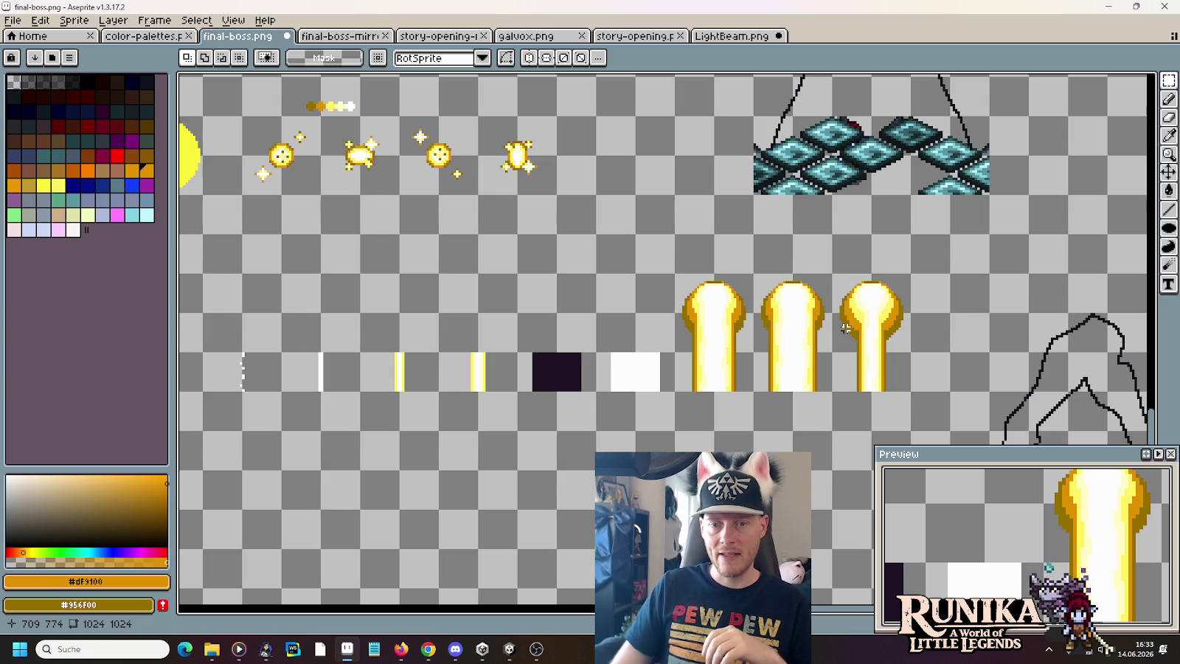
- Marquee-select the first 32x48 light-beam frame on the sheet
{"action": "key", "text": "m"}
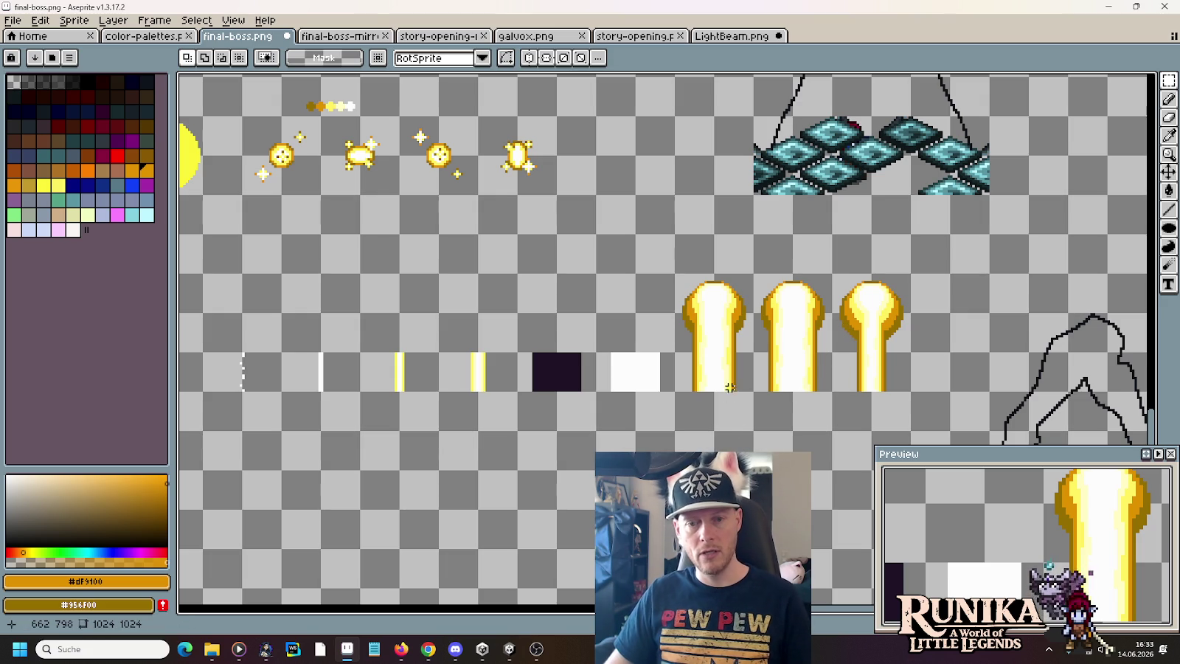
{"action": "mouse_move", "coordinate": [752, 391]}
{"action": "left_mouse_down"}
{"action": "mouse_move", "coordinate": [716, 314]}
{"action": "mouse_move", "coordinate": [680, 276]}
{"action": "left_mouse_up"}
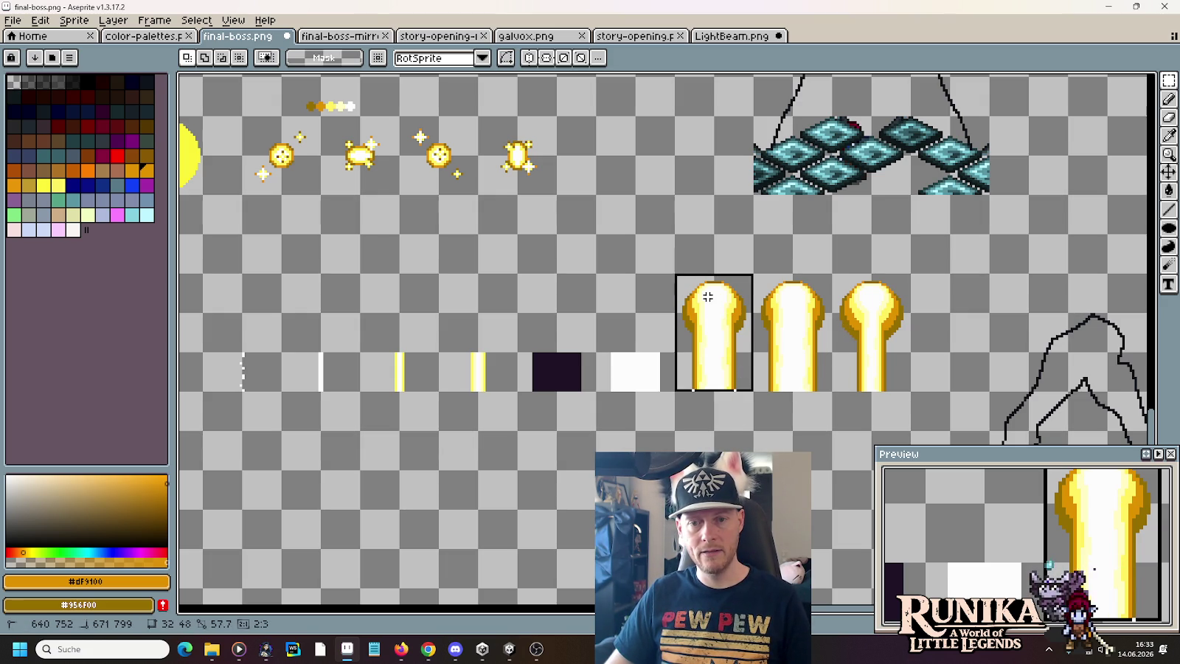
{"action": "mouse_move", "coordinate": [652, 490]}
{"action": "left_mouse_down"}
{"action": "mouse_move", "coordinate": [811, 476]}
{"action": "mouse_move", "coordinate": [720, 457]}
{"action": "left_mouse_up"}
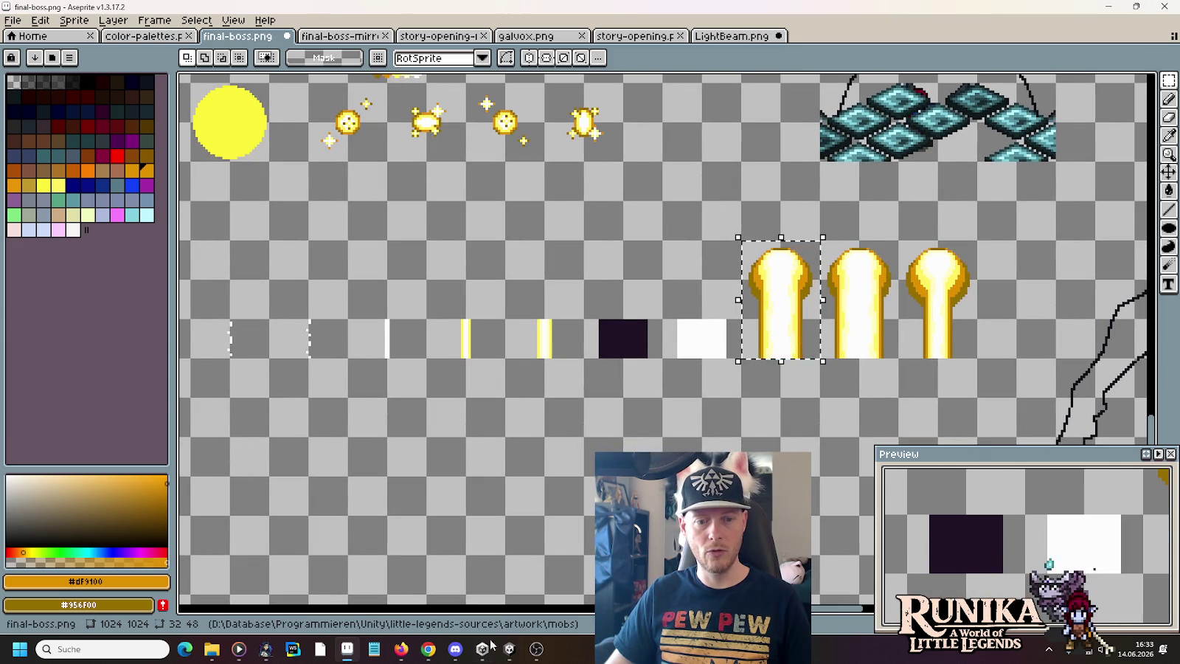
- Switch to the Unity editor and scroll up the Project folder list
{"action": "left_click", "coordinate": [509, 653]}
{"action": "scroll", "coordinate": [89, 533], "scroll_direction": "up", "scroll_amount": 3}
{"action": "scroll", "coordinate": [70, 509], "scroll_direction": "up", "scroll_amount": 4}
{"action": "scroll", "coordinate": [44, 487], "scroll_direction": "up", "scroll_amount": 4}
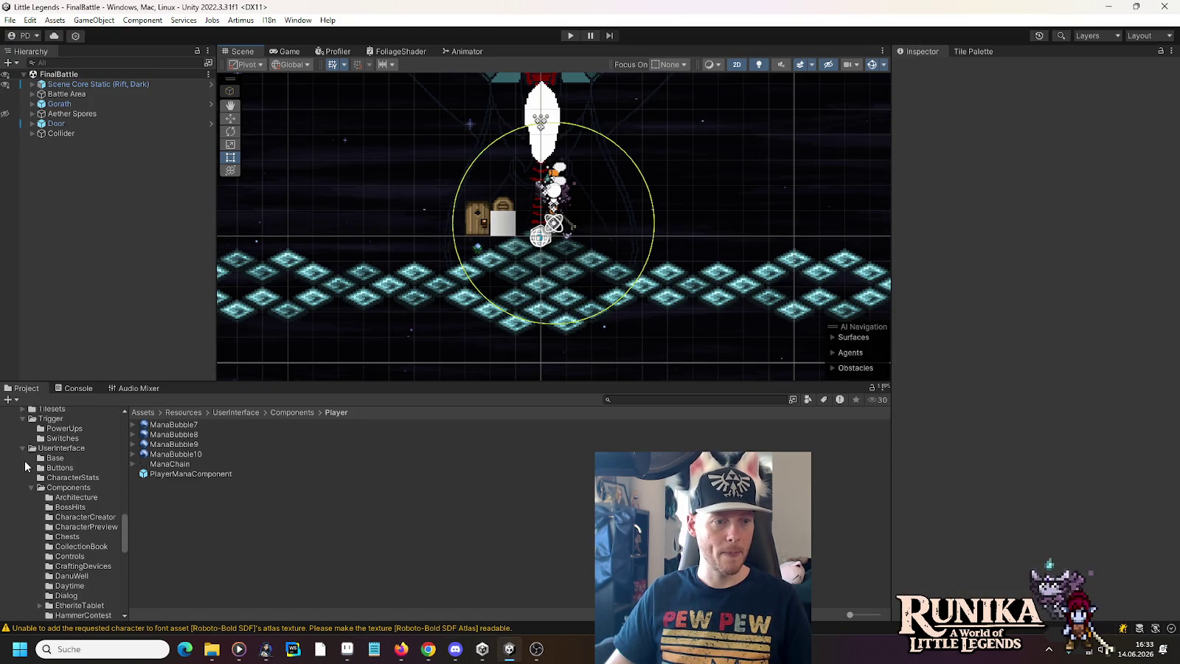
- Collapse the UserInterface and Trigger folders and browse the Spells folder contents
{"action": "left_click", "coordinate": [21, 448]}
{"action": "left_click", "coordinate": [23, 418]}
{"action": "scroll", "coordinate": [30, 442], "scroll_direction": "up", "scroll_amount": 3}
{"action": "scroll", "coordinate": [34, 456], "scroll_direction": "up", "scroll_amount": 3}
{"action": "left_click", "coordinate": [22, 463]}
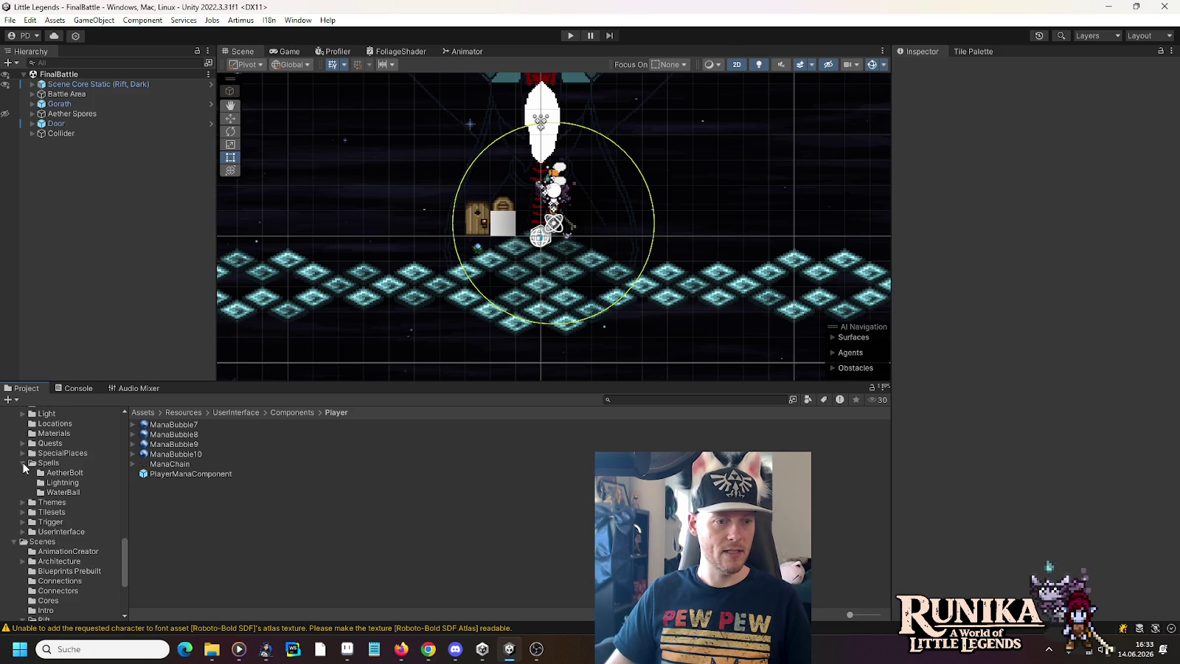
{"action": "left_click", "coordinate": [55, 464]}
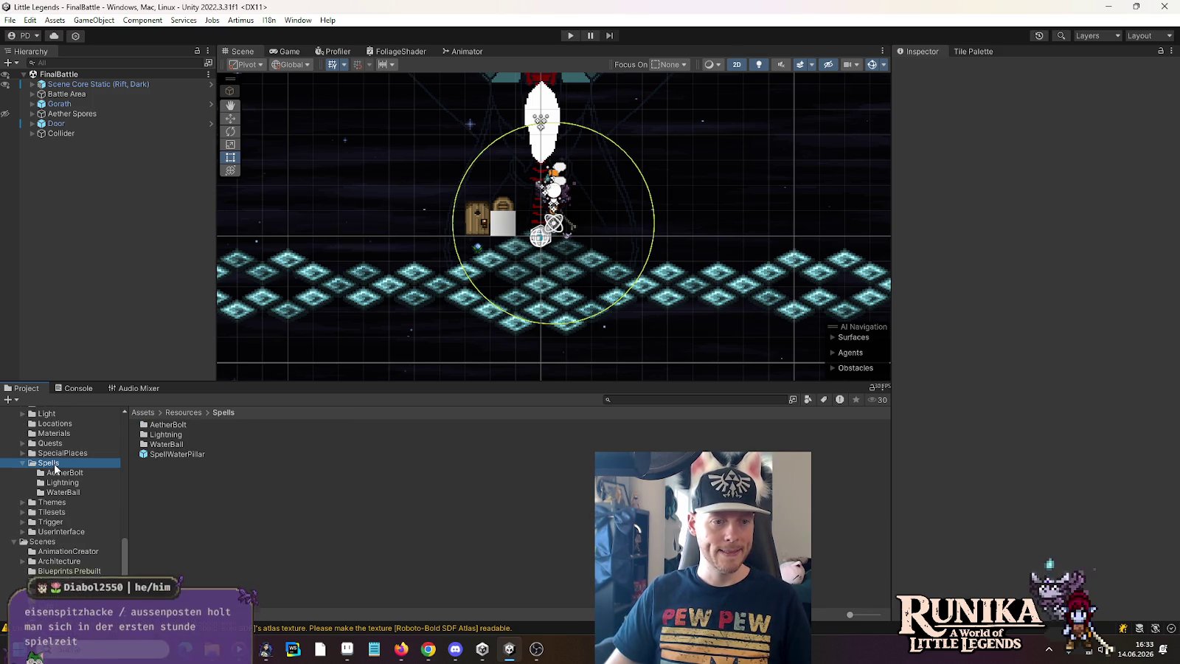
{"action": "scroll", "coordinate": [54, 467], "scroll_direction": "up", "scroll_amount": 4}
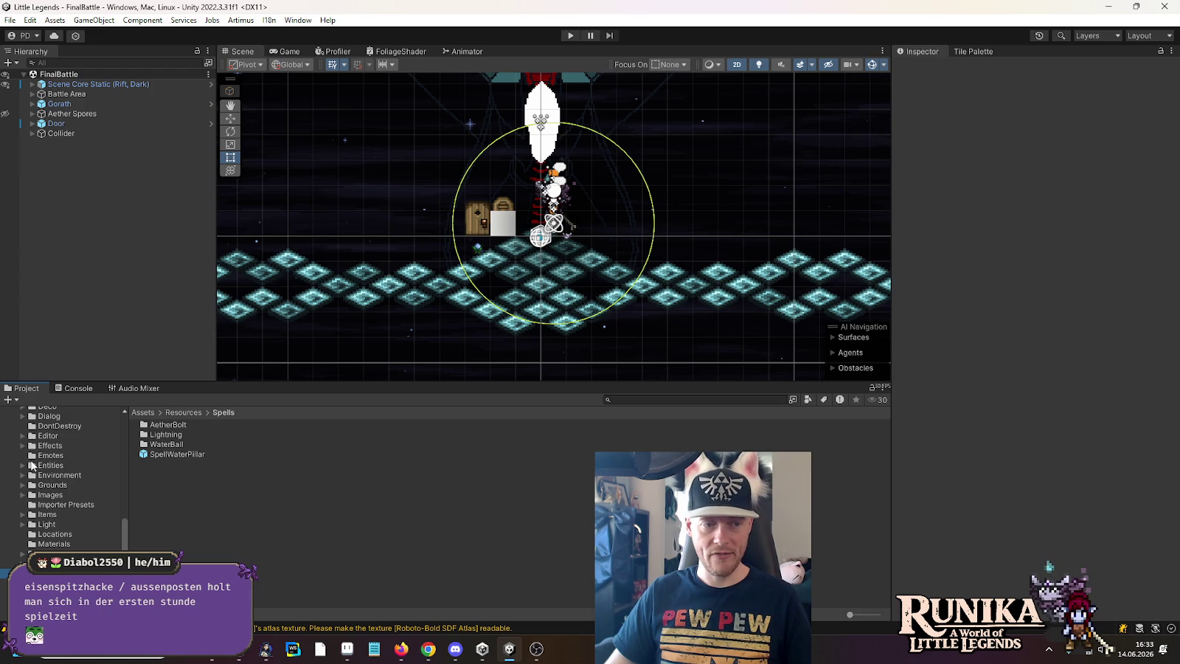
- Browse Resources > Effects and open the EffectShrinkTeleport prefab in Prefab Mode
{"action": "left_click", "coordinate": [24, 446]}
{"action": "scroll", "coordinate": [26, 449], "scroll_direction": "down", "scroll_amount": 2}
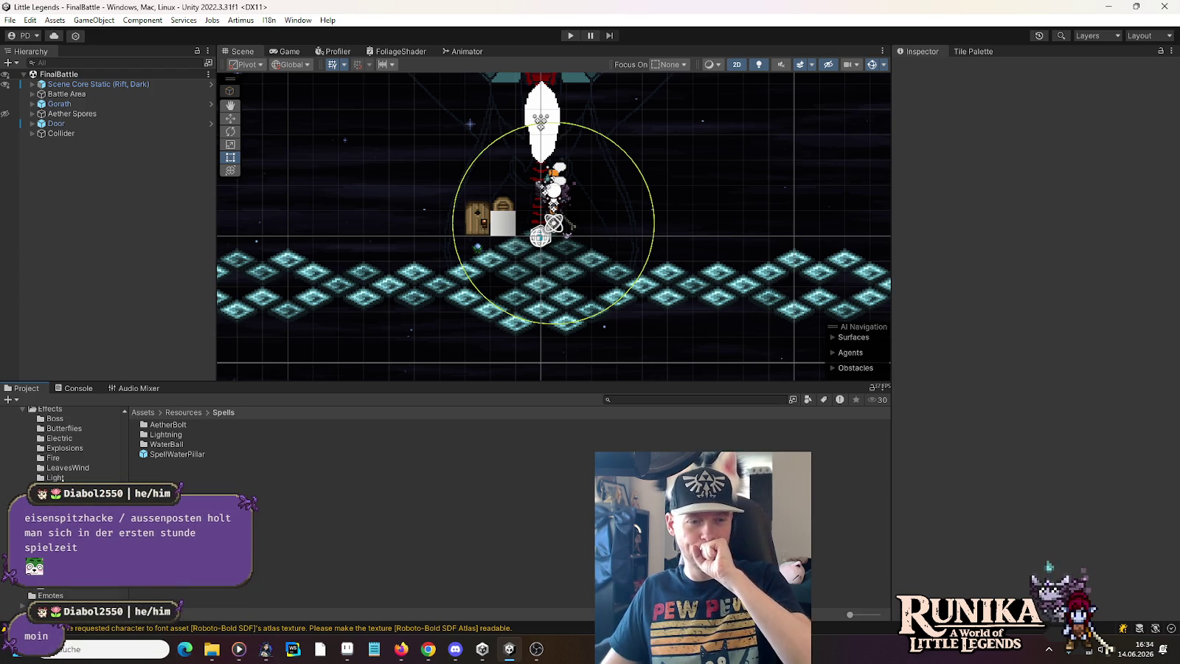
{"action": "left_click", "coordinate": [56, 477]}
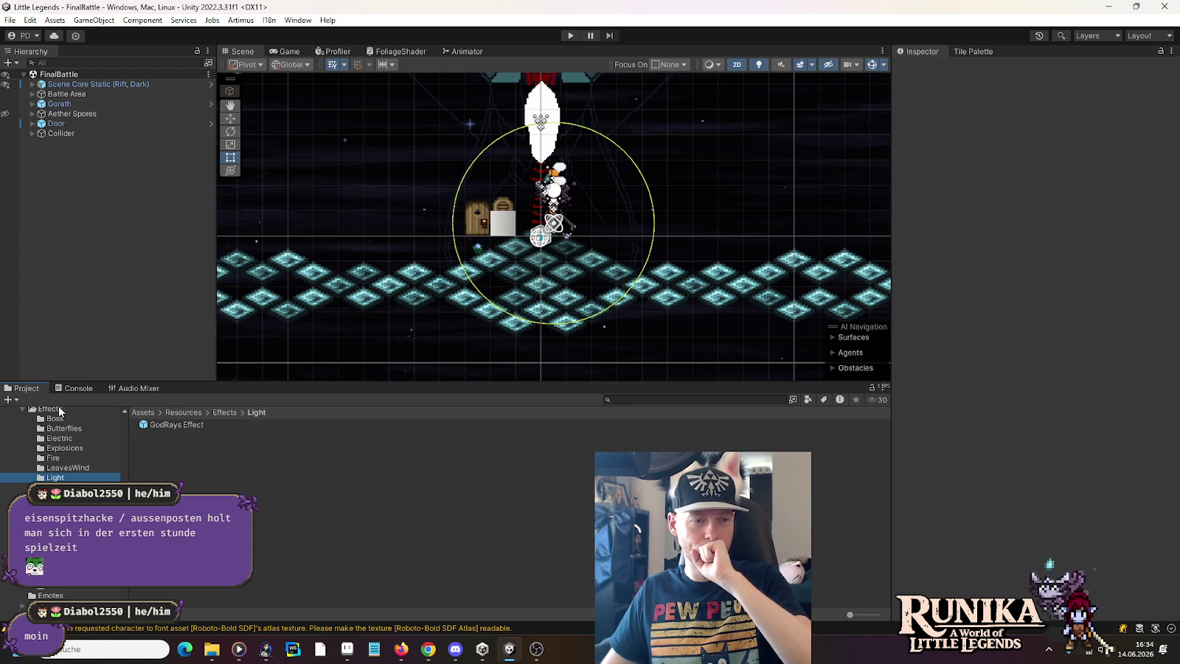
{"action": "left_click", "coordinate": [59, 410]}
{"action": "scroll", "coordinate": [284, 507], "scroll_direction": "down", "scroll_amount": 5}
{"action": "scroll", "coordinate": [285, 513], "scroll_direction": "down", "scroll_amount": 3}
{"action": "double_click", "coordinate": [213, 559]}
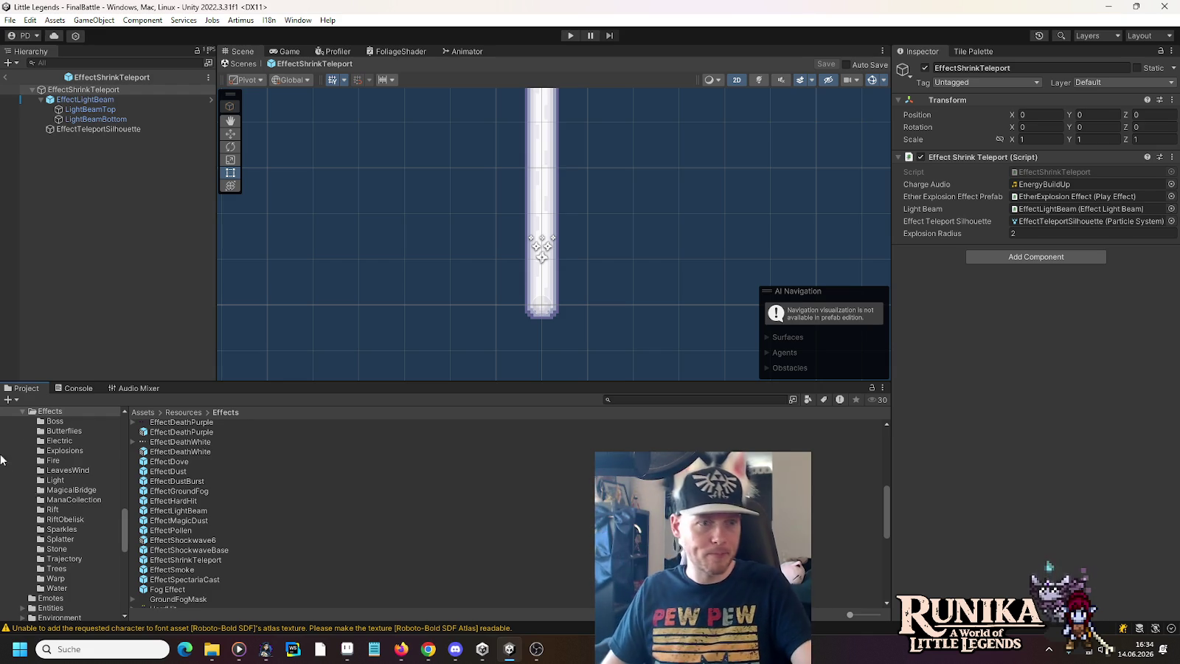
- Inspect the LightBeamBottom, LightBeamTop and EffectLightBeam settings, expanding the Buildup frame list
{"action": "left_click", "coordinate": [120, 118]}
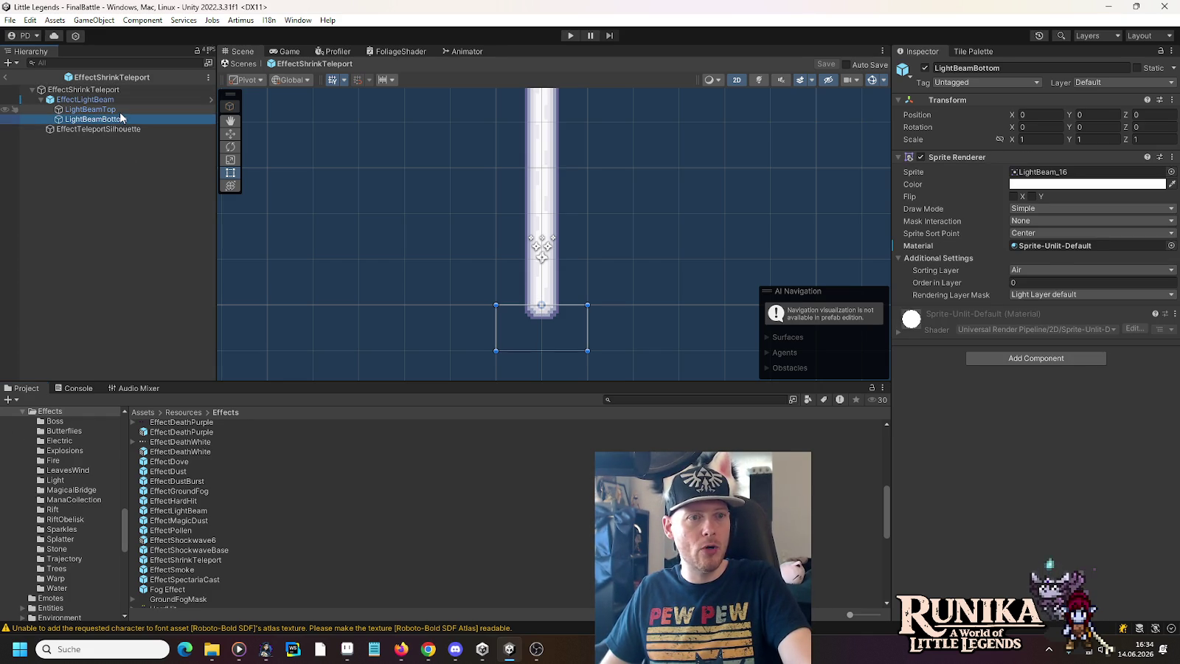
{"action": "key", "text": "Up"}
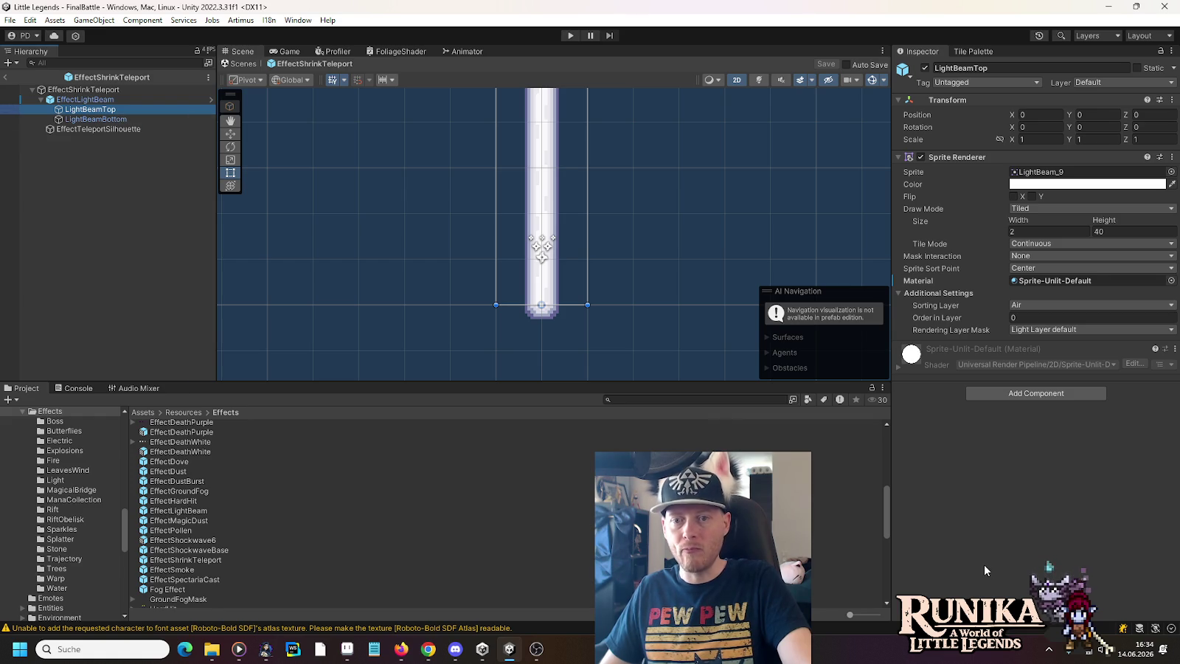
{"action": "left_click", "coordinate": [124, 101]}
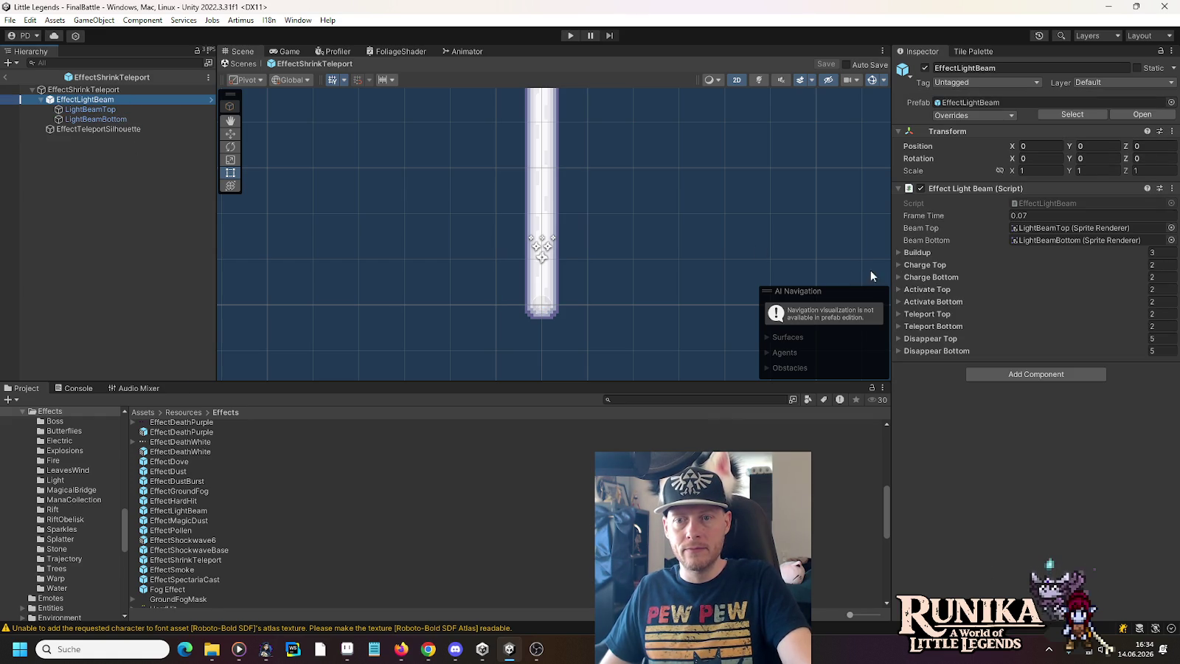
{"action": "left_click", "coordinate": [897, 252]}
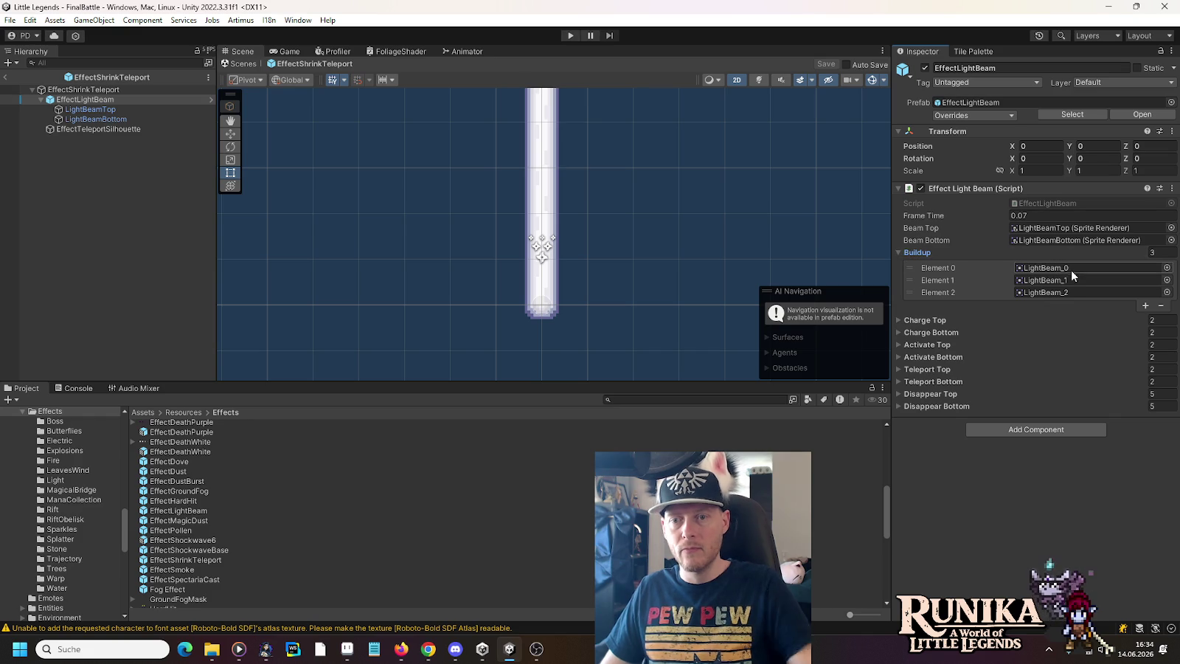
- Compare the Buildup and Charge Top frame lists against the Aseprite beam sheet
{"action": "key", "text": "alt+Tab"}
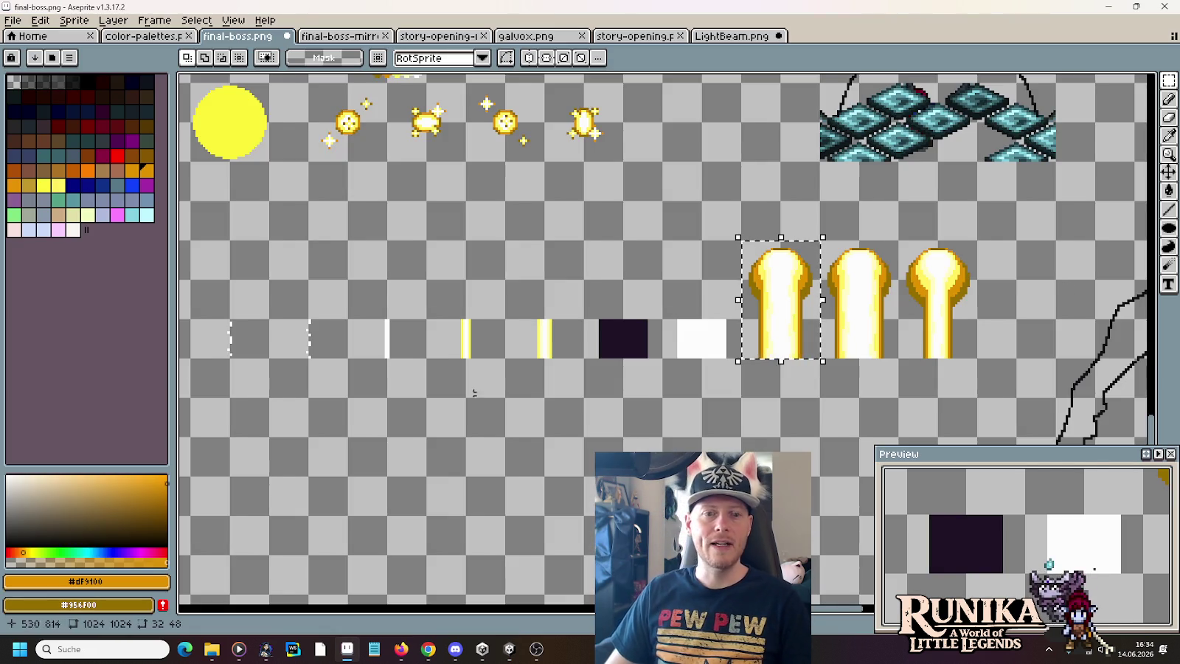
{"action": "scroll", "coordinate": [312, 331], "scroll_direction": "left", "scroll_amount": 3}
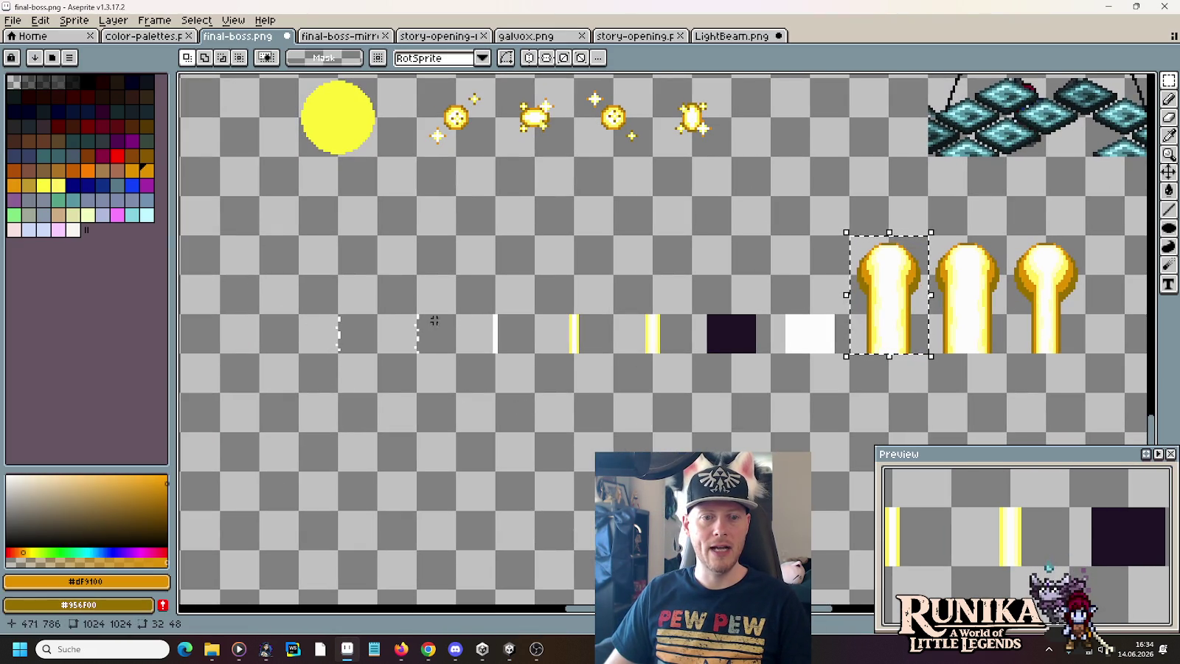
{"action": "key", "text": "alt+Tab"}
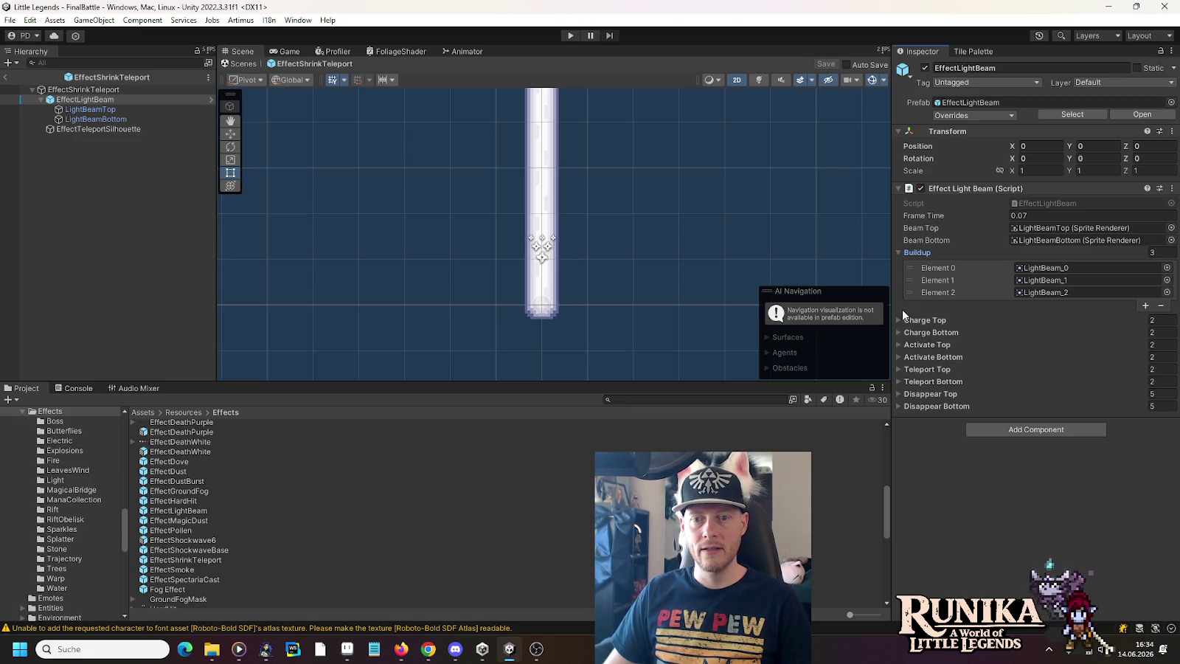
{"action": "left_click", "coordinate": [899, 252]}
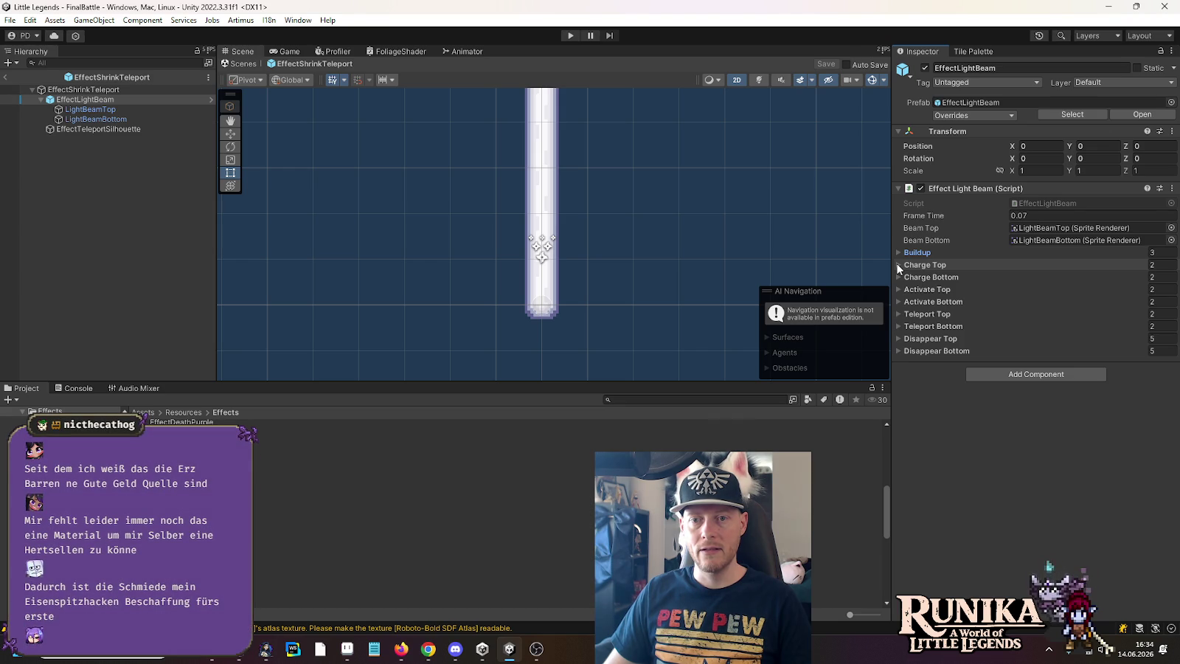
{"action": "left_click", "coordinate": [898, 264]}
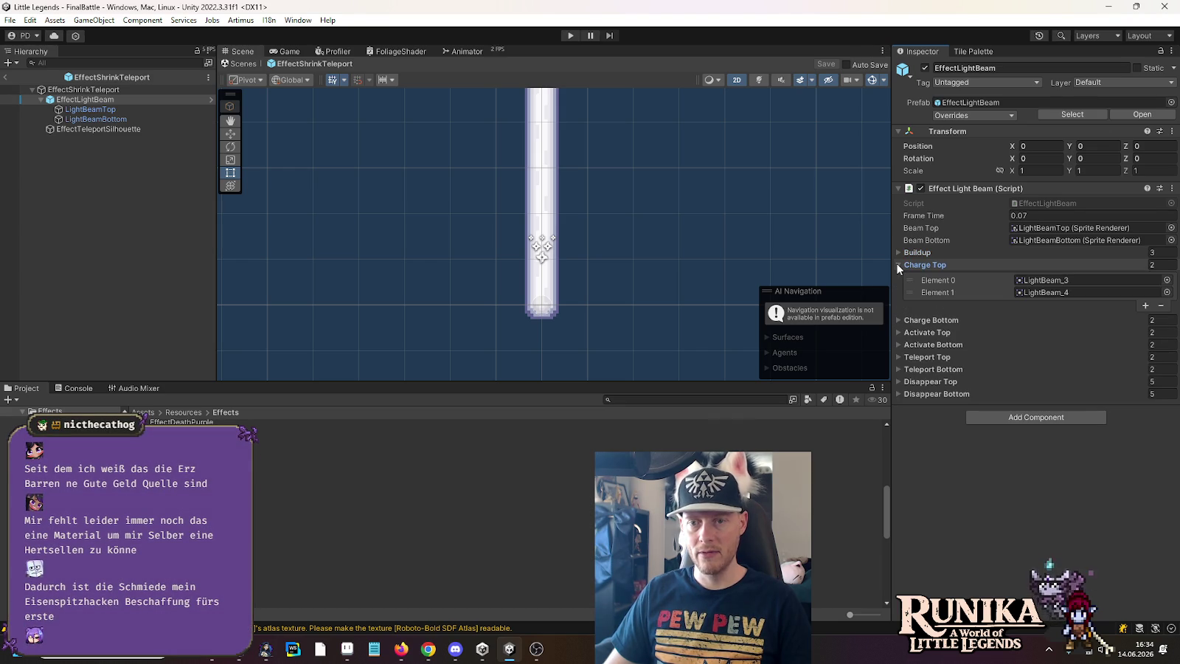
{"action": "key", "text": "alt+Tab"}
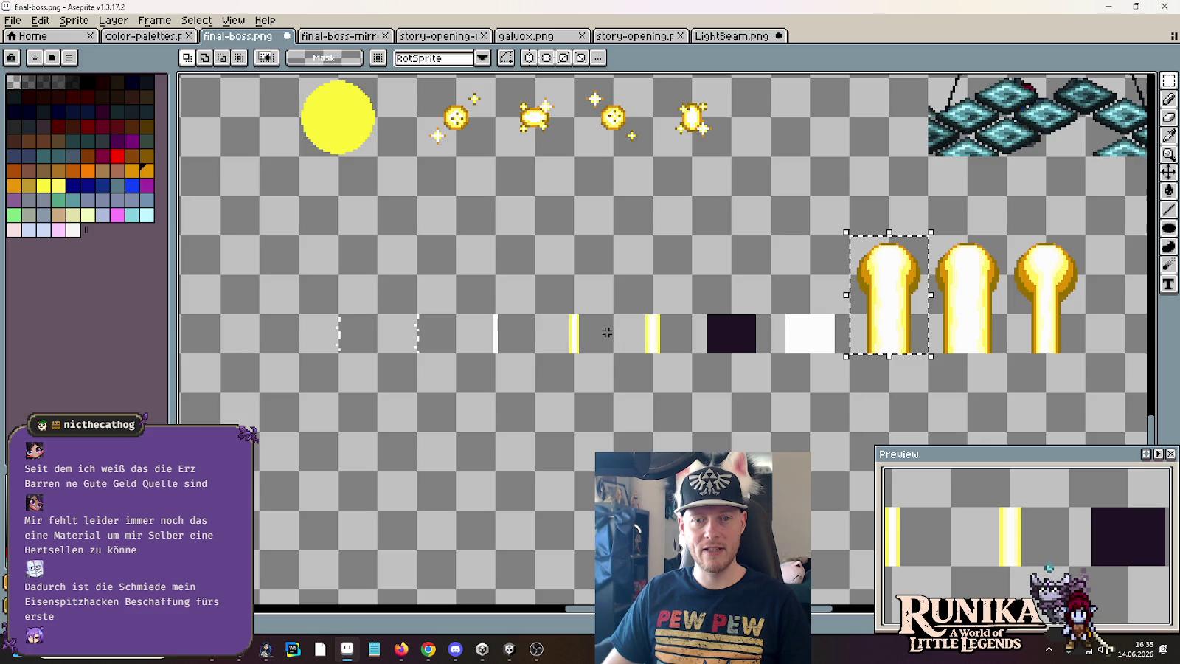
{"action": "key", "text": "alt+Tab"}
{"action": "left_click", "coordinate": [898, 264]}
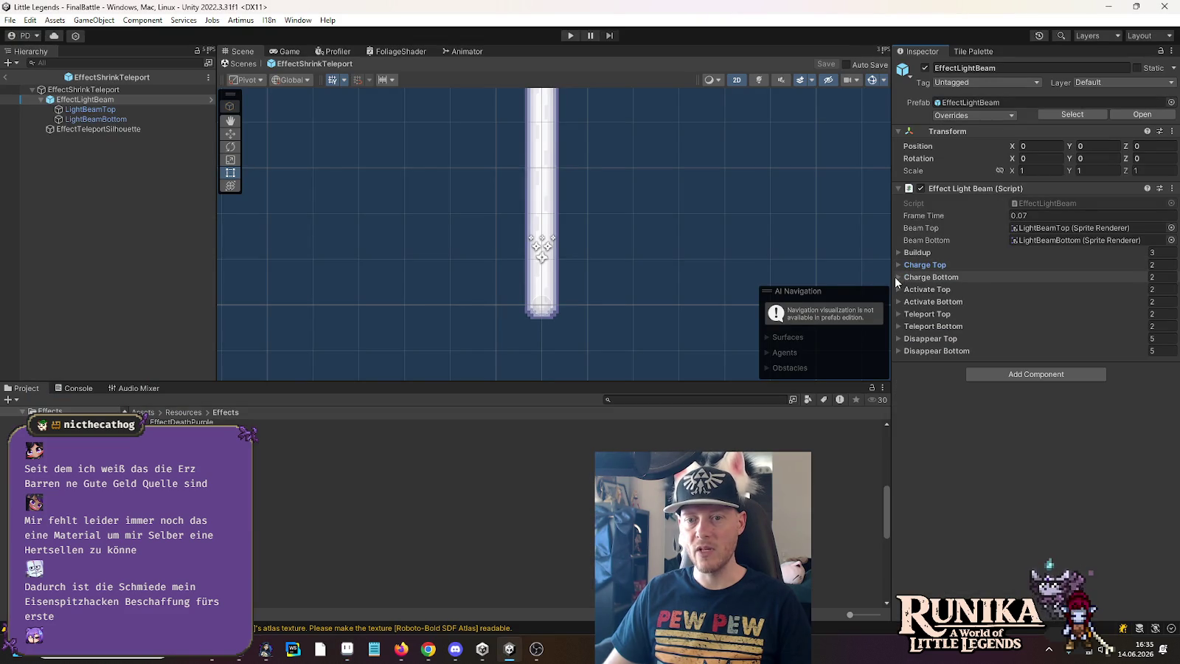
- Review the Activate Top and Activate Bottom frame lists against the sheet
{"action": "left_click", "coordinate": [898, 289]}
{"action": "key", "text": "alt+Tab"}
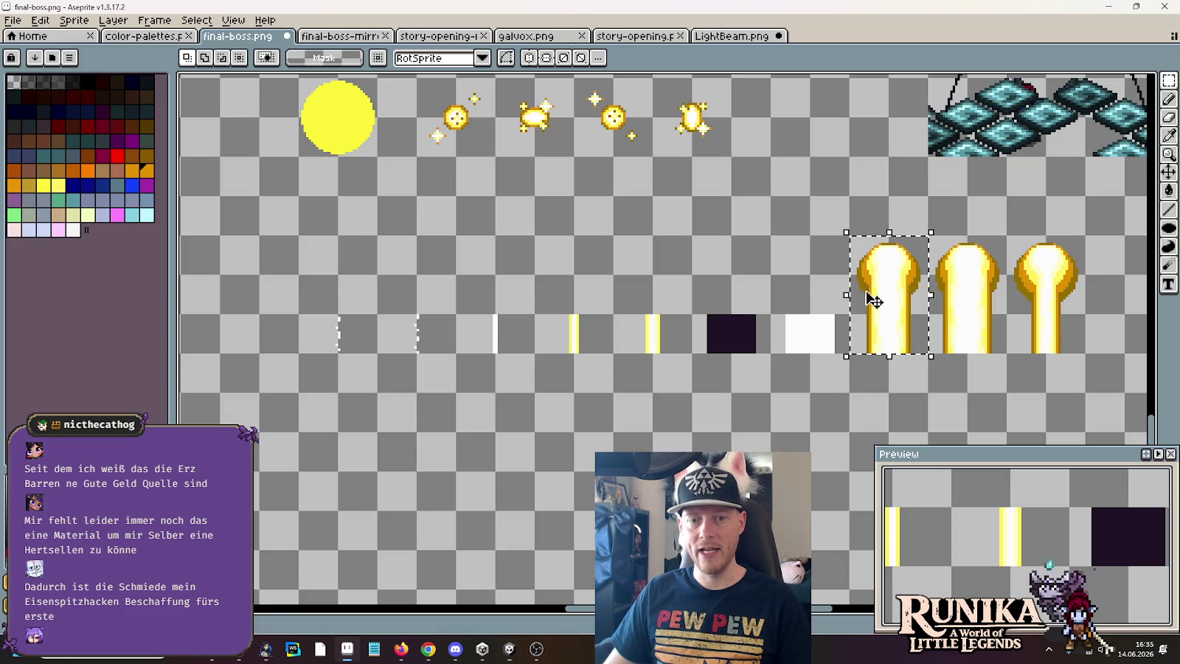
{"action": "key", "text": "alt+Tab"}
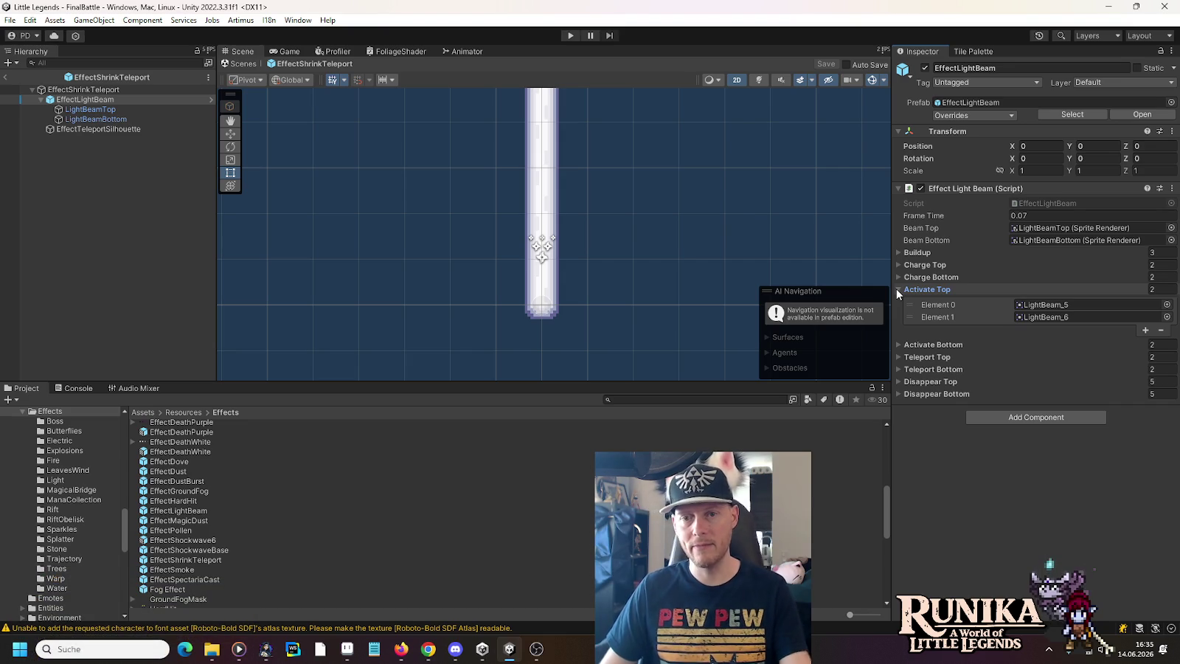
{"action": "left_click", "coordinate": [896, 293]}
{"action": "left_click", "coordinate": [898, 300]}
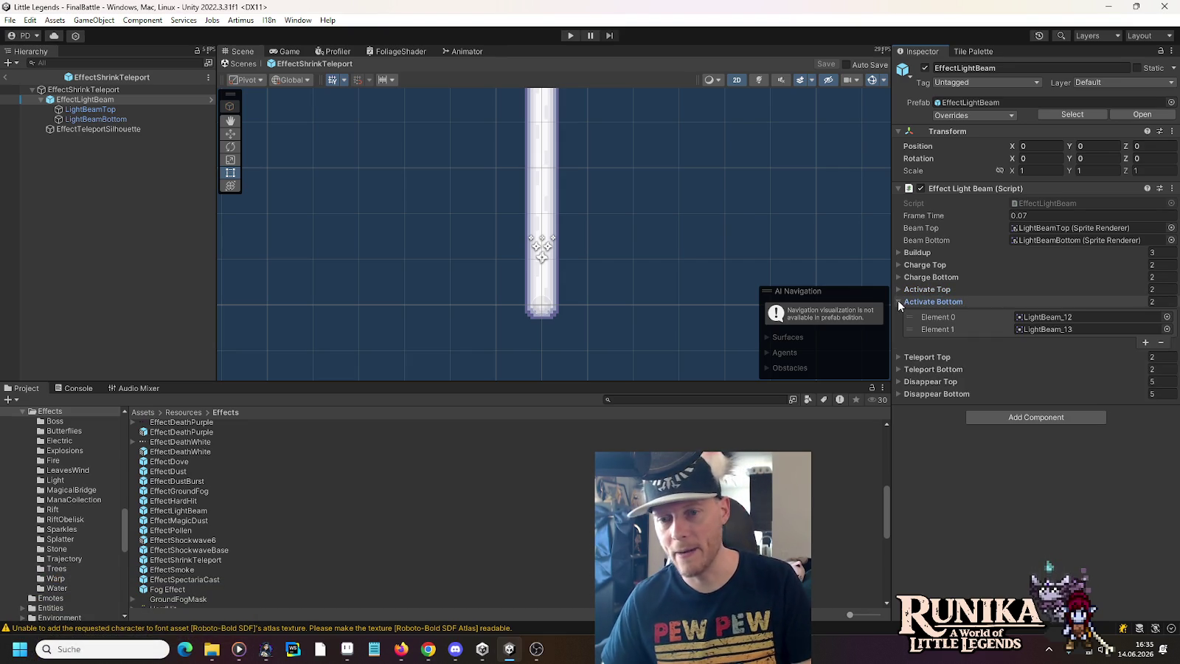
{"action": "left_click", "coordinate": [898, 300]}
- Expand Teleport Top and compare it with the centred Aseprite beam frames
{"action": "left_click", "coordinate": [898, 315]}
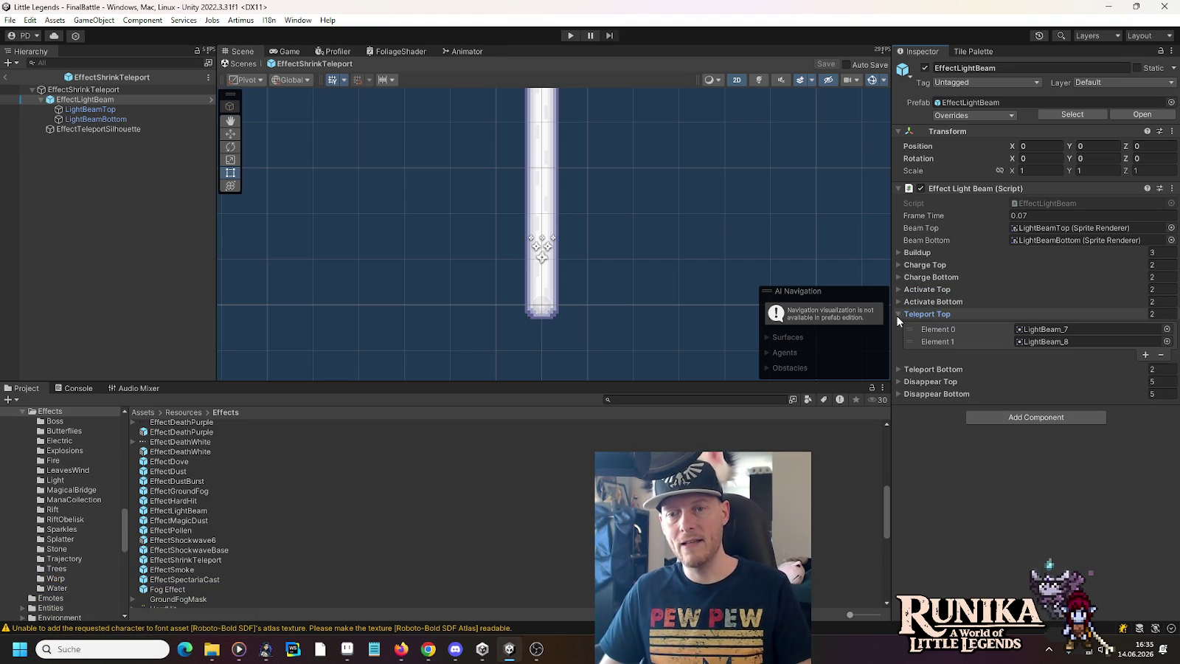
{"action": "key", "text": "alt+Tab"}
{"action": "left_click_drag", "start_coordinate": [810, 366], "coordinate": [687, 400]}
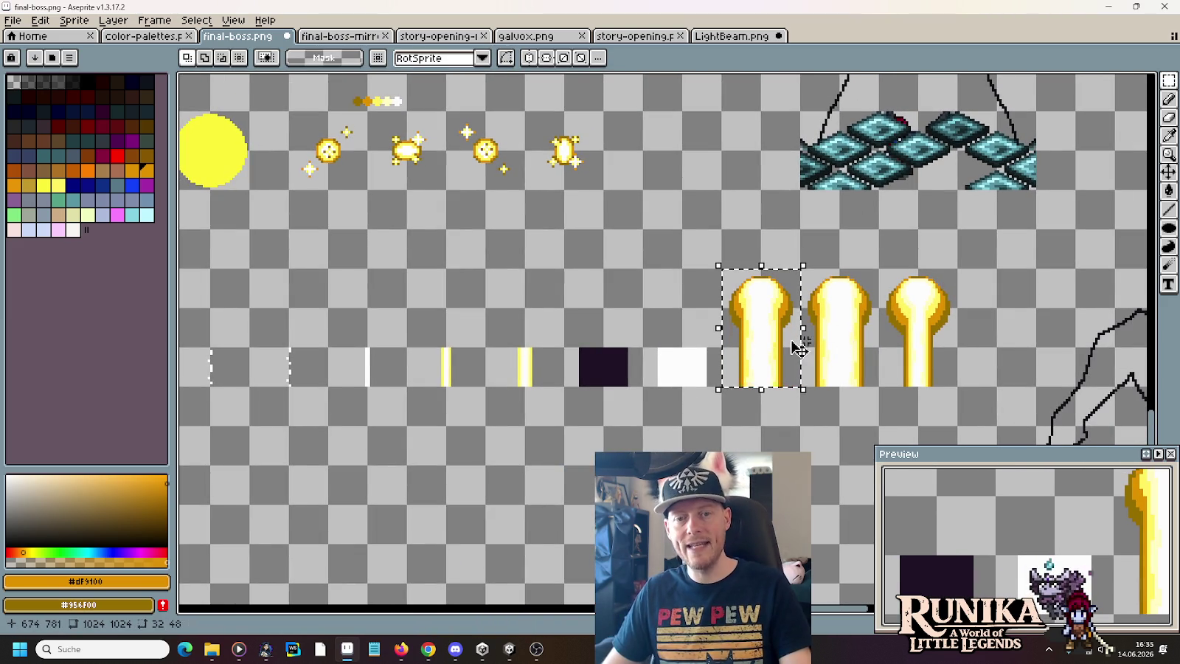
{"action": "key", "text": "alt+Tab"}
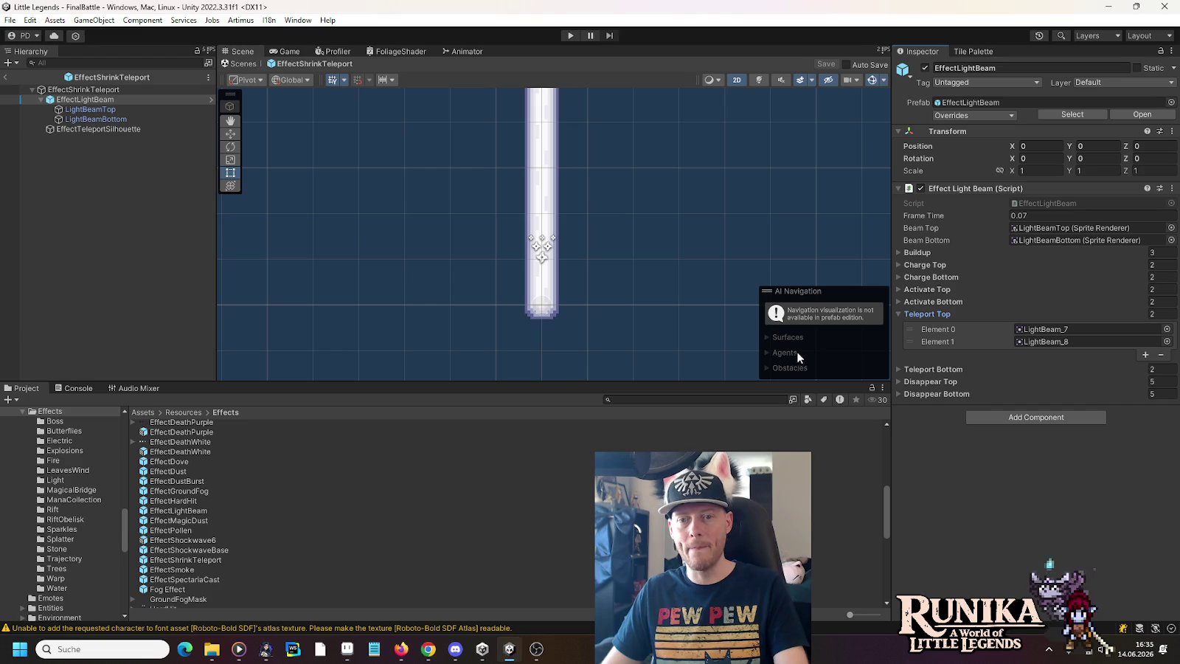
{"action": "left_click", "coordinate": [898, 313]}
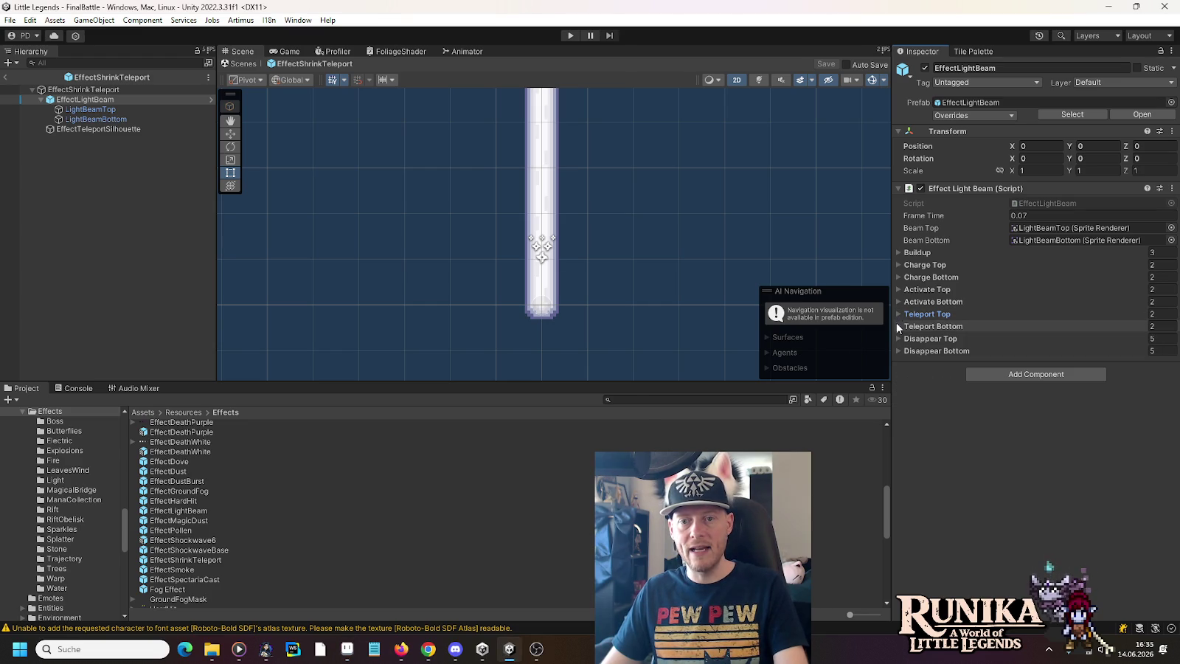
- Expand Disappear Top, then in Aseprite deselect and pan to the sparkles and beams
{"action": "left_click", "coordinate": [898, 338]}
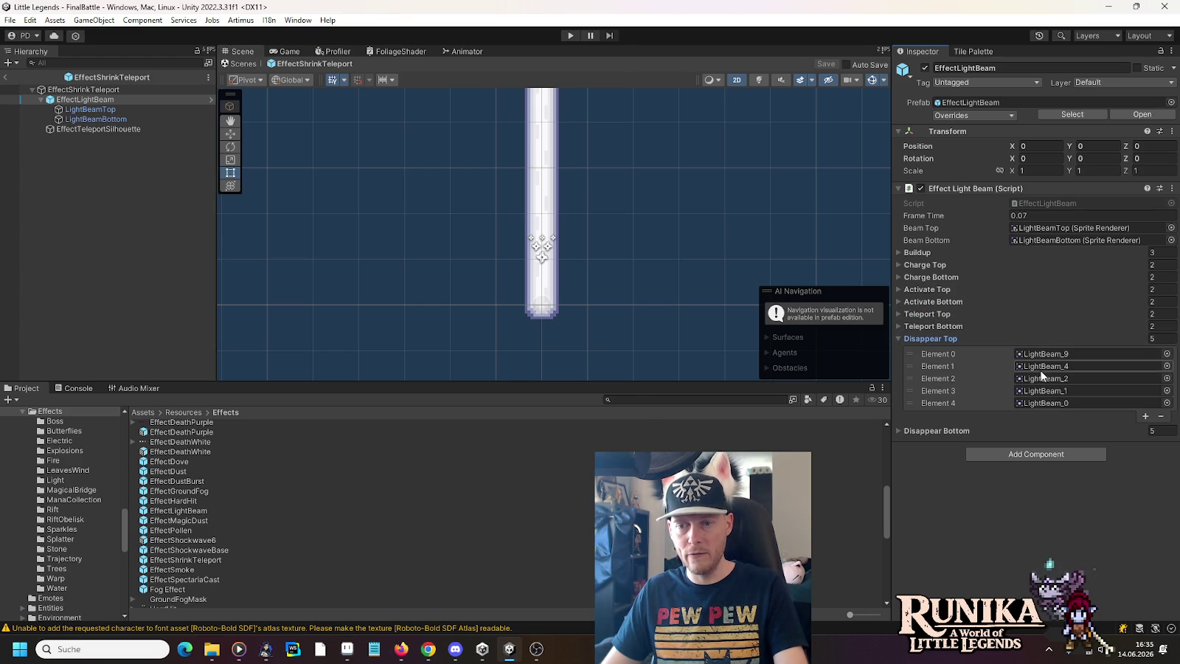
{"action": "key", "text": "alt+Tab"}
{"action": "key", "text": "m"}
{"action": "key", "text": "ctrl+d"}
{"action": "left_click_drag", "start_coordinate": [460, 445], "coordinate": [586, 459]}
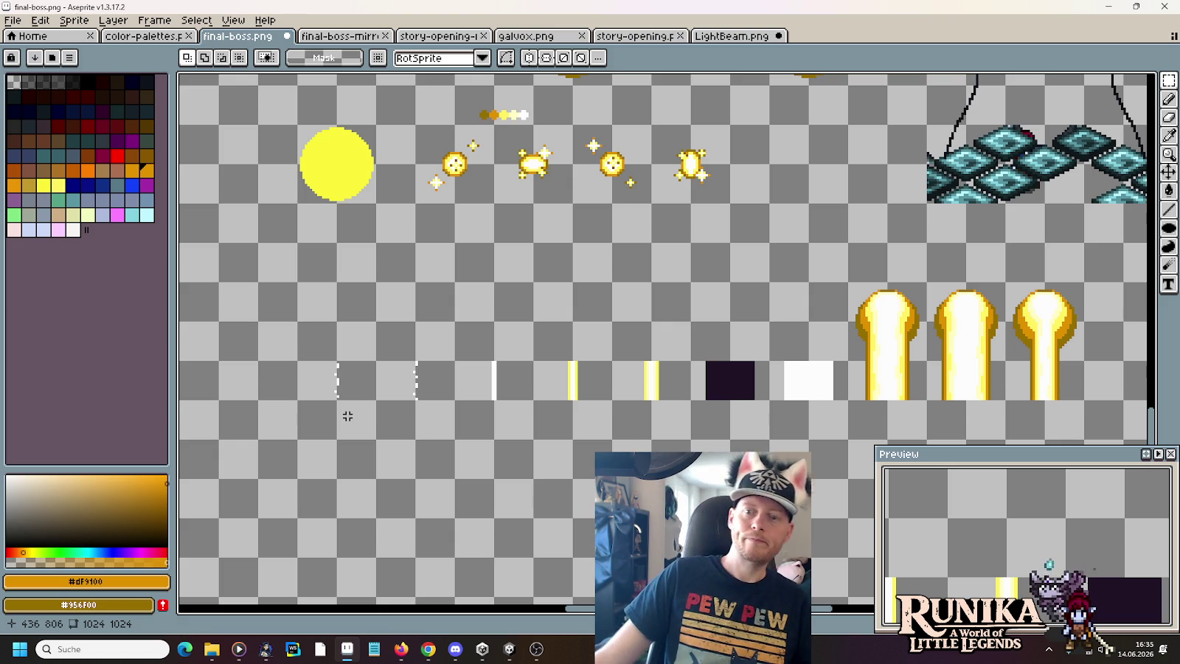
- Measure the third golden beam at 32×48 and the fourth sparkle at 32×32 with marquee selections
{"action": "left_click_drag", "start_coordinate": [1002, 280], "coordinate": [1087, 403]}
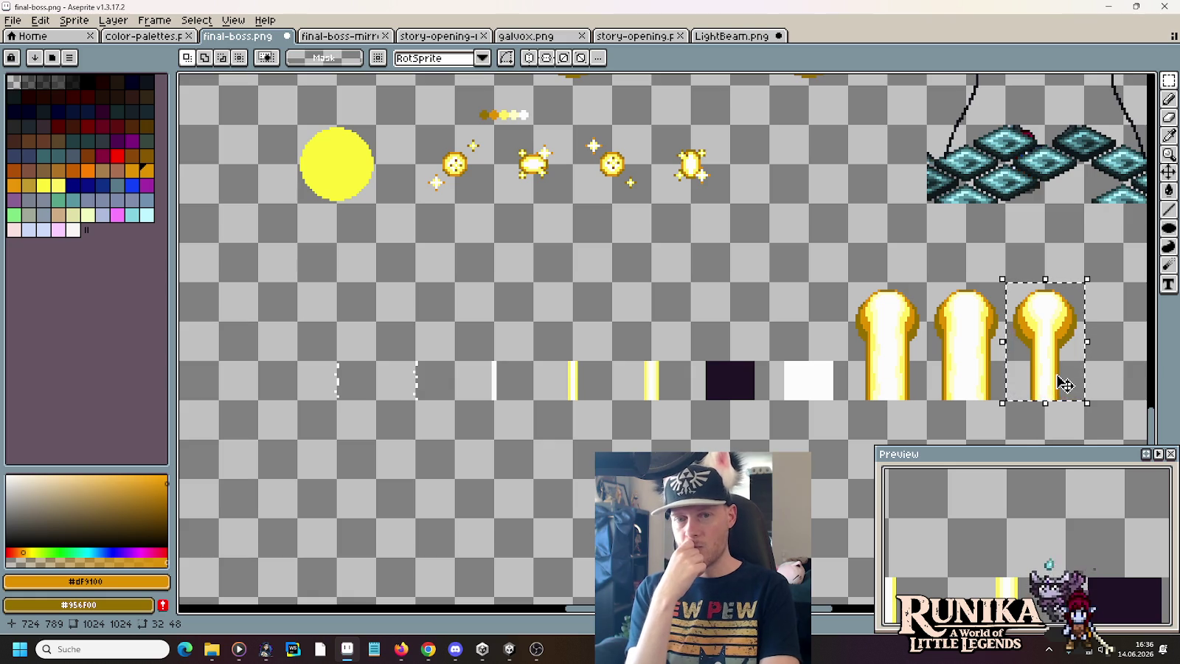
{"action": "left_click_drag", "start_coordinate": [667, 137], "coordinate": [677, 145]}
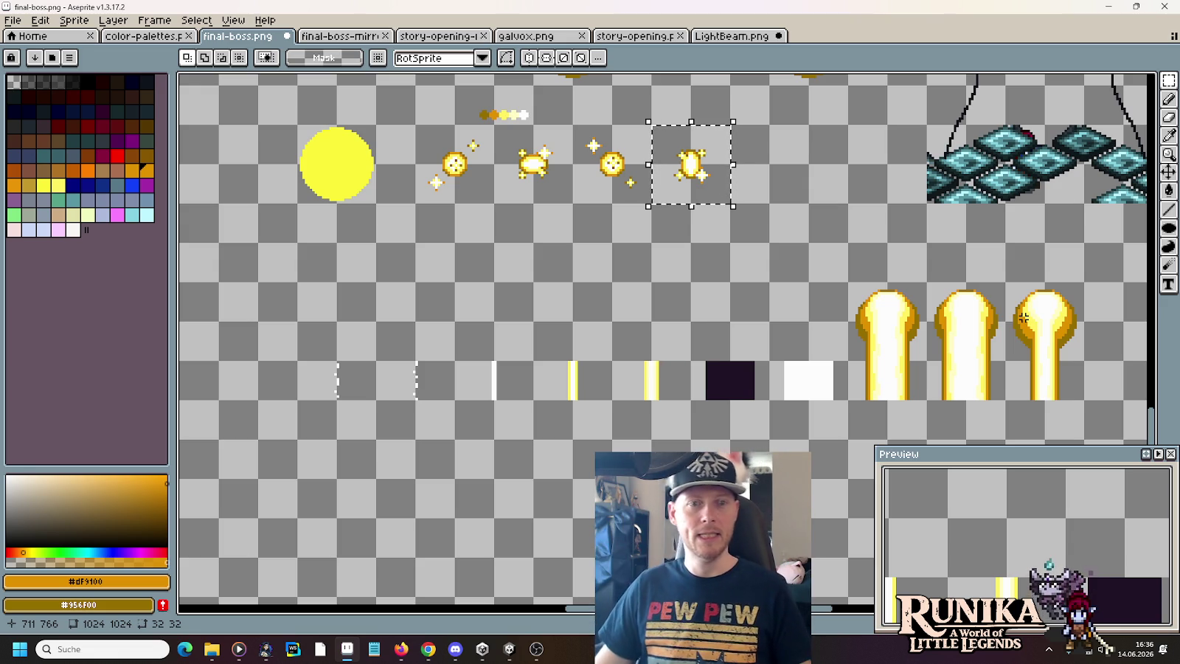
{"action": "scroll", "coordinate": [635, 362], "scroll_direction": "up", "scroll_amount": 3}
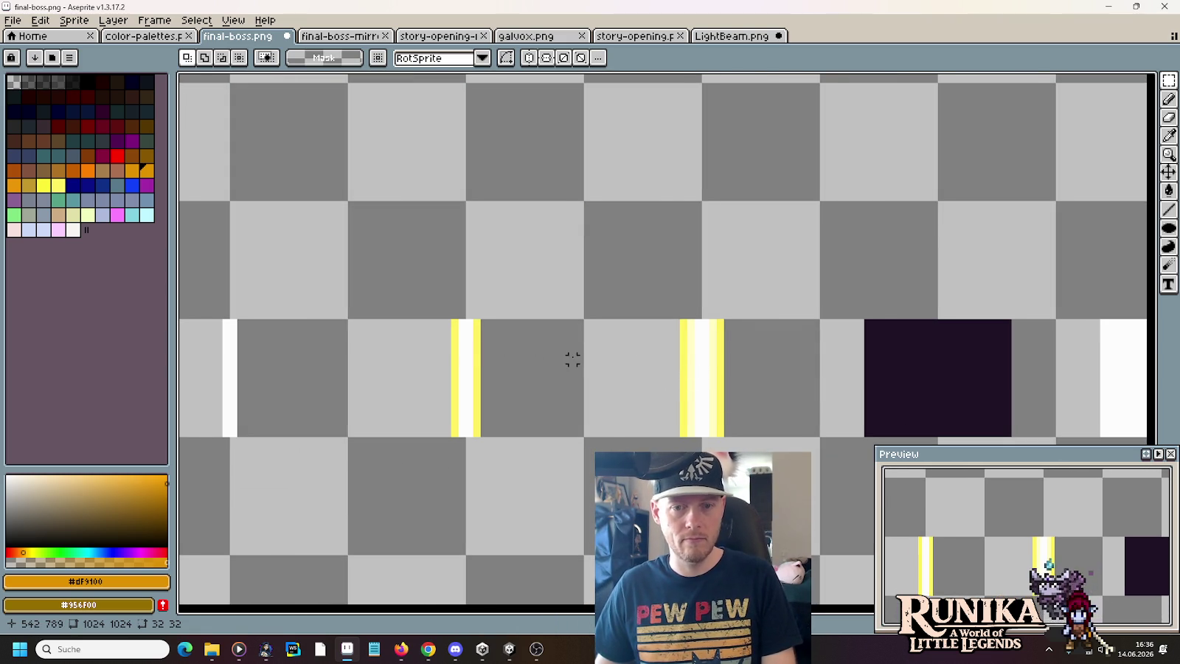
{"action": "scroll", "coordinate": [572, 359], "scroll_direction": "down", "scroll_amount": 1}
{"action": "scroll", "coordinate": [572, 356], "scroll_direction": "down", "scroll_amount": 1}
{"action": "scroll", "coordinate": [572, 356], "scroll_direction": "down", "scroll_amount": 1}
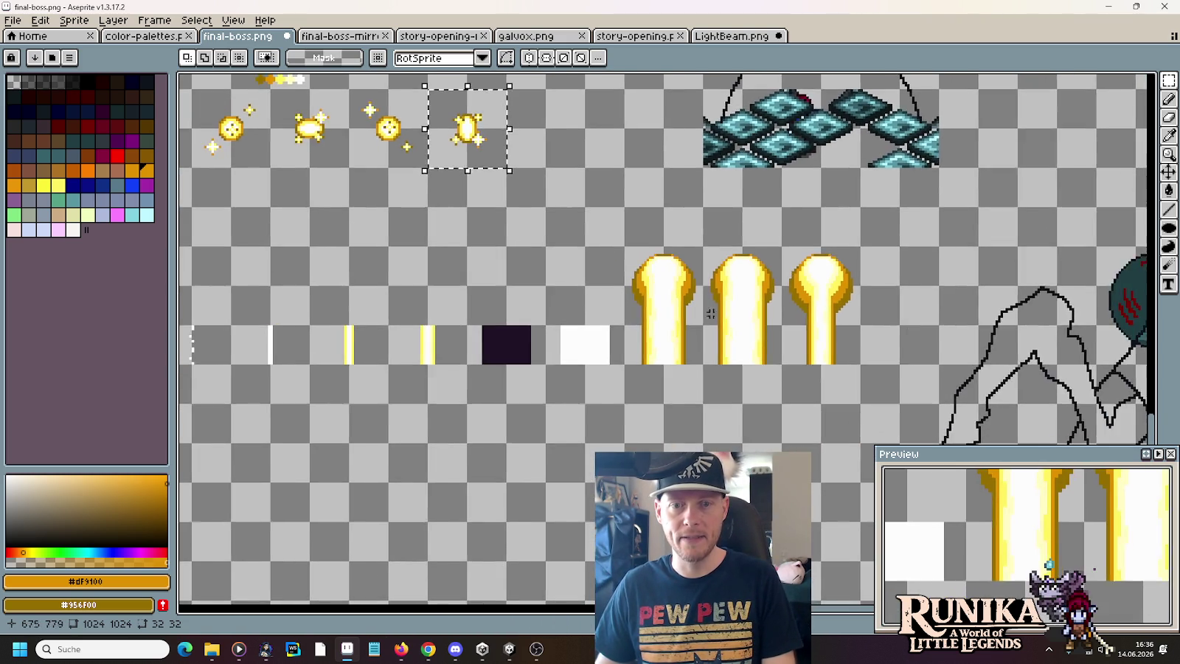
{"action": "scroll", "coordinate": [669, 318], "scroll_direction": "up", "scroll_amount": 1}
{"action": "scroll", "coordinate": [656, 304], "scroll_direction": "up", "scroll_amount": 1}
{"action": "scroll", "coordinate": [664, 295], "scroll_direction": "up", "scroll_amount": 2}
- Pick #956F00 and paint drip pixels down both sides of the first beam's head
{"action": "key", "text": "i"}
{"action": "left_click", "coordinate": [678, 269]}
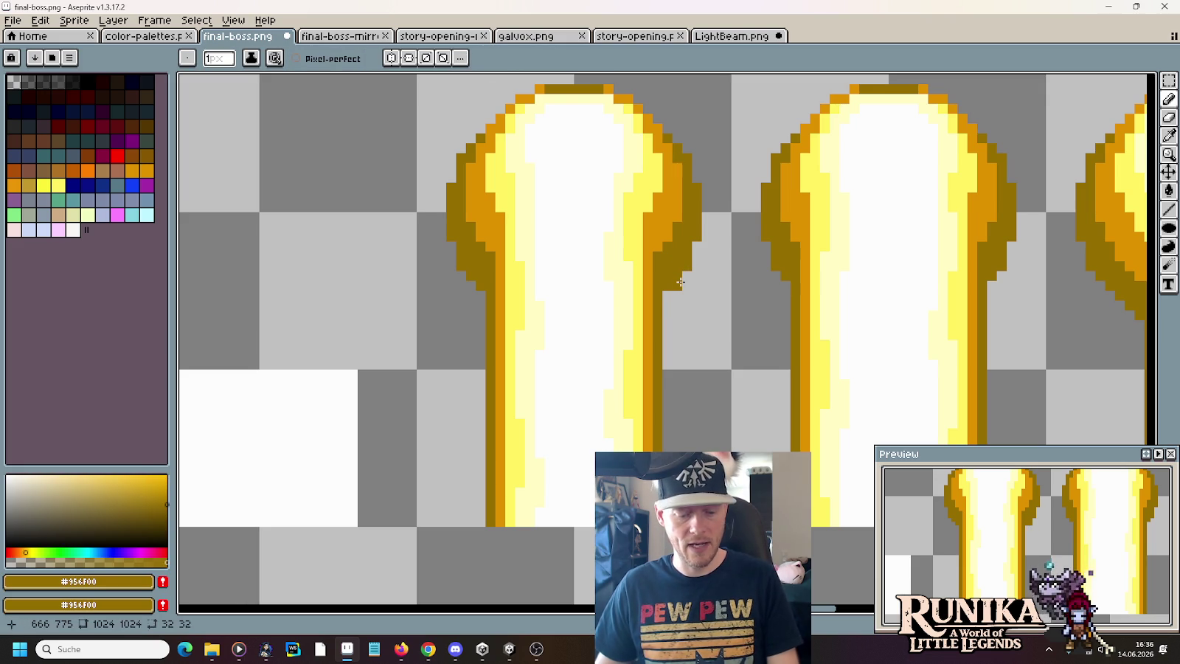
{"action": "left_click_drag", "start_coordinate": [677, 292], "coordinate": [676, 306]}
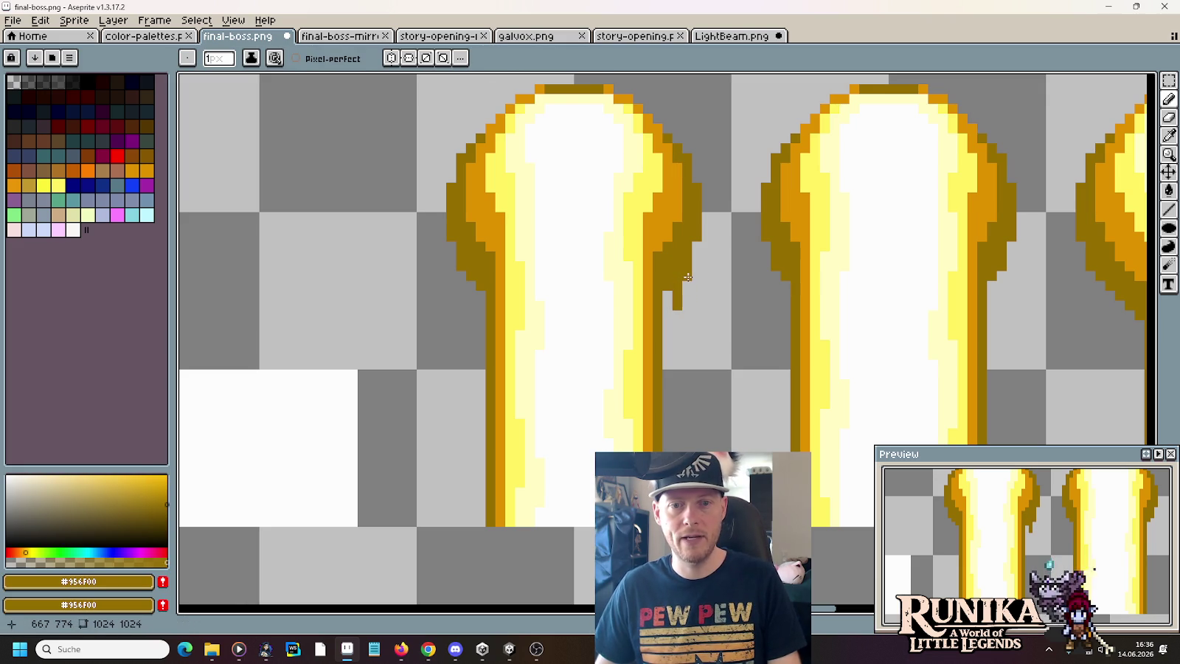
{"action": "left_click", "coordinate": [677, 324]}
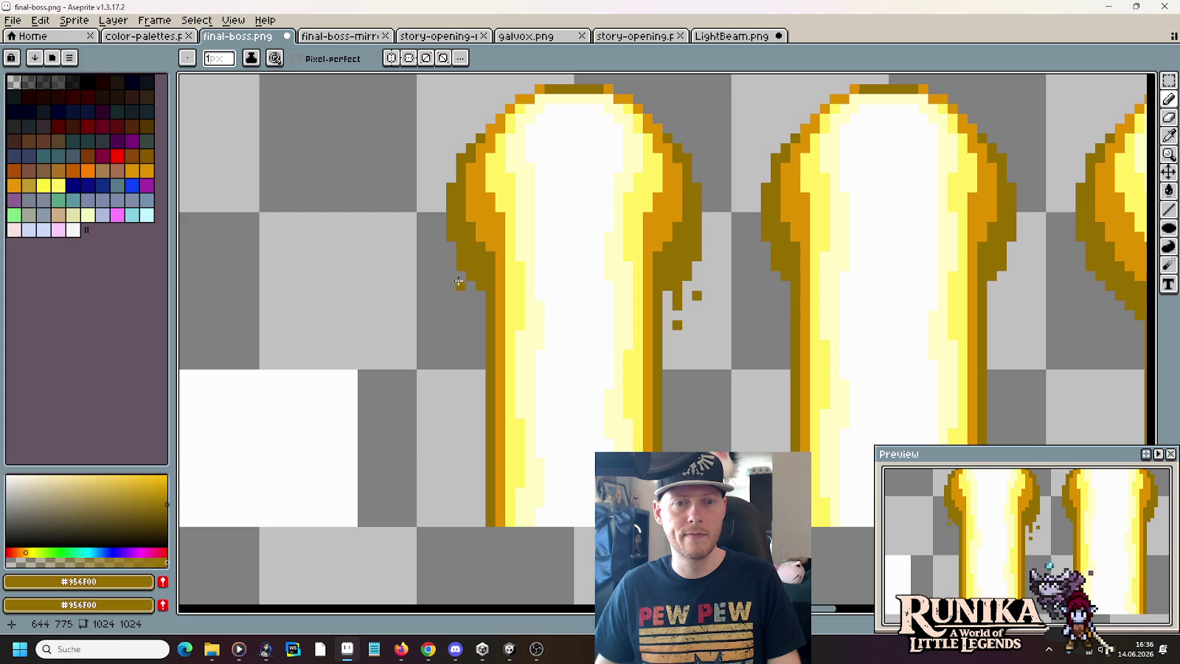
{"action": "left_click_drag", "start_coordinate": [454, 255], "coordinate": [460, 293]}
{"action": "left_click", "coordinate": [460, 316]}
{"action": "left_click", "coordinate": [500, 343]}
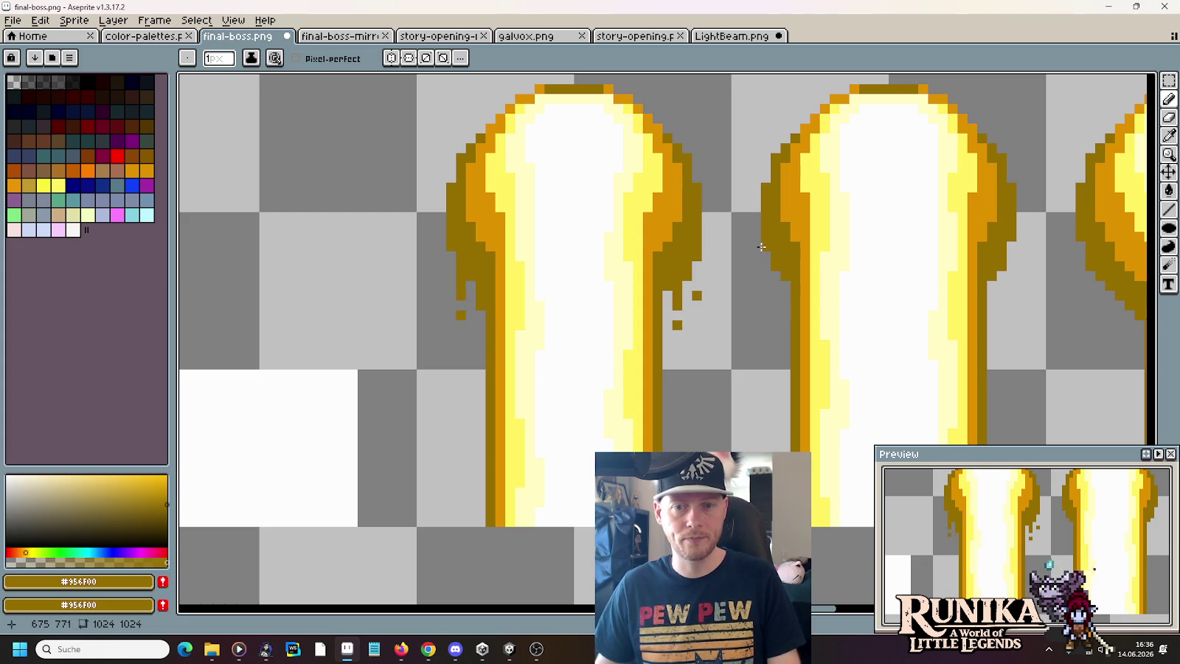
- Glance at the kamehameha GIF reference, then undo the stray drip pixel
{"action": "key", "text": "alt+Tab"}
{"action": "key", "text": "alt+Tab"}
{"action": "left_click", "coordinate": [970, 9]}
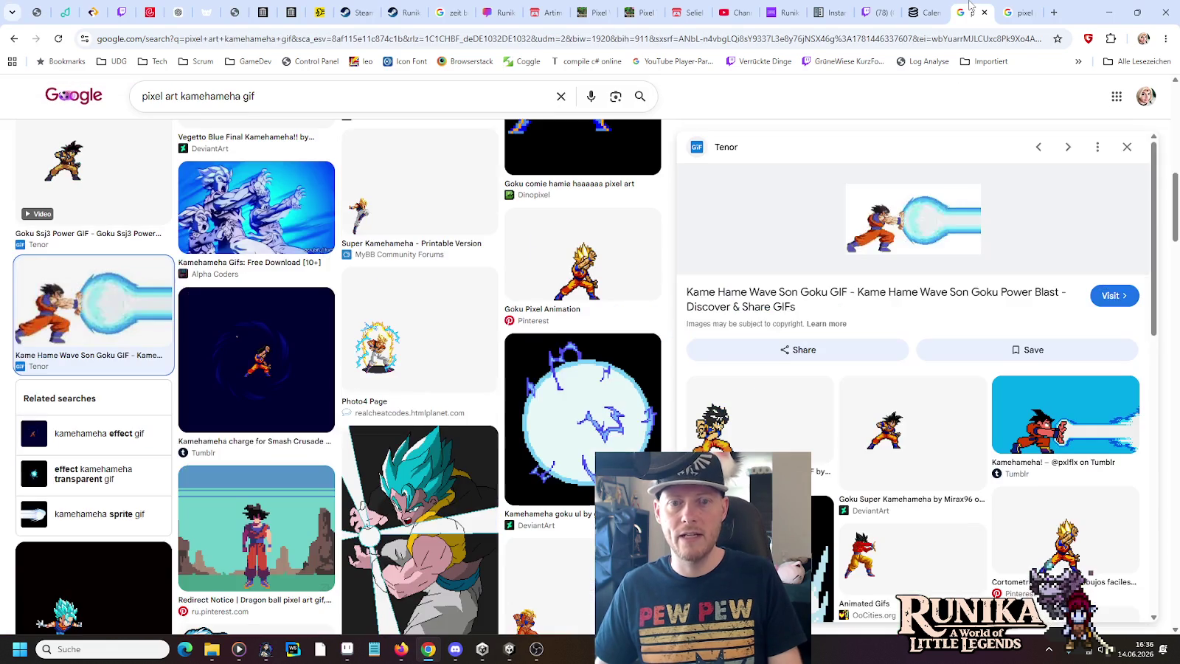
{"action": "mouse_move", "coordinate": [913, 221]}
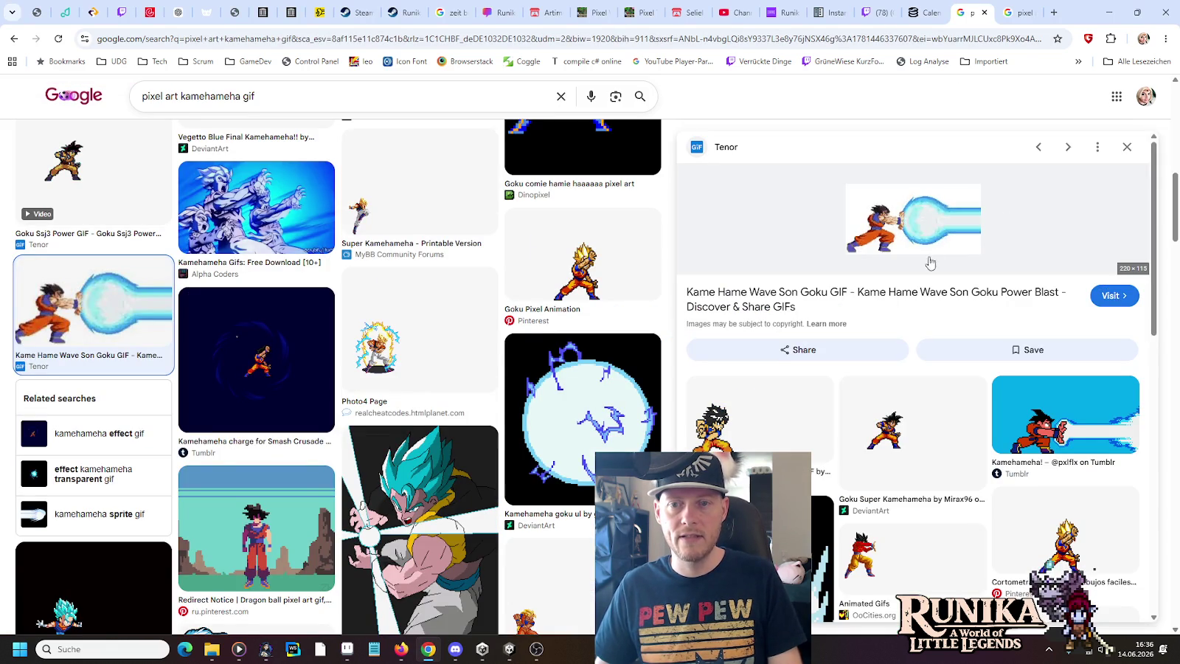
{"action": "key", "text": "alt+Tab"}
{"action": "key", "text": "alt+Tab"}
{"action": "key", "text": "alt+Tab"}
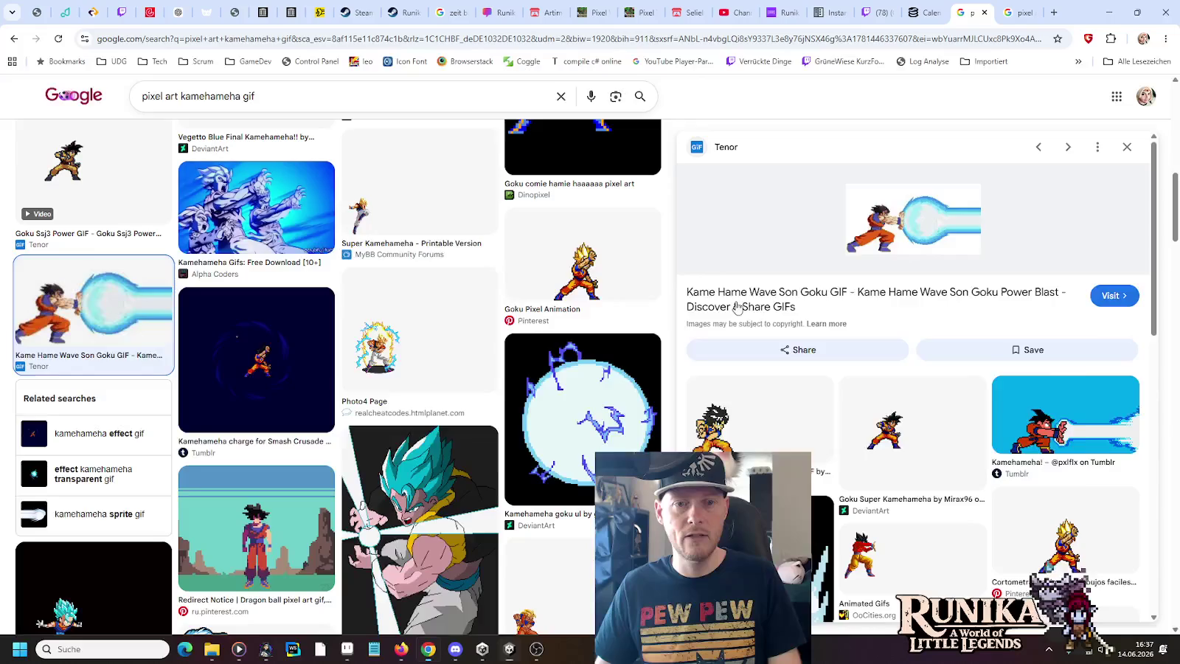
{"action": "key", "text": "alt+Tab"}
{"action": "key", "text": "ctrl+z"}
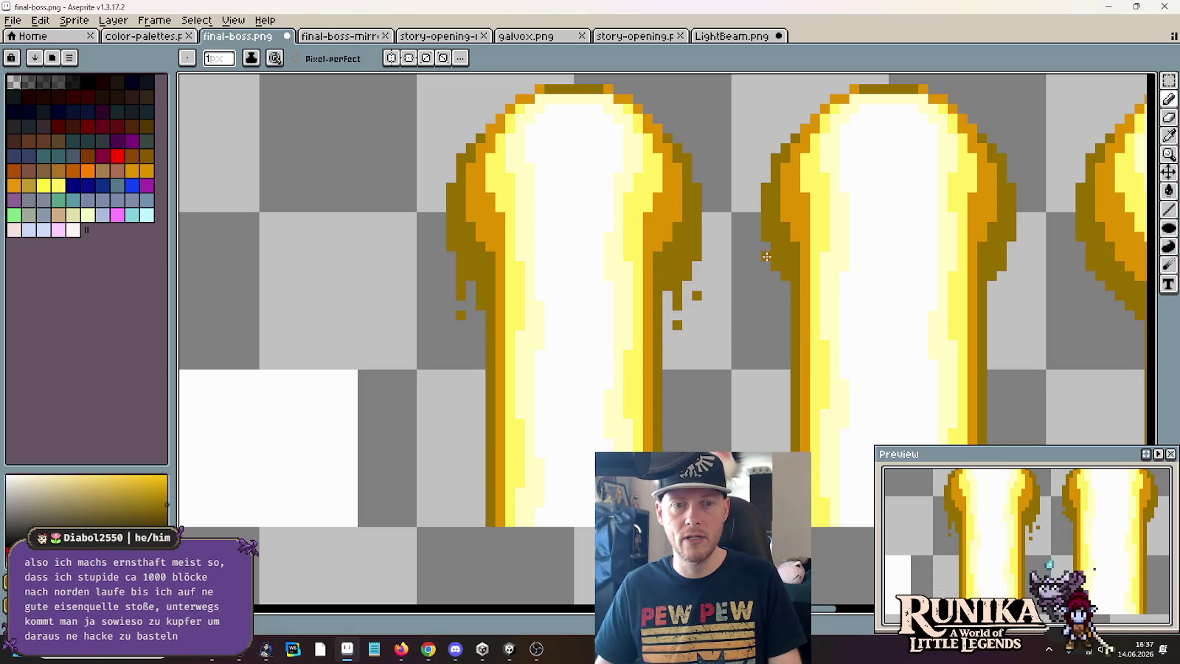
- Paint #956F00 drip pixels down the second beam's left and right edges
{"action": "left_click_drag", "start_coordinate": [775, 295], "coordinate": [775, 277]}
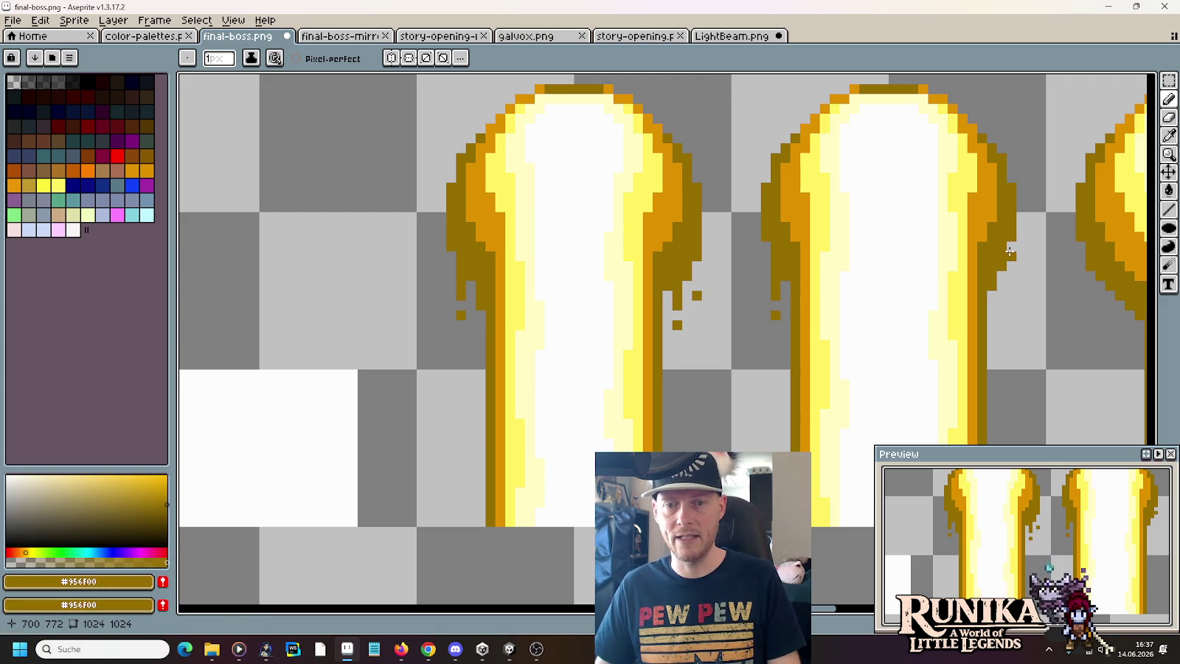
{"action": "left_click", "coordinate": [1021, 295]}
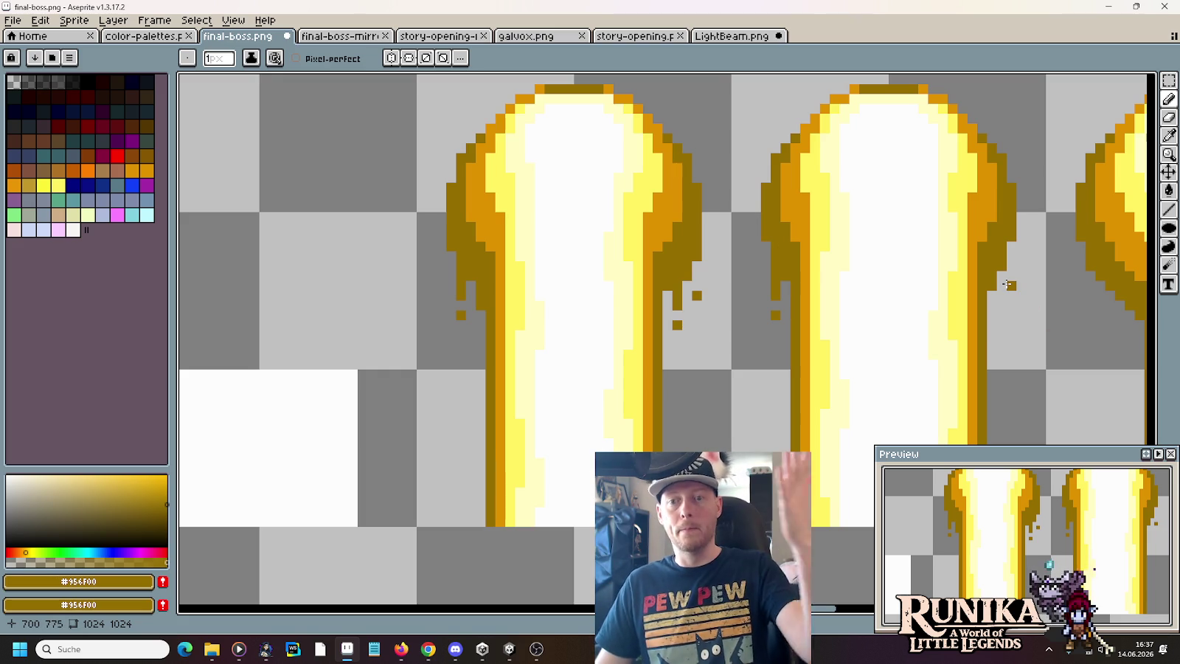
{"action": "left_click", "coordinate": [1011, 275]}
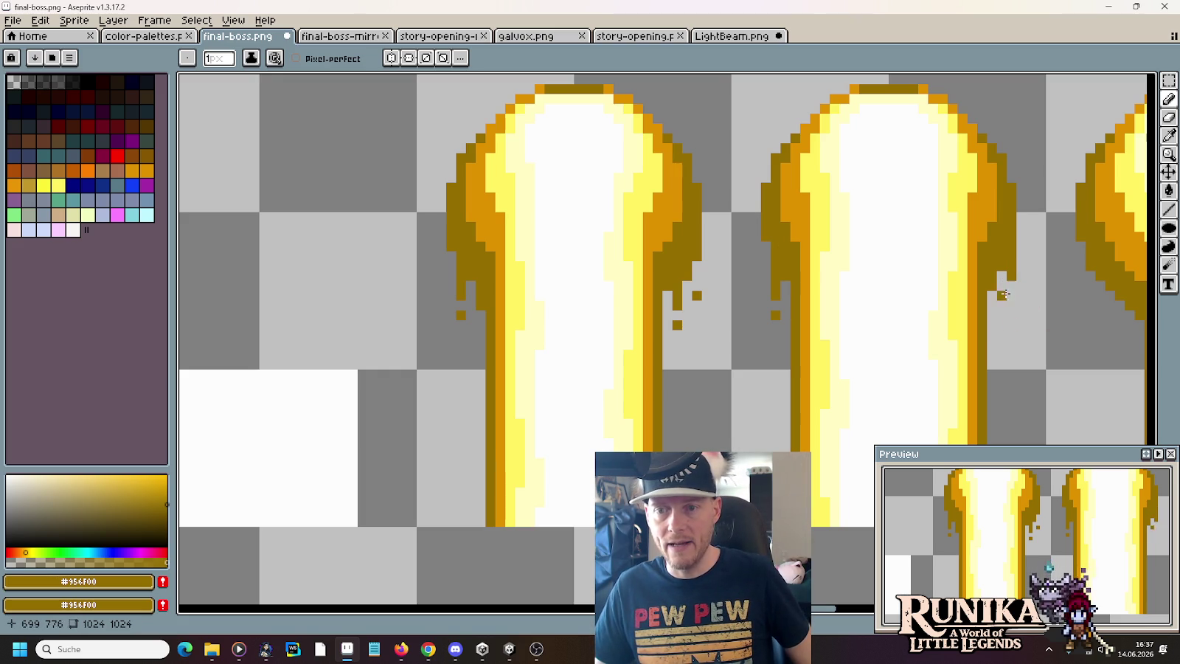
{"action": "left_click", "coordinate": [1010, 306]}
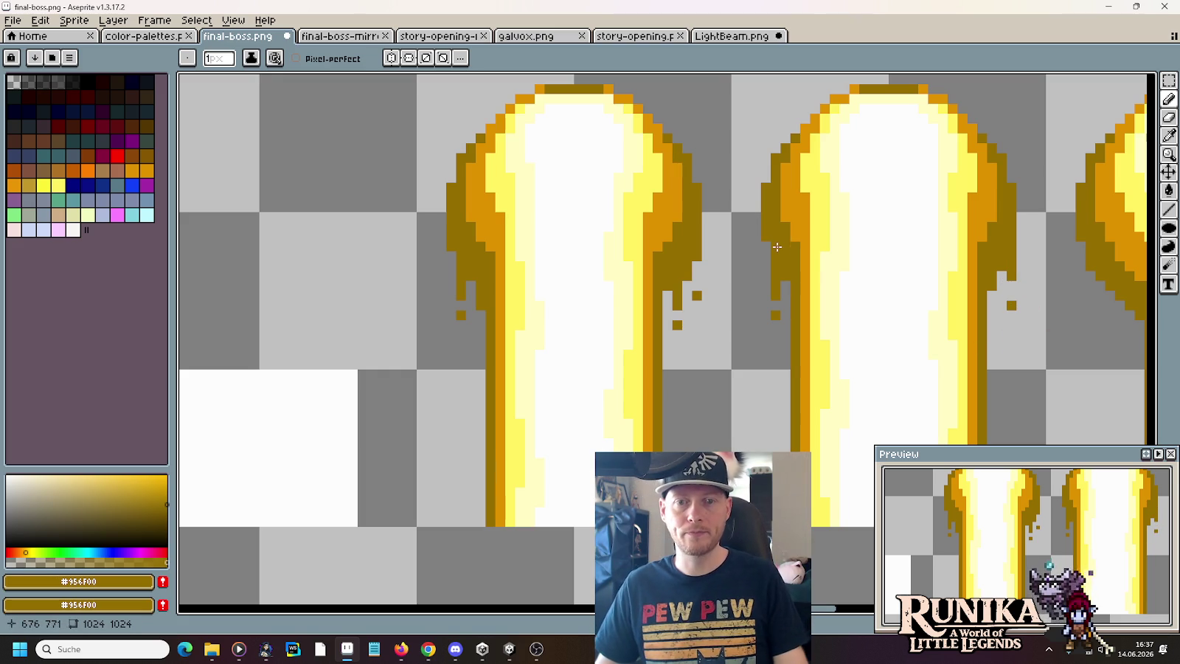
{"action": "scroll", "coordinate": [953, 322], "scroll_direction": "down", "scroll_amount": 1}
{"action": "scroll", "coordinate": [954, 323], "scroll_direction": "down", "scroll_amount": 2}
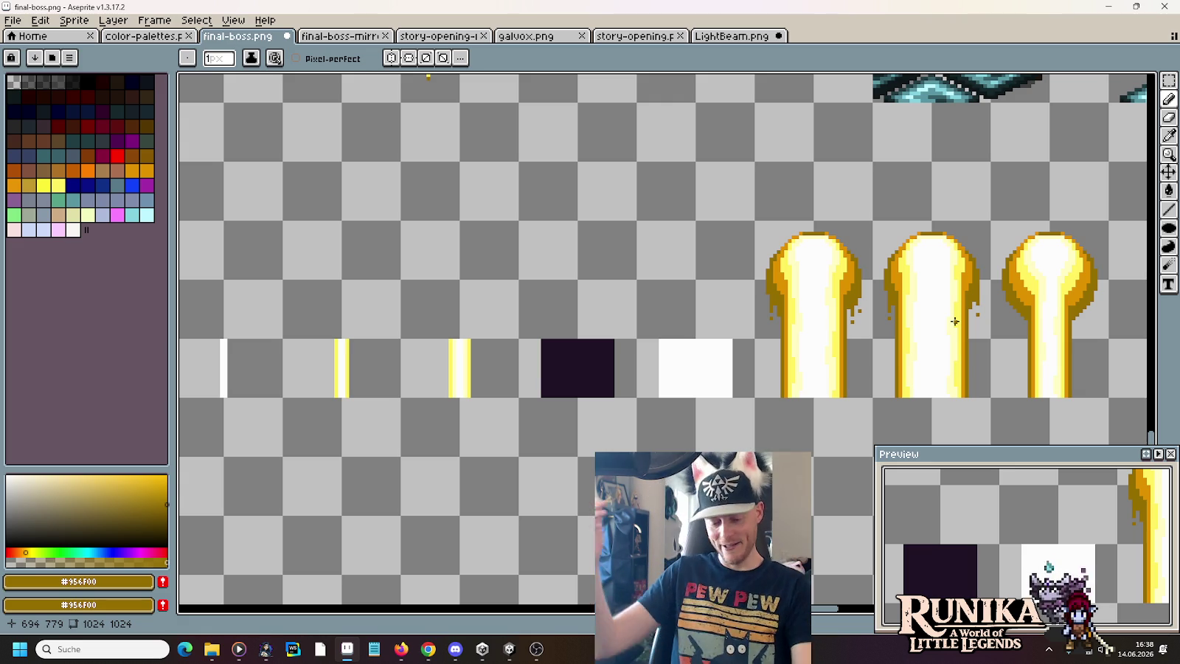
{"action": "scroll", "coordinate": [900, 314], "scroll_direction": "up", "scroll_amount": 1}
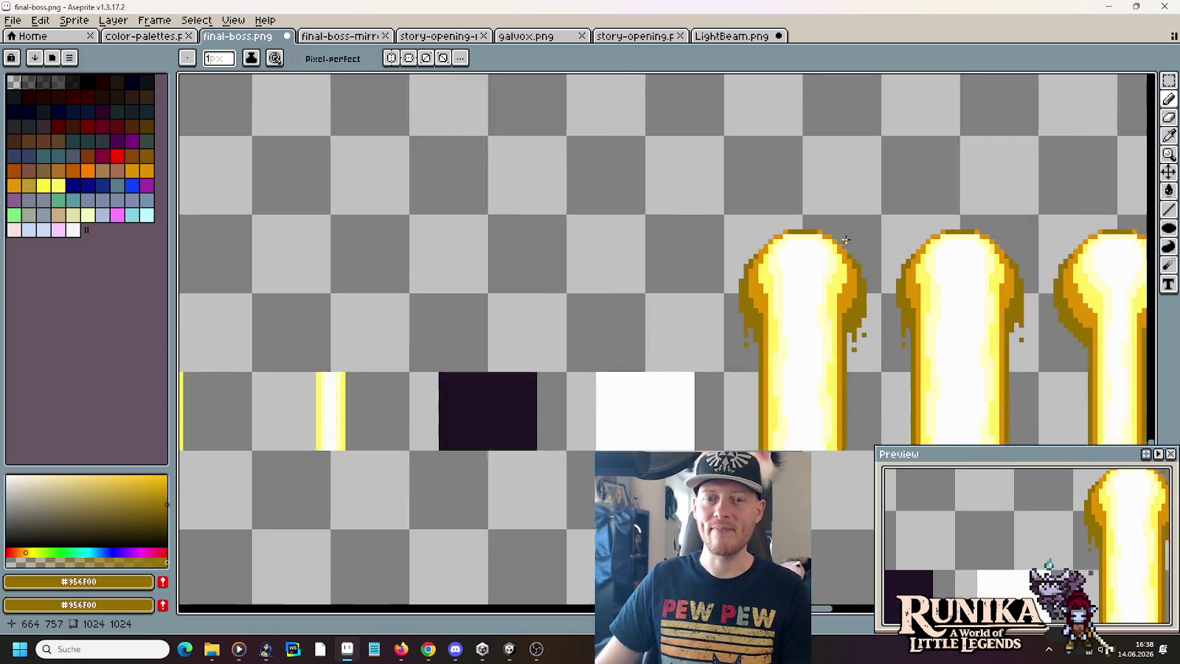
- Pick #FFF260 and streak jagged yellow highlights through the first beam's white head
{"action": "scroll", "coordinate": [832, 302], "scroll_direction": "up", "scroll_amount": 1}
{"action": "left_click_drag", "start_coordinate": [832, 302], "coordinate": [808, 235]}
{"action": "left_click", "coordinate": [808, 235], "text": "alt"}
{"action": "left_click", "coordinate": [697, 235]}
{"action": "left_click_drag", "start_coordinate": [693, 231], "coordinate": [691, 200]}
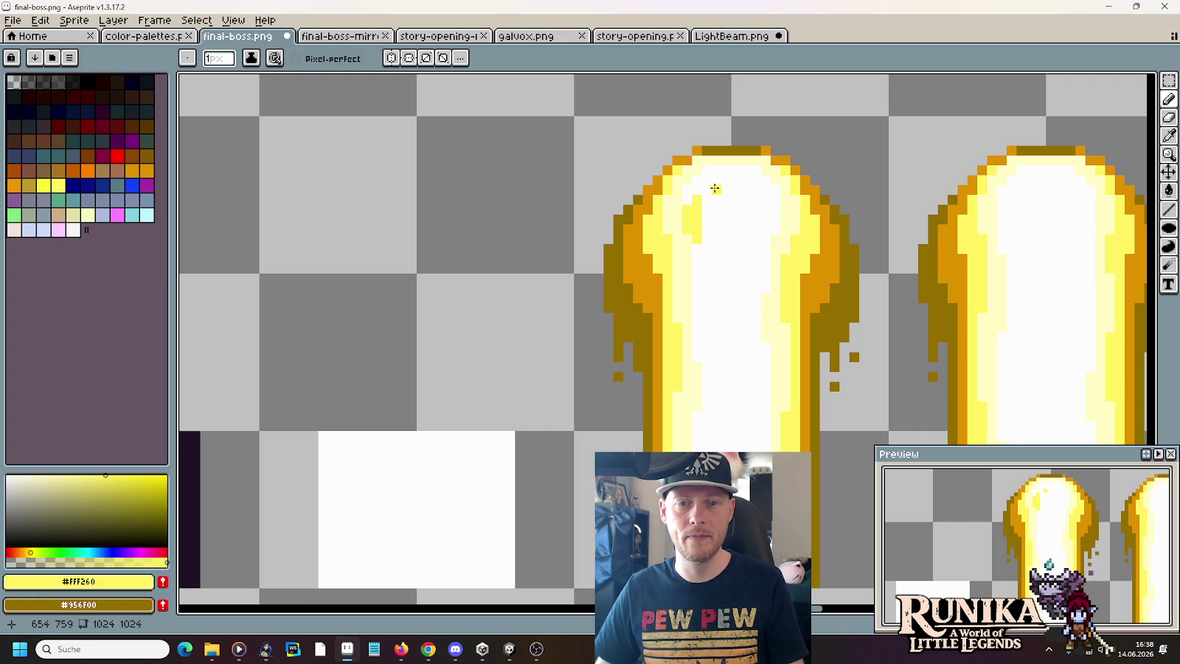
{"action": "left_click", "coordinate": [705, 198]}
{"action": "mouse_move", "coordinate": [714, 193]}
{"action": "left_mouse_down"}
{"action": "mouse_move", "coordinate": [716, 174]}
{"action": "mouse_move", "coordinate": [716, 185]}
{"action": "left_mouse_up"}
{"action": "mouse_move", "coordinate": [726, 233]}
{"action": "left_mouse_down"}
{"action": "mouse_move", "coordinate": [727, 196]}
{"action": "mouse_move", "coordinate": [743, 221]}
{"action": "mouse_move", "coordinate": [764, 214]}
{"action": "mouse_move", "coordinate": [763, 231]}
{"action": "mouse_move", "coordinate": [774, 221]}
{"action": "mouse_move", "coordinate": [764, 188]}
{"action": "left_mouse_up"}
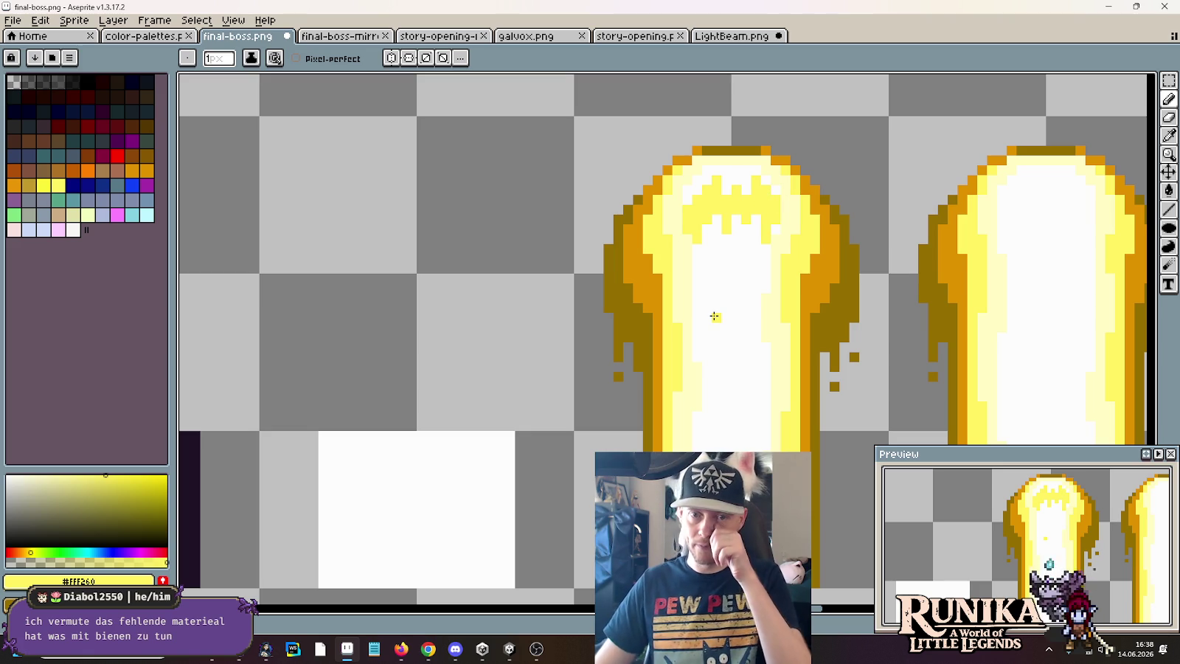
- Copy the first beam's jagged top onto empty canvas and sample its pale yellow
{"action": "key", "text": "m"}
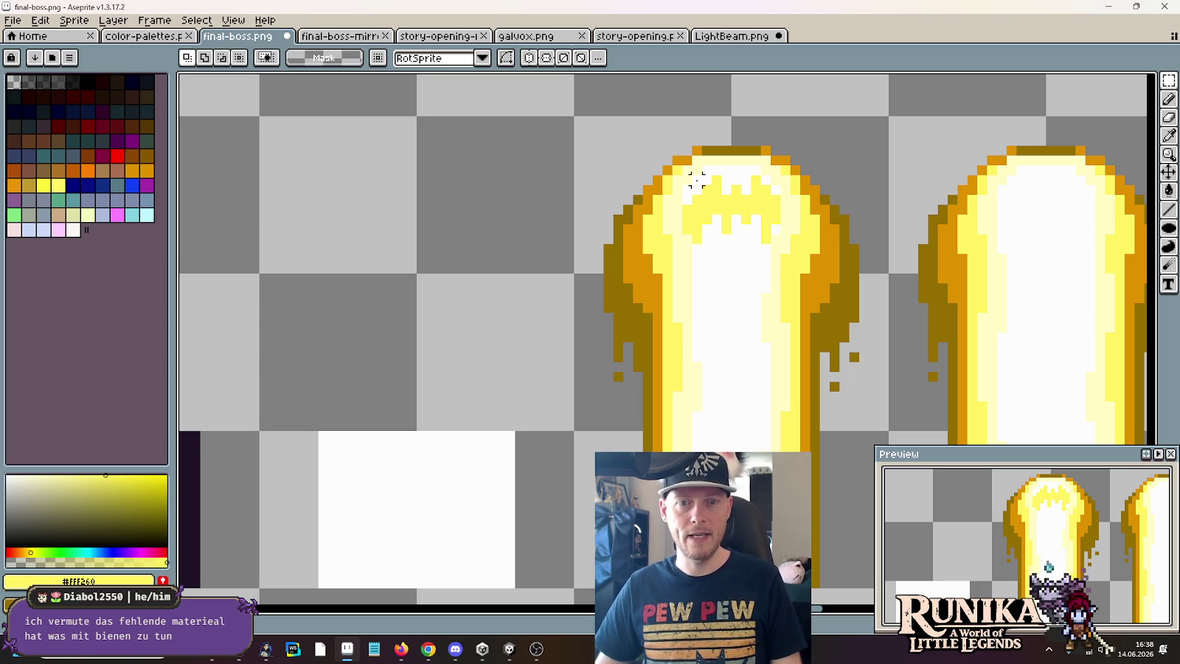
{"action": "mouse_move", "coordinate": [682, 174]}
{"action": "left_mouse_down"}
{"action": "mouse_move", "coordinate": [763, 234]}
{"action": "mouse_move", "coordinate": [429, 284]}
{"action": "left_mouse_up"}
{"action": "left_click", "coordinate": [509, 337]}
{"action": "key", "text": "i"}
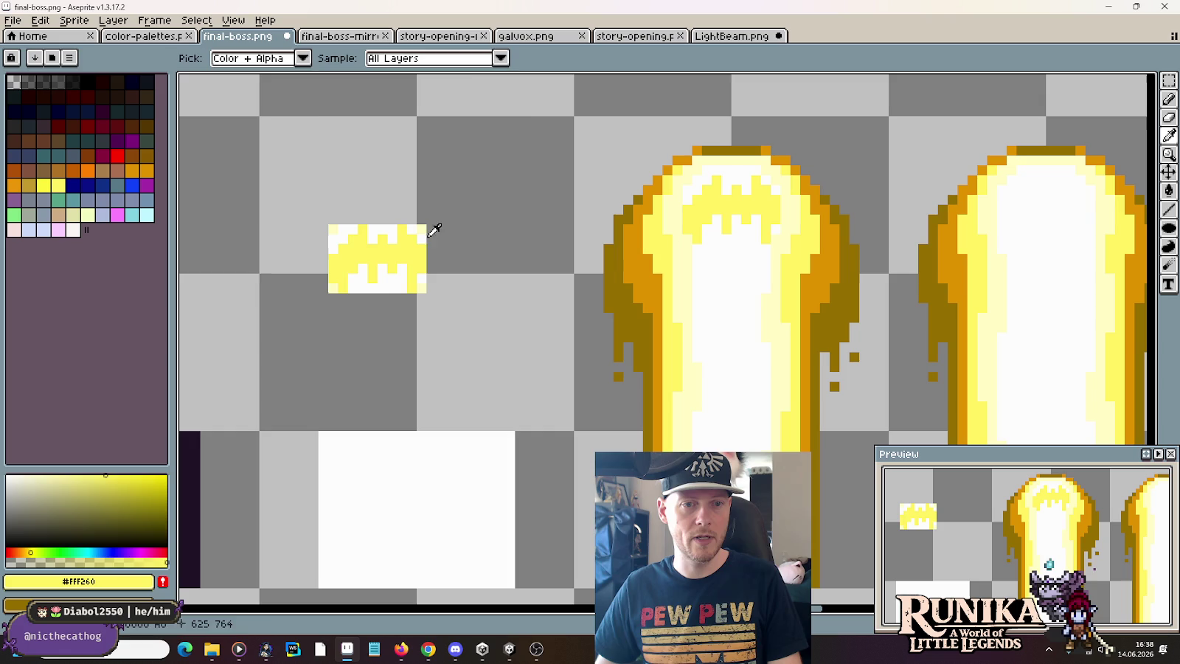
{"action": "key", "text": "b"}
{"action": "left_click", "coordinate": [428, 236]}
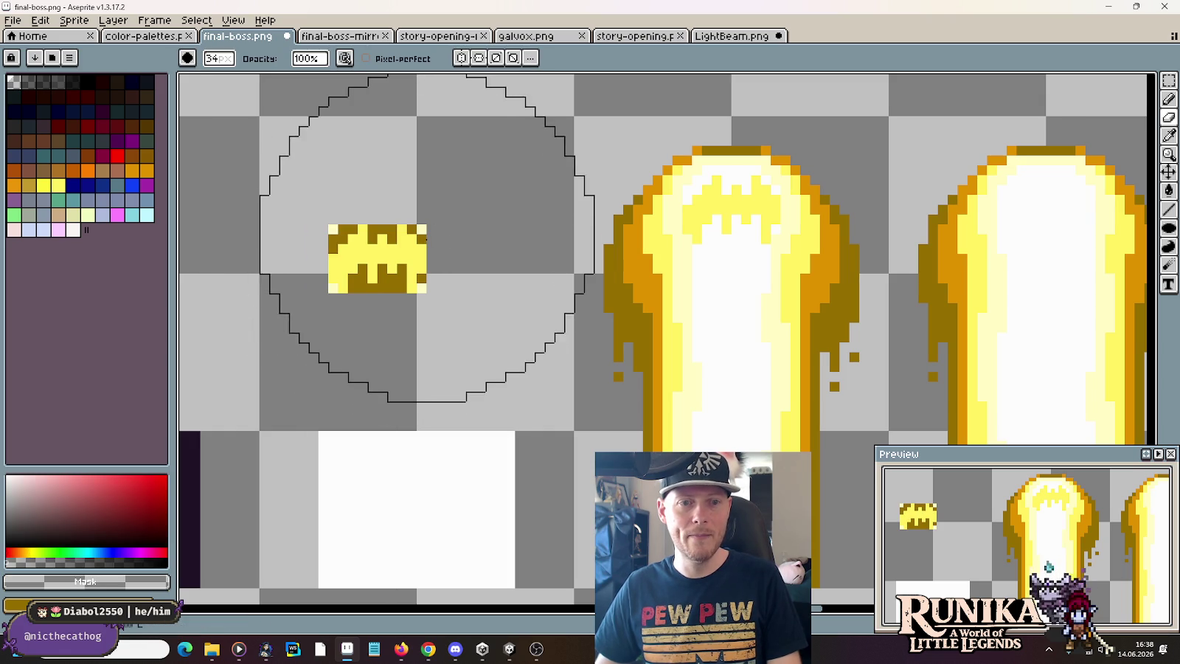
{"action": "left_click", "coordinate": [424, 234], "text": "alt"}
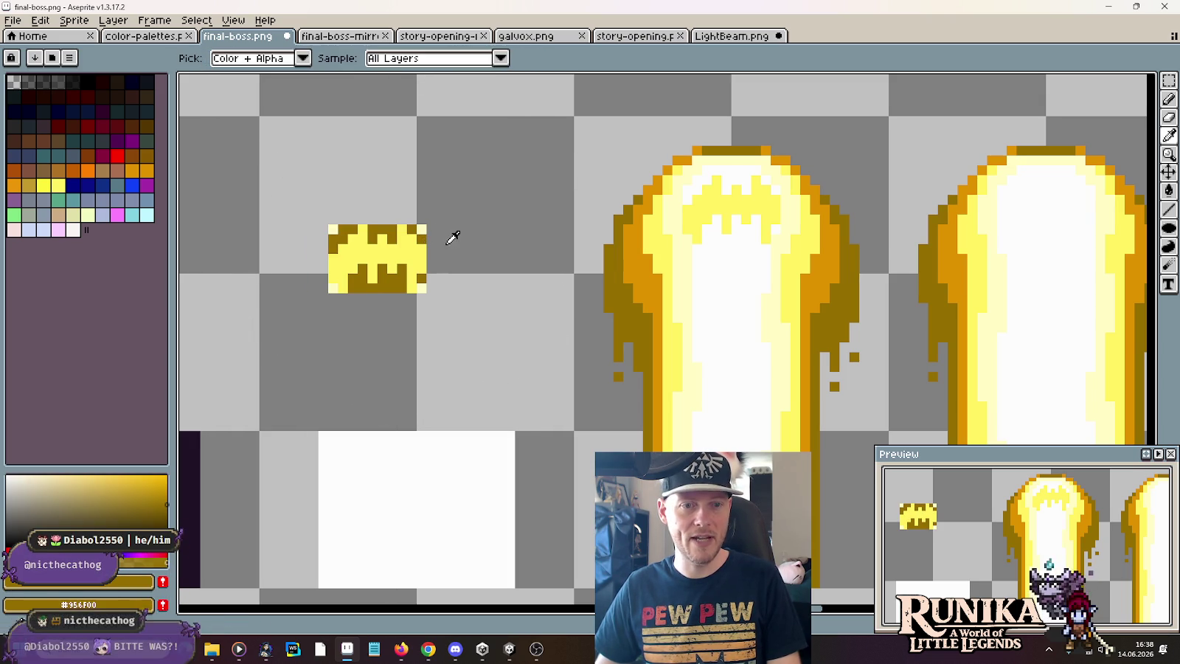
{"action": "key", "text": "ctrl+z"}
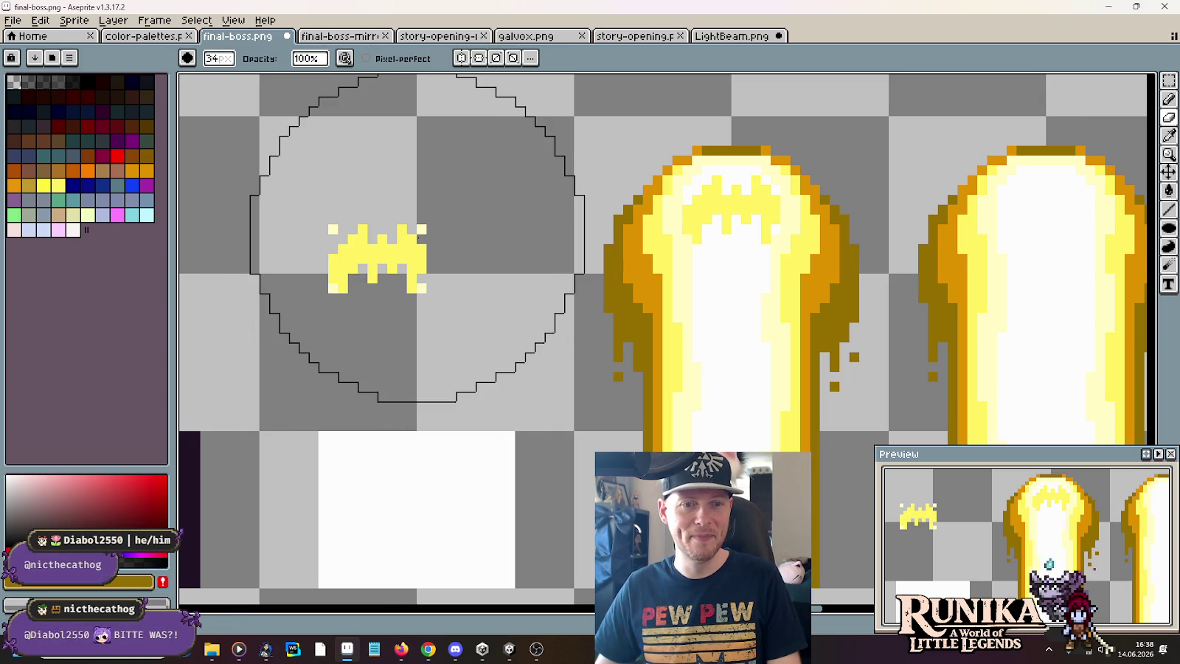
{"action": "left_click", "coordinate": [421, 231], "text": "alt"}
- Rotate the copied yellow highlight piece 180 degrees, undoing an accidental whole-sprite rotation
{"action": "key", "text": "m"}
{"action": "left_click_drag", "start_coordinate": [296, 202], "coordinate": [488, 335]}
{"action": "left_click", "coordinate": [40, 20]}
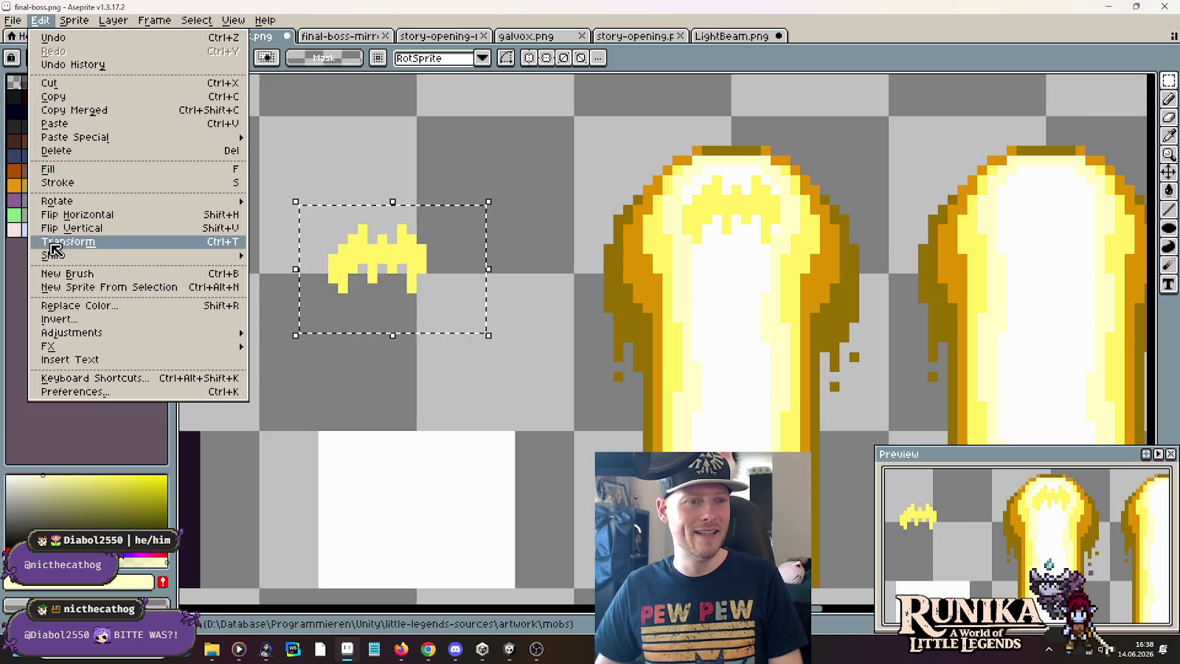
{"action": "mouse_move", "coordinate": [74, 21]}
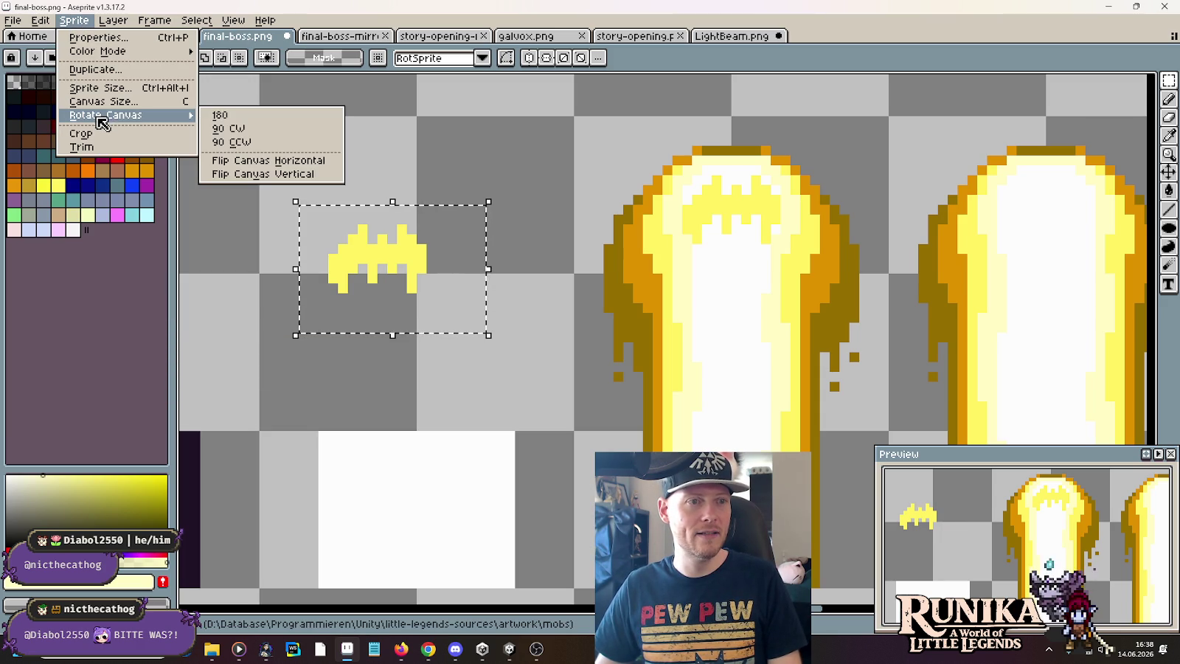
{"action": "mouse_move", "coordinate": [104, 114]}
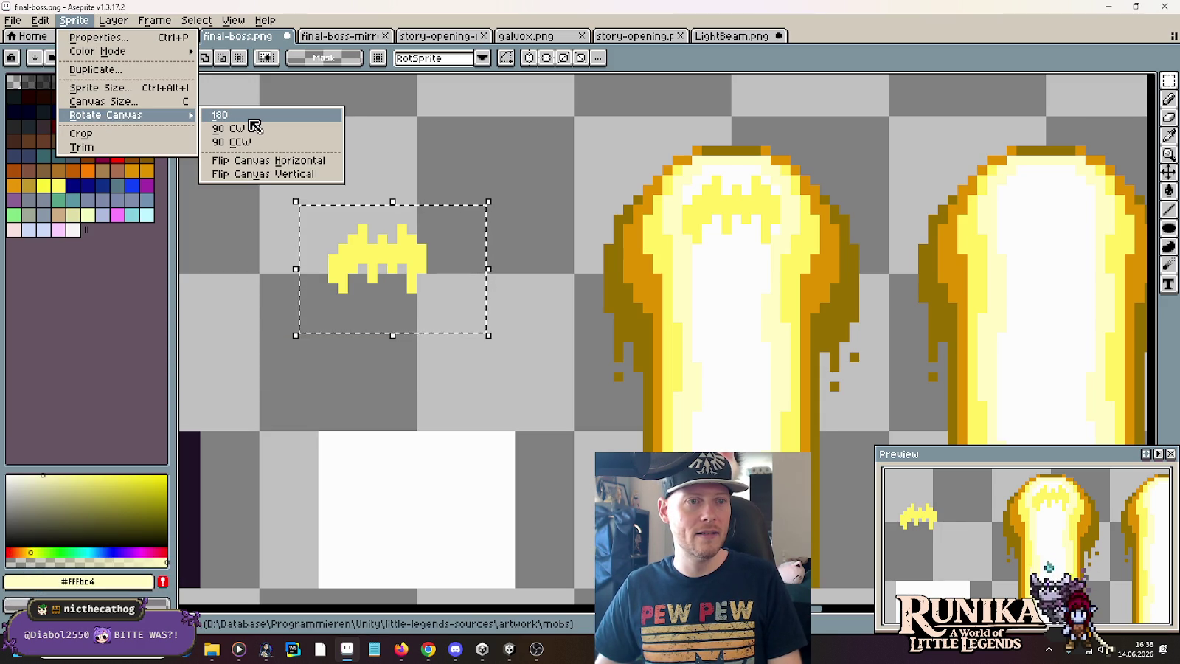
{"action": "left_click", "coordinate": [254, 127]}
{"action": "key", "text": "ctrl+z"}
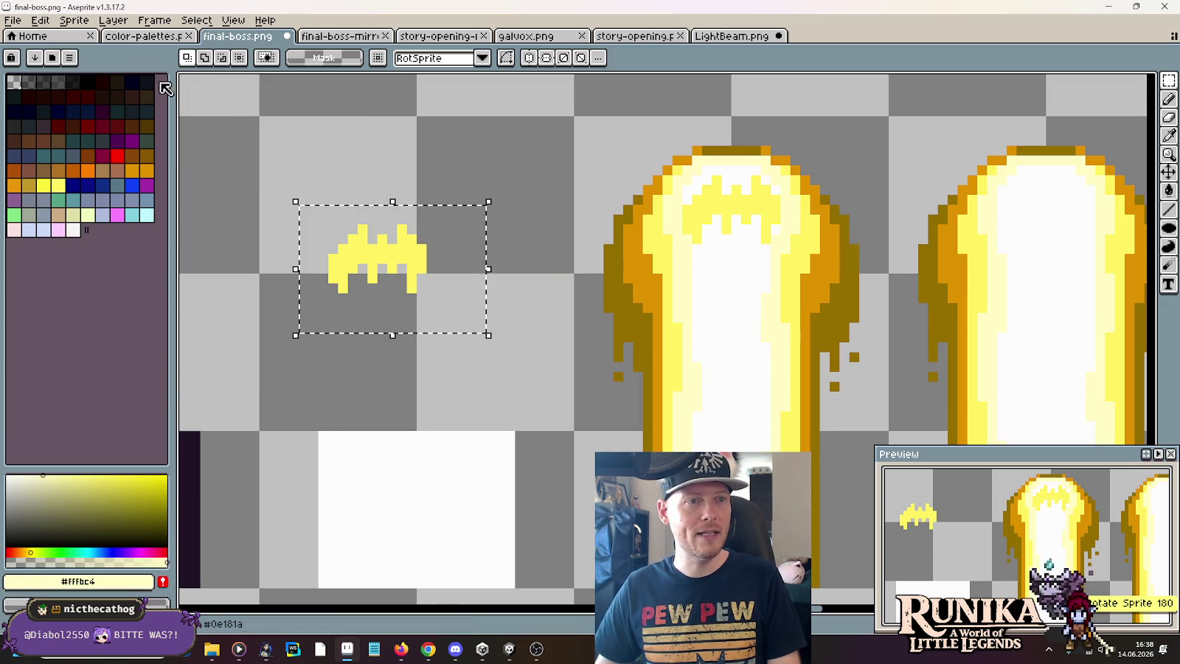
{"action": "left_click", "coordinate": [75, 20]}
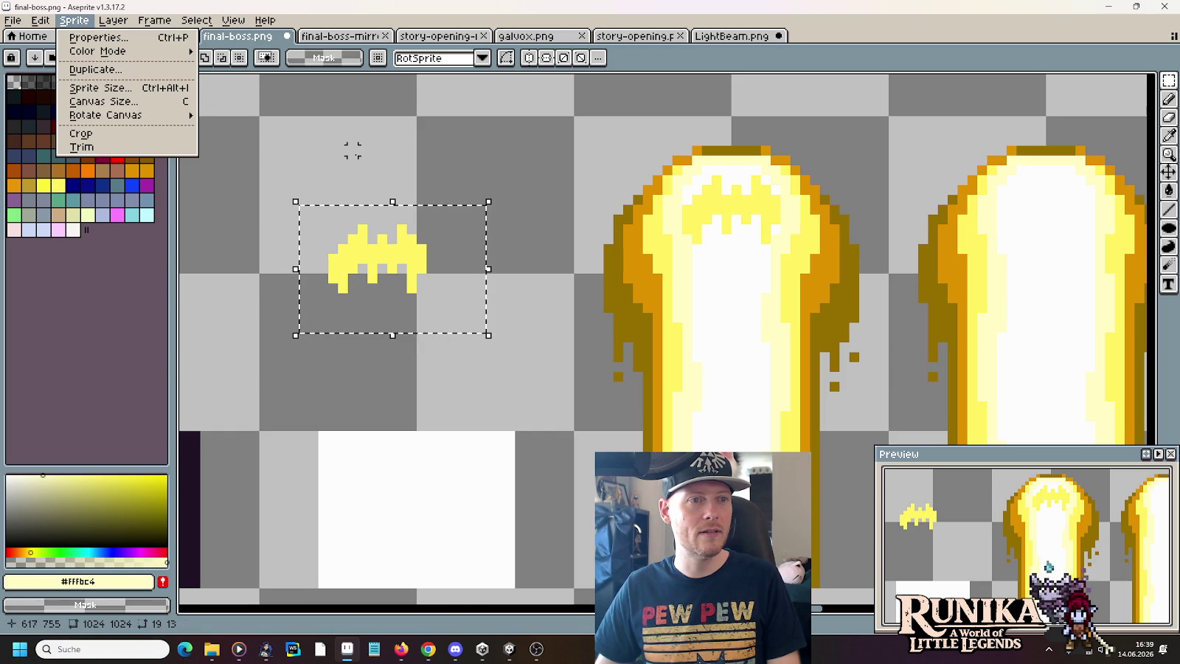
{"action": "left_click", "coordinate": [273, 189]}
{"action": "left_click_drag", "start_coordinate": [266, 153], "coordinate": [488, 336]}
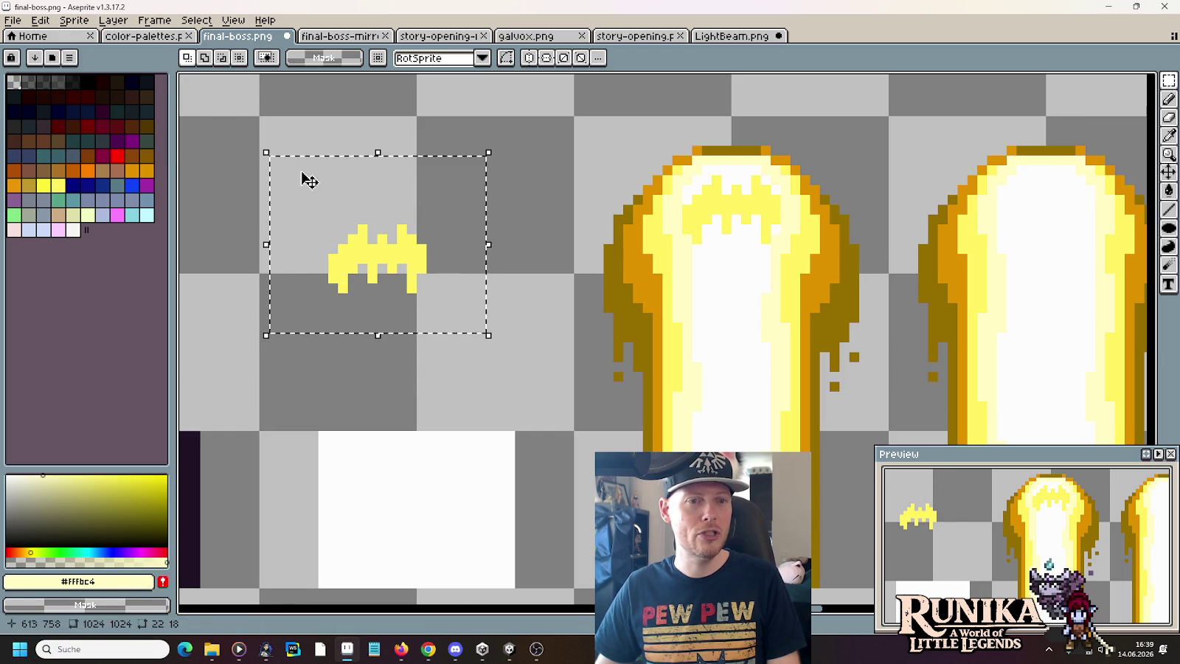
{"action": "left_click", "coordinate": [75, 20]}
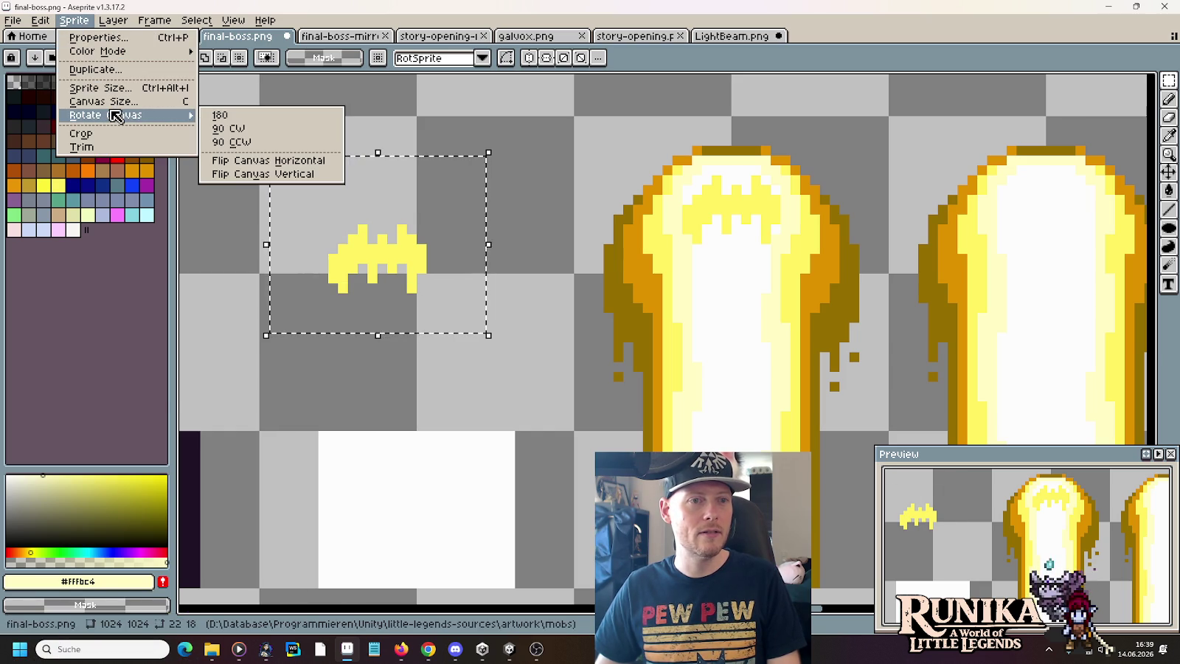
{"action": "mouse_move", "coordinate": [40, 20]}
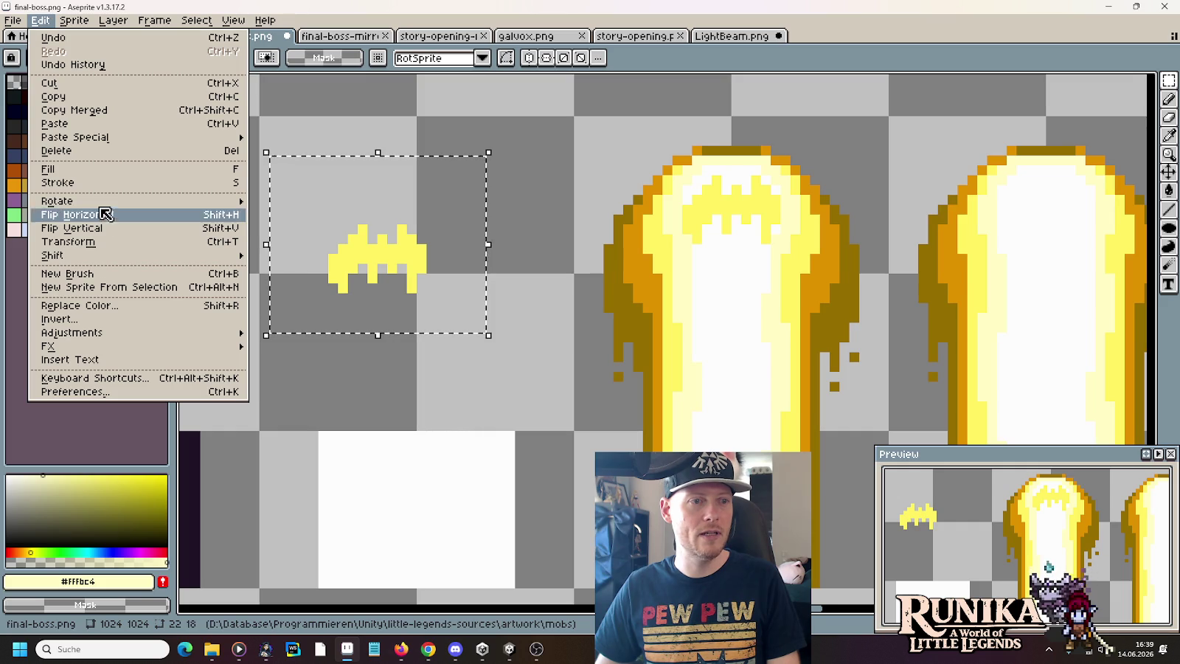
{"action": "left_click", "coordinate": [286, 202]}
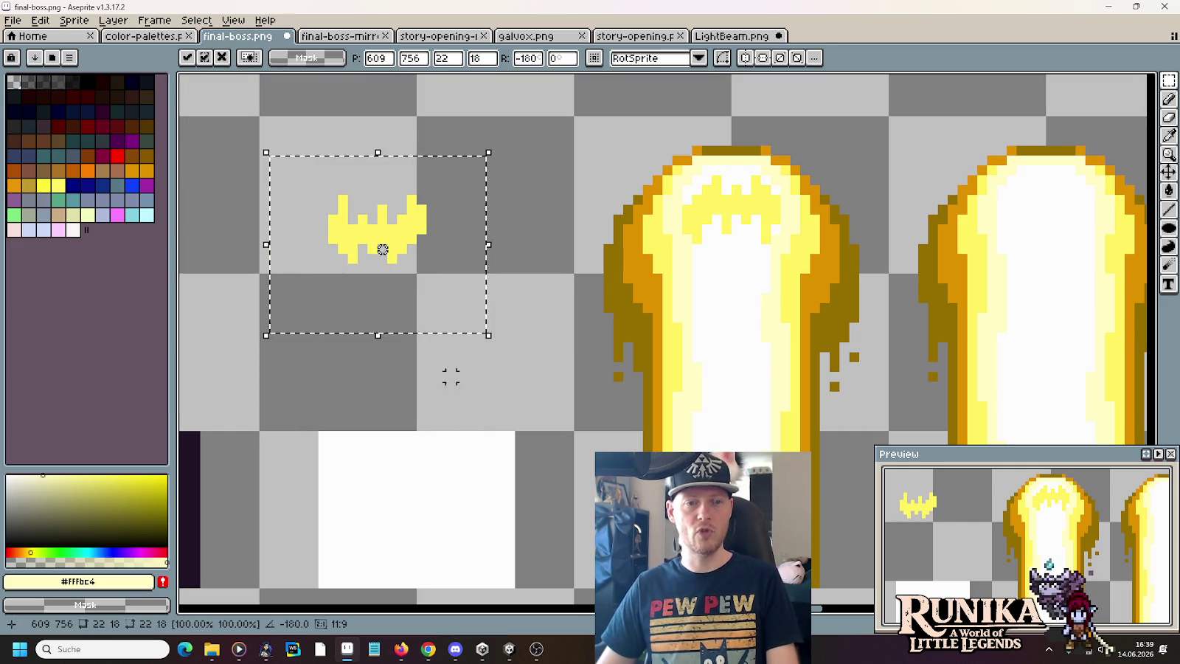
{"action": "left_click", "coordinate": [479, 403]}
- Place the flipped highlight on the middle beam's white head, then sample its bright yellow
{"action": "mouse_move", "coordinate": [290, 137]}
{"action": "left_mouse_down"}
{"action": "mouse_move", "coordinate": [479, 297]}
{"action": "mouse_move", "coordinate": [1111, 290]}
{"action": "mouse_move", "coordinate": [1118, 304]}
{"action": "left_mouse_up"}
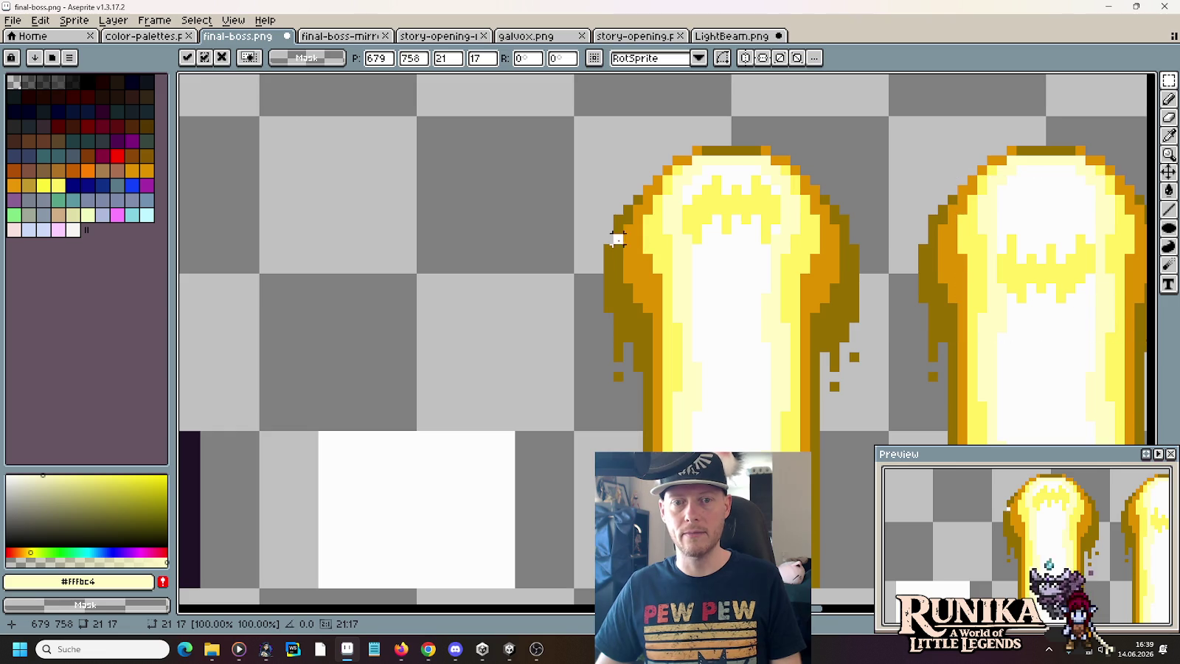
{"action": "key", "text": "Return"}
{"action": "scroll", "coordinate": [659, 255], "scroll_direction": "down", "scroll_amount": 2}
{"action": "scroll", "coordinate": [659, 255], "scroll_direction": "down", "scroll_amount": 1}
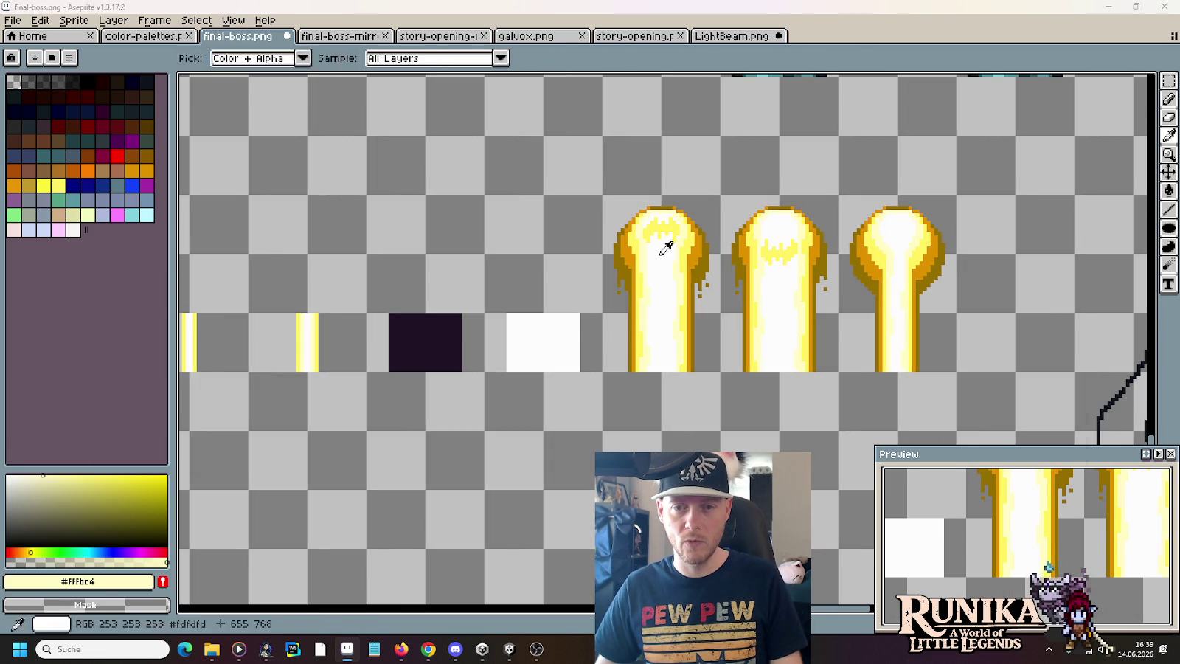
{"action": "key", "text": "alt+Tab"}
{"action": "key", "text": "alt+Tab"}
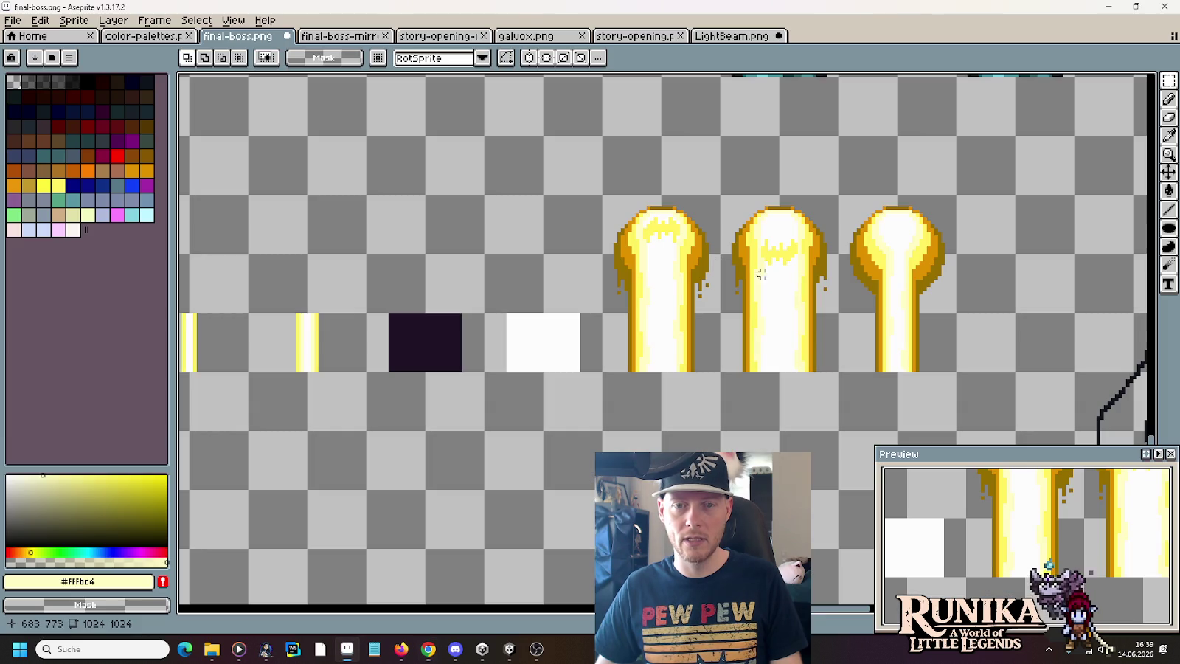
{"action": "key", "text": "ctrl+v"}
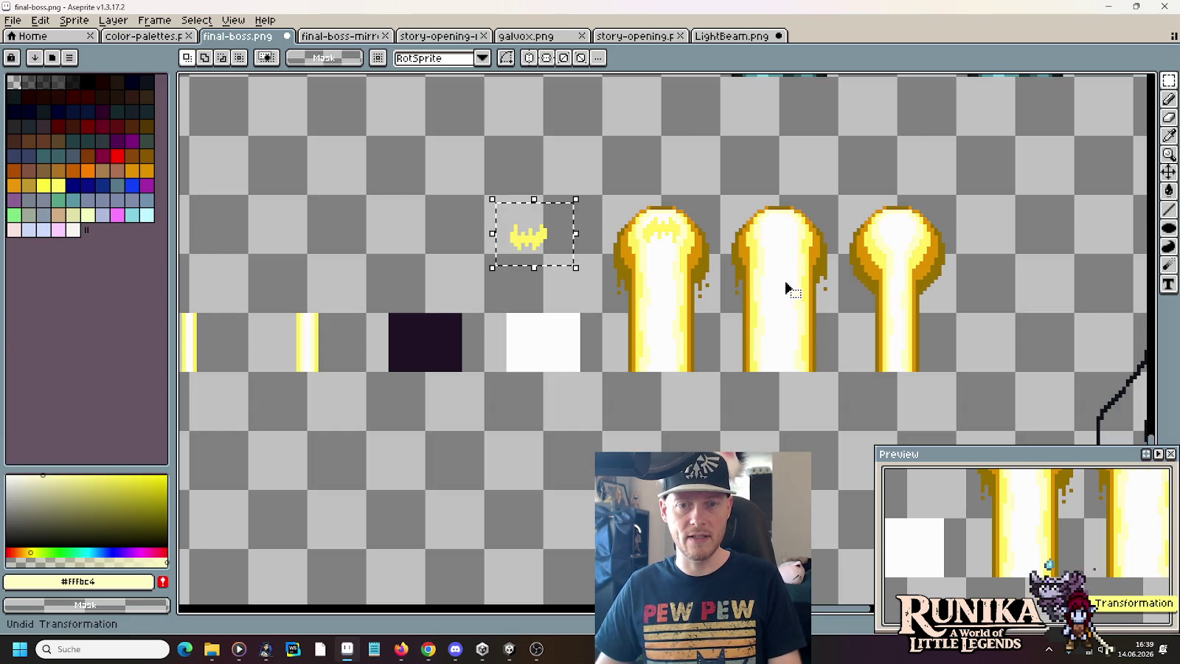
{"action": "left_click_drag", "start_coordinate": [566, 233], "coordinate": [815, 288]}
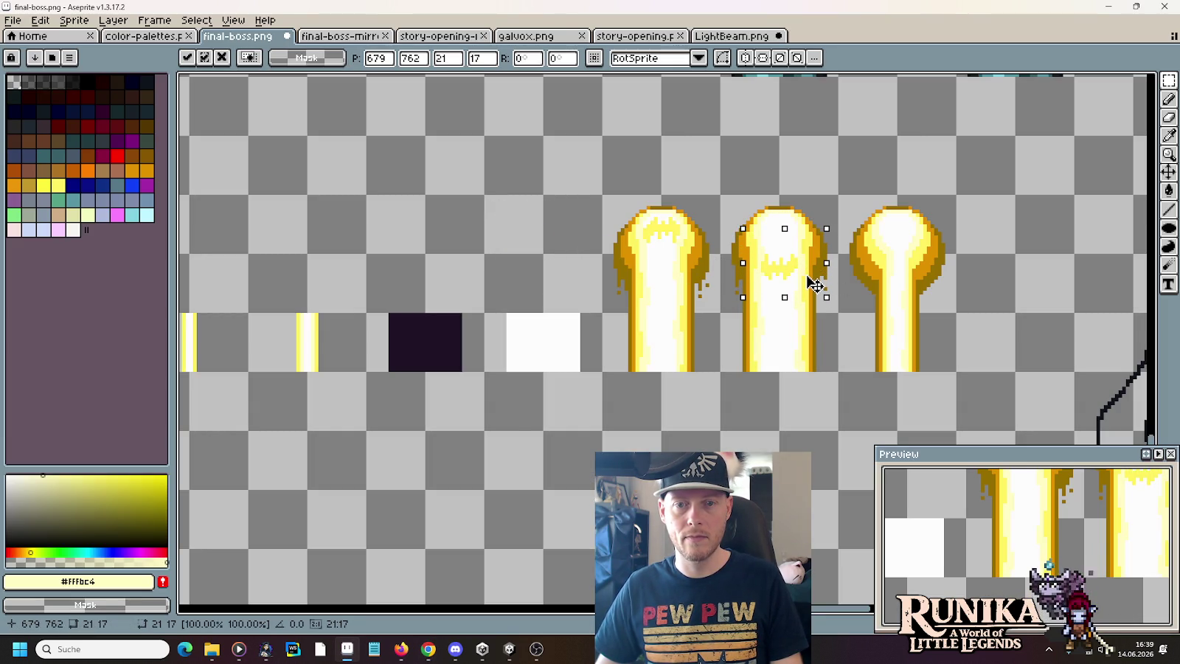
{"action": "key", "text": "Return"}
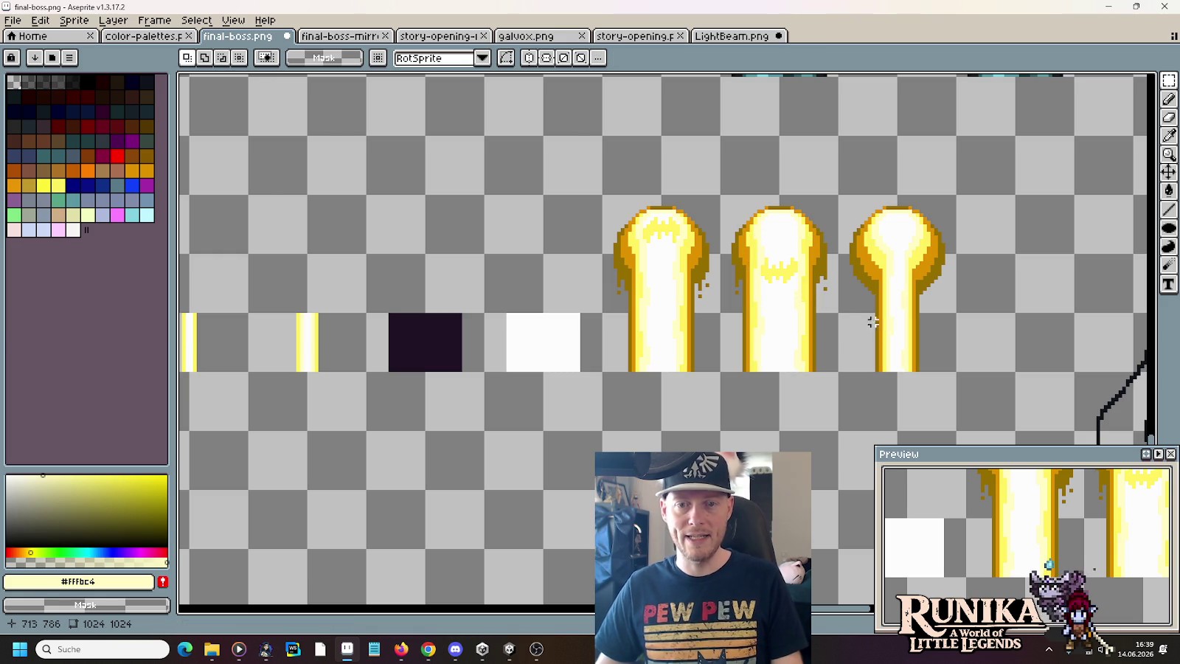
{"action": "scroll", "coordinate": [767, 284], "scroll_direction": "up", "scroll_amount": 1}
{"action": "scroll", "coordinate": [763, 221], "scroll_direction": "up", "scroll_amount": 2}
{"action": "key", "text": "i"}
{"action": "left_click", "coordinate": [759, 212]}
{"action": "scroll", "coordinate": [759, 222], "scroll_direction": "up", "scroll_amount": 2}
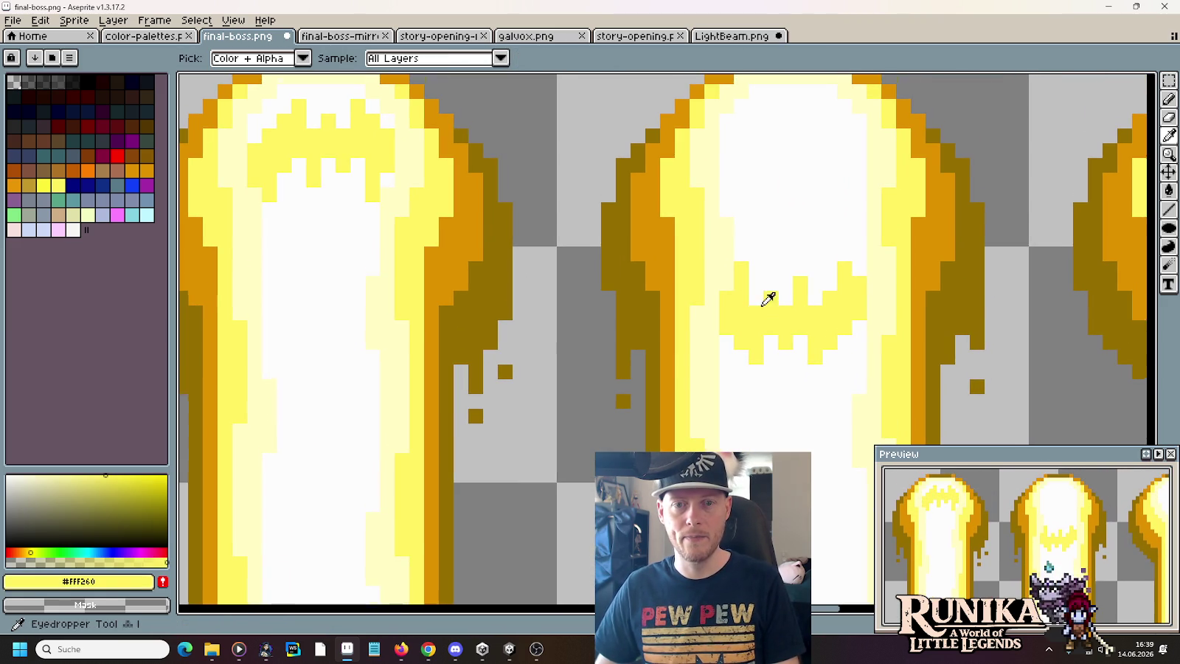
- Fill the band's white notch and extend its lower edge in yellow, repainting a stray pixel white
{"action": "key", "text": "b"}
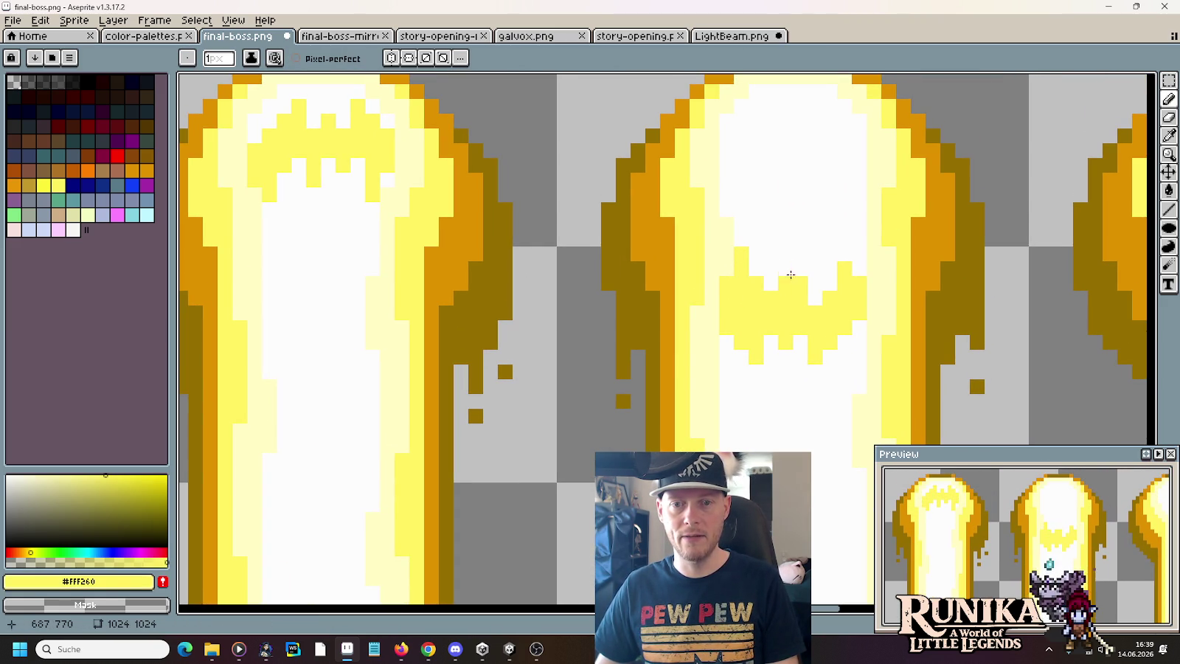
{"action": "left_click_drag", "start_coordinate": [811, 282], "coordinate": [813, 298]}
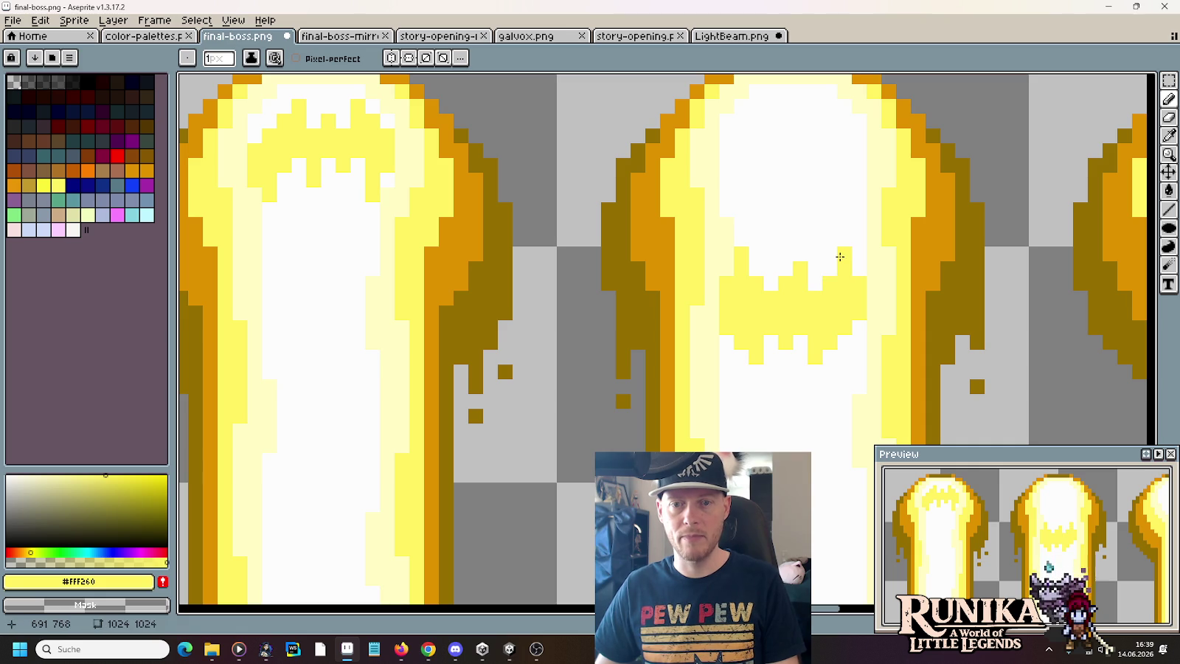
{"action": "left_click_drag", "start_coordinate": [857, 328], "coordinate": [834, 357]}
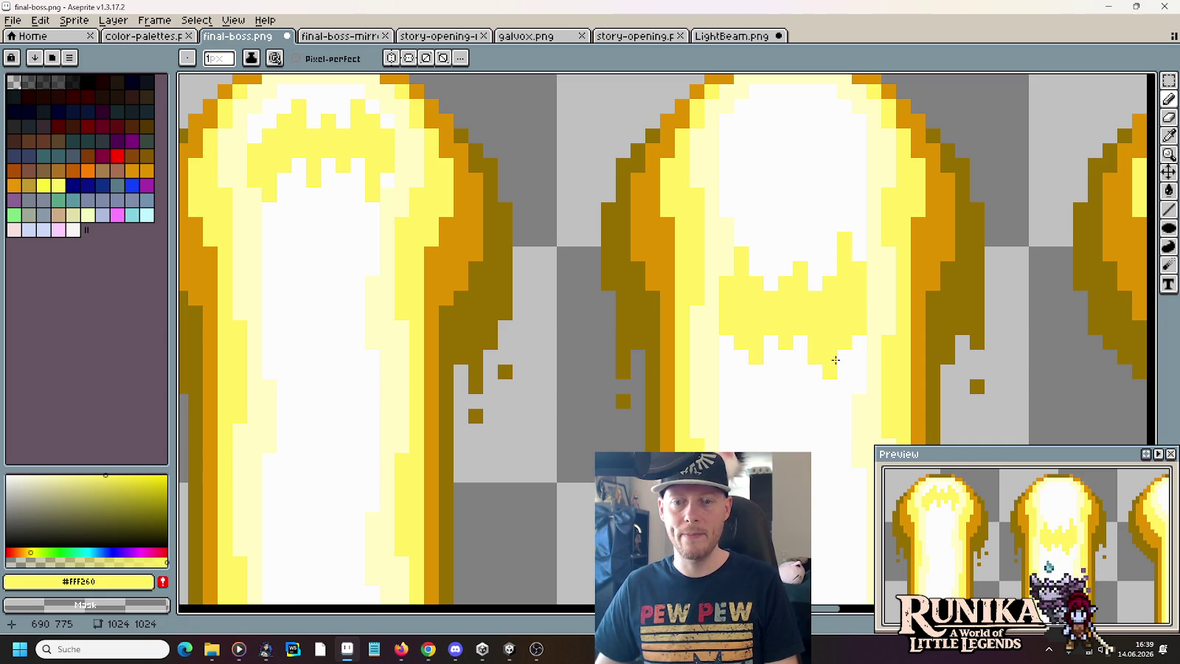
{"action": "key", "text": "alt"}
{"action": "key", "text": "alt"}
{"action": "key", "text": "alt"}
{"action": "left_click", "coordinate": [746, 372]}
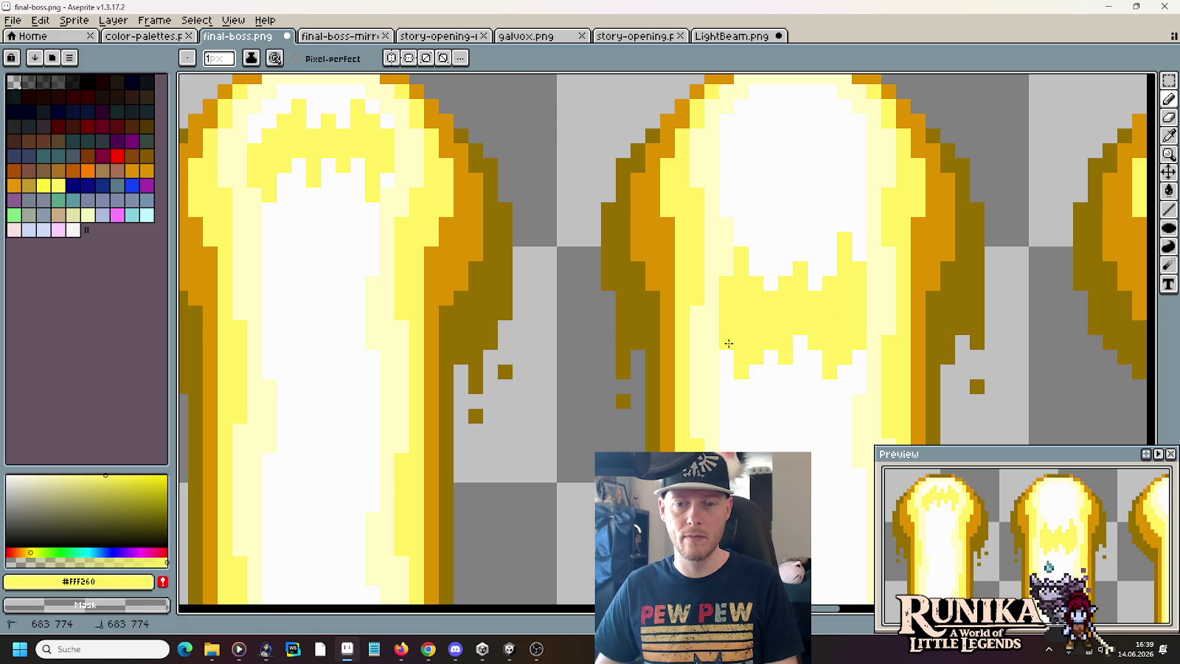
{"action": "key", "text": "ctrl+z"}
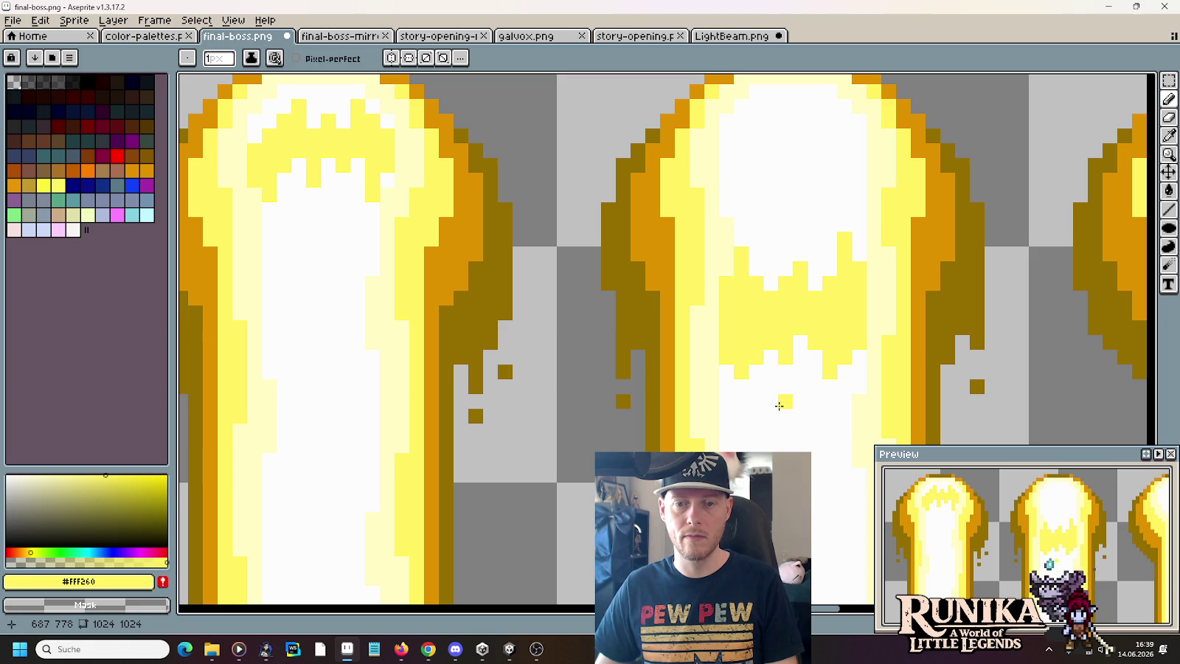
{"action": "left_click", "coordinate": [779, 405], "text": "alt"}
{"action": "left_click", "coordinate": [784, 401]}
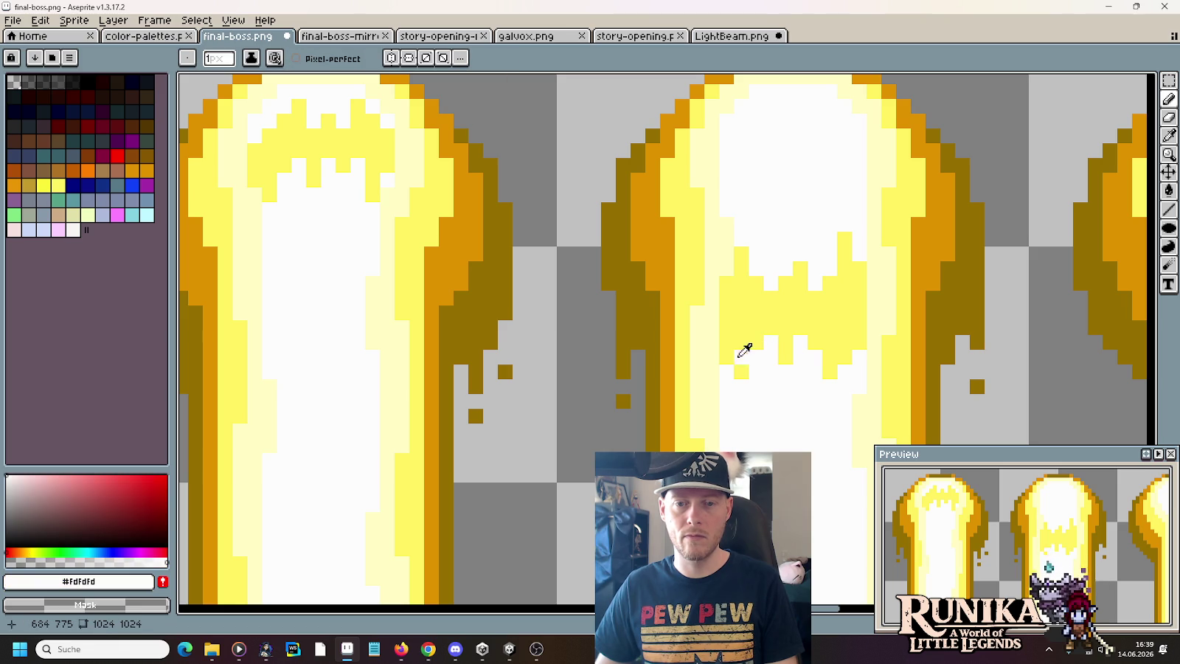
- Re-sample the yellow and white, bring all three beams into view, and box-select the first beam
{"action": "left_click", "coordinate": [738, 356], "text": "alt"}
{"action": "left_click", "coordinate": [740, 390], "text": "alt"}
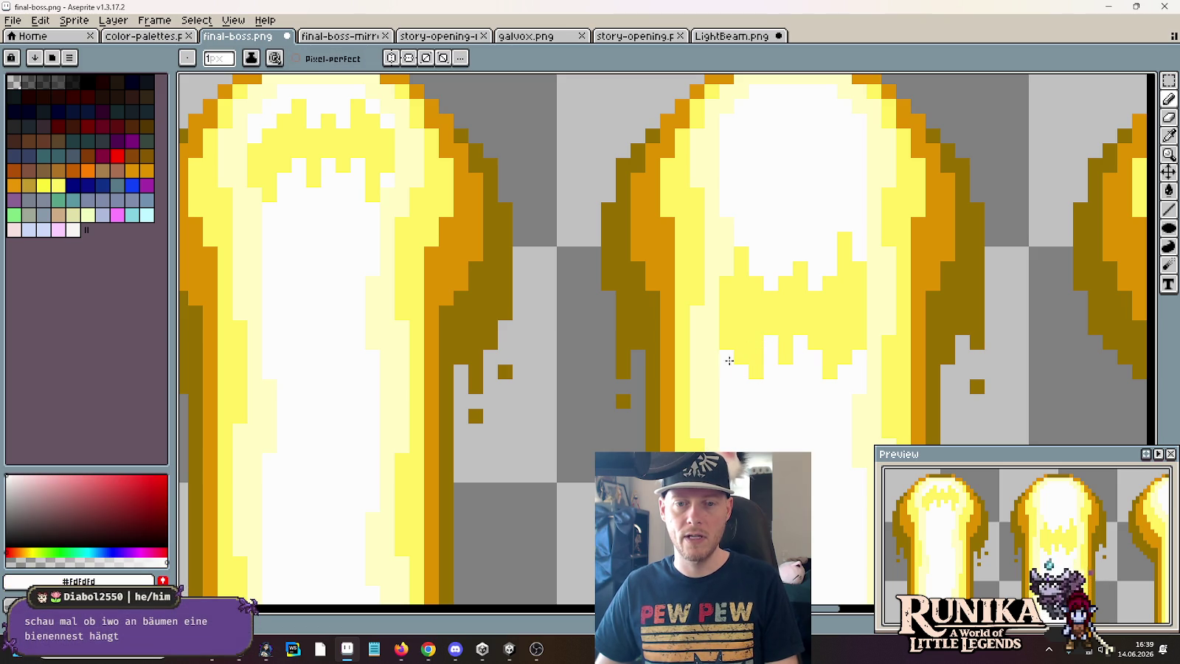
{"action": "scroll", "coordinate": [774, 415], "scroll_direction": "down", "scroll_amount": 4}
{"action": "scroll", "coordinate": [775, 416], "scroll_direction": "down", "scroll_amount": 4}
{"action": "scroll", "coordinate": [774, 416], "scroll_direction": "up", "scroll_amount": 4}
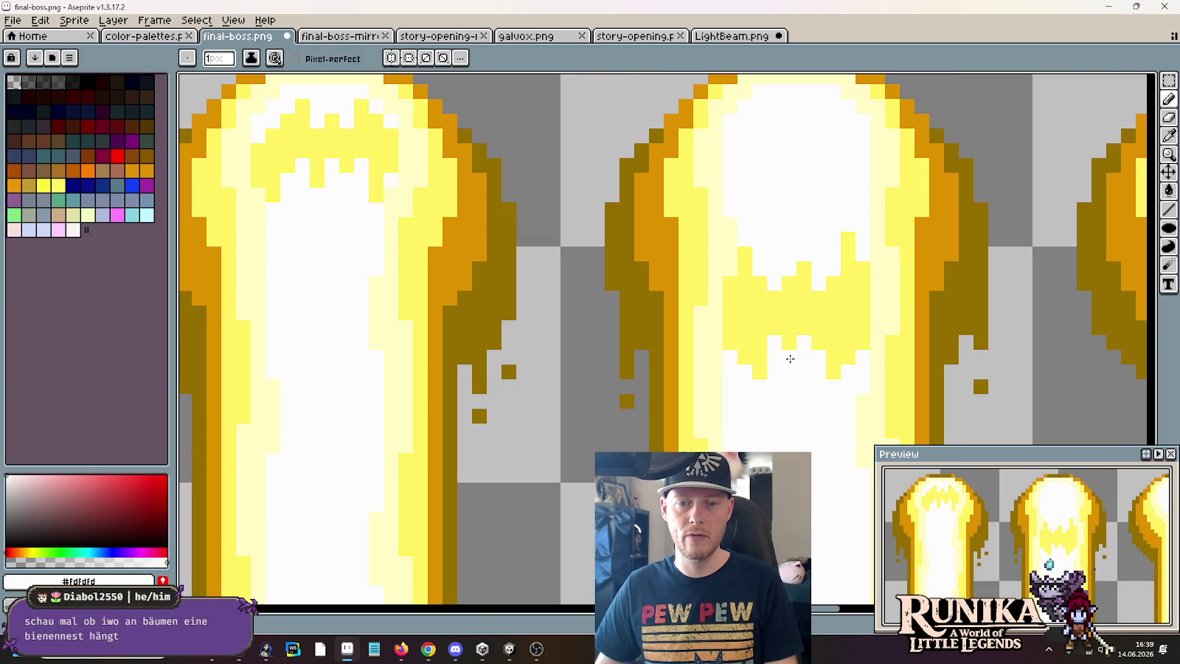
{"action": "left_click", "coordinate": [777, 318], "text": "alt"}
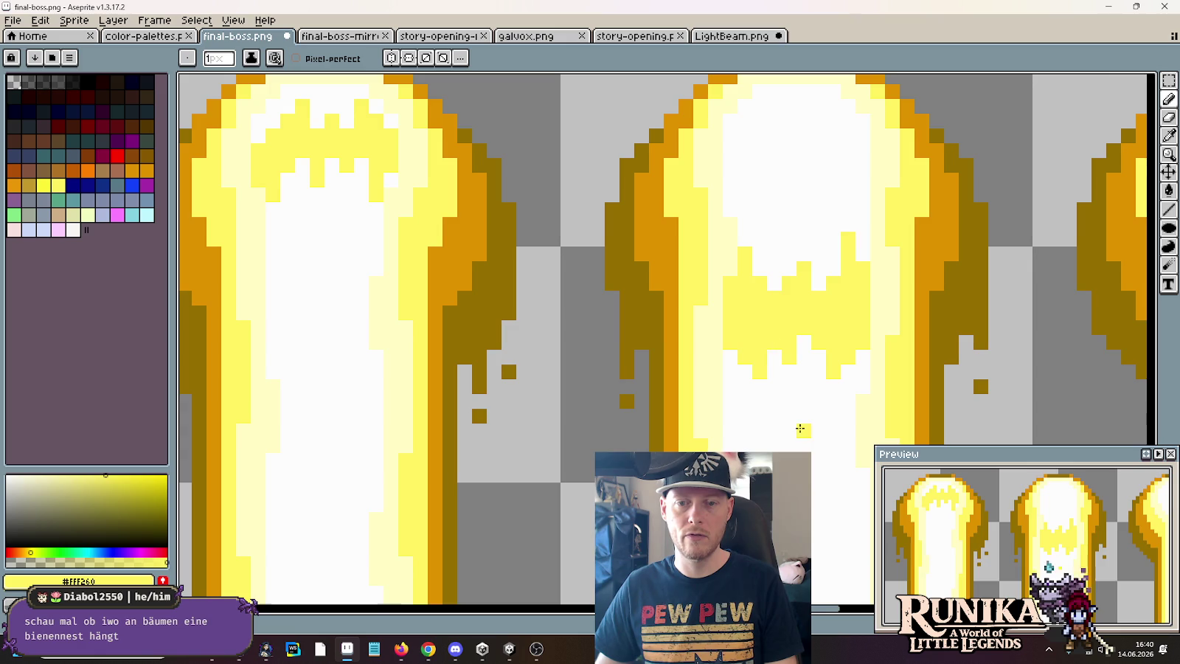
{"action": "scroll", "coordinate": [800, 427], "scroll_direction": "down", "scroll_amount": 3}
{"action": "scroll", "coordinate": [800, 426], "scroll_direction": "down", "scroll_amount": 1}
{"action": "left_click_drag", "start_coordinate": [800, 427], "coordinate": [723, 331]}
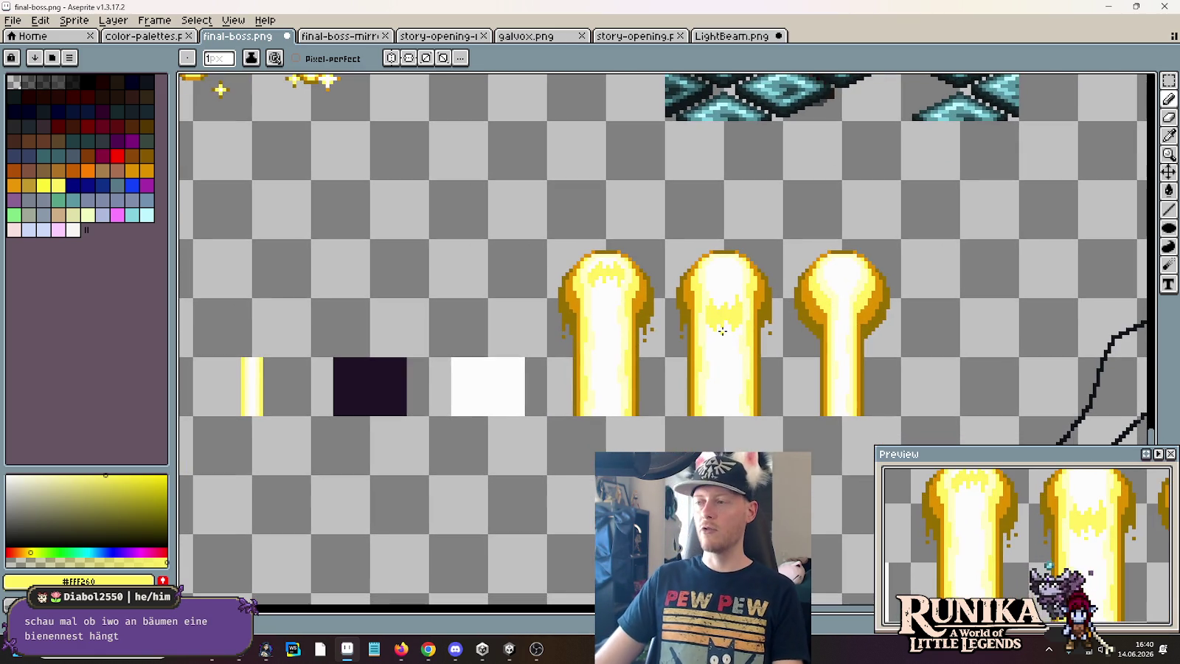
{"action": "key", "text": "m"}
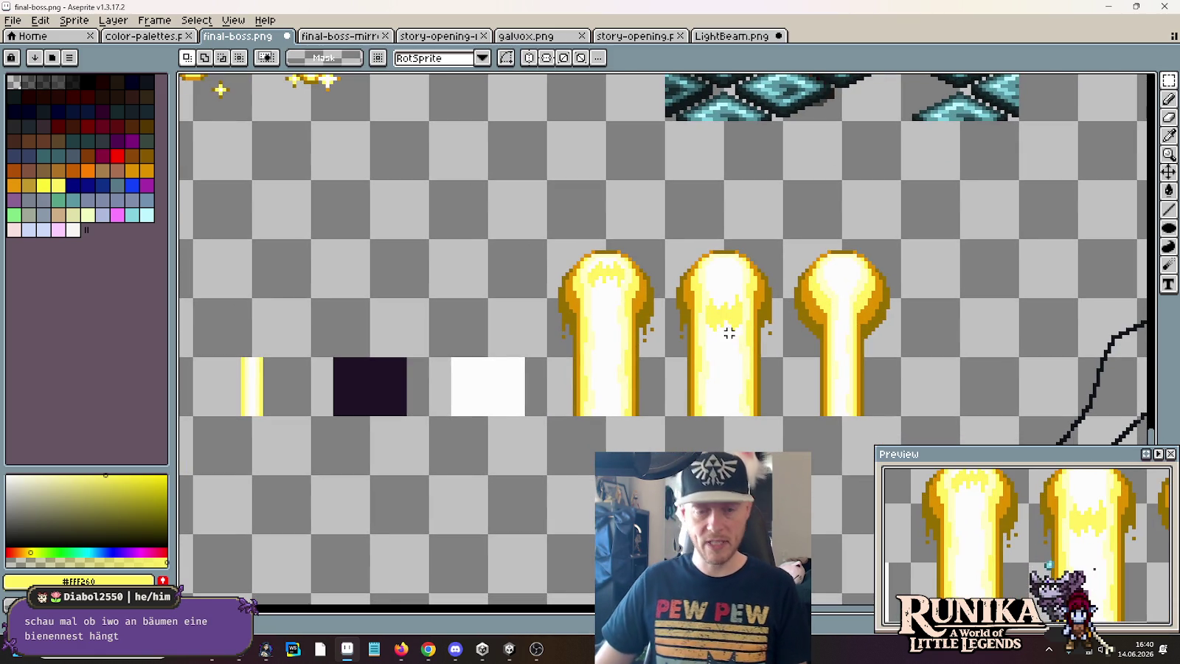
{"action": "left_click_drag", "start_coordinate": [667, 417], "coordinate": [546, 237]}
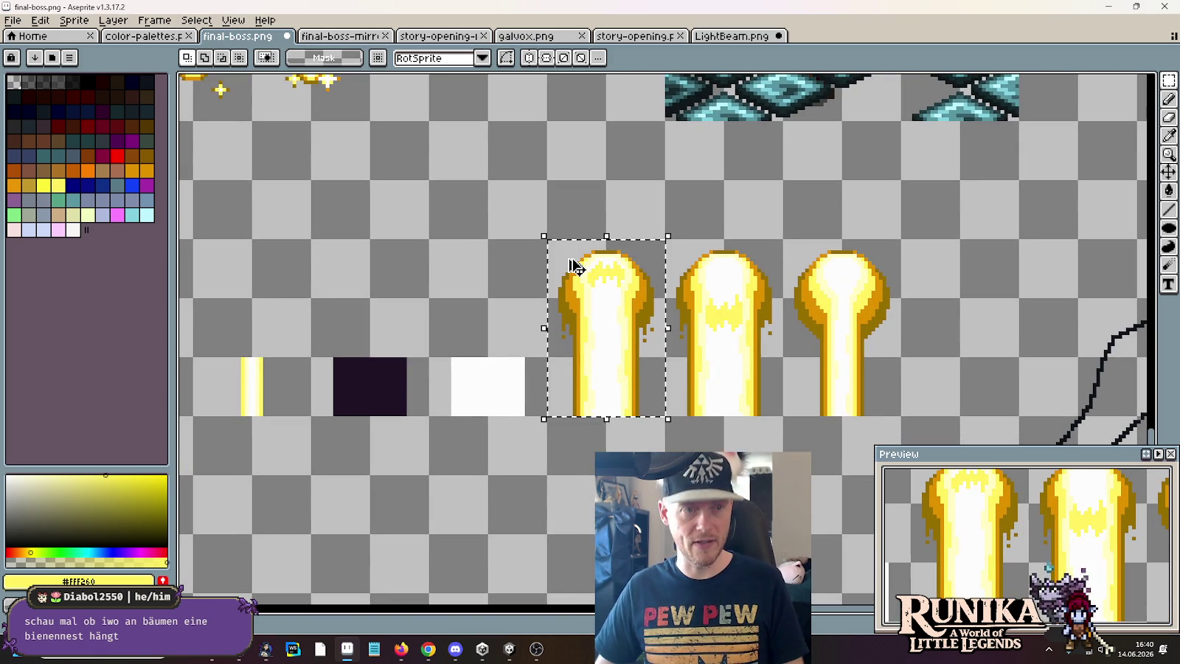
- Create a new sprite and paste the copied beam into it
{"action": "left_click", "coordinate": [12, 22]}
{"action": "left_click", "coordinate": [27, 37]}
{"action": "left_click", "coordinate": [553, 455]}
{"action": "key", "text": "ctrl+v"}
{"action": "key", "text": "alt+Tab"}
{"action": "key", "text": "alt+Tab"}
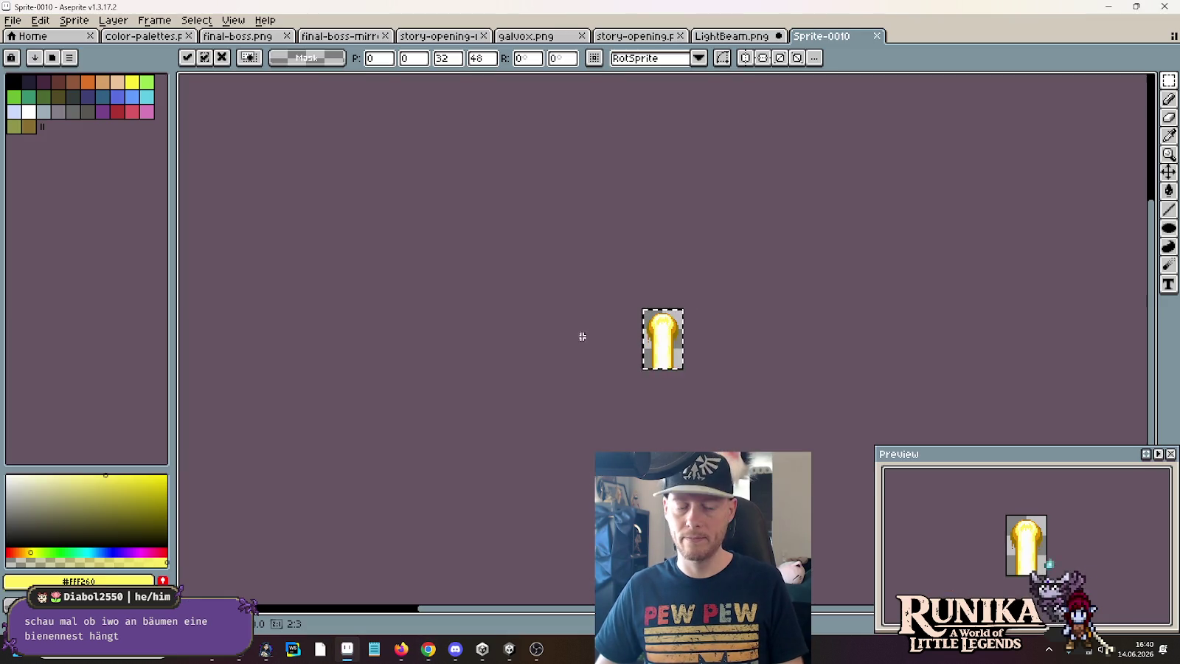
- Close LightBeam.png without saving, plus the story-opening, galvox and story-opening-full files
{"action": "left_click", "coordinate": [697, 37]}
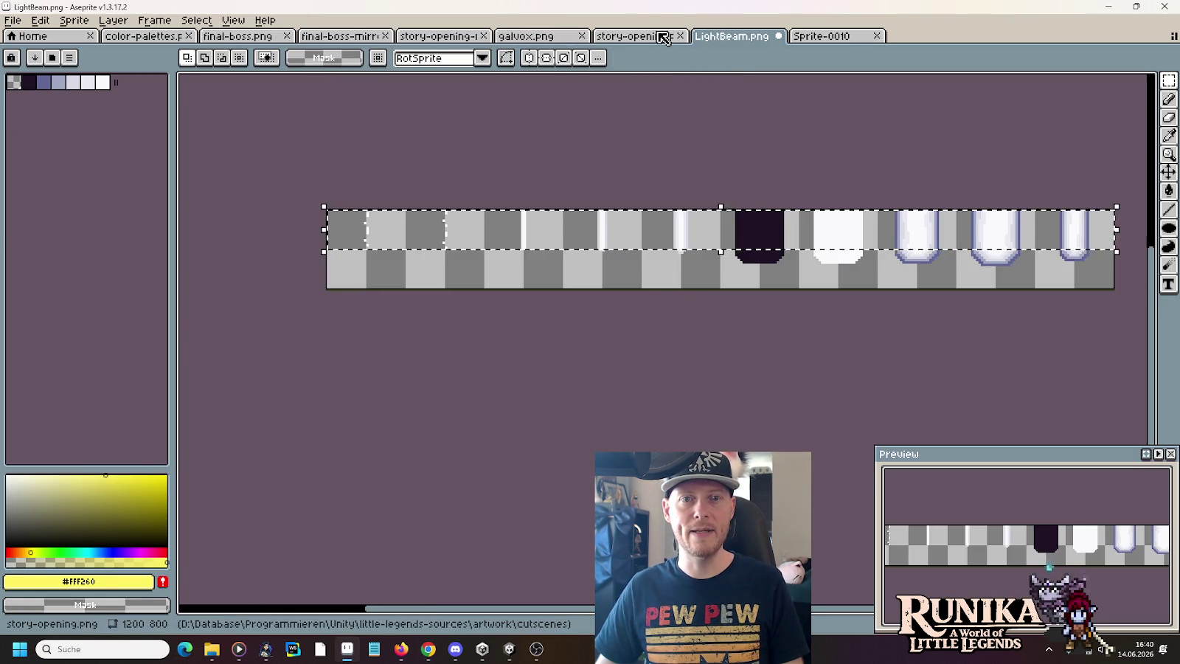
{"action": "left_click", "coordinate": [778, 35]}
{"action": "left_click", "coordinate": [589, 352]}
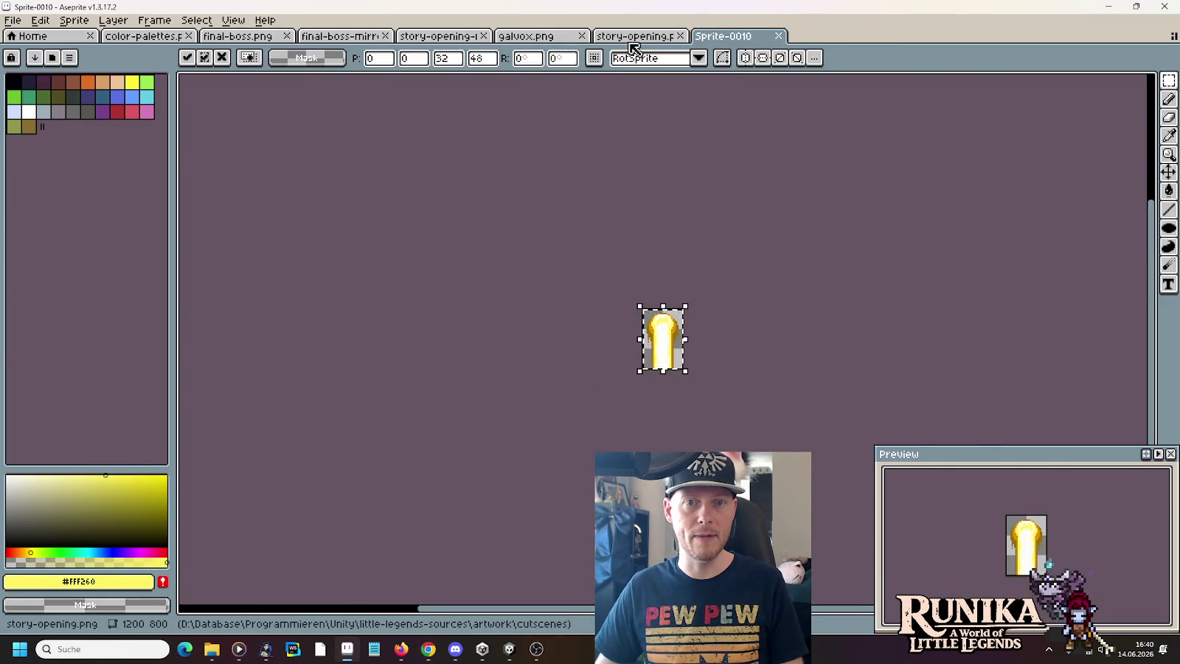
{"action": "left_click", "coordinate": [634, 35]}
{"action": "left_click", "coordinate": [680, 35]}
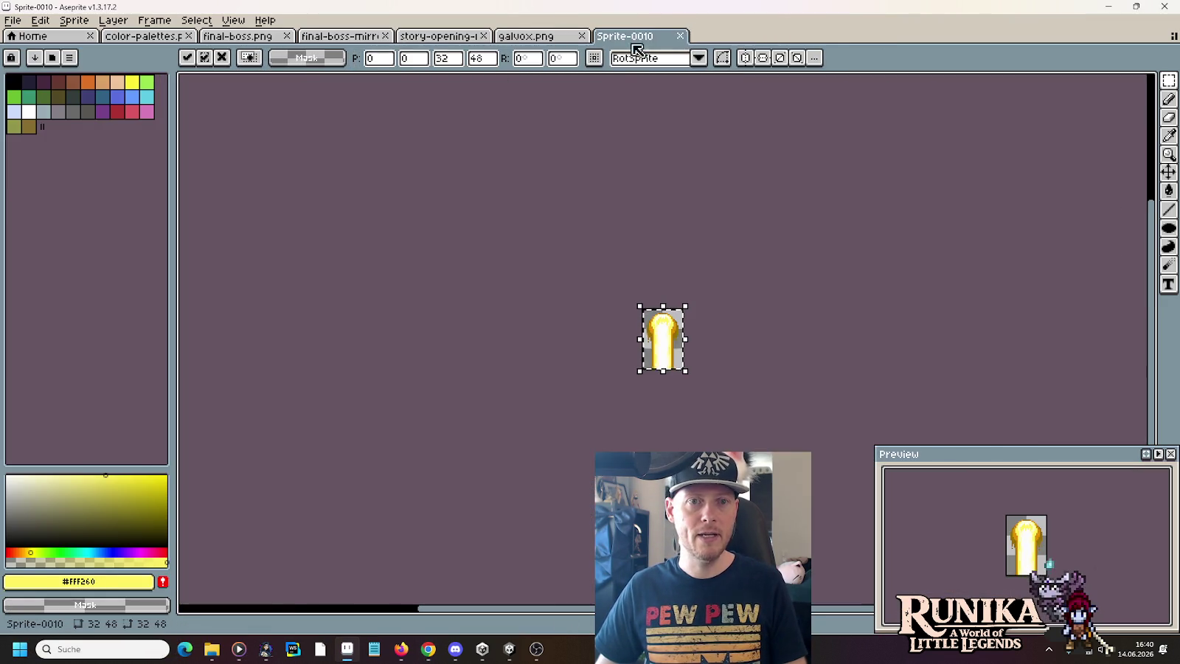
{"action": "left_click", "coordinate": [568, 35]}
{"action": "left_click", "coordinate": [582, 36]}
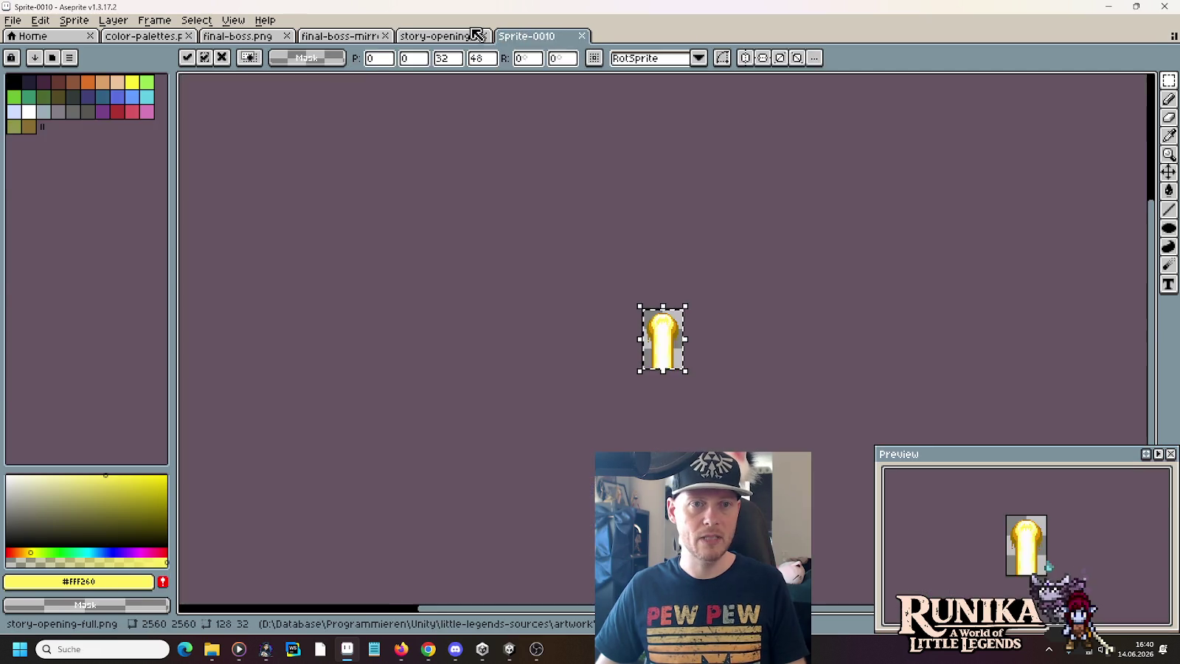
{"action": "left_click", "coordinate": [464, 36]}
{"action": "left_click", "coordinate": [485, 36]}
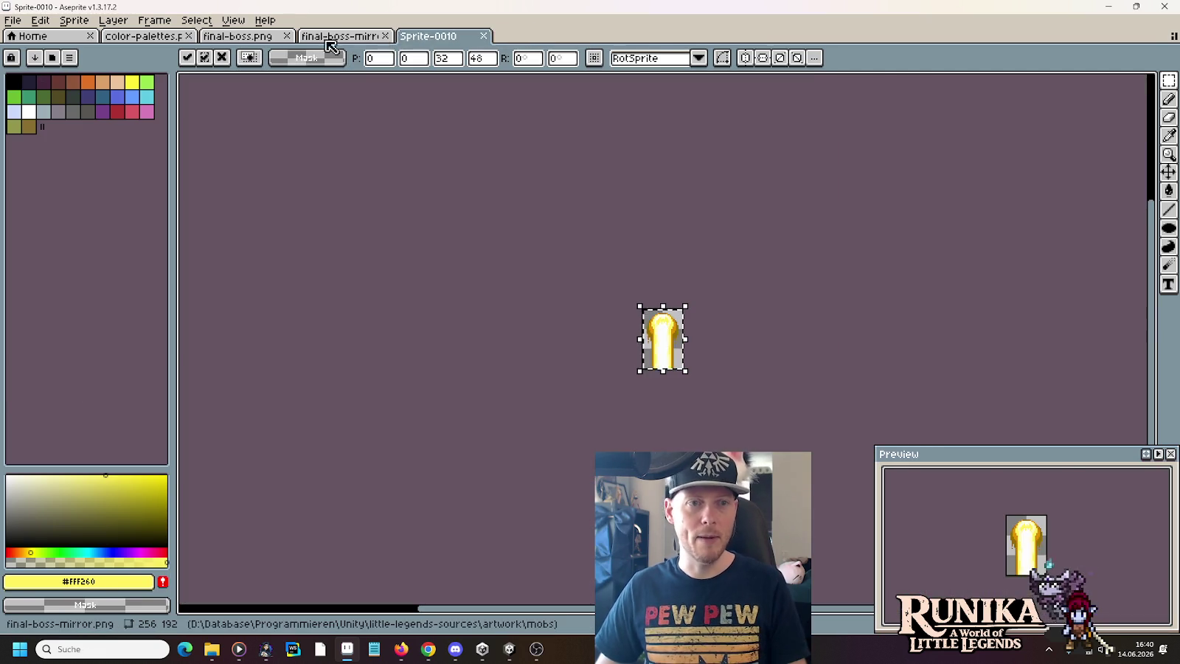
{"action": "left_click", "coordinate": [335, 35]}
- Copy the middle light-beam frame from final-boss.png and paste it into Sprite-0010
{"action": "left_click", "coordinate": [238, 36]}
{"action": "left_click_drag", "start_coordinate": [719, 380], "coordinate": [710, 281]}
{"action": "key", "text": "ctrl+c"}
{"action": "left_click", "coordinate": [427, 35]}
{"action": "key", "text": "ctrl+v"}
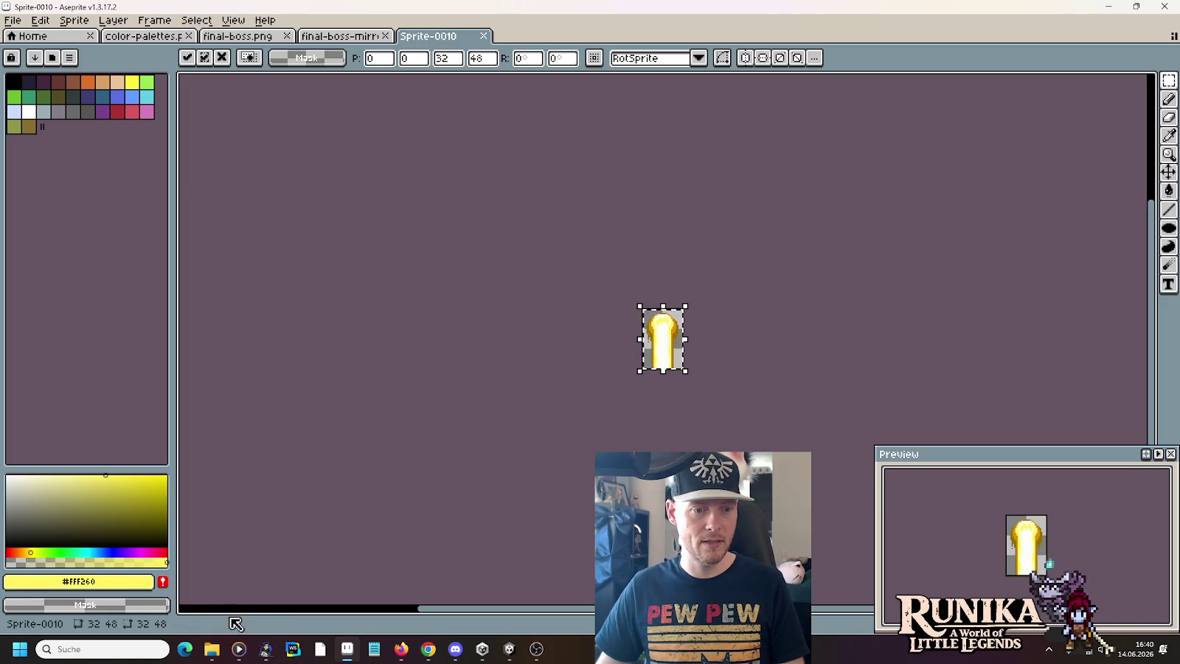
{"action": "left_click", "coordinate": [156, 21]}
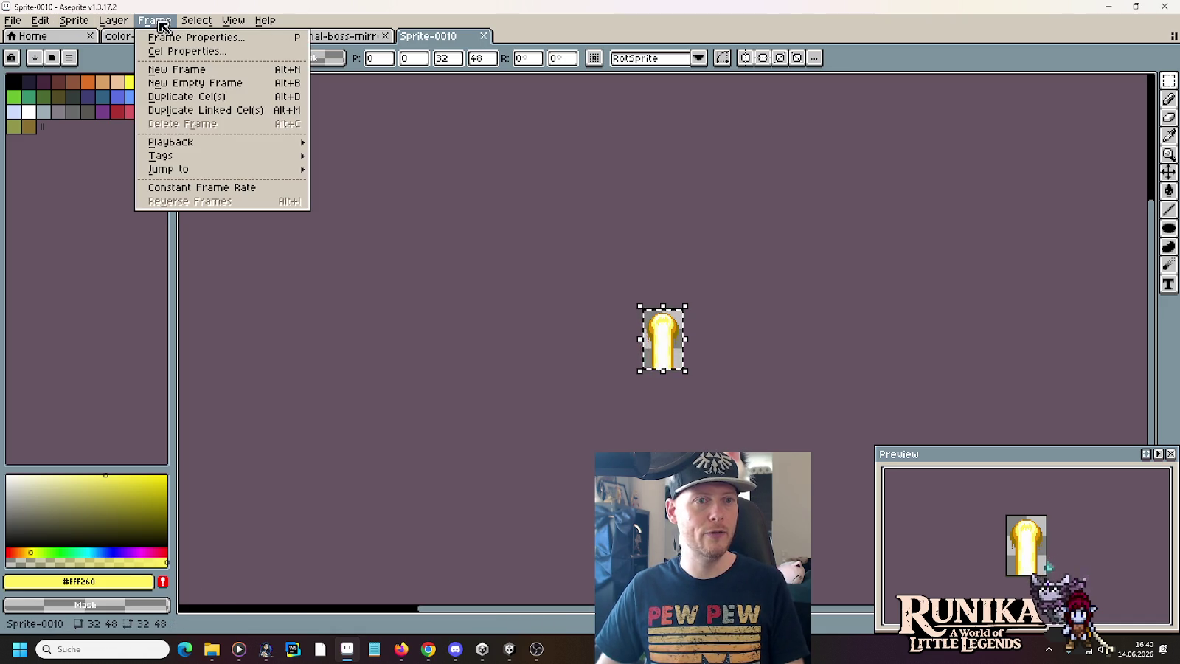
- Add a second frame holding the pasted beam and preview the two-frame loop
{"action": "left_click", "coordinate": [171, 70]}
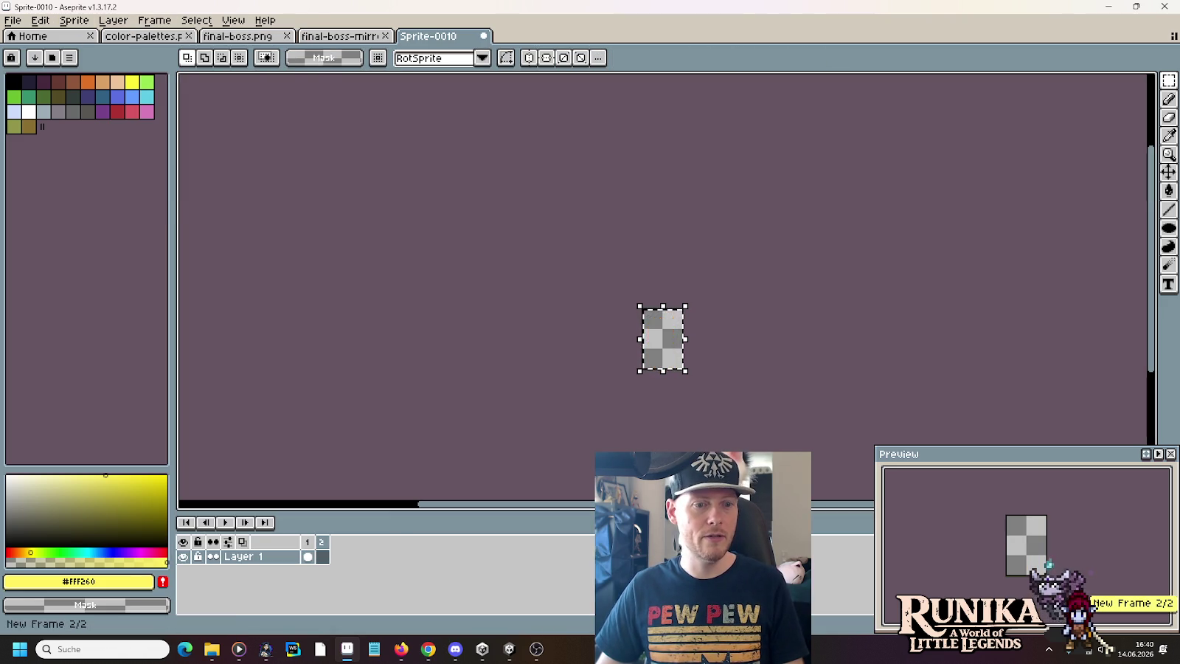
{"action": "key", "text": "ctrl+v"}
{"action": "key", "text": "Return"}
{"action": "scroll", "coordinate": [724, 371], "scroll_direction": "up", "scroll_amount": 2}
{"action": "left_click", "coordinate": [223, 522]}
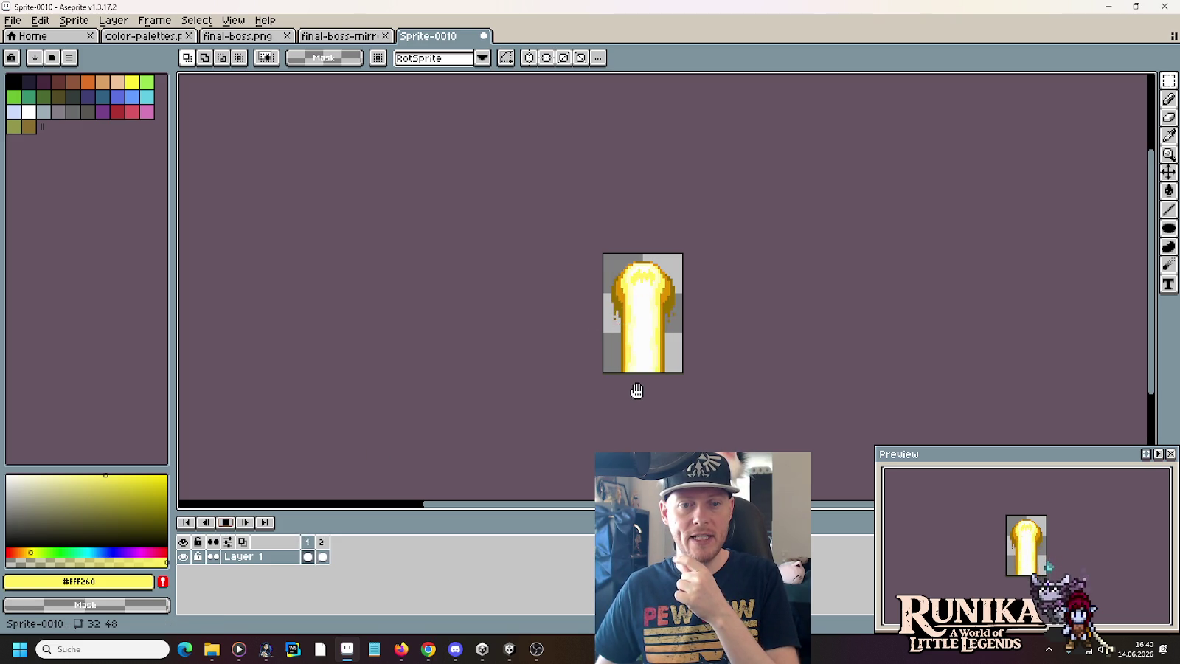
{"action": "left_click", "coordinate": [227, 525]}
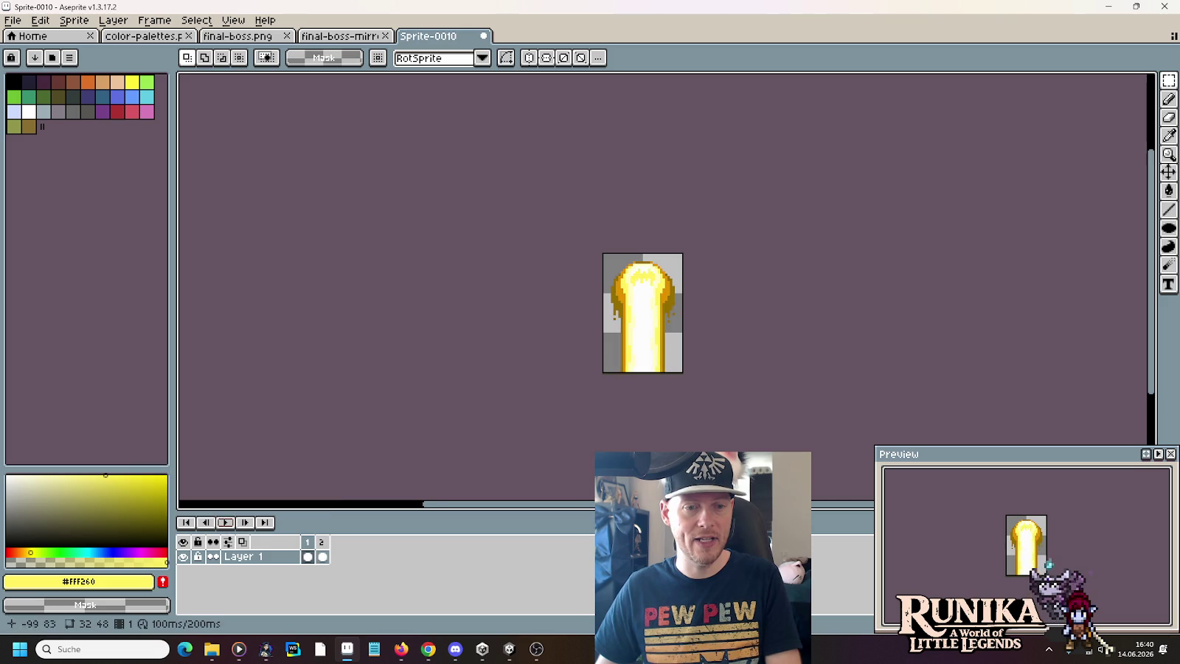
{"action": "scroll", "coordinate": [640, 310], "scroll_direction": "up", "scroll_amount": 2}
{"action": "scroll", "coordinate": [640, 311], "scroll_direction": "up", "scroll_amount": 1}
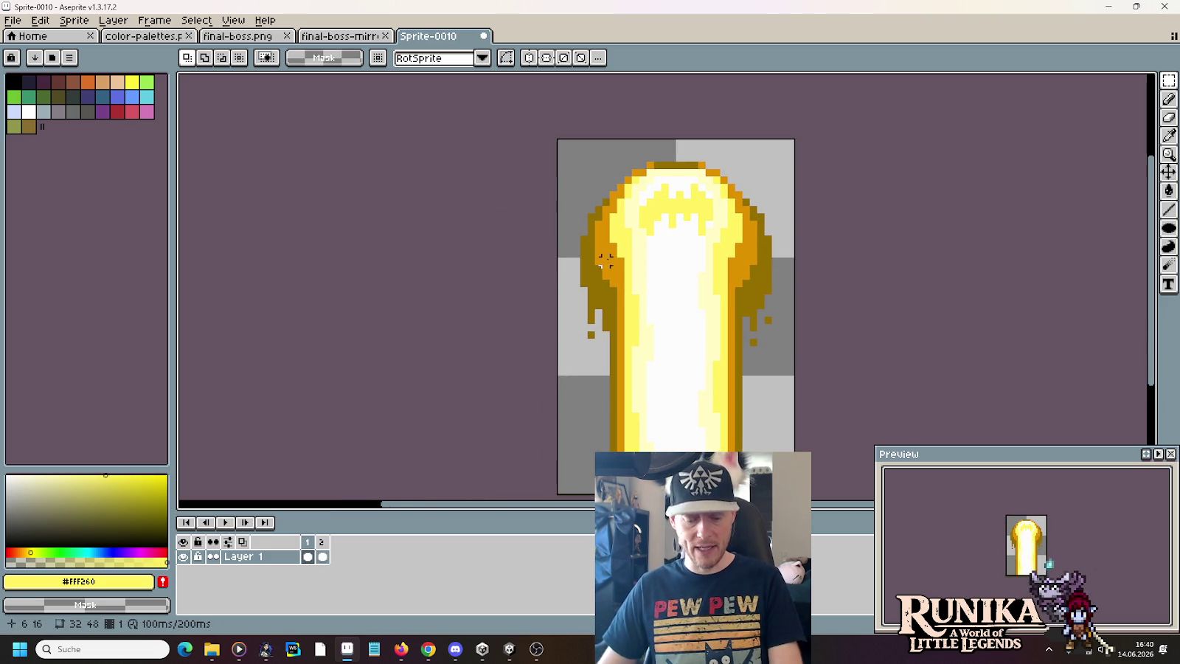
- On frame 2, pick orange #df9100 from the beam edge and replay the loop to compare
{"action": "left_click", "coordinate": [324, 544]}
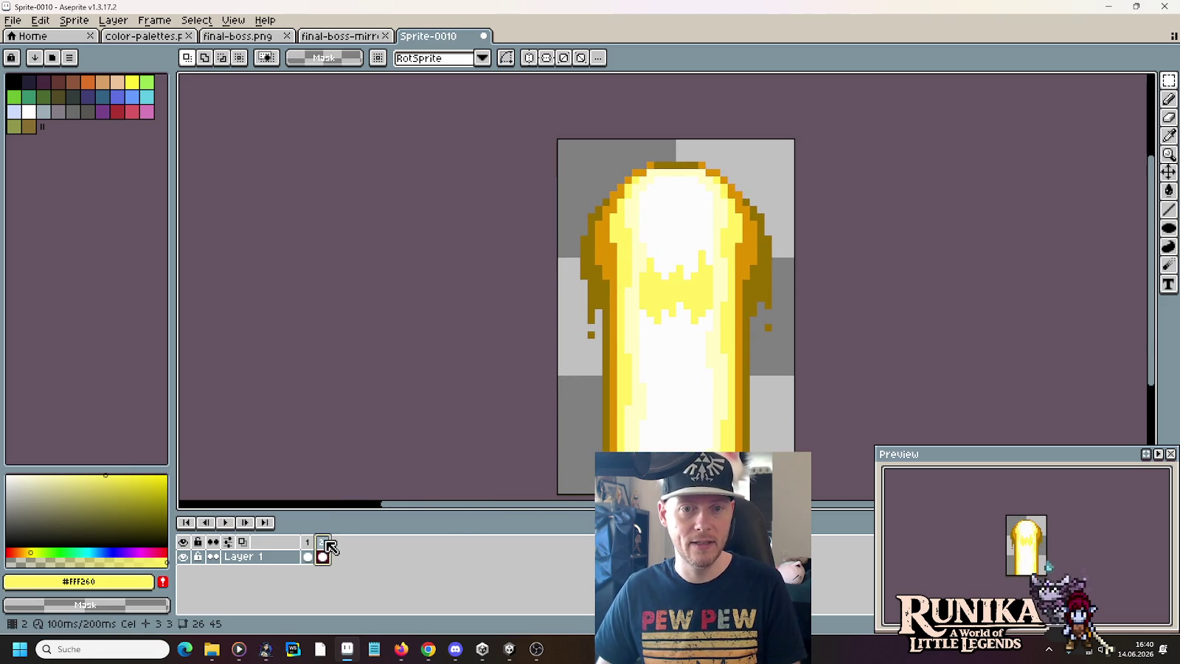
{"action": "key", "text": "b"}
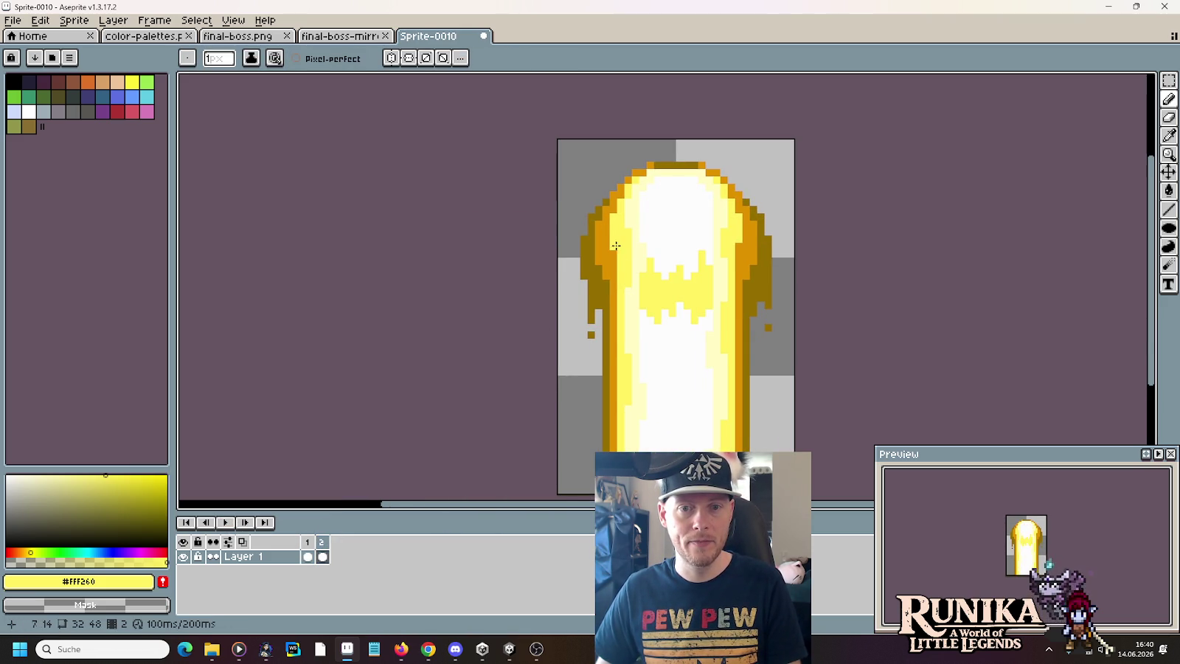
{"action": "key", "text": "i"}
{"action": "left_click", "coordinate": [226, 522]}
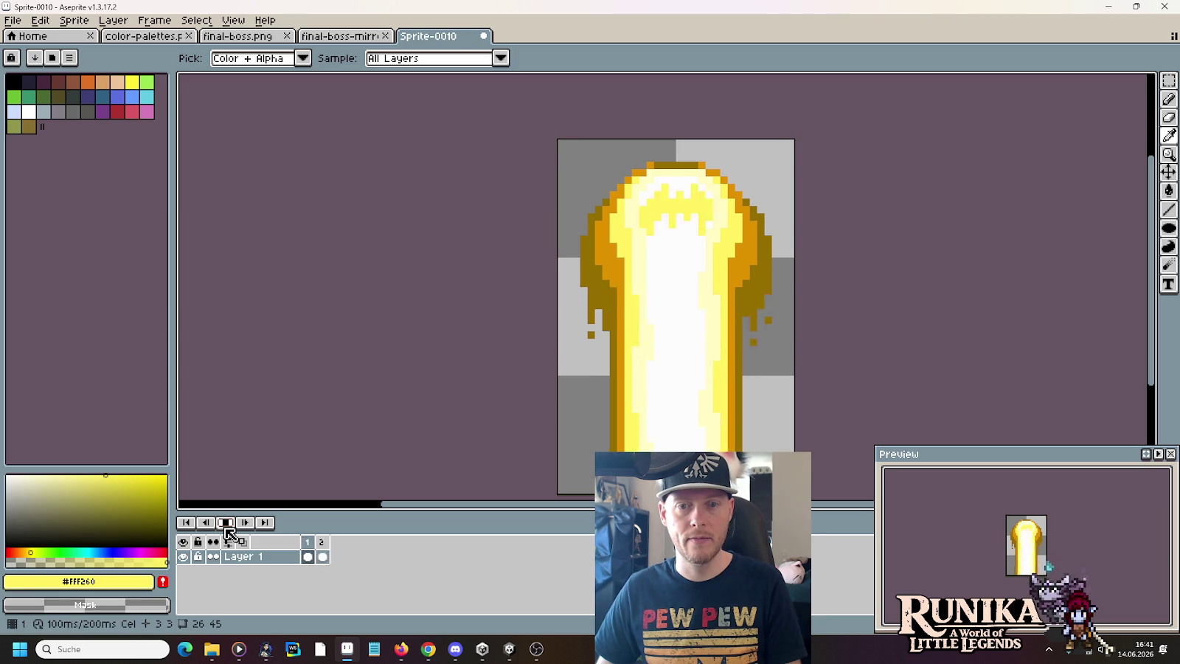
{"action": "left_click", "coordinate": [226, 522]}
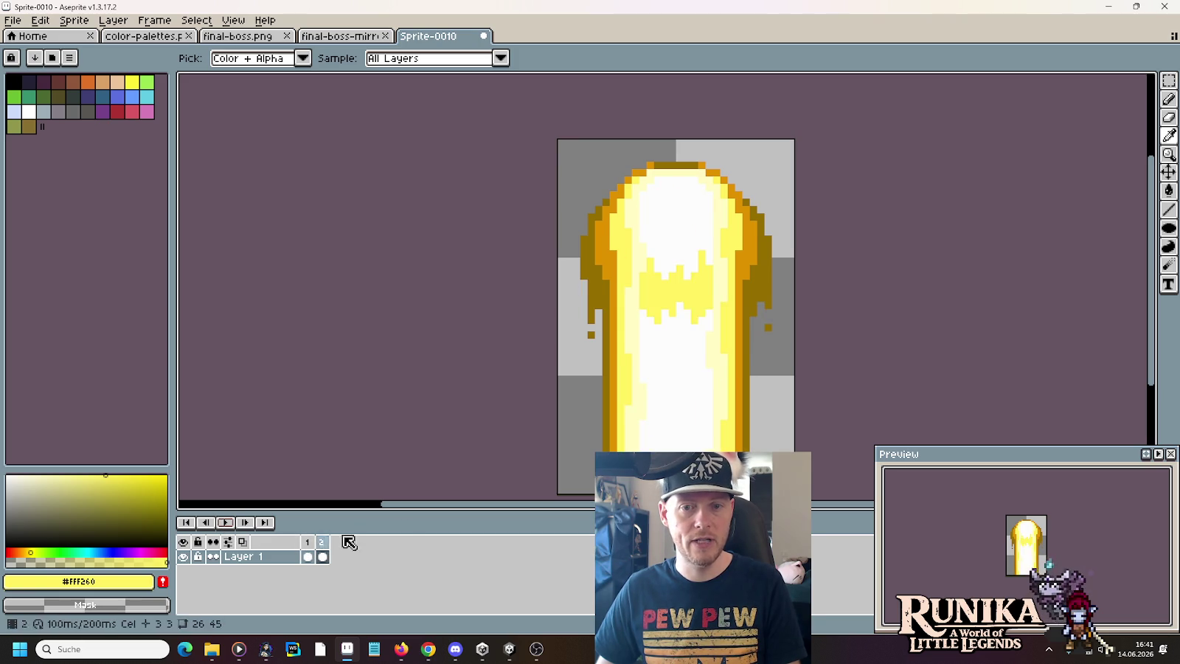
{"action": "left_click", "coordinate": [750, 252], "text": "alt"}
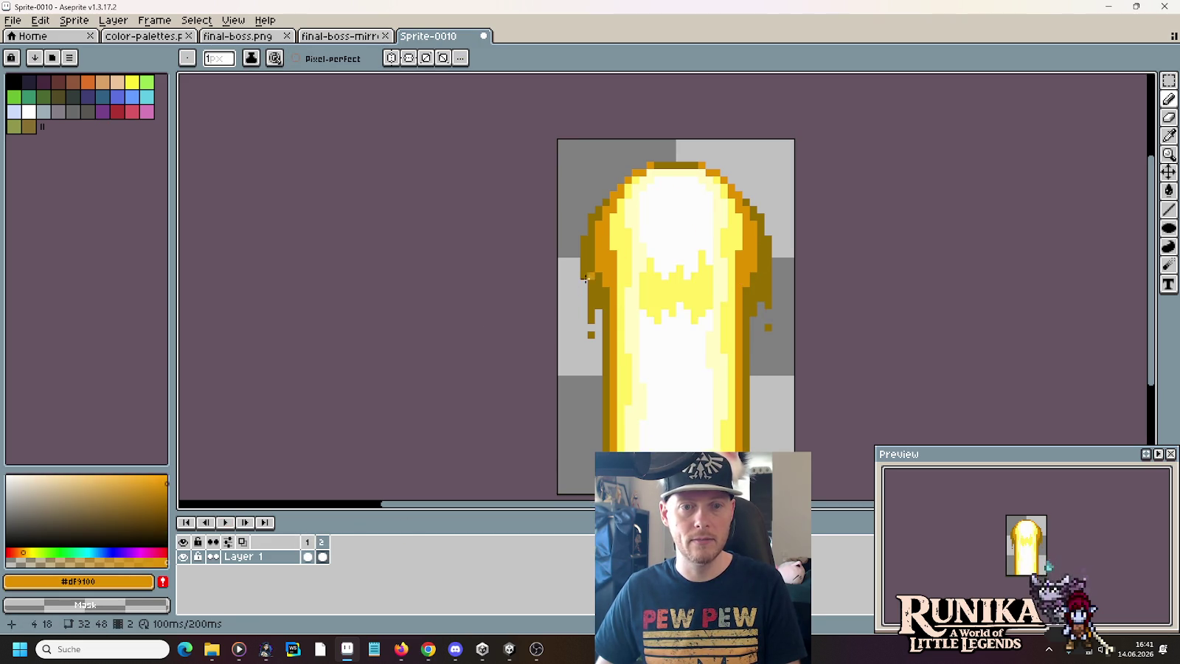
{"action": "left_click", "coordinate": [223, 522]}
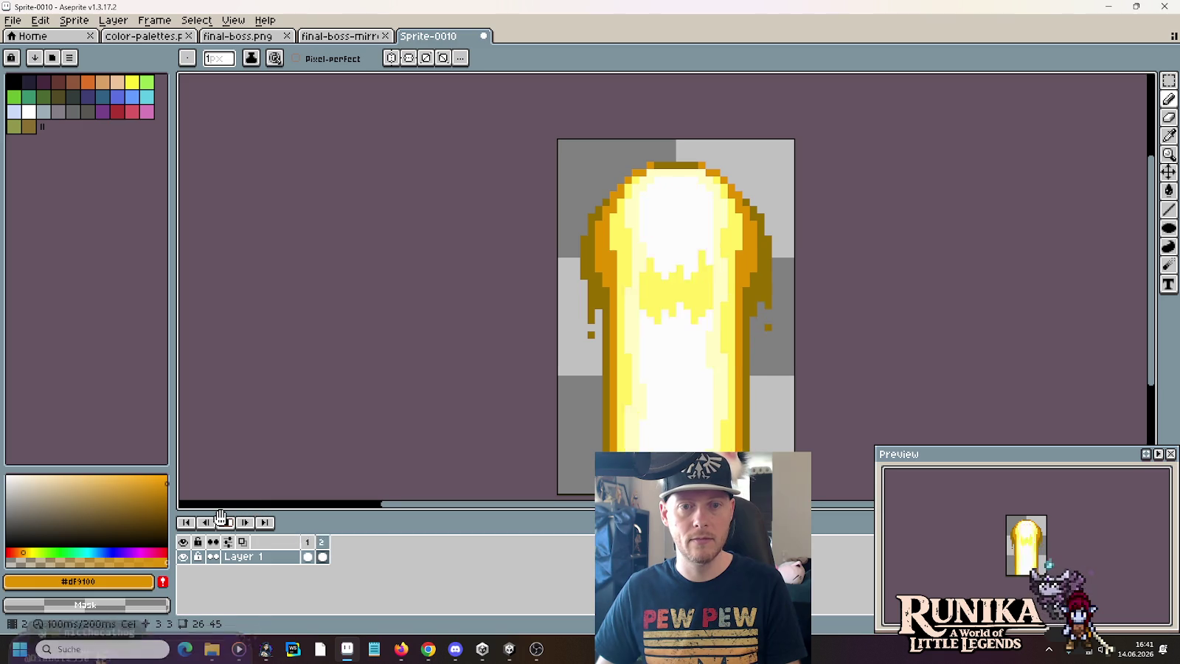
{"action": "scroll", "coordinate": [548, 334], "scroll_direction": "down", "scroll_amount": 4}
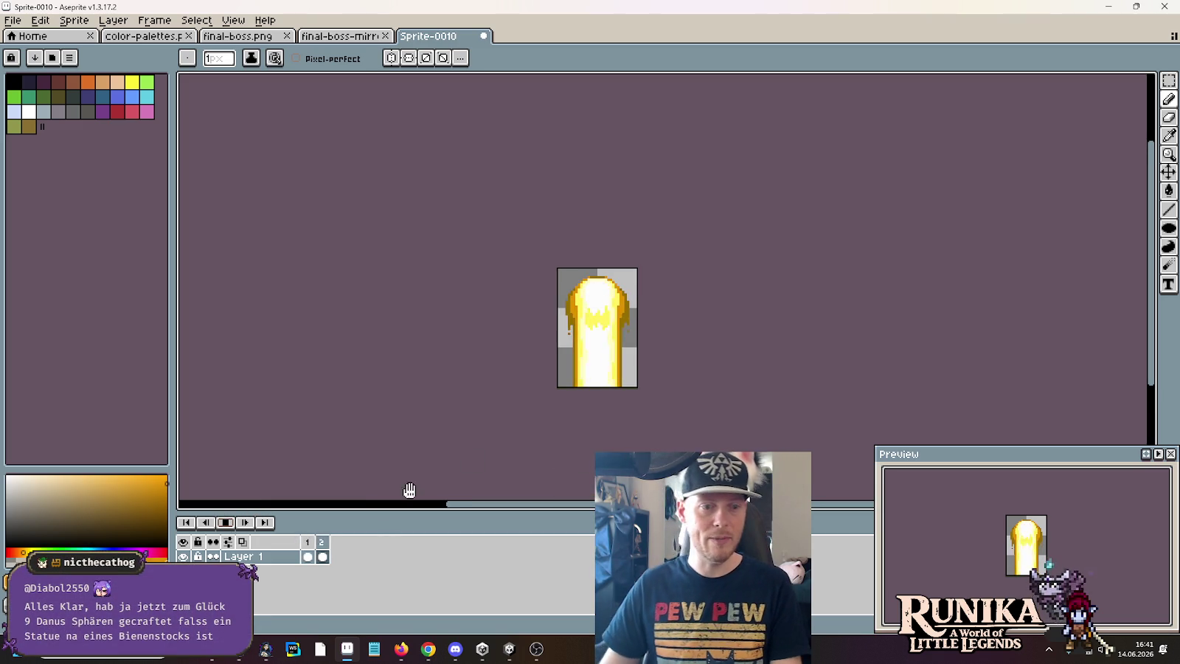
{"action": "left_click", "coordinate": [327, 544]}
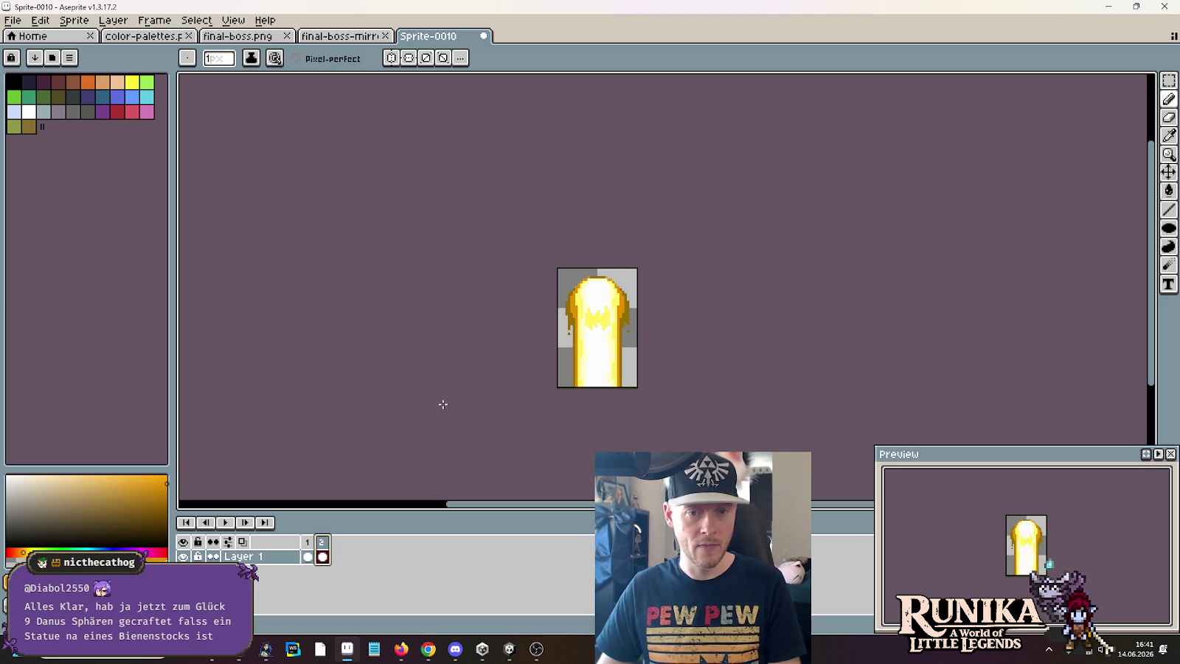
{"action": "key", "text": "m"}
{"action": "key", "text": "ctrl+a"}
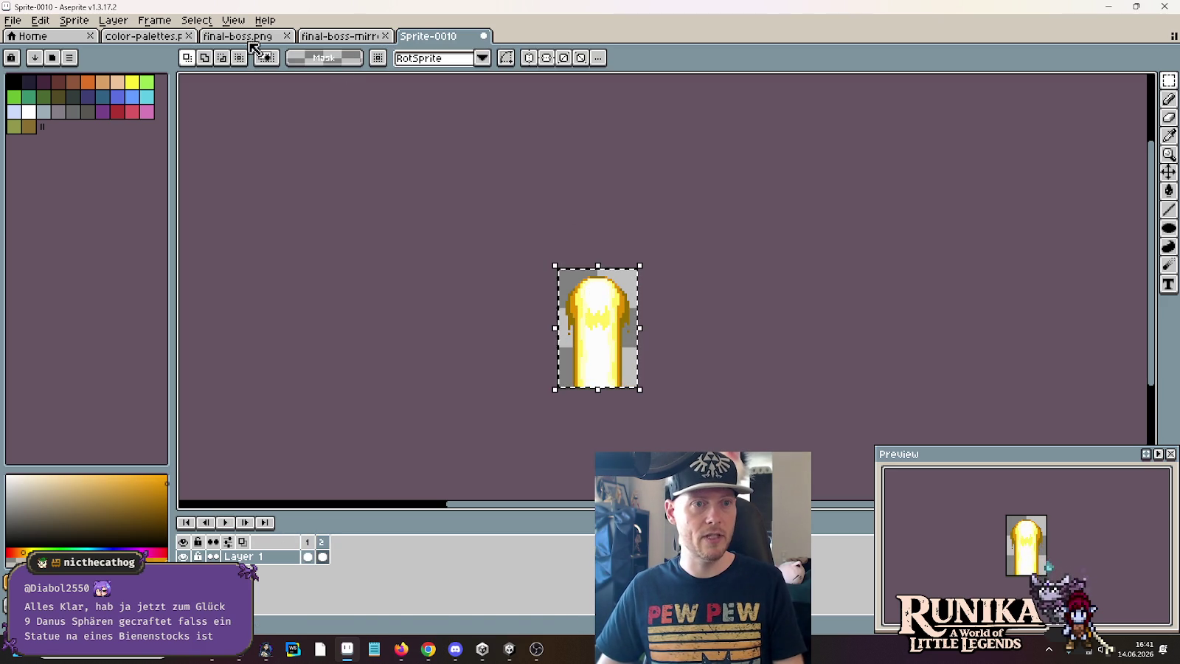
- Realign the middle beam's pixels on the final-boss.png sheet
{"action": "left_click", "coordinate": [244, 35]}
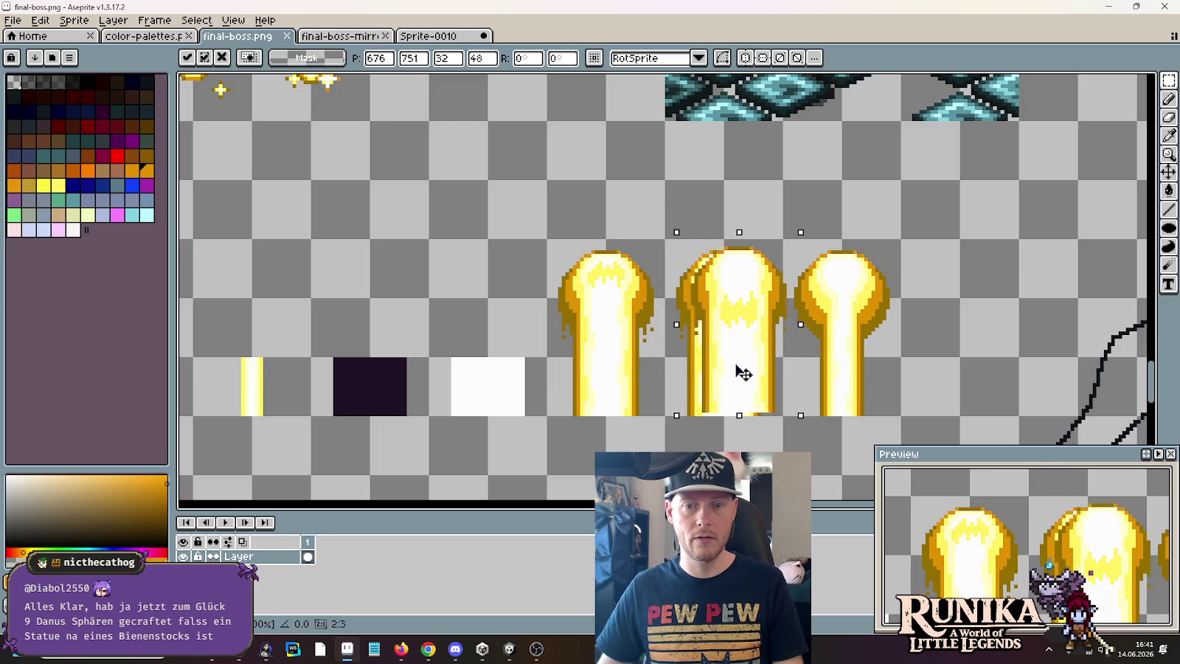
{"action": "left_click_drag", "start_coordinate": [715, 308], "coordinate": [719, 376]}
{"action": "left_click", "coordinate": [834, 361]}
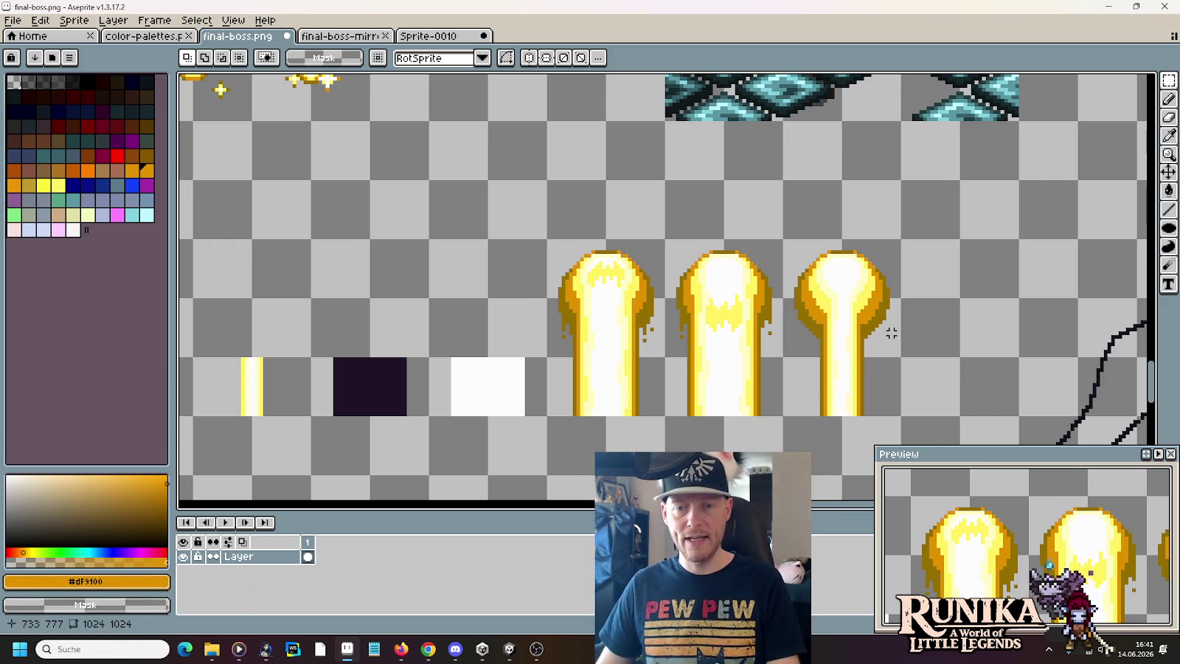
{"action": "scroll", "coordinate": [890, 334], "scroll_direction": "up", "scroll_amount": 2}
{"action": "scroll", "coordinate": [863, 328], "scroll_direction": "up", "scroll_amount": 2}
- Add a dark-gold #956F00 pixel to the beam edge and save final-boss.png
{"action": "key", "text": "b"}
{"action": "left_click", "coordinate": [831, 349]}
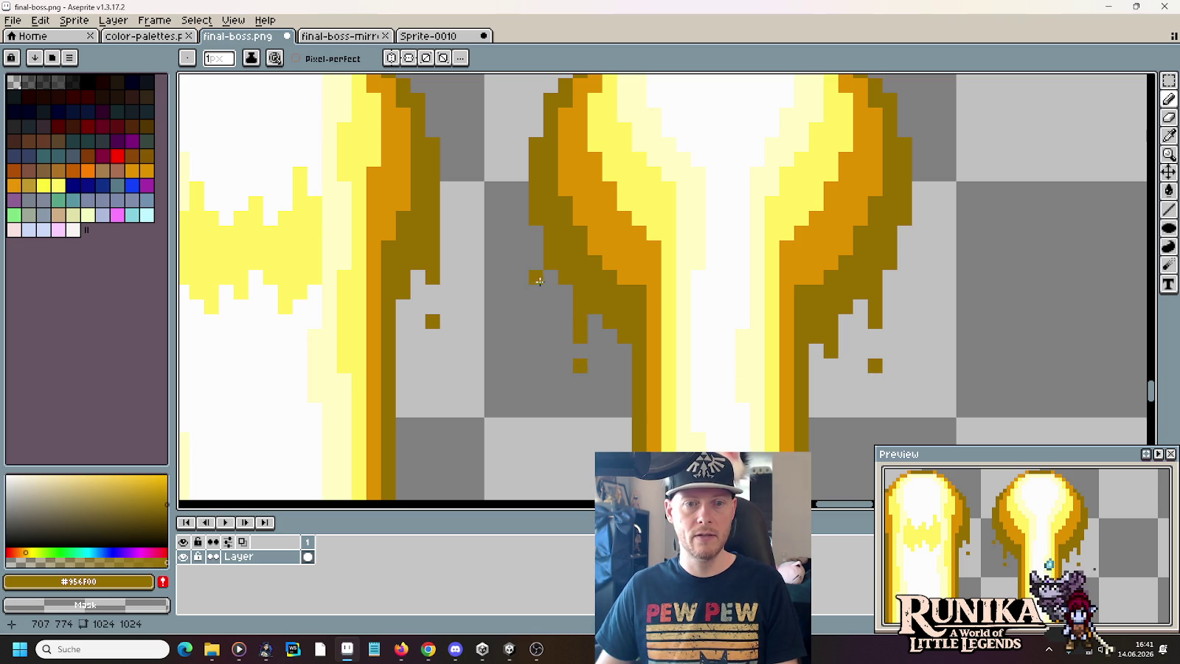
{"action": "scroll", "coordinate": [676, 346], "scroll_direction": "down", "scroll_amount": 4}
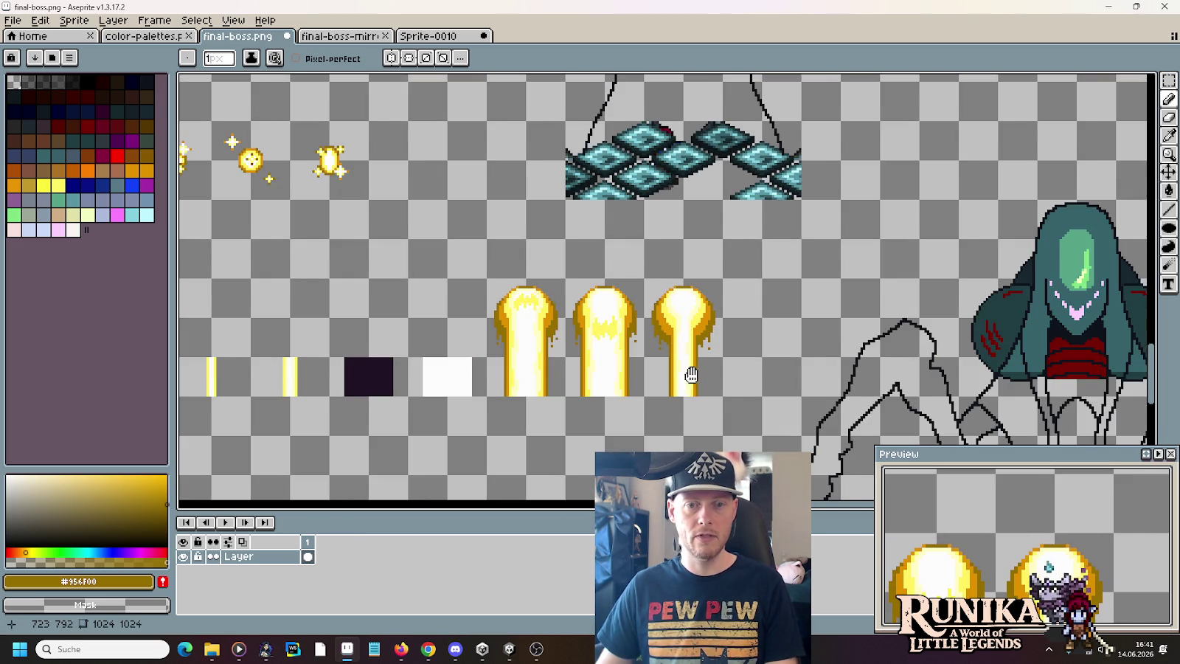
{"action": "left_click_drag", "start_coordinate": [689, 379], "coordinate": [730, 334]}
{"action": "key", "text": "m"}
{"action": "key", "text": "ctrl+s"}
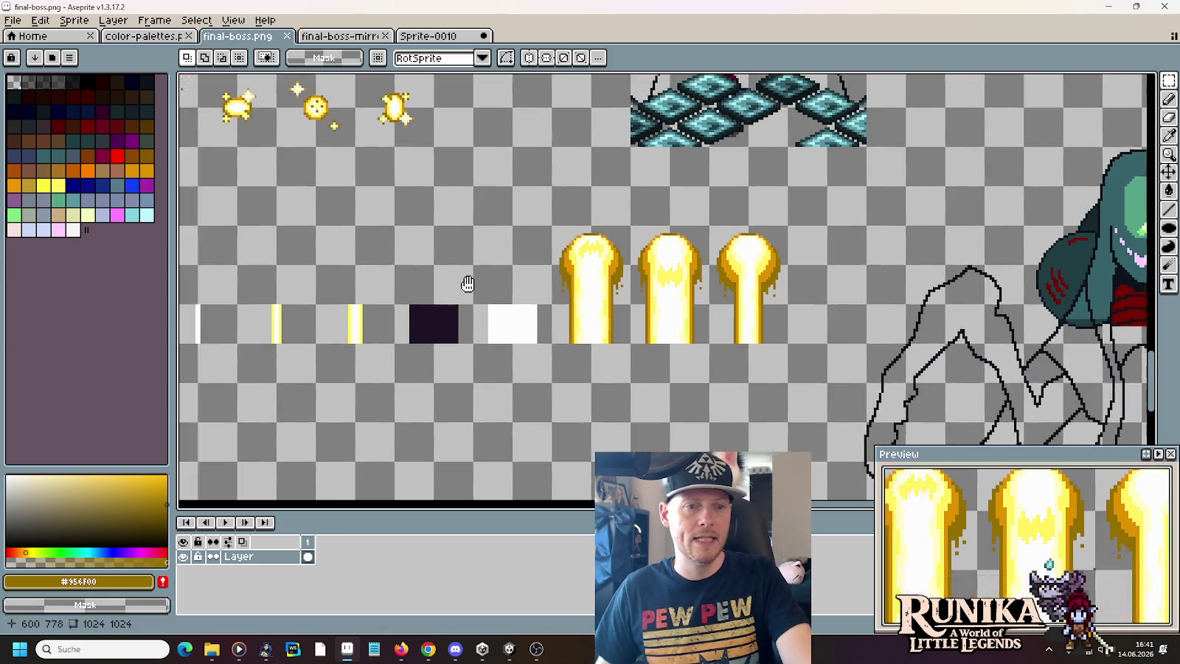
{"action": "left_click_drag", "start_coordinate": [426, 301], "coordinate": [642, 261]}
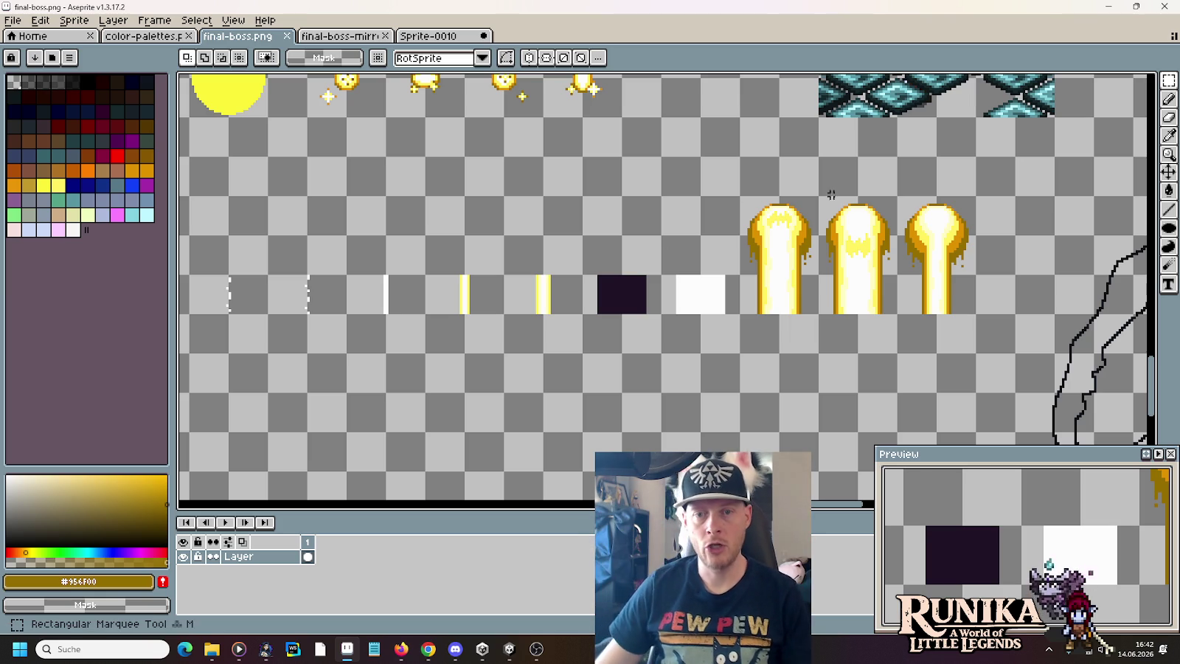
- Duplicate two beam frames to the left and shift the flame pixels into position
{"action": "mouse_move", "coordinate": [886, 261]}
{"action": "left_mouse_down"}
{"action": "mouse_move", "coordinate": [737, 194]}
{"action": "mouse_move", "coordinate": [653, 233]}
{"action": "left_mouse_up"}
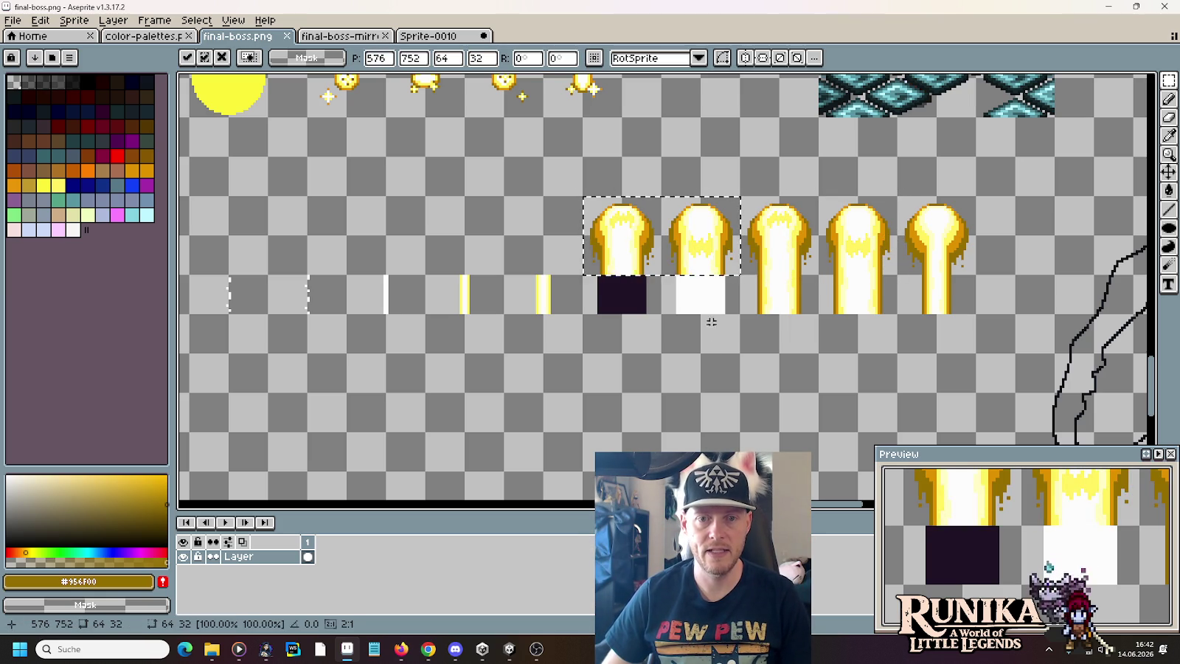
{"action": "key", "text": "Return"}
{"action": "scroll", "coordinate": [668, 230], "scroll_direction": "up", "scroll_amount": 3}
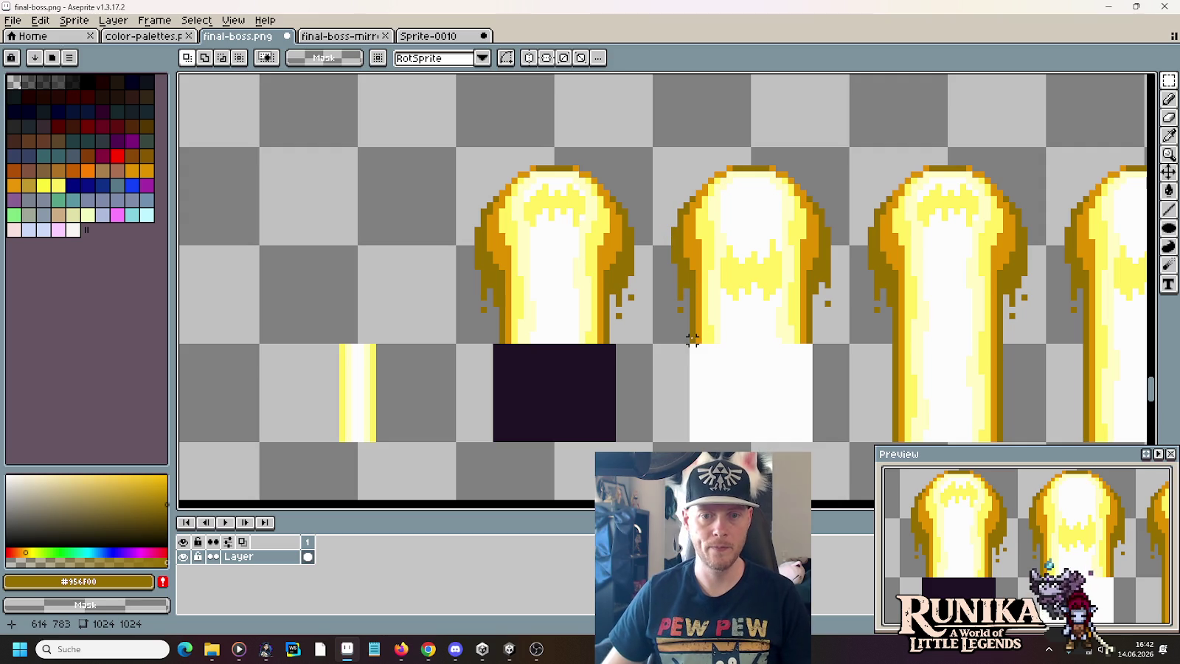
{"action": "left_click_drag", "start_coordinate": [692, 341], "coordinate": [816, 242]}
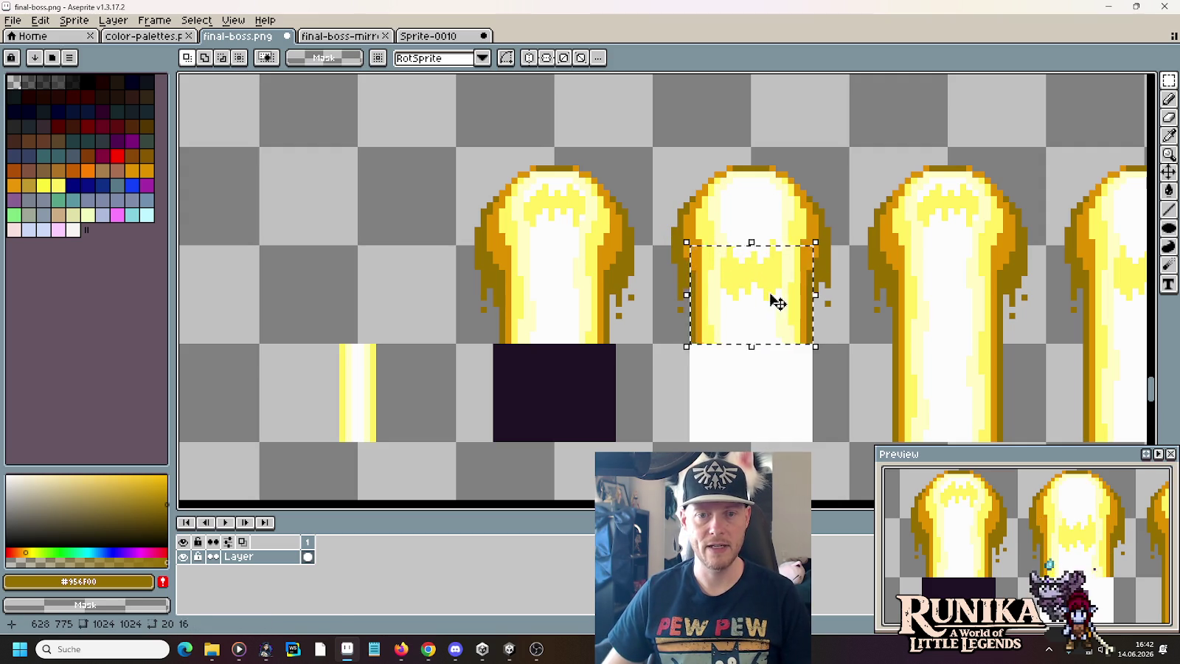
{"action": "left_click_drag", "start_coordinate": [785, 301], "coordinate": [583, 299]}
{"action": "left_click", "coordinate": [662, 334]}
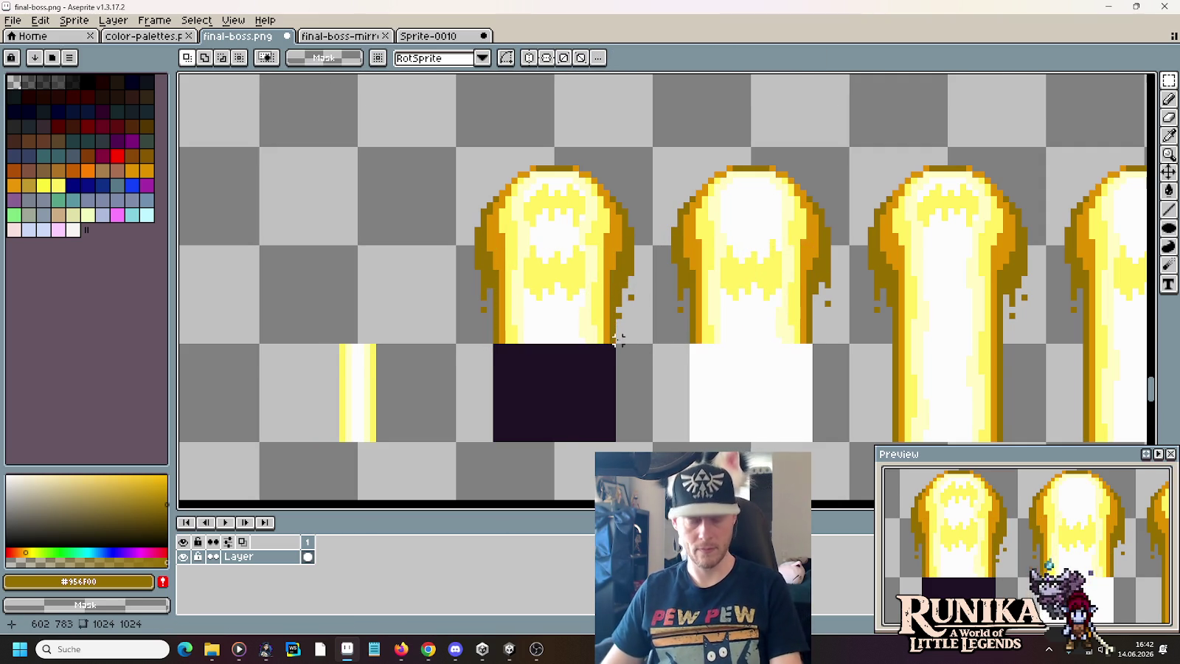
- Fill the gap on the first flame's dripping edge with an olive pixel, then box-select that flame
{"action": "scroll", "coordinate": [619, 317], "scroll_direction": "up", "scroll_amount": 2}
{"action": "key", "text": "i"}
{"action": "key", "text": "b"}
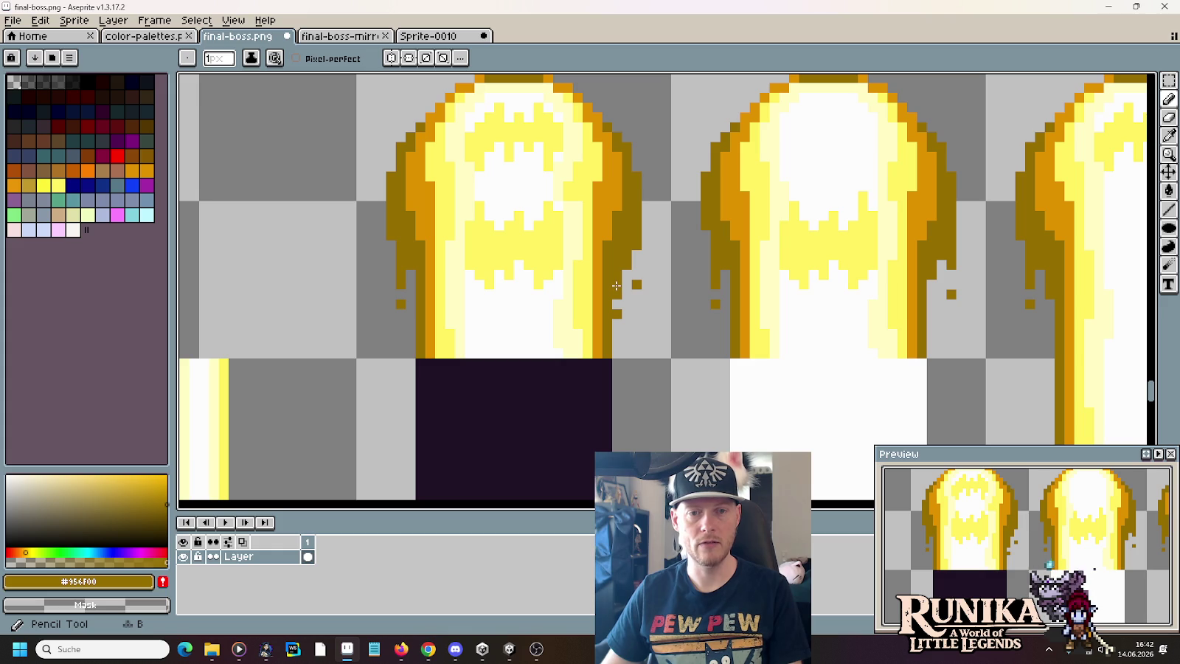
{"action": "left_click", "coordinate": [616, 308]}
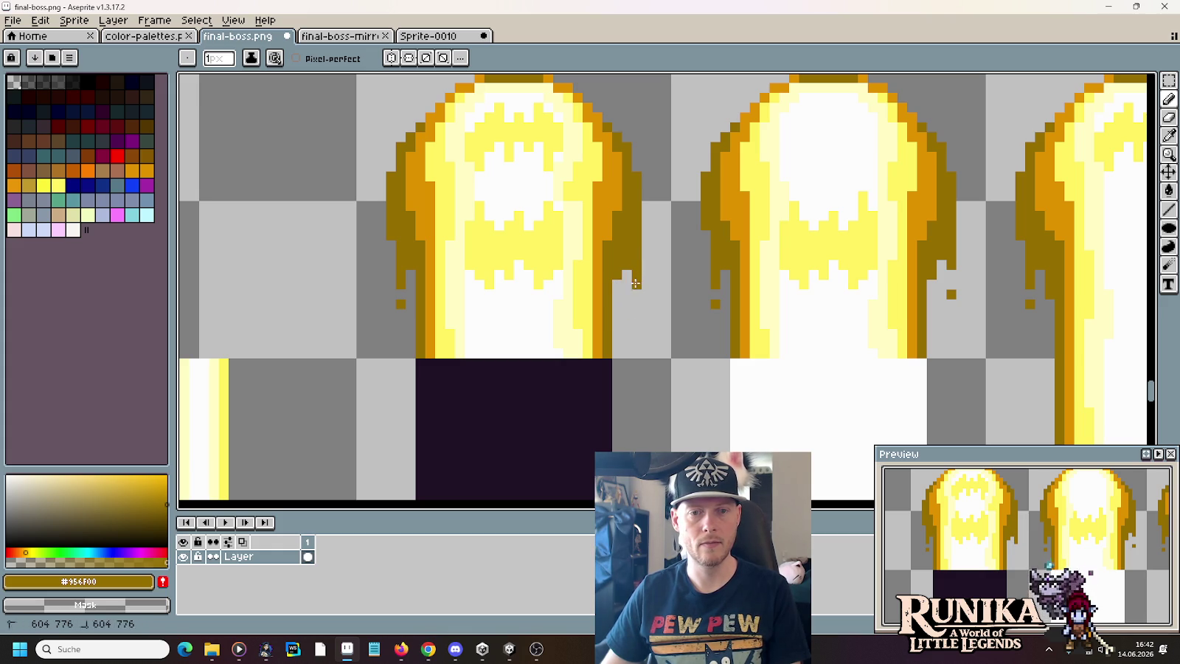
{"action": "scroll", "coordinate": [644, 373], "scroll_direction": "down", "scroll_amount": 2}
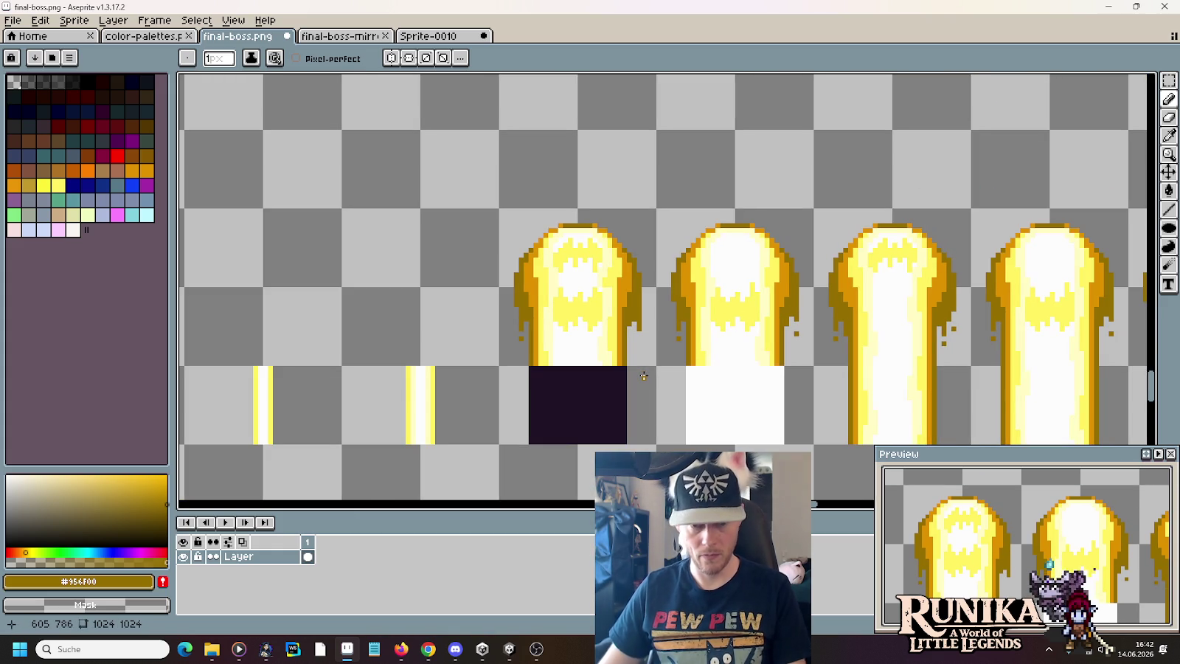
{"action": "key", "text": "m"}
{"action": "left_click_drag", "start_coordinate": [656, 445], "coordinate": [499, 207]}
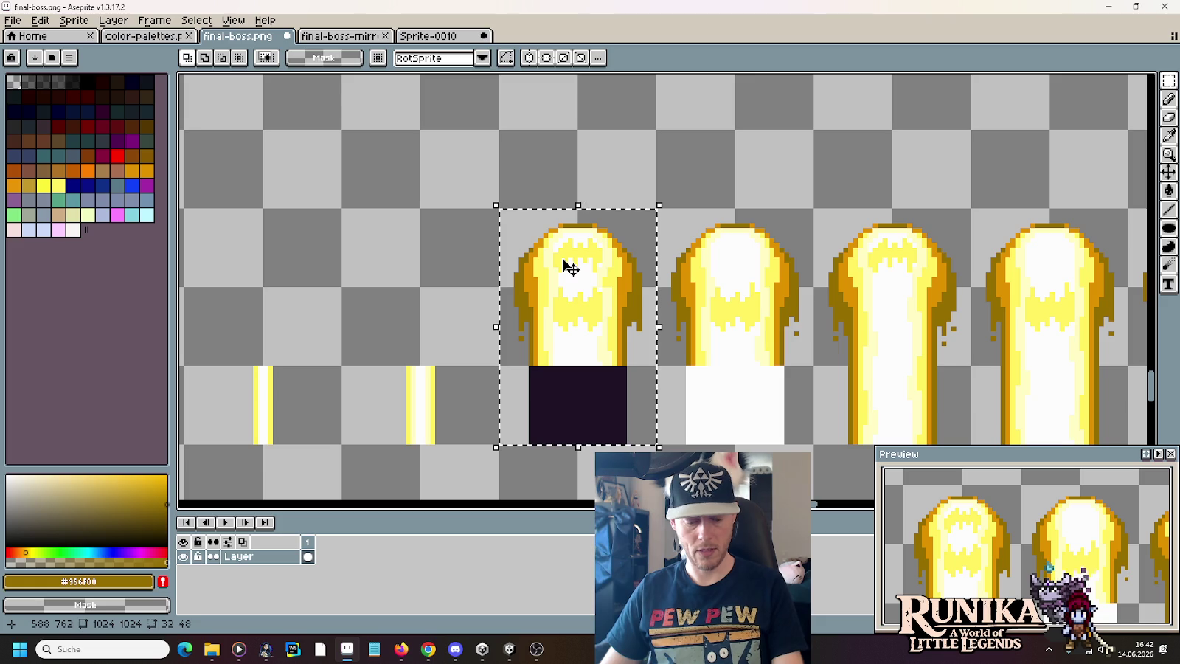
- Sample the dark colour and paint the first flame into a solid dark silhouette with the large round brush
{"action": "key", "text": "i"}
{"action": "left_click", "coordinate": [566, 342]}
{"action": "right_click", "coordinate": [577, 382]}
{"action": "key", "text": "b"}
{"action": "mouse_move", "coordinate": [577, 325]}
{"action": "left_mouse_down"}
{"action": "mouse_move", "coordinate": [563, 242]}
{"action": "mouse_move", "coordinate": [592, 320]}
{"action": "mouse_move", "coordinate": [559, 250]}
{"action": "mouse_move", "coordinate": [539, 316]}
{"action": "mouse_move", "coordinate": [581, 347]}
{"action": "left_mouse_up"}
{"action": "left_click", "coordinate": [563, 242], "text": "alt"}
{"action": "left_click", "coordinate": [534, 270], "text": "alt"}
{"action": "left_click", "coordinate": [547, 322], "text": "alt"}
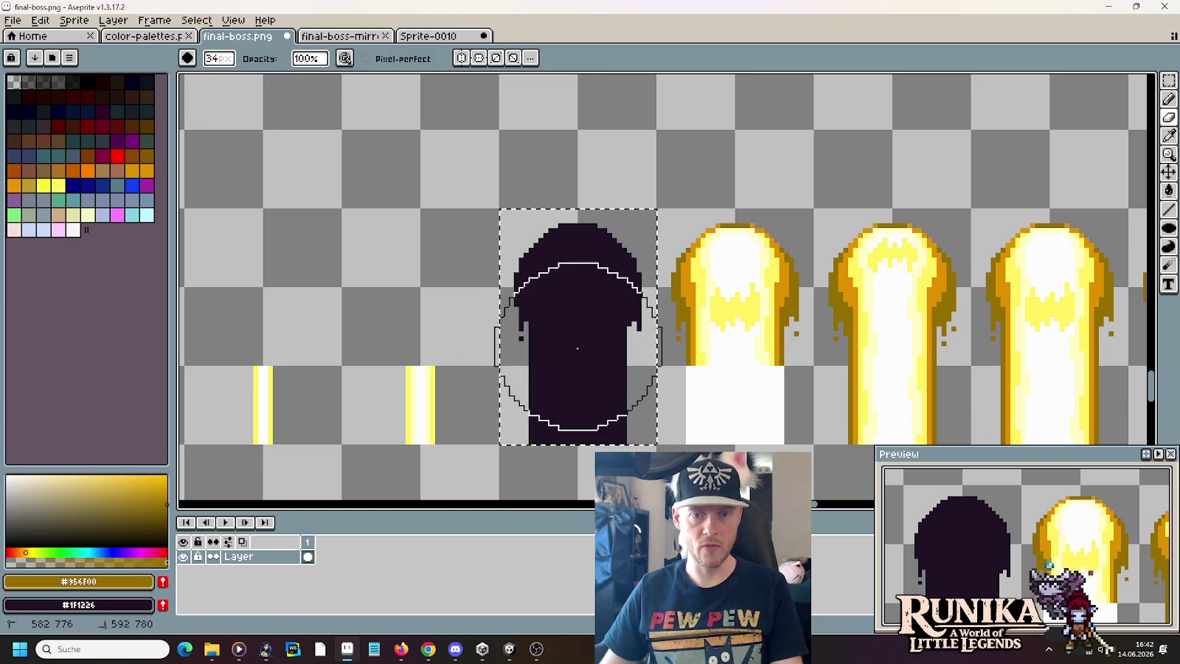
- Select the second flame frame and sample its white and yellow colours
{"action": "key", "text": "m"}
{"action": "left_click_drag", "start_coordinate": [776, 400], "coordinate": [707, 251]}
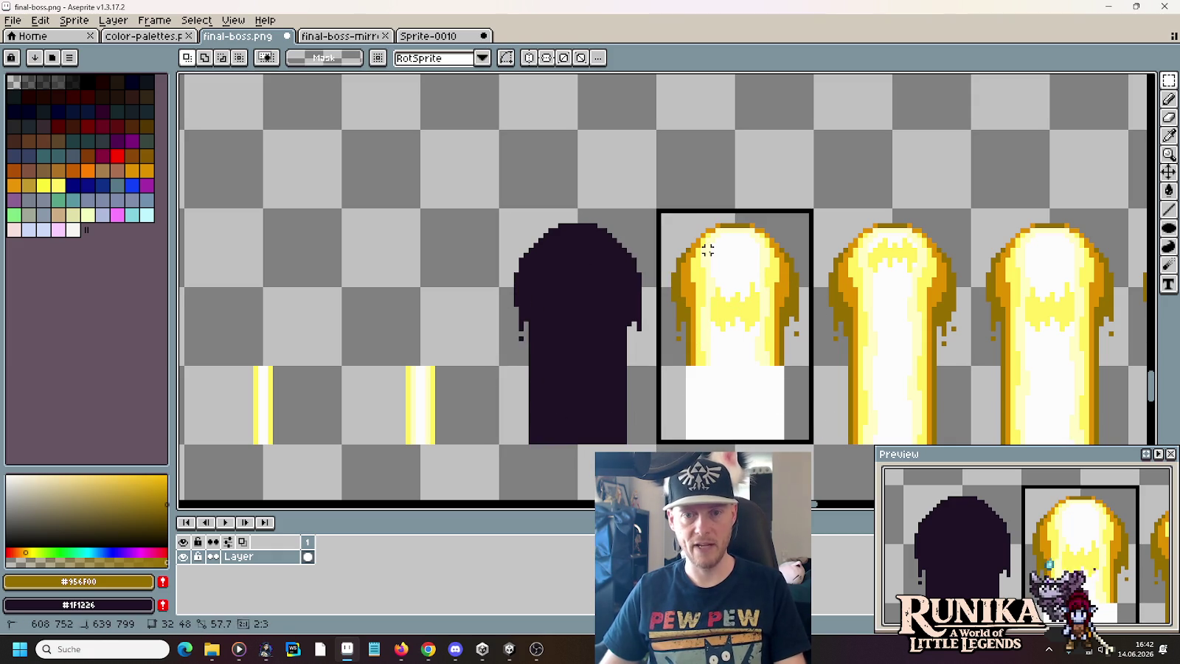
{"action": "key", "text": "i"}
{"action": "left_click", "coordinate": [733, 371]}
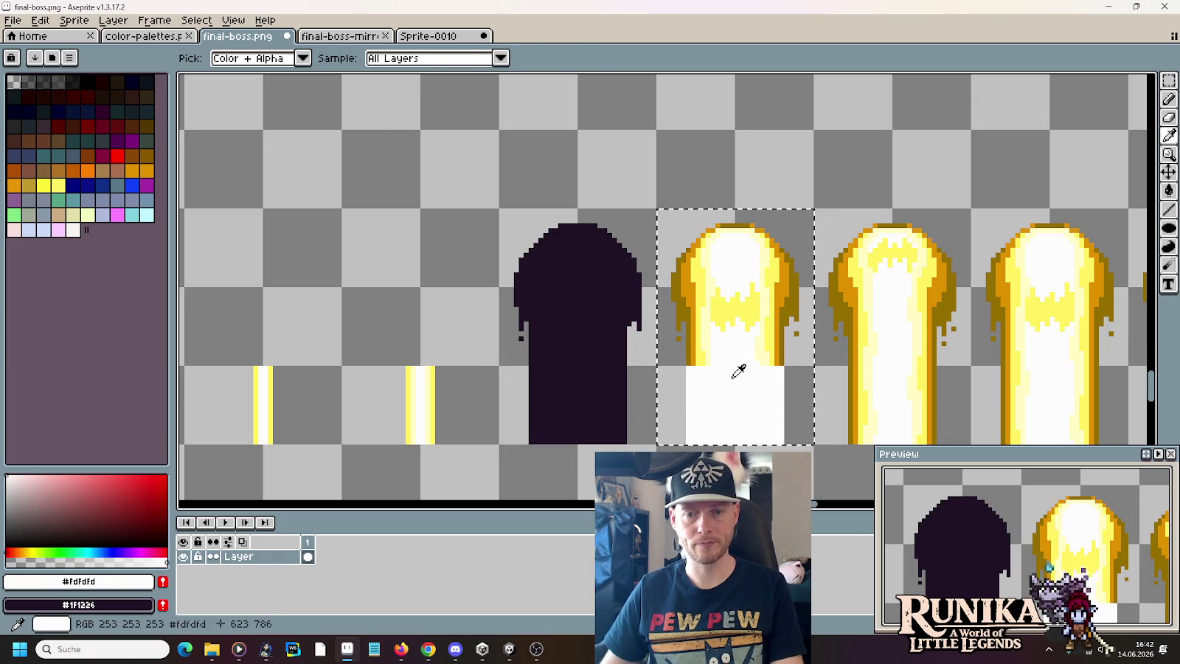
{"action": "right_click", "coordinate": [739, 367]}
{"action": "key", "text": "b"}
{"action": "key", "text": "i"}
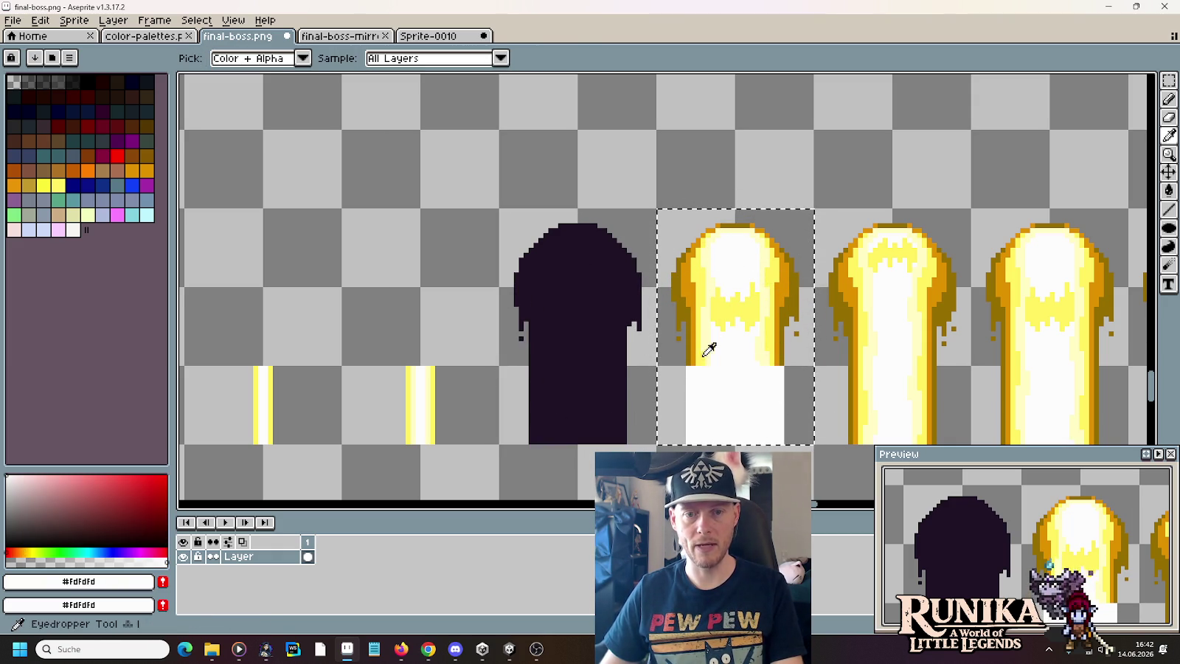
{"action": "left_click", "coordinate": [704, 328]}
{"action": "key", "text": "b"}
{"action": "key", "text": "i"}
- Paint the second flame's yellow interior and orange edges solid white
{"action": "key", "text": "e"}
{"action": "left_click_drag", "start_coordinate": [729, 310], "coordinate": [719, 332]}
{"action": "key", "text": "i"}
{"action": "left_click", "coordinate": [698, 281]}
{"action": "key", "text": "e"}
{"action": "left_click_drag", "start_coordinate": [742, 258], "coordinate": [658, 290]}
{"action": "key", "text": "i"}
{"action": "left_click", "coordinate": [688, 347]}
{"action": "key", "text": "e"}
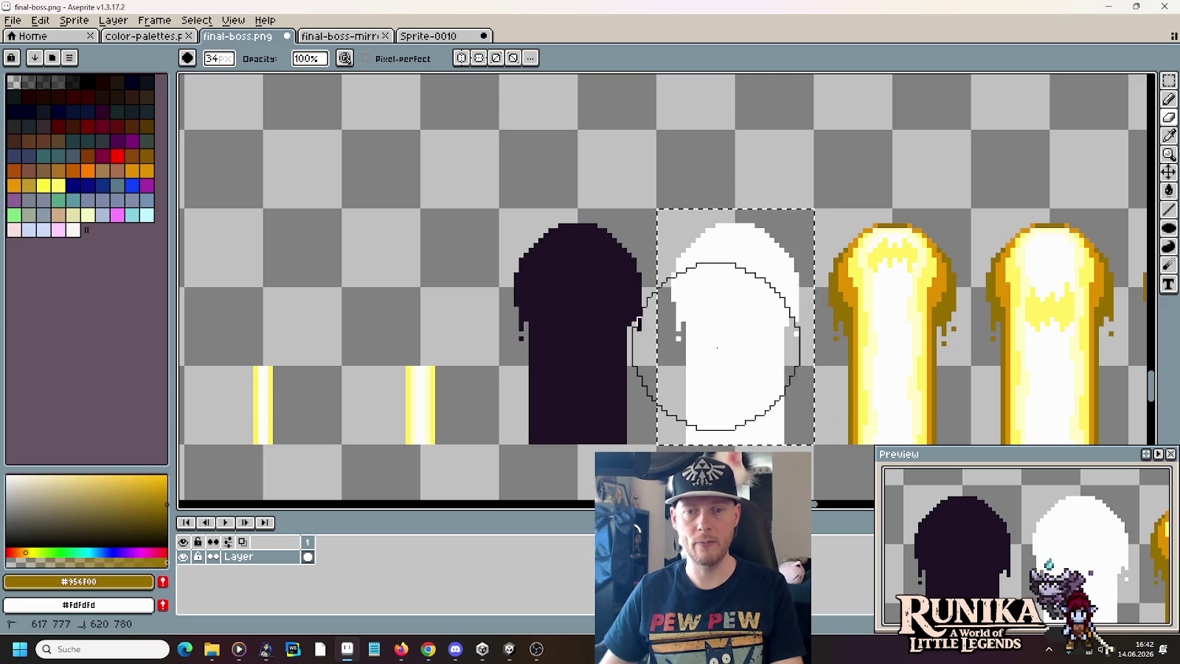
{"action": "key", "text": "m"}
{"action": "scroll", "coordinate": [471, 203], "scroll_direction": "down", "scroll_amount": 2}
{"action": "scroll", "coordinate": [507, 259], "scroll_direction": "down", "scroll_amount": 2}
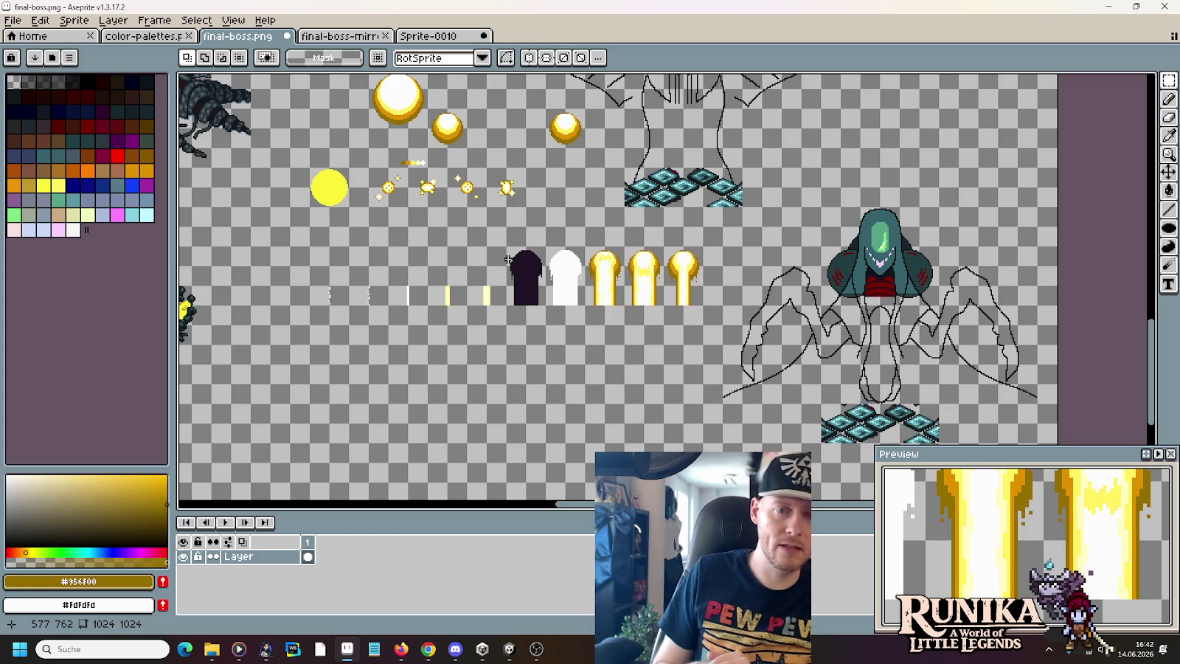
- Copy the first top sparkle down into a new row below the sparkles
{"action": "scroll", "coordinate": [480, 280], "scroll_direction": "up", "scroll_amount": 3}
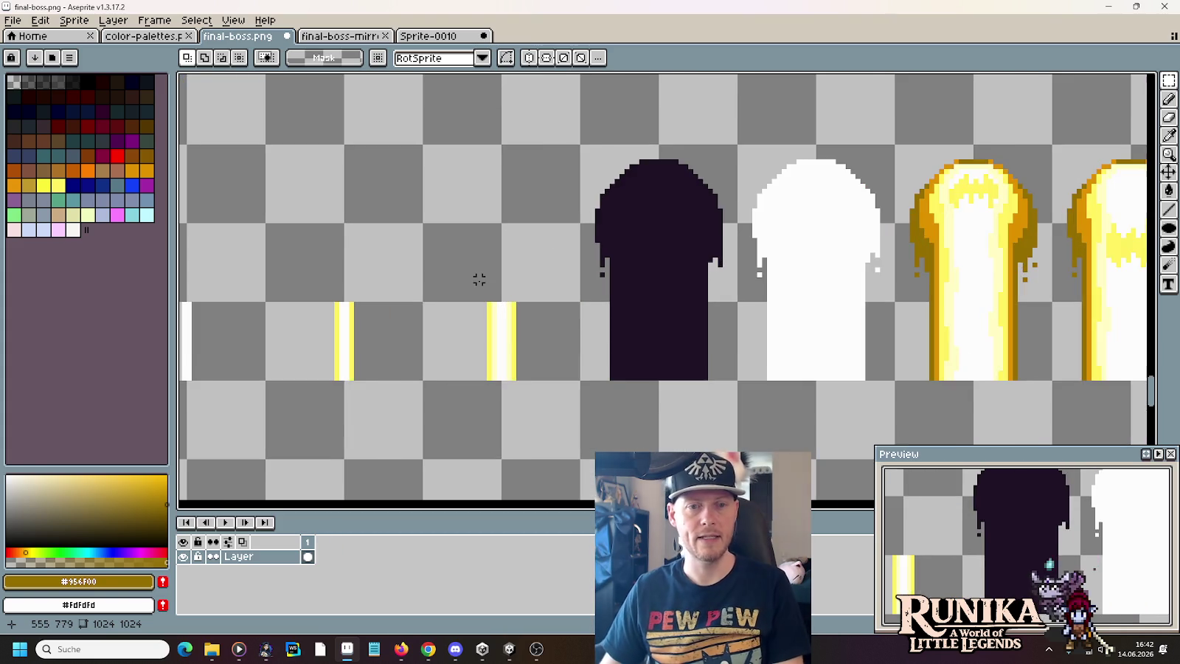
{"action": "scroll", "coordinate": [479, 281], "scroll_direction": "down", "scroll_amount": 1}
{"action": "left_click_drag", "start_coordinate": [480, 279], "coordinate": [702, 310]}
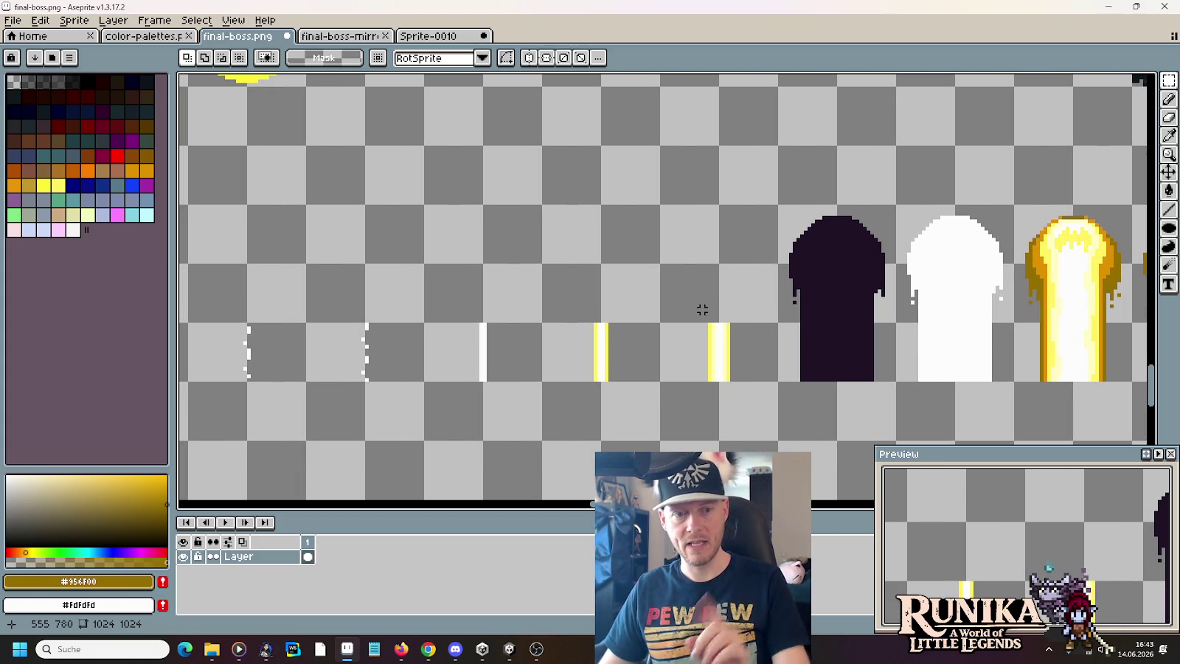
{"action": "scroll", "coordinate": [702, 310], "scroll_direction": "down", "scroll_amount": 3}
{"action": "scroll", "coordinate": [695, 249], "scroll_direction": "up", "scroll_amount": 1}
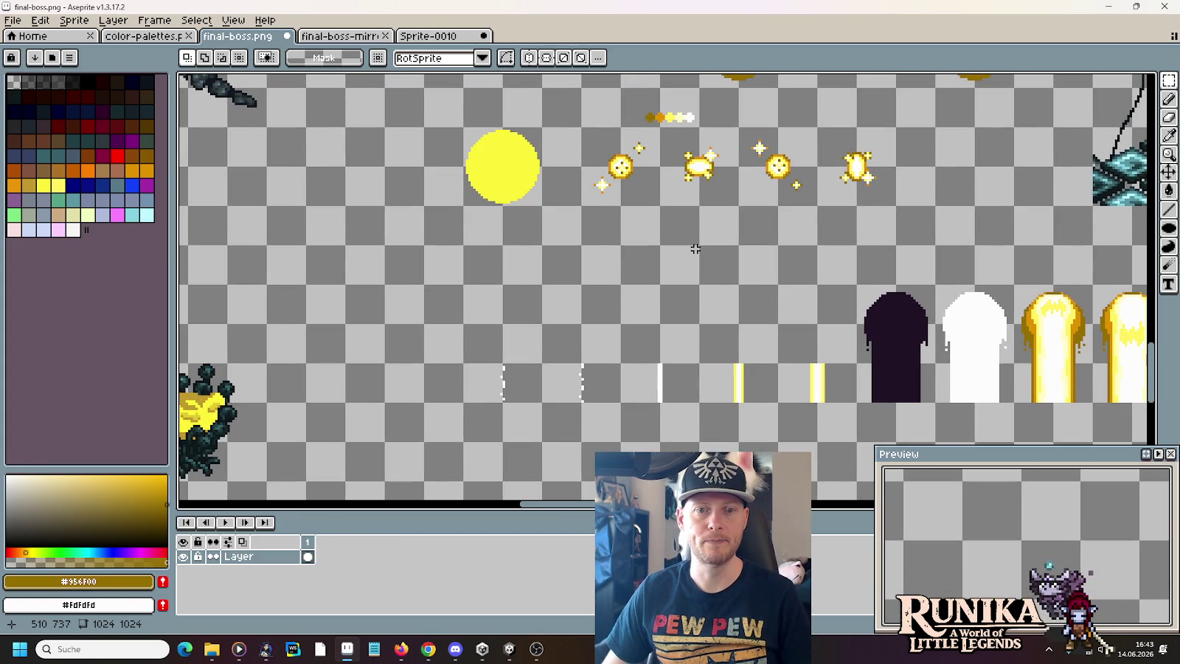
{"action": "mouse_move", "coordinate": [583, 129]}
{"action": "left_mouse_down"}
{"action": "mouse_move", "coordinate": [656, 203]}
{"action": "mouse_move", "coordinate": [563, 339]}
{"action": "mouse_move", "coordinate": [526, 342]}
{"action": "left_mouse_up"}
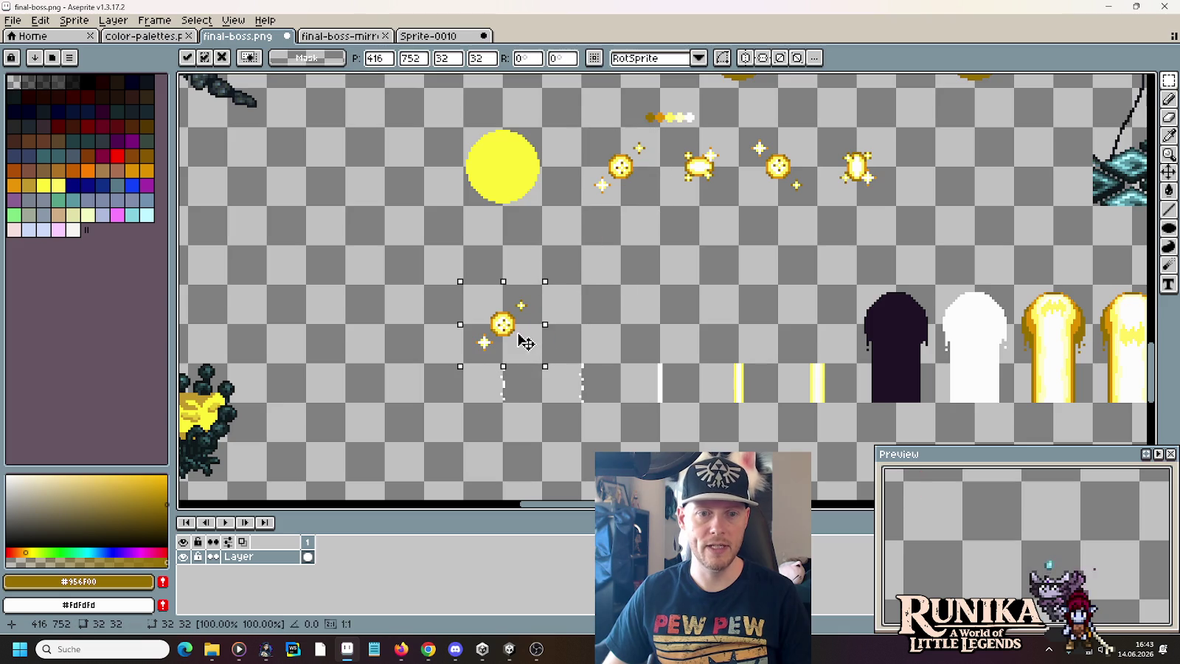
{"action": "left_click_drag", "start_coordinate": [503, 282], "coordinate": [503, 321]}
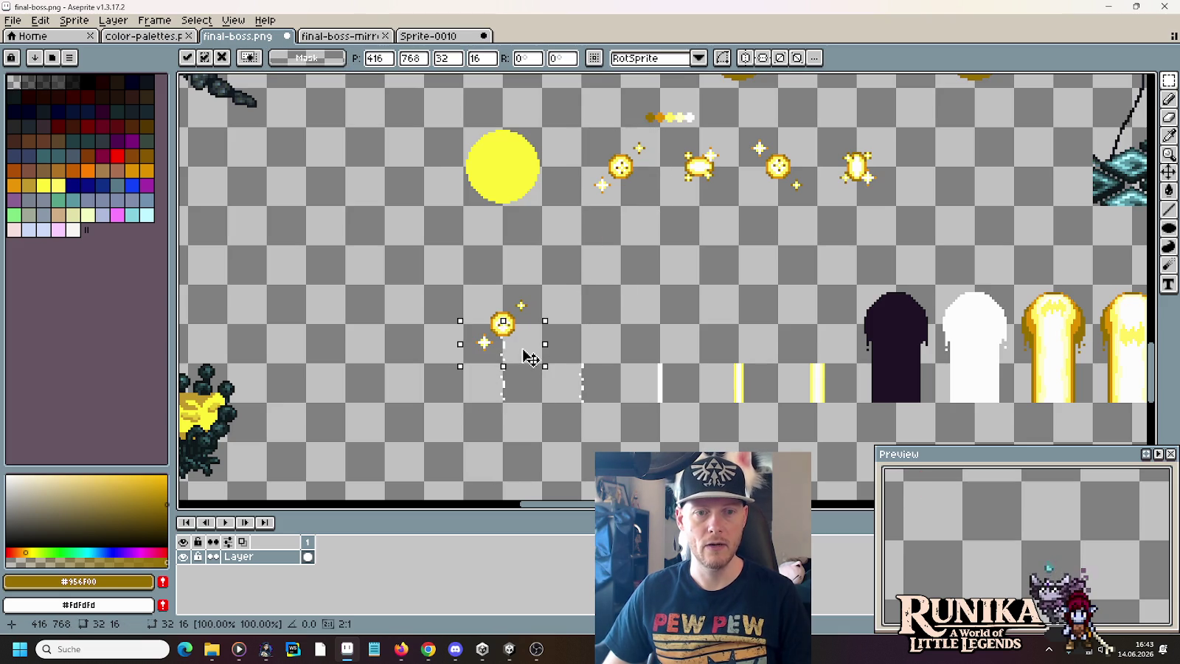
{"action": "left_click", "coordinate": [619, 416]}
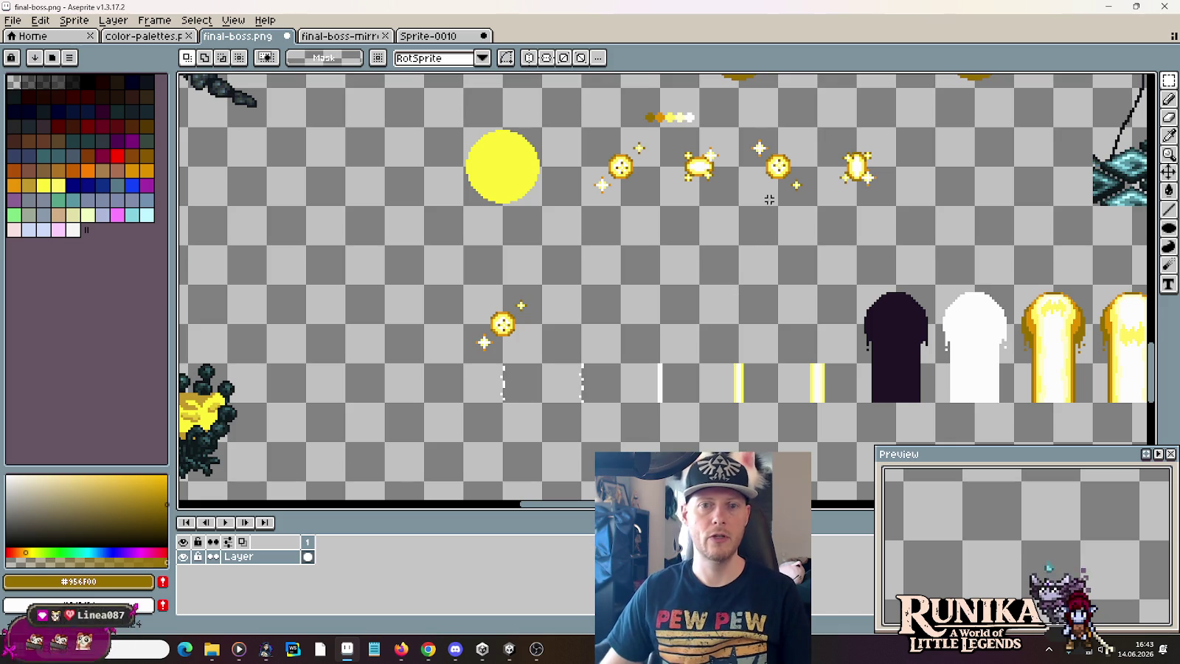
- Copy the second, third and fourth sparkles into the same lower row
{"action": "left_click_drag", "start_coordinate": [734, 191], "coordinate": [698, 126]}
{"action": "left_click_drag", "start_coordinate": [706, 168], "coordinate": [614, 330]}
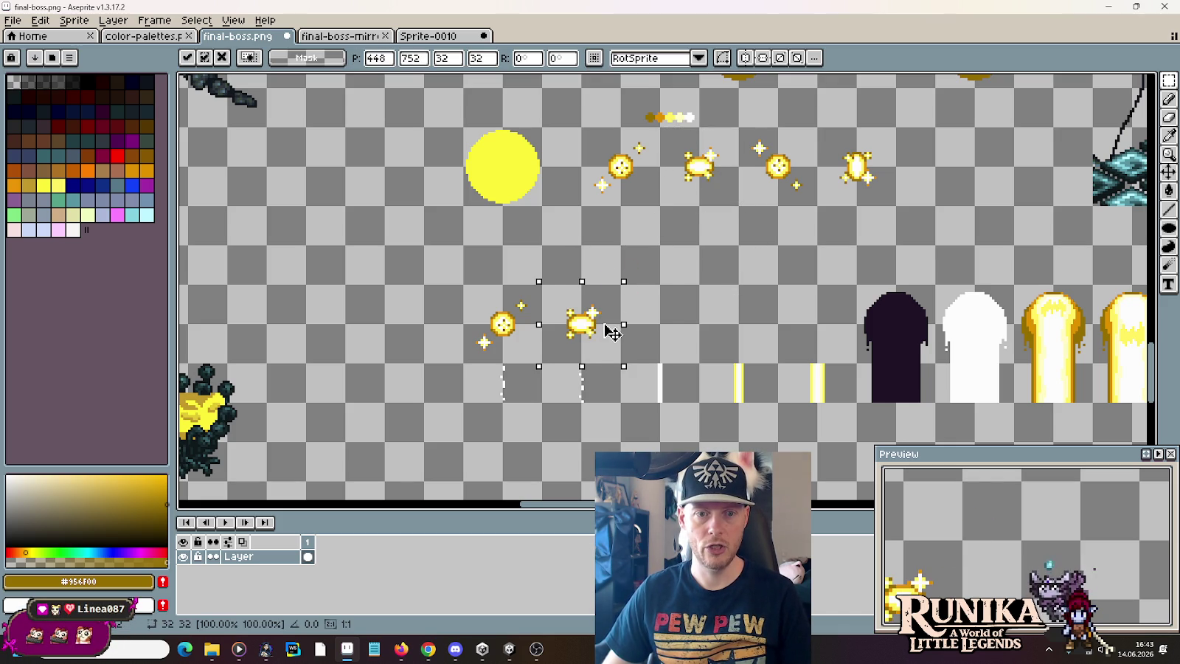
{"action": "mouse_move", "coordinate": [739, 126]}
{"action": "left_mouse_down"}
{"action": "mouse_move", "coordinate": [813, 200]}
{"action": "mouse_move", "coordinate": [677, 339]}
{"action": "left_mouse_up"}
{"action": "left_click_drag", "start_coordinate": [822, 131], "coordinate": [840, 145]}
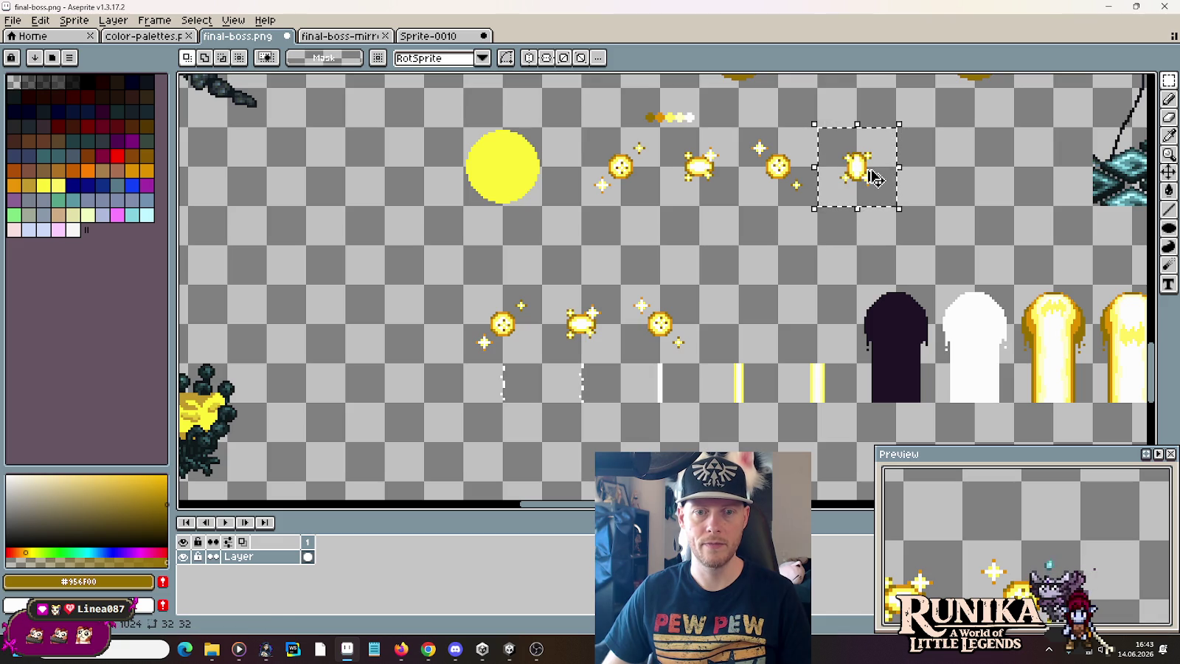
{"action": "key", "text": "ctrl+c"}
{"action": "key", "text": "ctrl+v"}
{"action": "left_click_drag", "start_coordinate": [874, 177], "coordinate": [744, 326]}
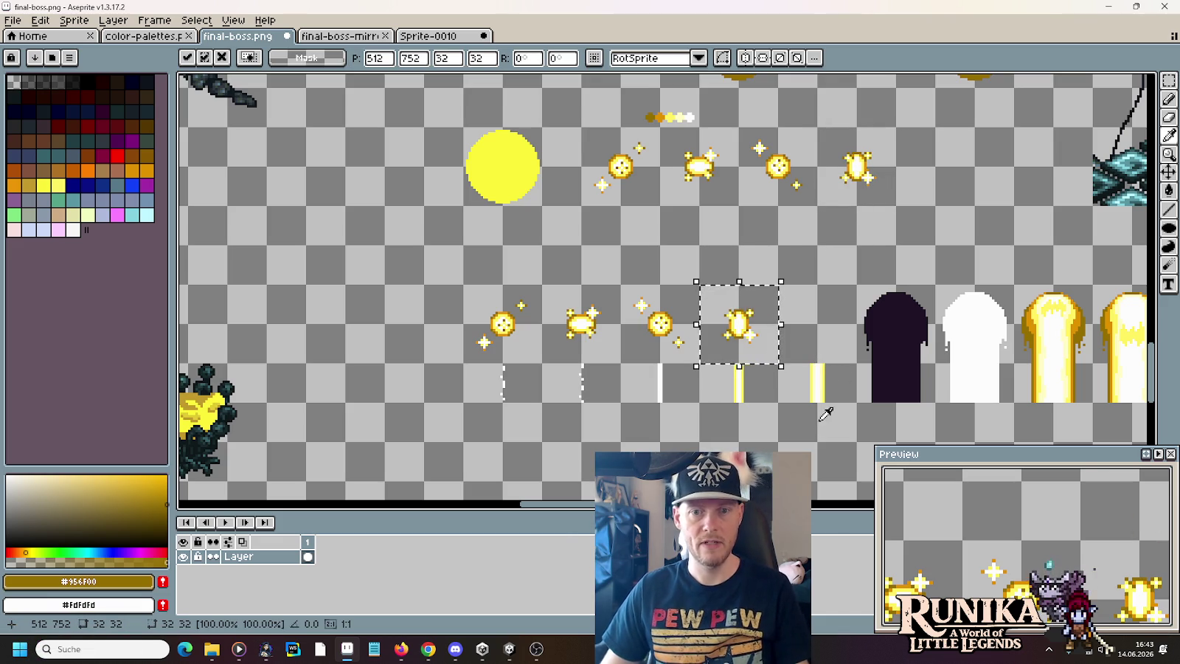
- In Unity's Inspector, check the Disappear Top and Buildup frame lists
{"action": "key", "text": "alt+Tab"}
{"action": "key", "text": "alt+Tab"}
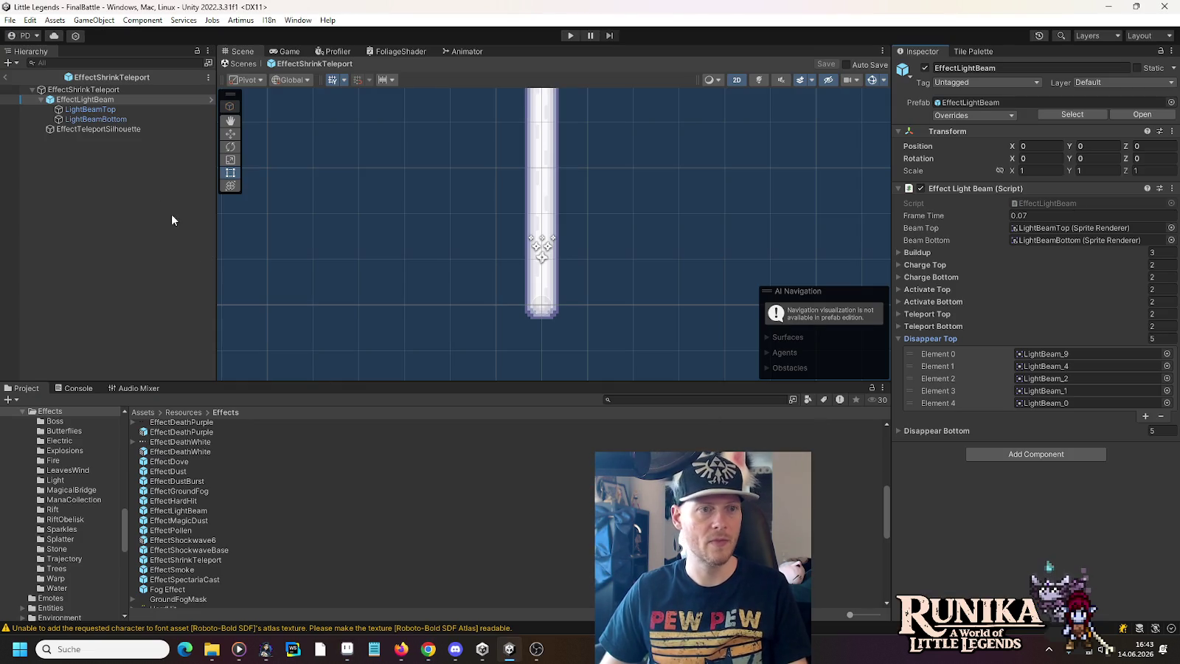
{"action": "left_click", "coordinate": [898, 338]}
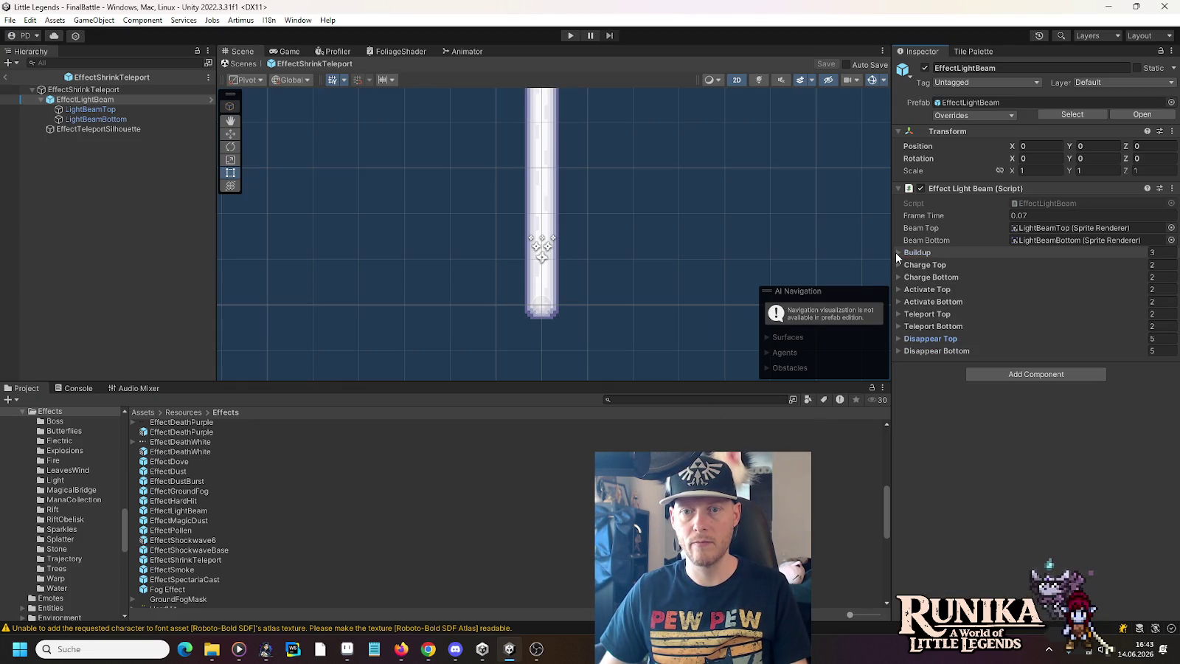
{"action": "left_click", "coordinate": [898, 252]}
{"action": "left_click", "coordinate": [896, 252]}
{"action": "key", "text": "alt+Tab"}
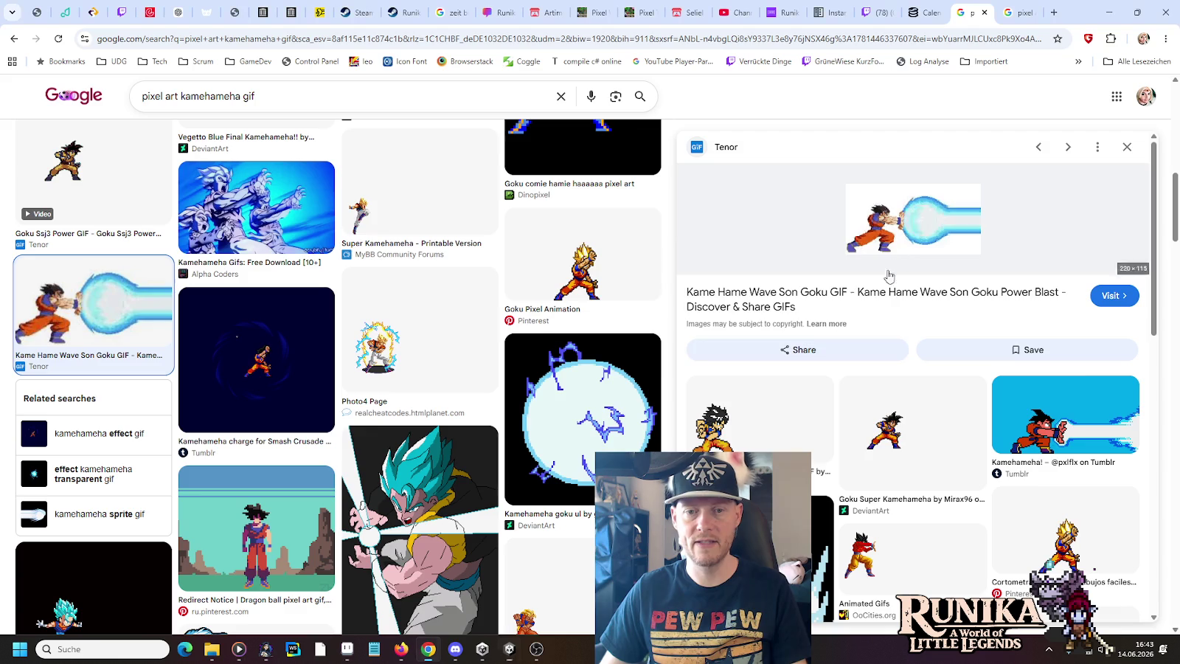
- Look over the pixel-art Kamehameha GIF reference, then return to the Aseprite sheet
{"action": "key", "text": "alt+Tab"}
{"action": "key", "text": "Tab"}
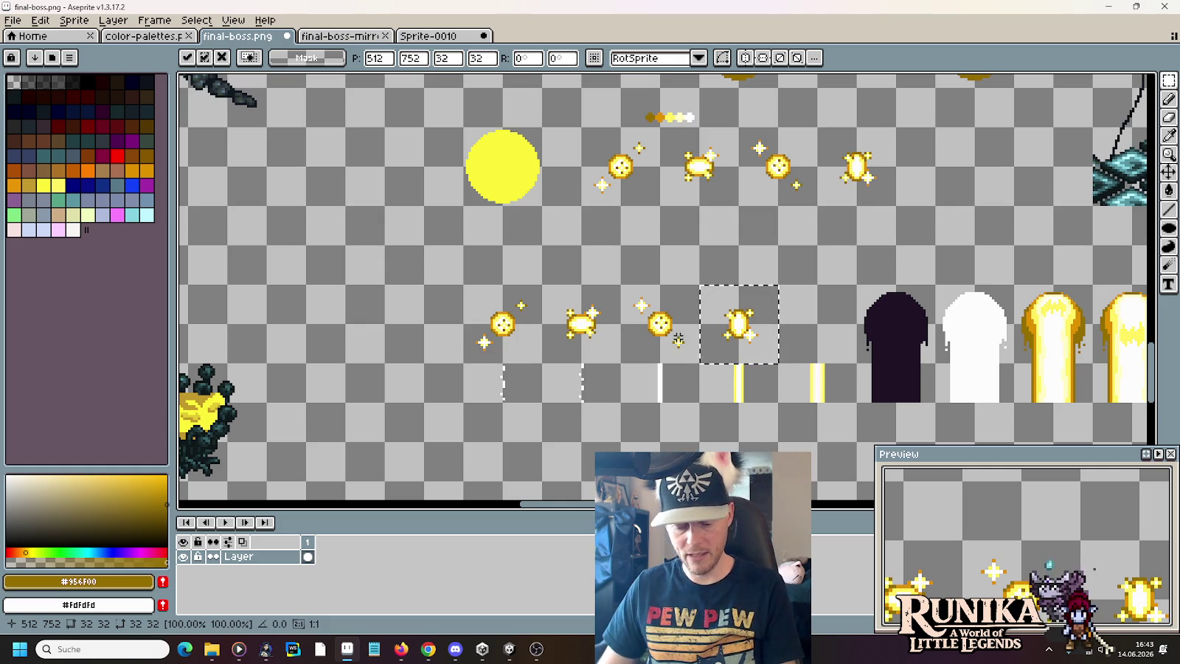
- Replace the lower sparkle row with copies of the first three top sparkles and save final-boss.png
{"action": "left_click", "coordinate": [484, 298]}
{"action": "mouse_move", "coordinate": [483, 298]}
{"action": "left_mouse_down"}
{"action": "mouse_move", "coordinate": [763, 360]}
{"action": "mouse_move", "coordinate": [461, 283]}
{"action": "left_mouse_up"}
{"action": "key", "text": "Delete"}
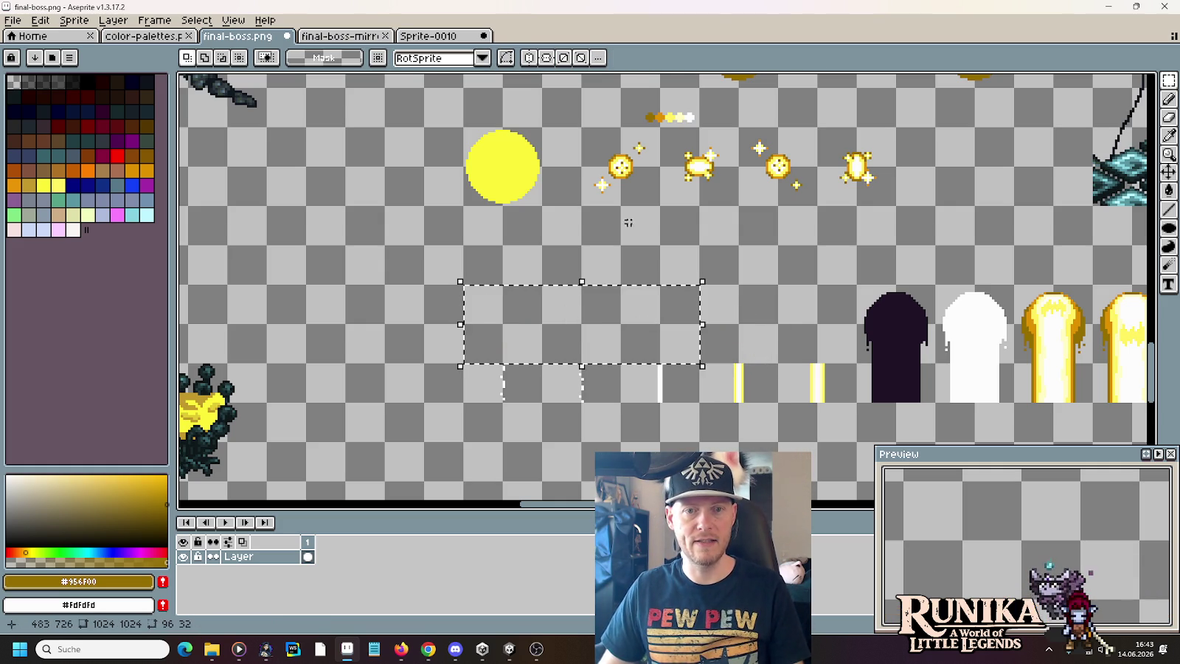
{"action": "mouse_move", "coordinate": [581, 127]}
{"action": "left_mouse_down"}
{"action": "mouse_move", "coordinate": [823, 211]}
{"action": "mouse_move", "coordinate": [686, 272]}
{"action": "left_mouse_up"}
{"action": "key", "text": "ctrl+c"}
{"action": "key", "text": "ctrl+v"}
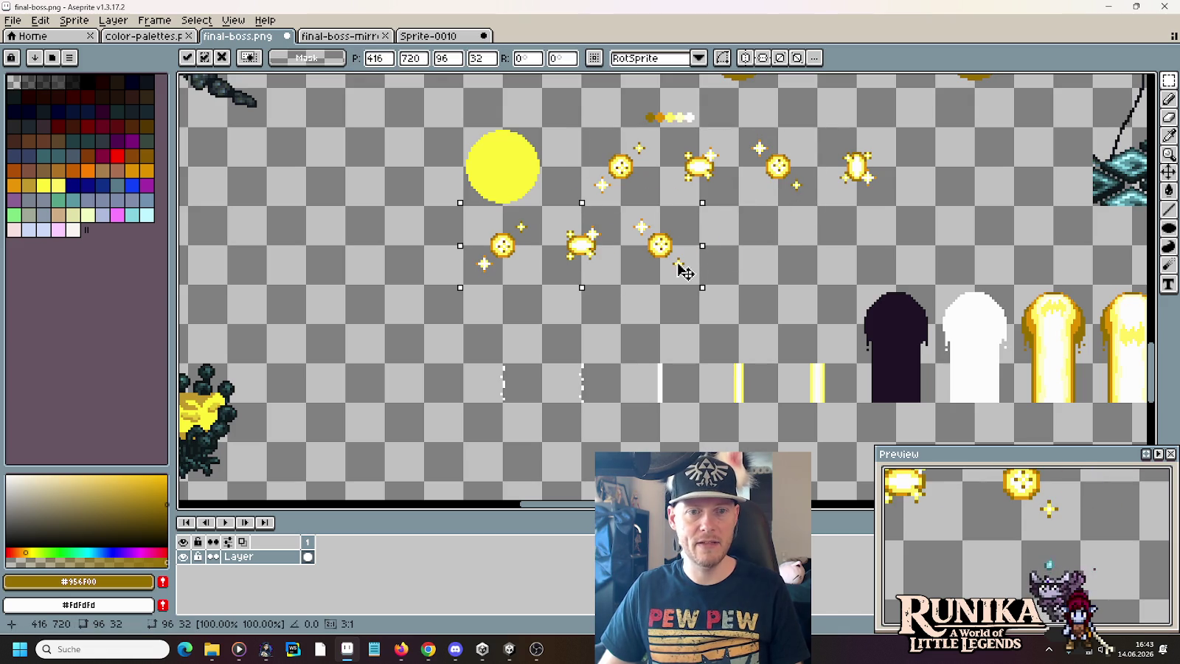
{"action": "left_click", "coordinate": [634, 366]}
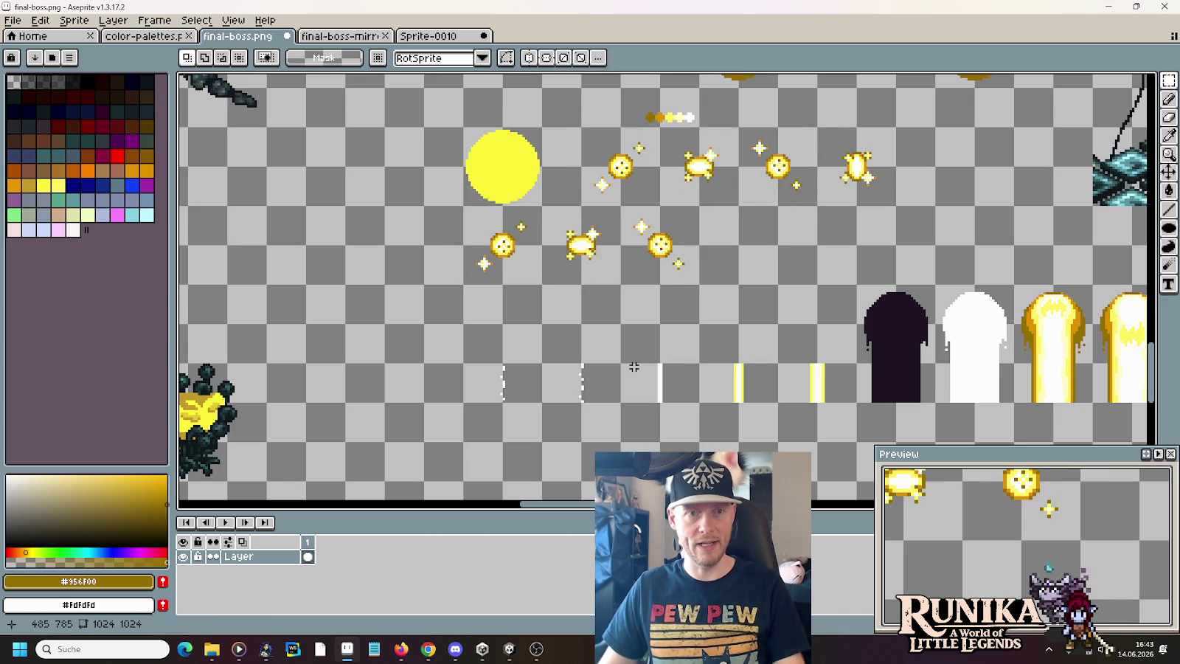
{"action": "key", "text": "ctrl+s"}
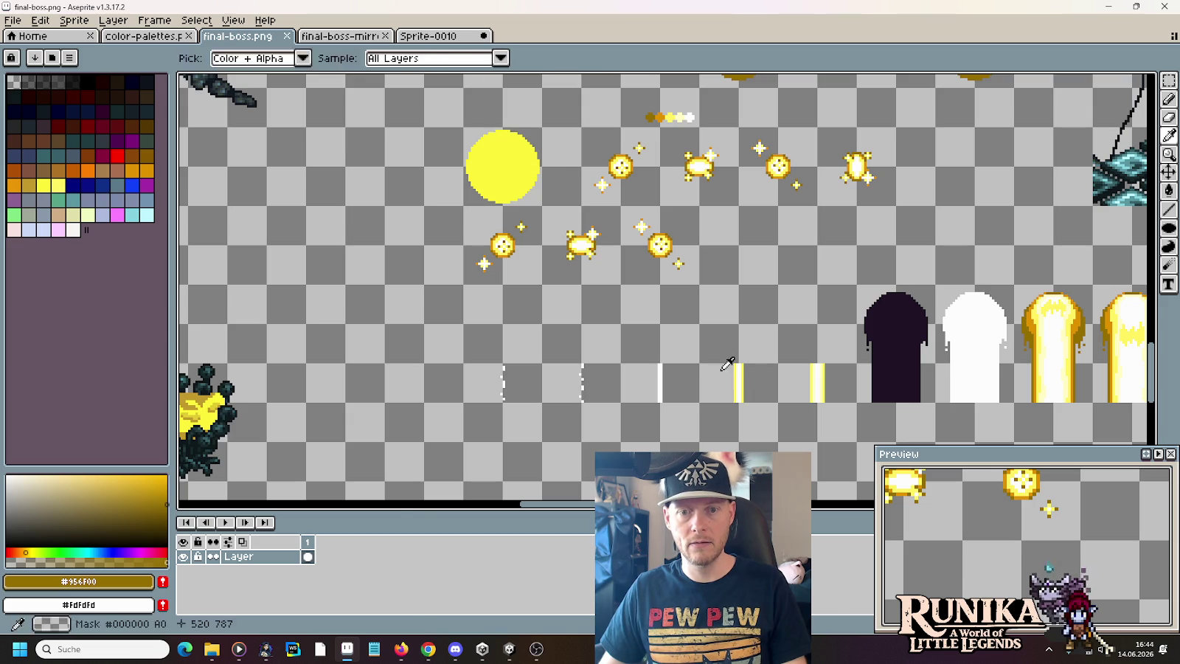
- Check the Charge Top frame list in Unity, then select the two yellow beam lines in Aseprite
{"action": "key", "text": "alt+Tab"}
{"action": "key", "text": "alt+Tab"}
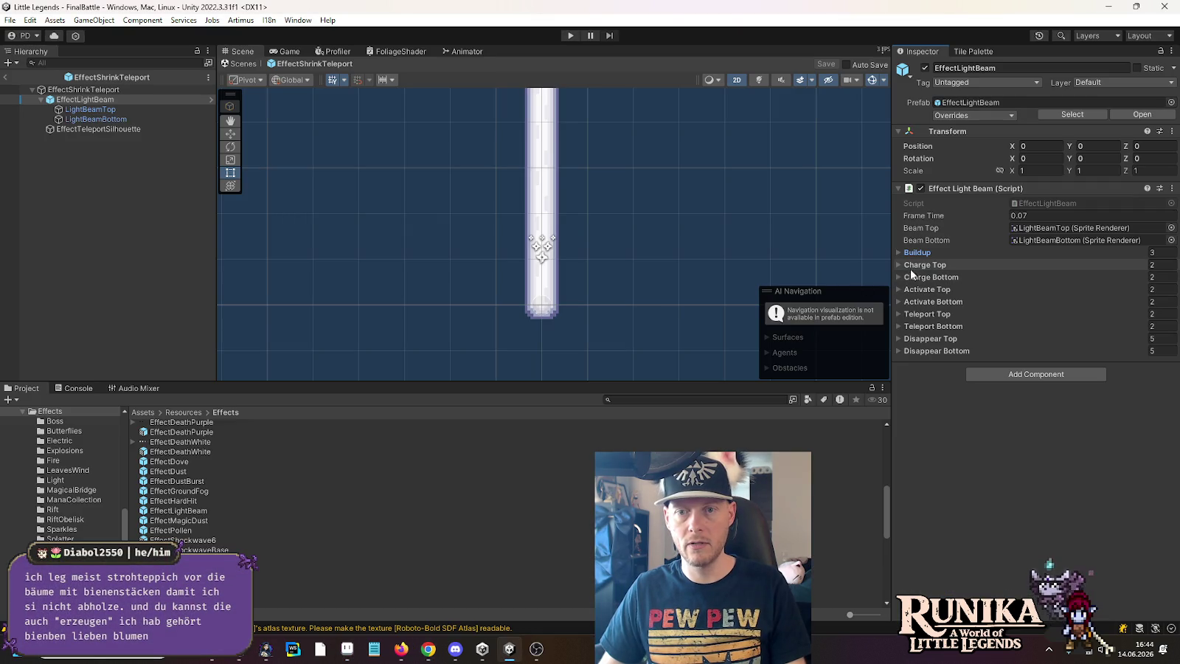
{"action": "left_click", "coordinate": [894, 263]}
{"action": "left_click", "coordinate": [894, 263]}
{"action": "key", "text": "alt+Tab"}
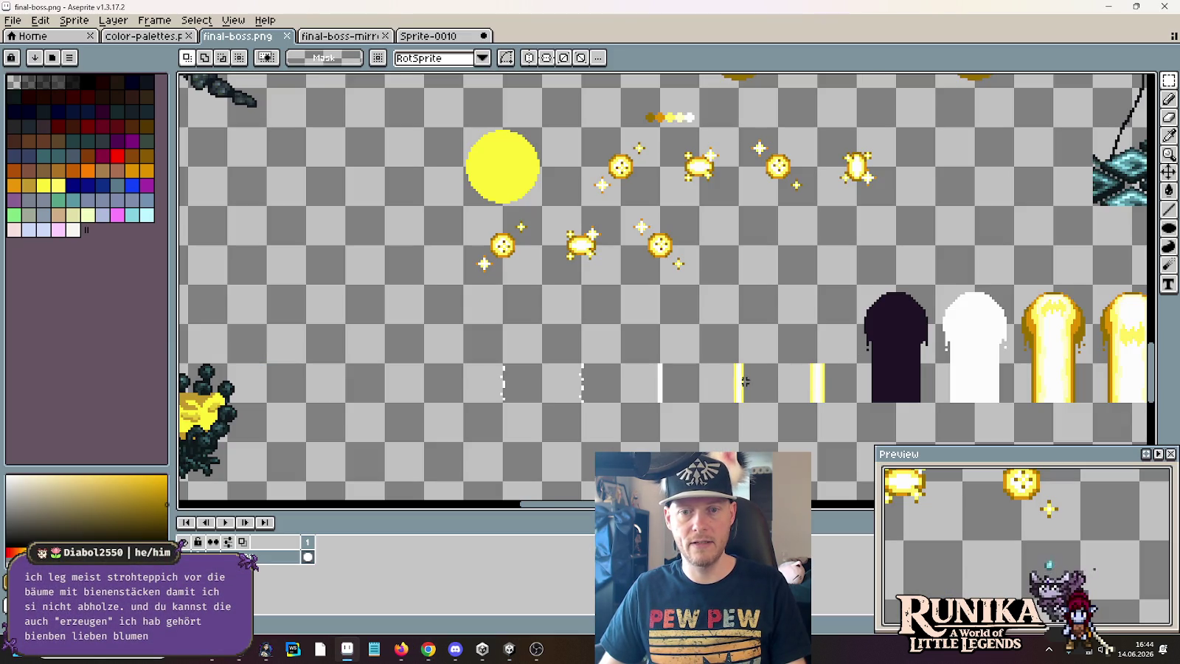
{"action": "left_click_drag", "start_coordinate": [734, 380], "coordinate": [829, 384]}
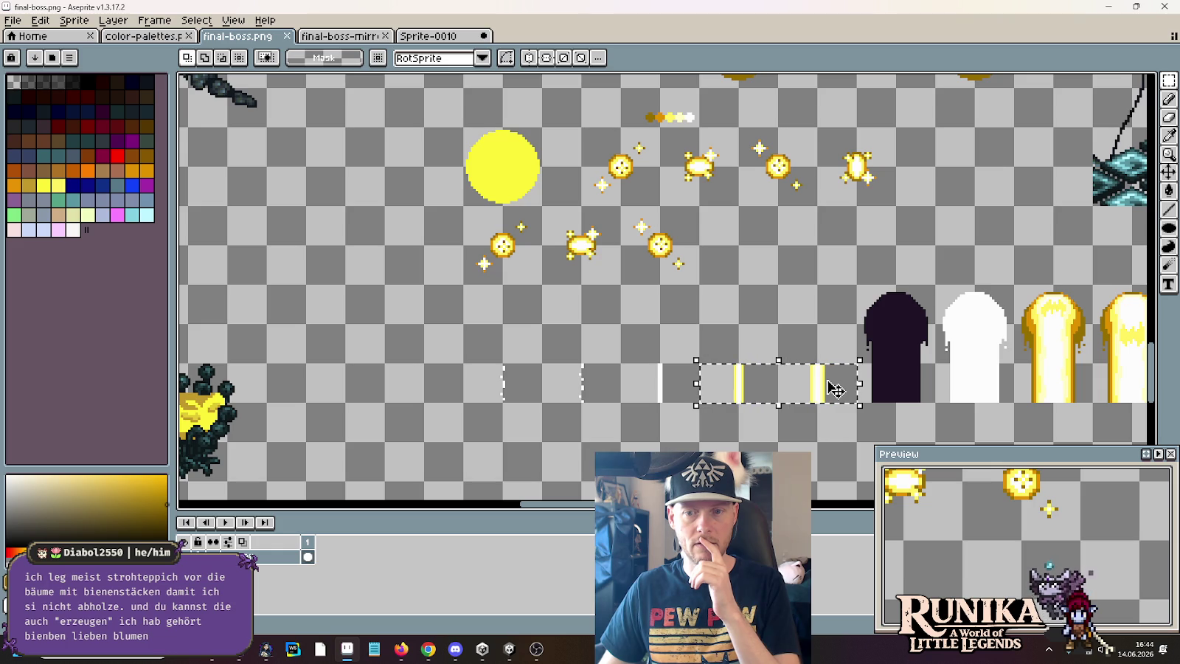
{"action": "key", "text": "alt+Tab"}
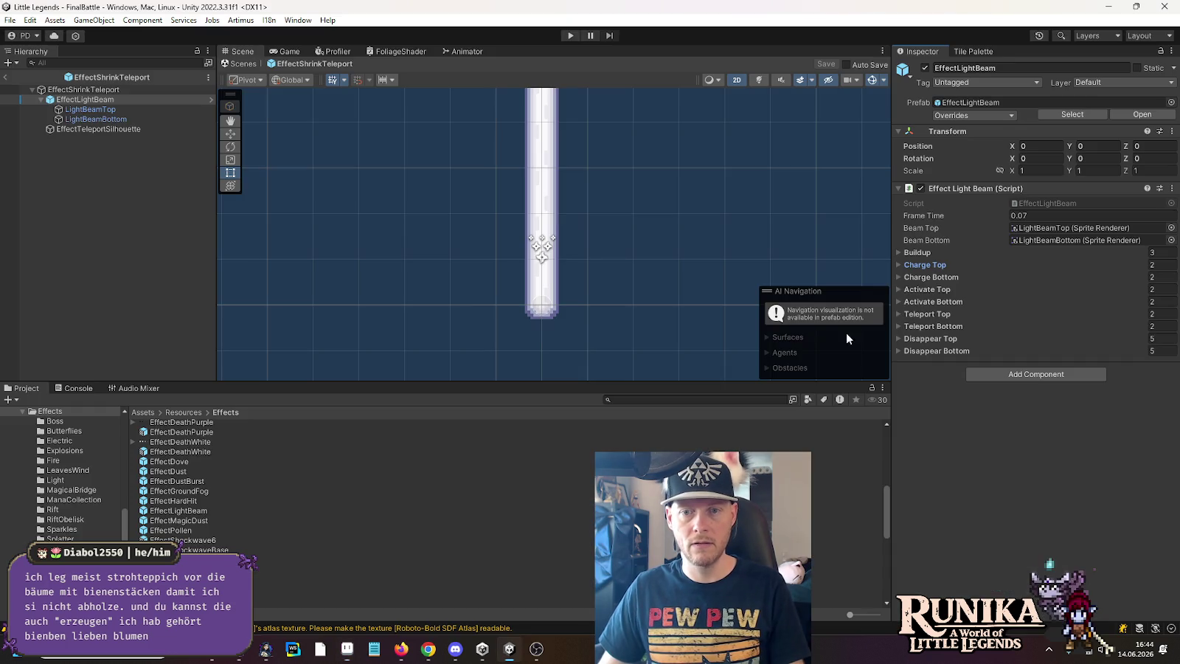
- Check the Activate Top frame count in Unity, then pan Aseprite's sheet to the beam strips and sparkles
{"action": "left_click", "coordinate": [898, 289]}
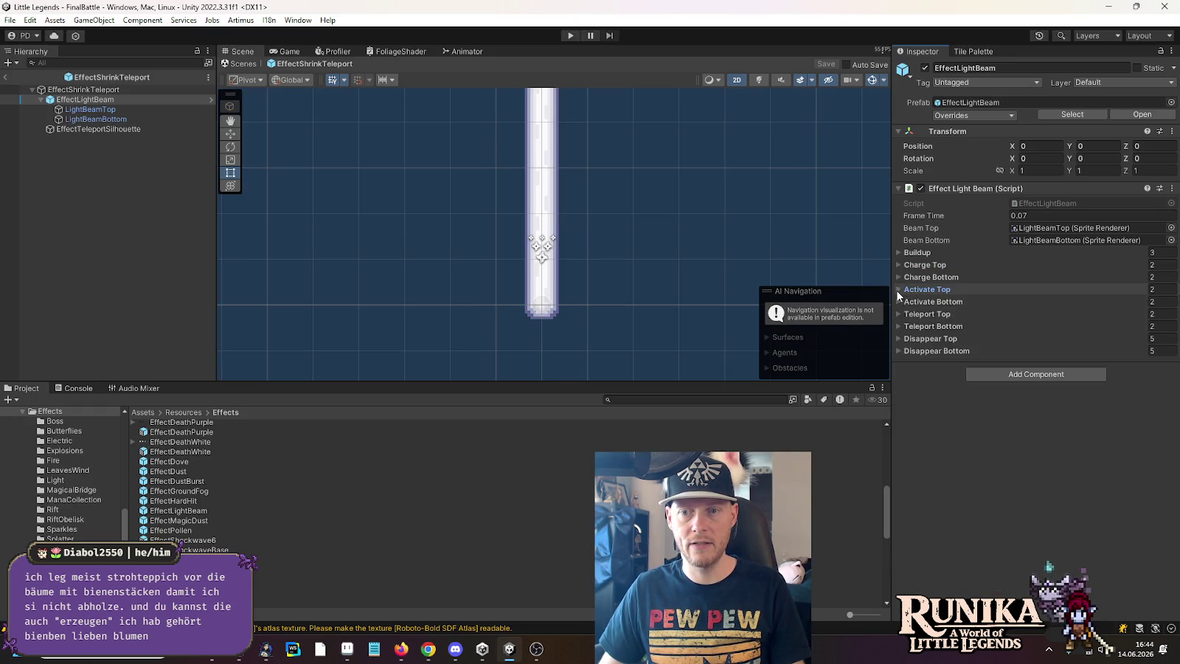
{"action": "left_click", "coordinate": [898, 289]}
{"action": "key", "text": "alt+Tab"}
{"action": "left_click_drag", "start_coordinate": [800, 299], "coordinate": [636, 255]}
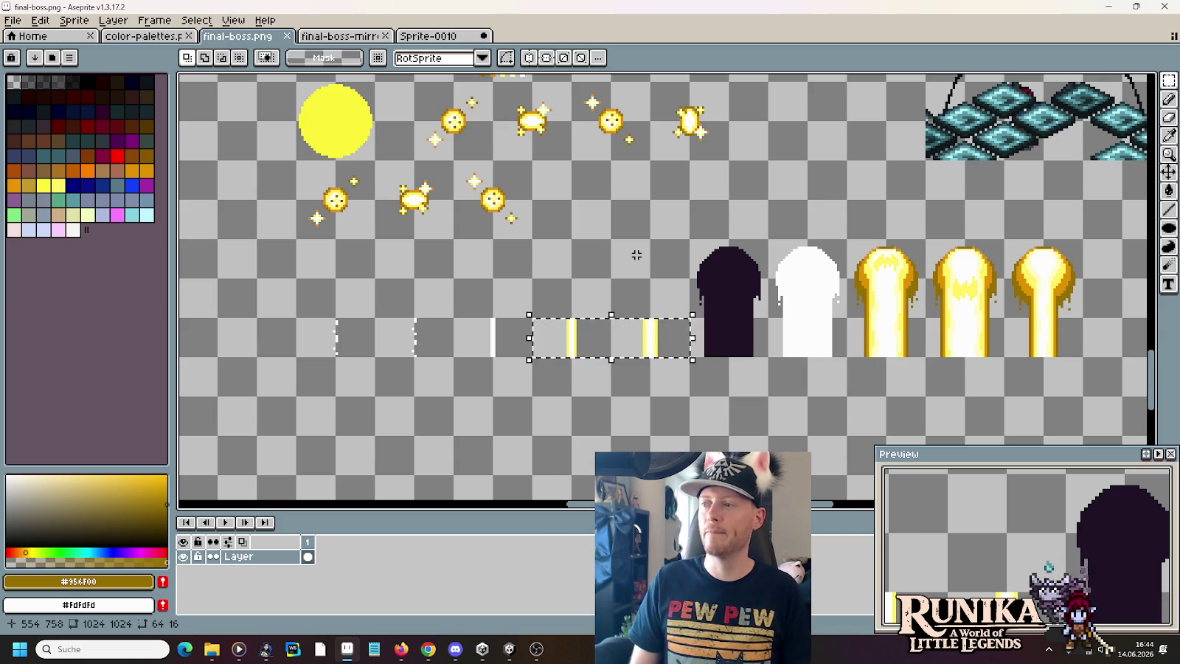
- Try selections over the thin beam strip row, then box the three small sparkle sprites
{"action": "key", "text": "ctrl+d"}
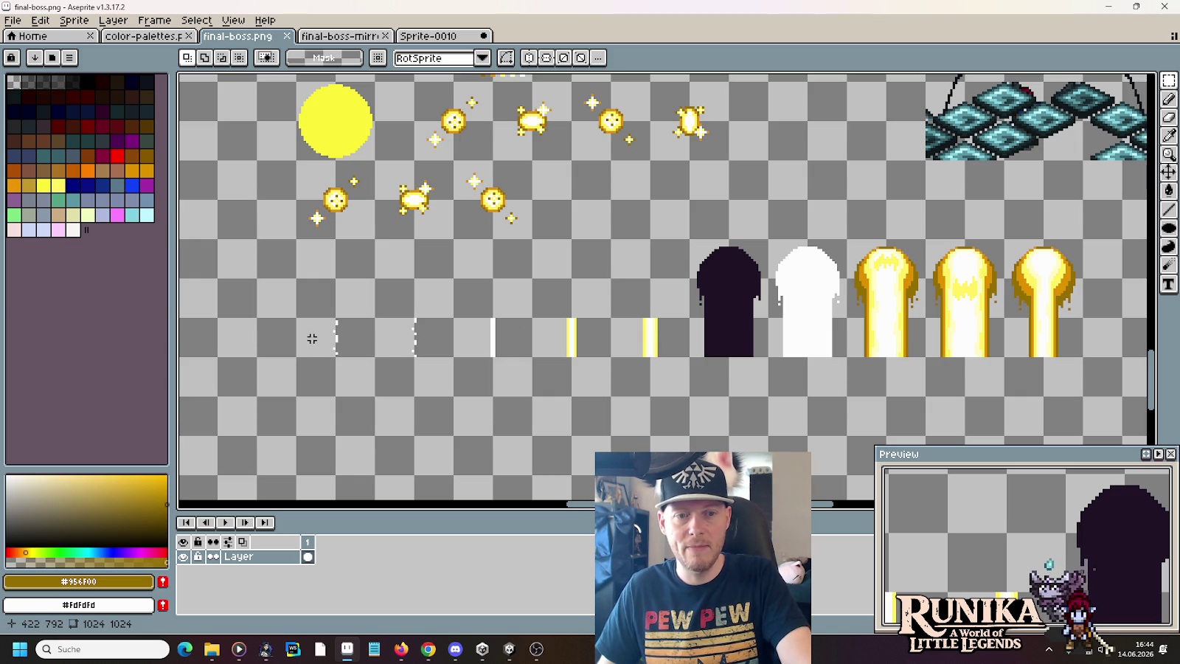
{"action": "mouse_move", "coordinate": [298, 320]}
{"action": "left_mouse_down"}
{"action": "mouse_move", "coordinate": [387, 339]}
{"action": "mouse_move", "coordinate": [674, 352]}
{"action": "left_mouse_up"}
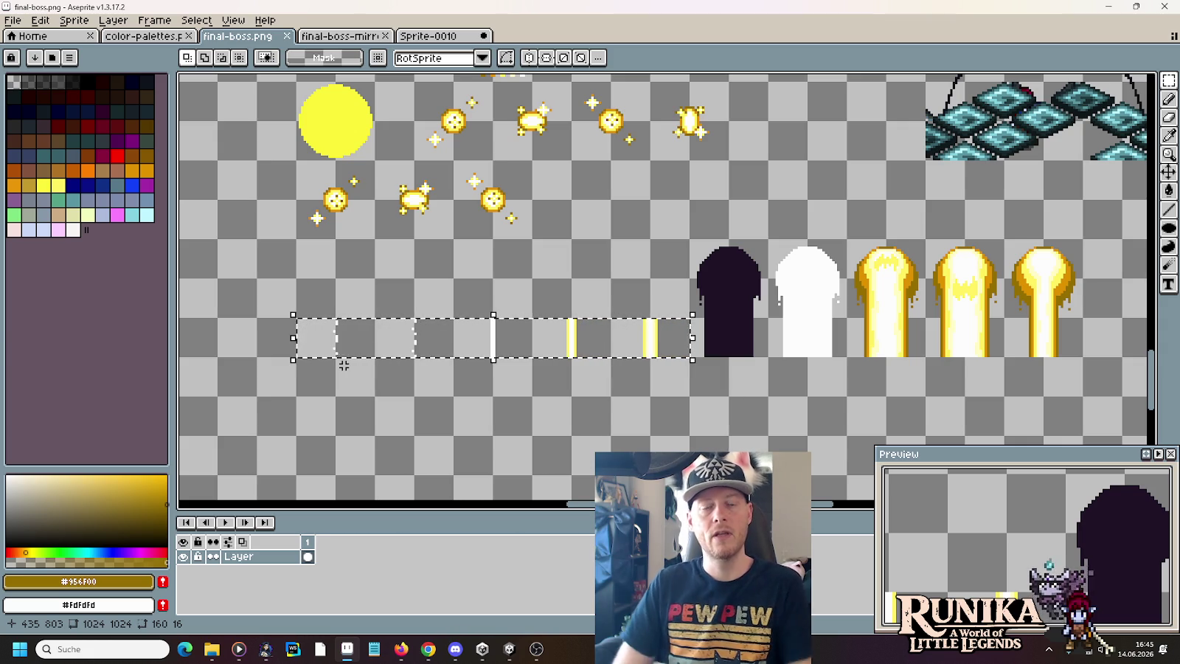
{"action": "left_click_drag", "start_coordinate": [558, 347], "coordinate": [689, 349]}
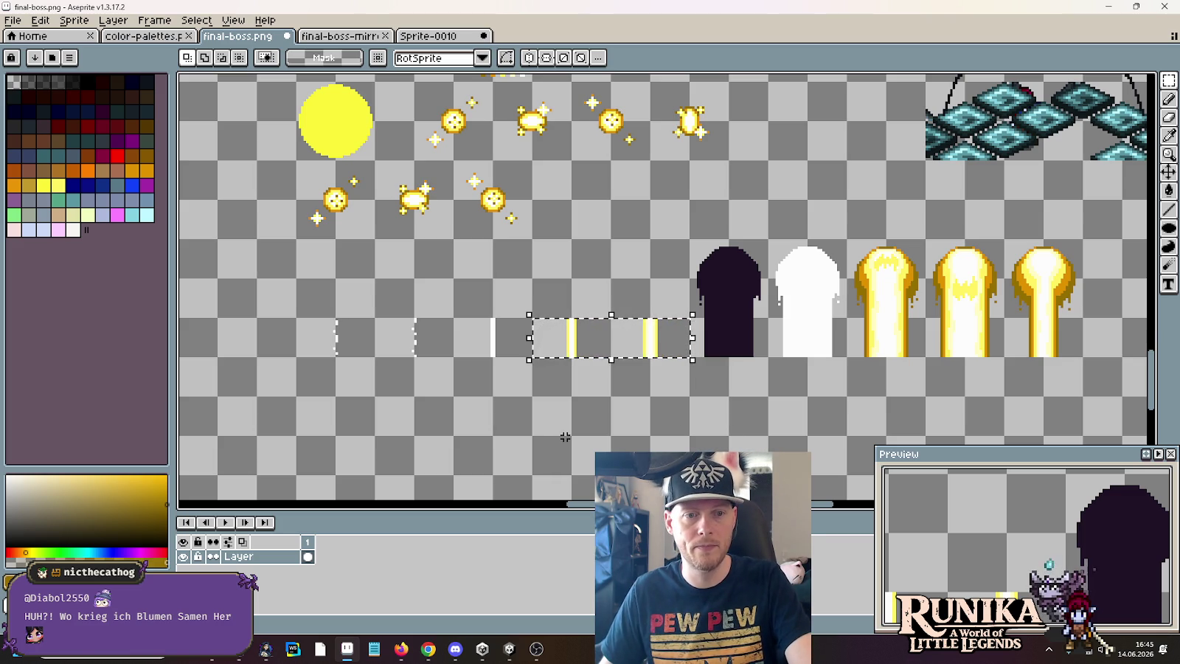
{"action": "key", "text": "ctrl+z"}
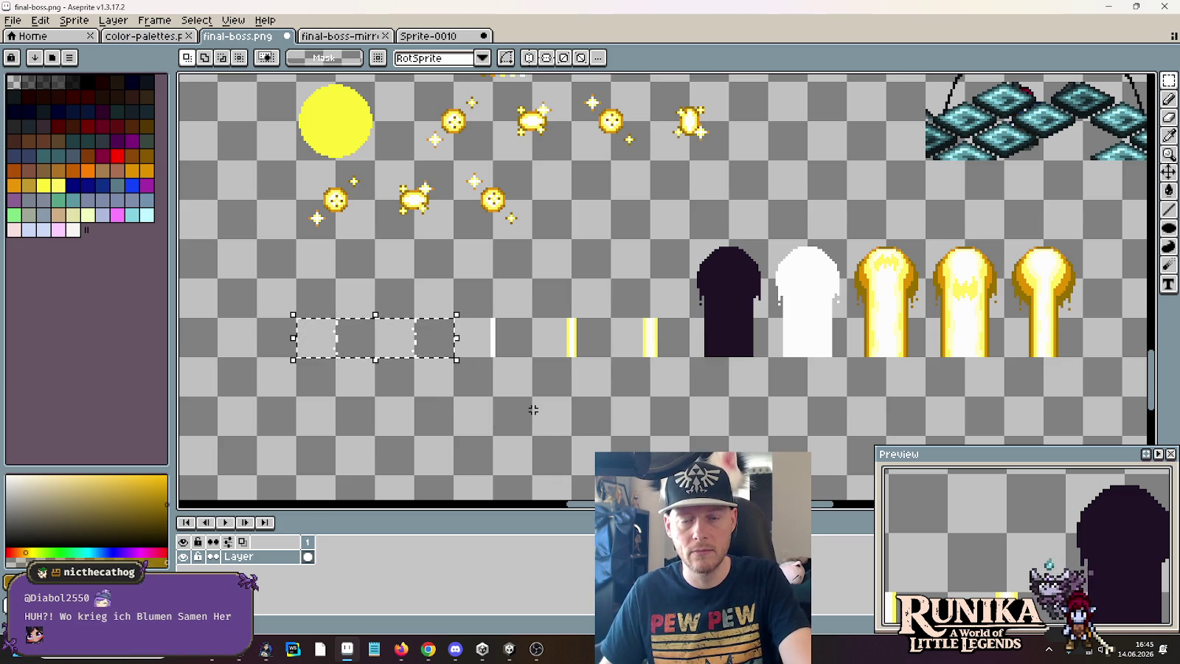
{"action": "key", "text": "ctrl+z"}
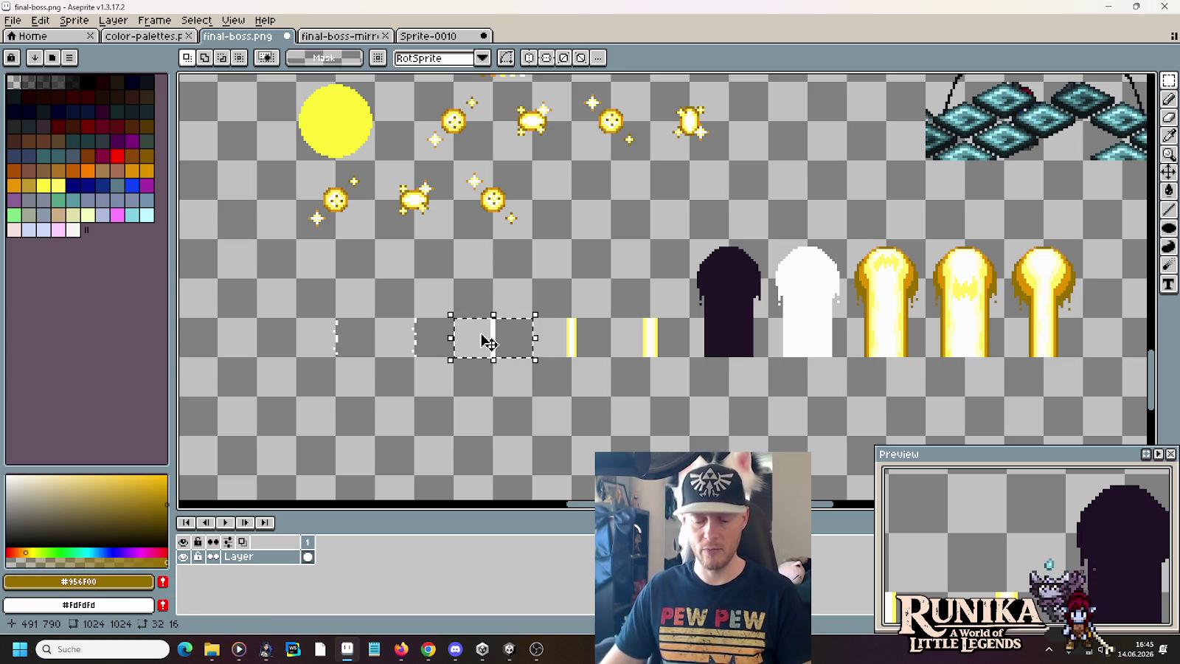
{"action": "left_click_drag", "start_coordinate": [532, 242], "coordinate": [295, 158]}
{"action": "scroll", "coordinate": [558, 266], "scroll_direction": "down", "scroll_amount": 3}
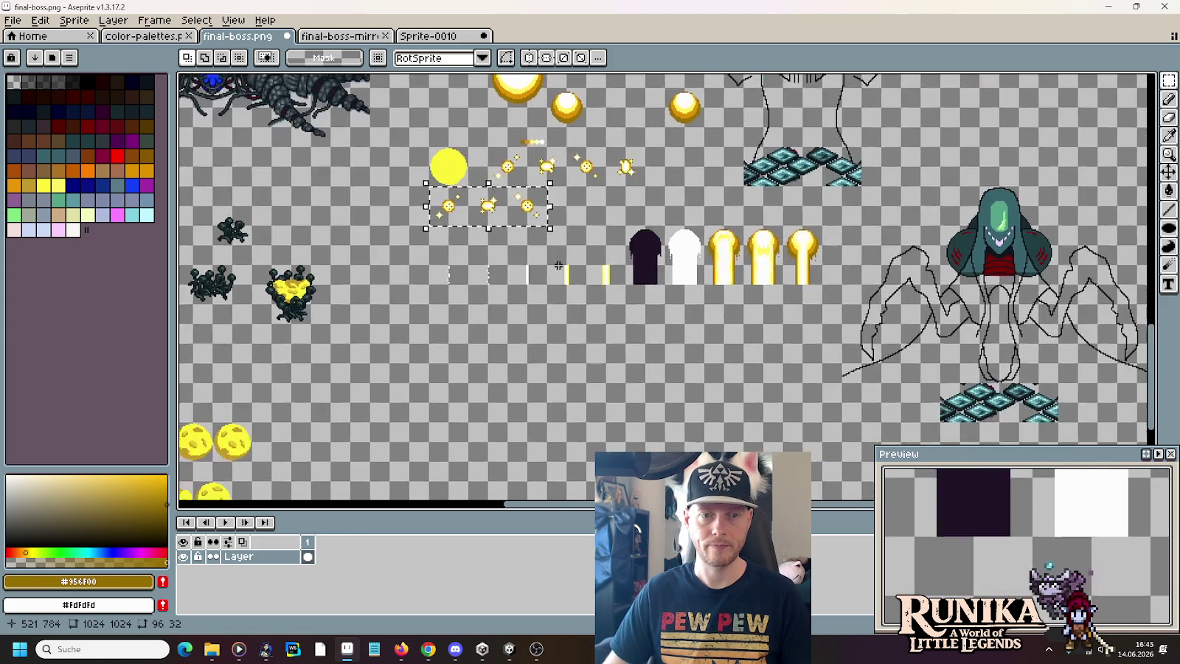
- Copy the three sparkles and thin beam strips below the strip row and lengthen the beam lines
{"action": "scroll", "coordinate": [559, 266], "scroll_direction": "up", "scroll_amount": 1}
{"action": "left_click_drag", "start_coordinate": [490, 146], "coordinate": [489, 383]}
{"action": "left_click_drag", "start_coordinate": [581, 401], "coordinate": [675, 294]}
{"action": "mouse_move", "coordinate": [403, 174]}
{"action": "left_mouse_down"}
{"action": "mouse_move", "coordinate": [556, 177]}
{"action": "mouse_move", "coordinate": [600, 232]}
{"action": "mouse_move", "coordinate": [601, 336]}
{"action": "left_mouse_up"}
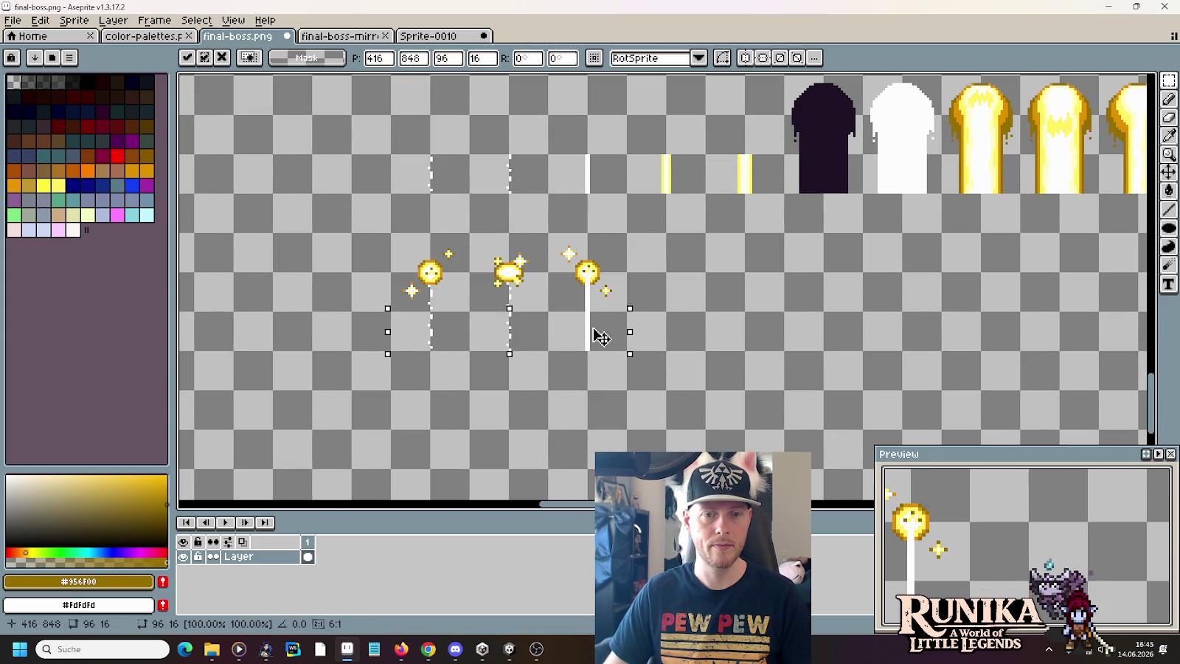
{"action": "key", "text": "Return"}
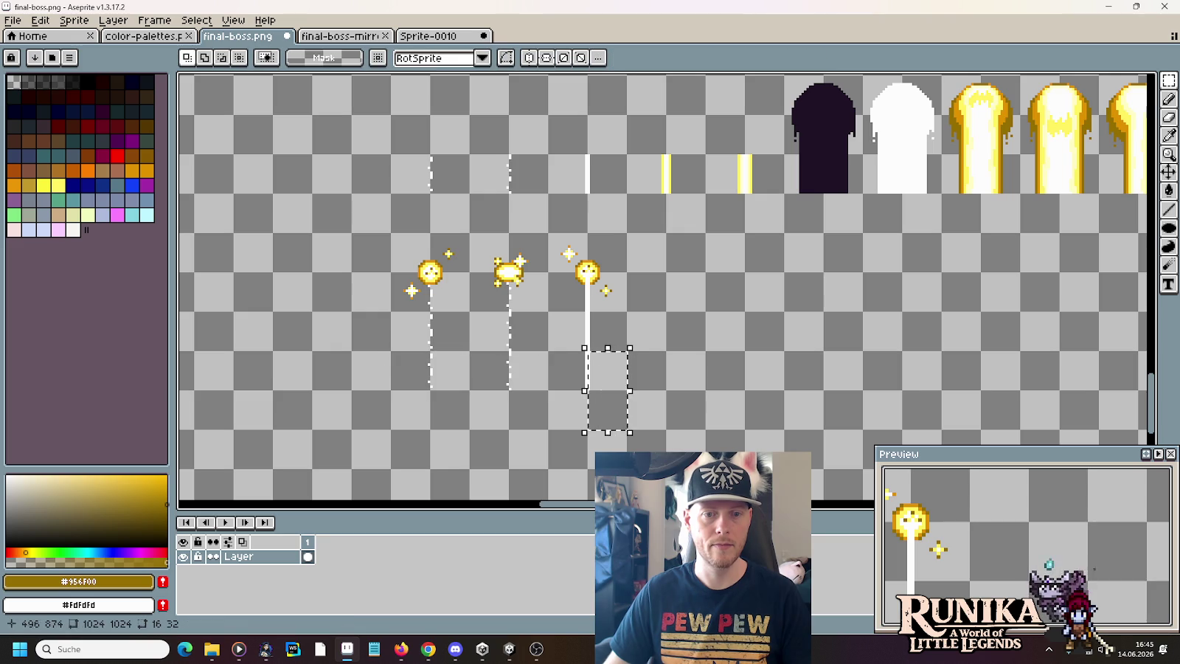
{"action": "left_click_drag", "start_coordinate": [615, 384], "coordinate": [617, 417]}
{"action": "left_click", "coordinate": [680, 377]}
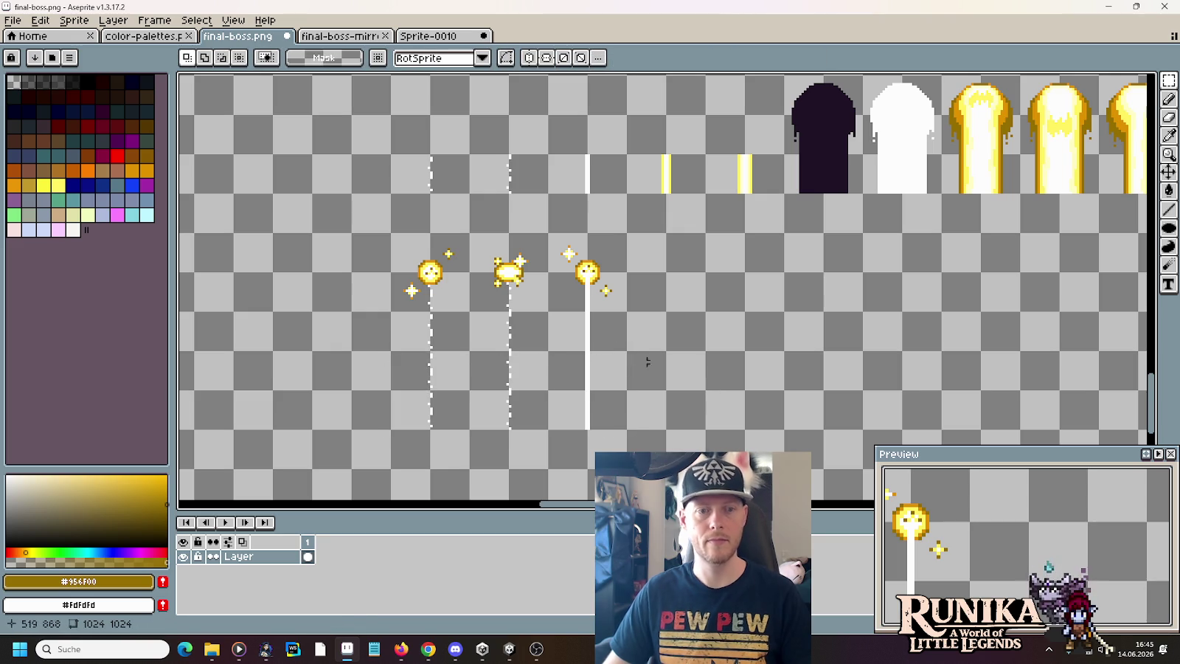
- Select the first sparkle-and-beam column and start a new 32×80 sprite
{"action": "mouse_move", "coordinate": [391, 234]}
{"action": "left_mouse_down"}
{"action": "mouse_move", "coordinate": [428, 271]}
{"action": "mouse_move", "coordinate": [470, 432]}
{"action": "left_mouse_up"}
{"action": "left_click", "coordinate": [14, 25]}
{"action": "left_click", "coordinate": [33, 37]}
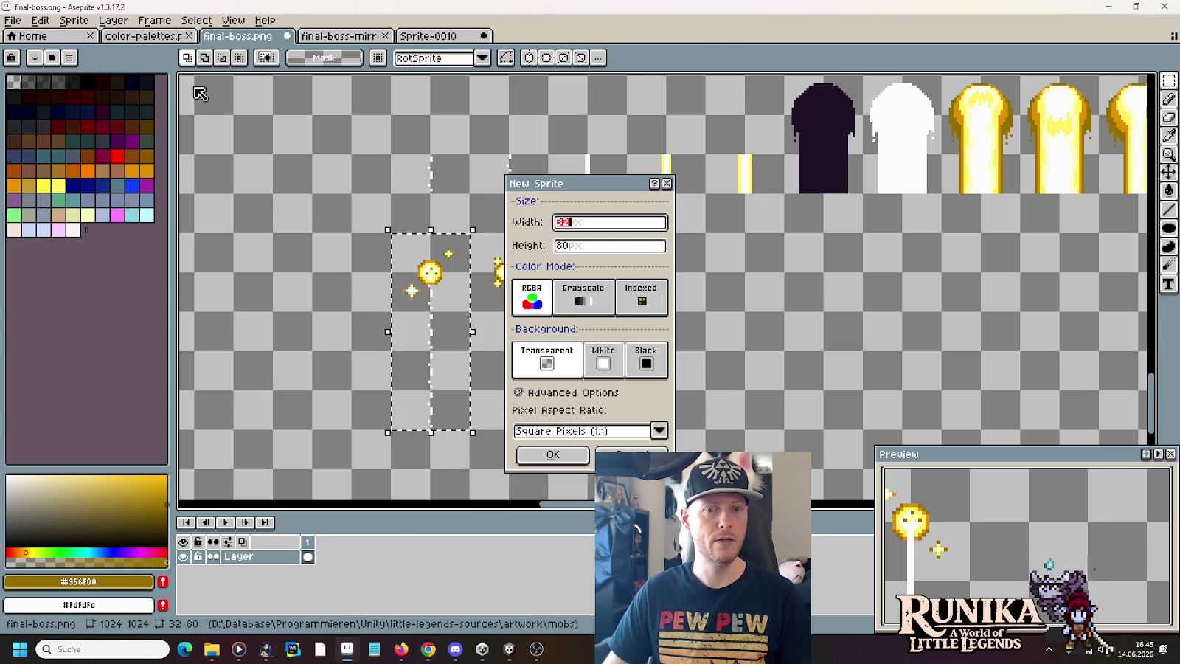
- Create the 32×80 sprite, paste the first sparkle column, and add a second frame
{"action": "left_click", "coordinate": [557, 453]}
{"action": "key", "text": "ctrl+v"}
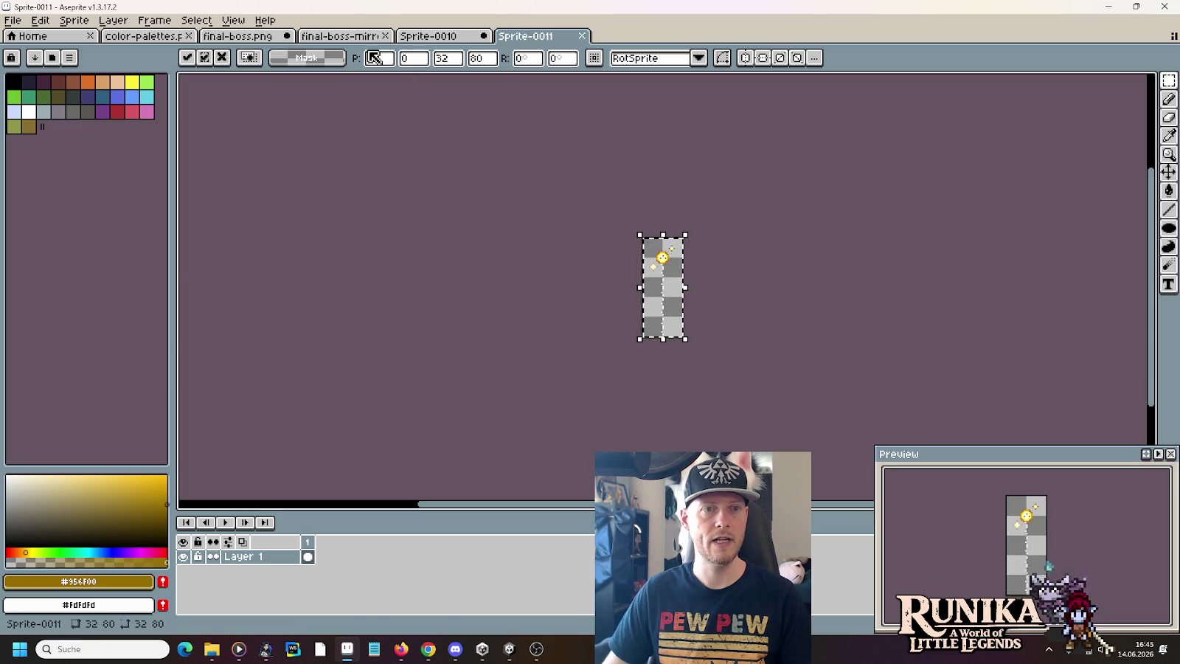
{"action": "left_click", "coordinate": [237, 35]}
{"action": "left_click_drag", "start_coordinate": [536, 411], "coordinate": [471, 234]}
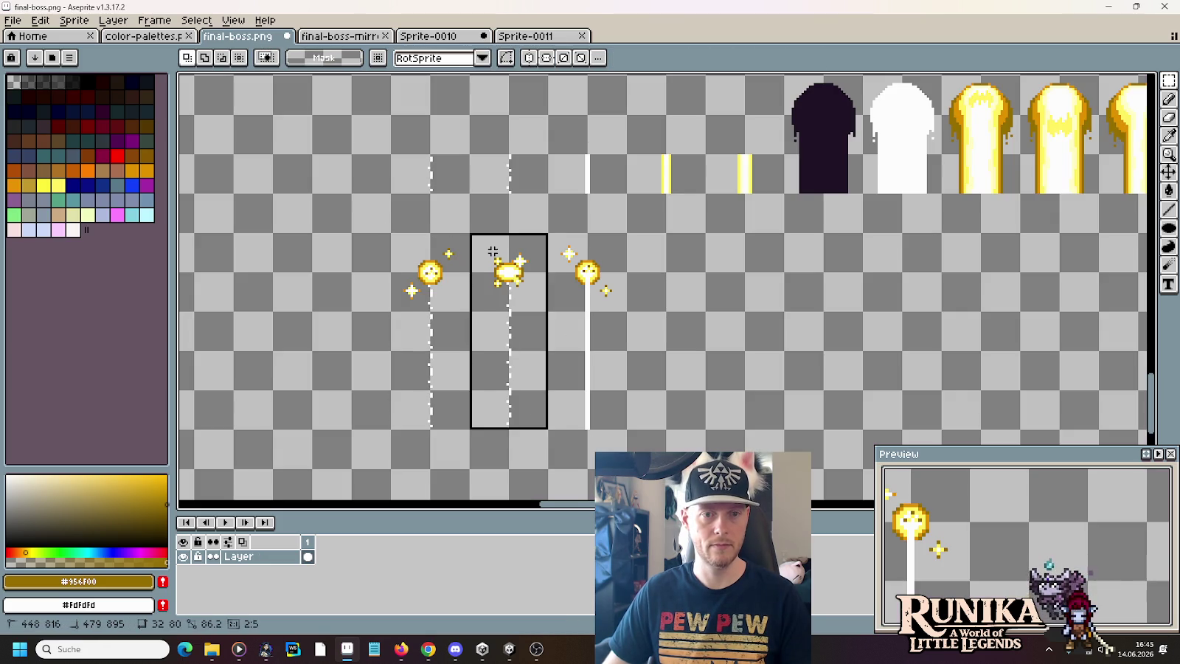
{"action": "left_click", "coordinate": [525, 36]}
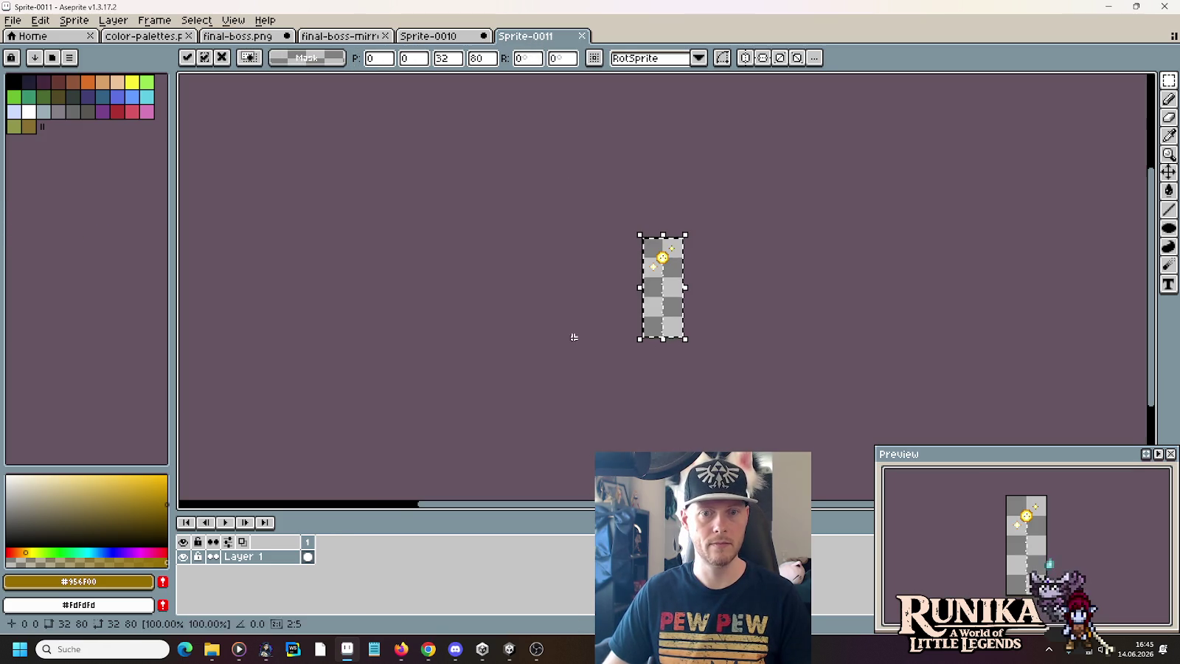
{"action": "right_click", "coordinate": [308, 542]}
{"action": "left_click", "coordinate": [346, 543]}
- Paste the next sparkle-and-beam column into frame 2 and add a third frame
{"action": "left_click", "coordinate": [237, 36]}
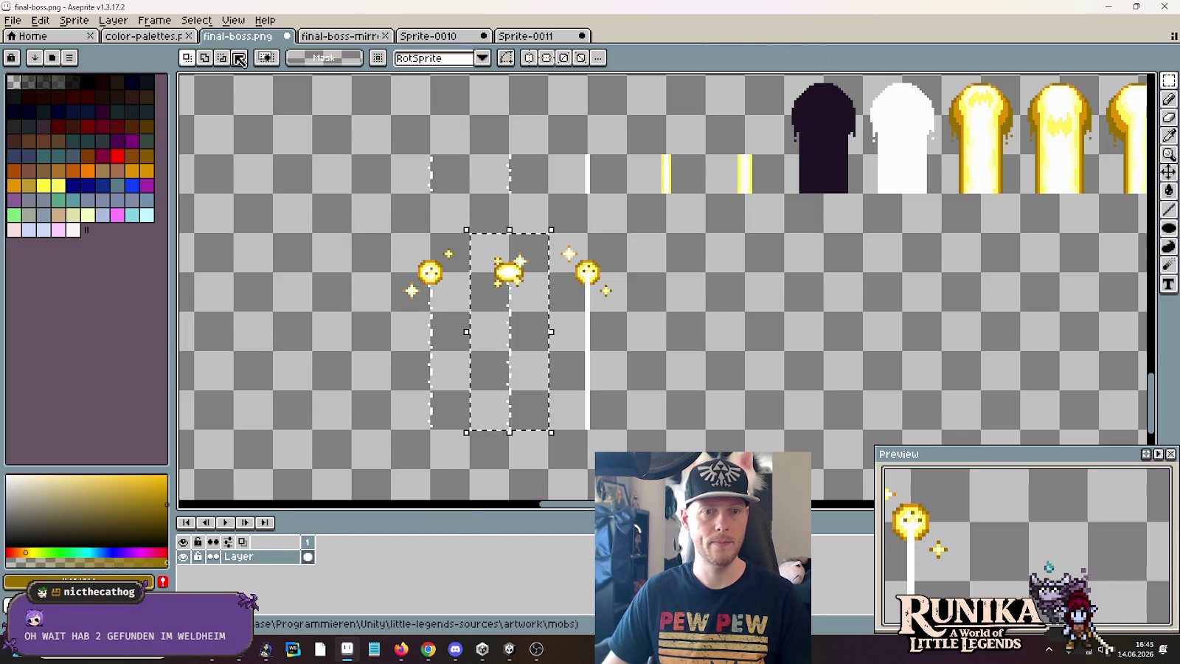
{"action": "left_click_drag", "start_coordinate": [628, 431], "coordinate": [547, 233]}
{"action": "key", "text": "ctrl+c"}
{"action": "left_click", "coordinate": [530, 35]}
{"action": "key", "text": "ctrl+v"}
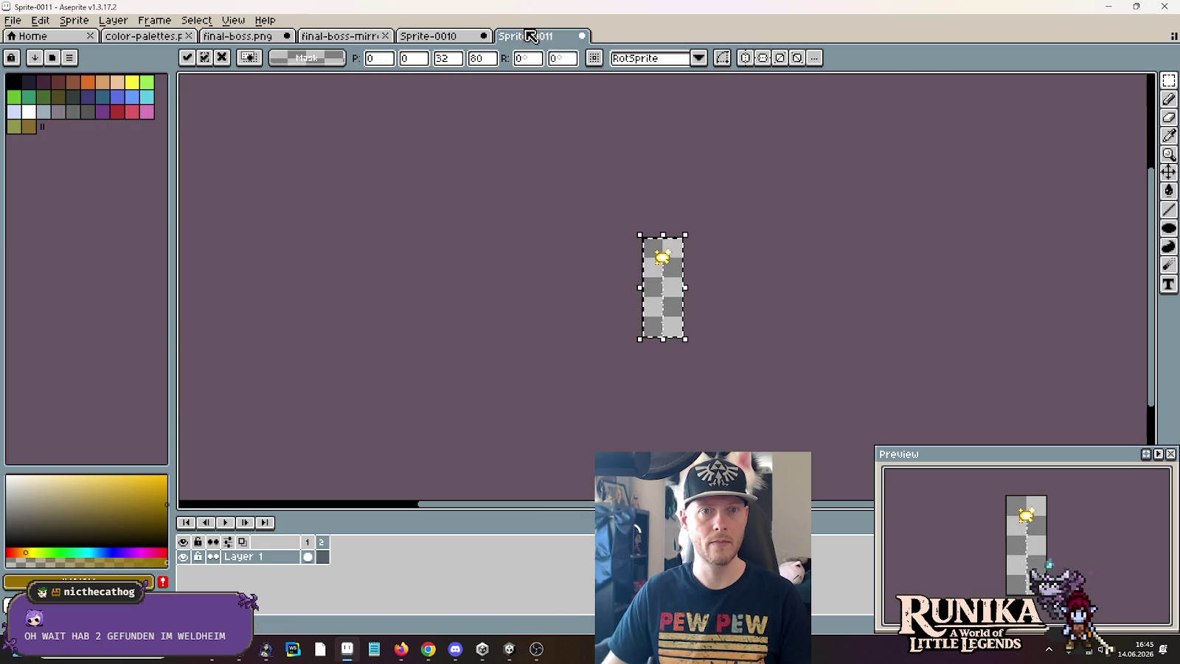
{"action": "right_click", "coordinate": [326, 549]}
{"action": "left_click", "coordinate": [347, 543]}
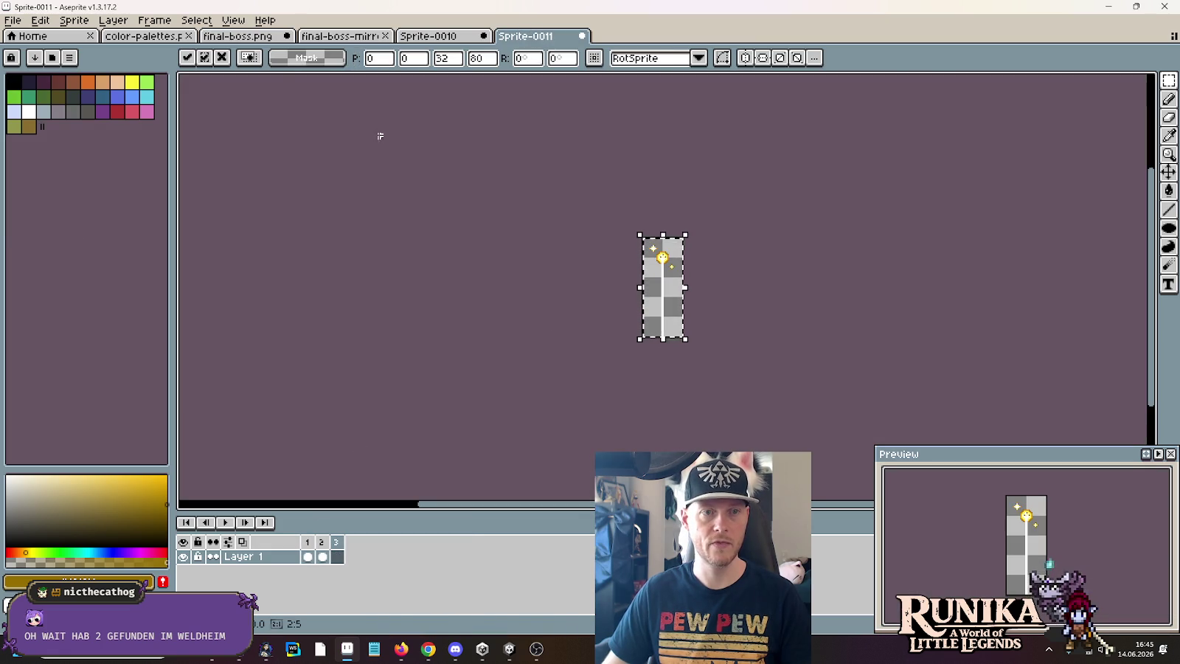
- Duplicate the dark and white beam shapes on the sheet and stretch them downward
{"action": "left_click", "coordinate": [244, 35]}
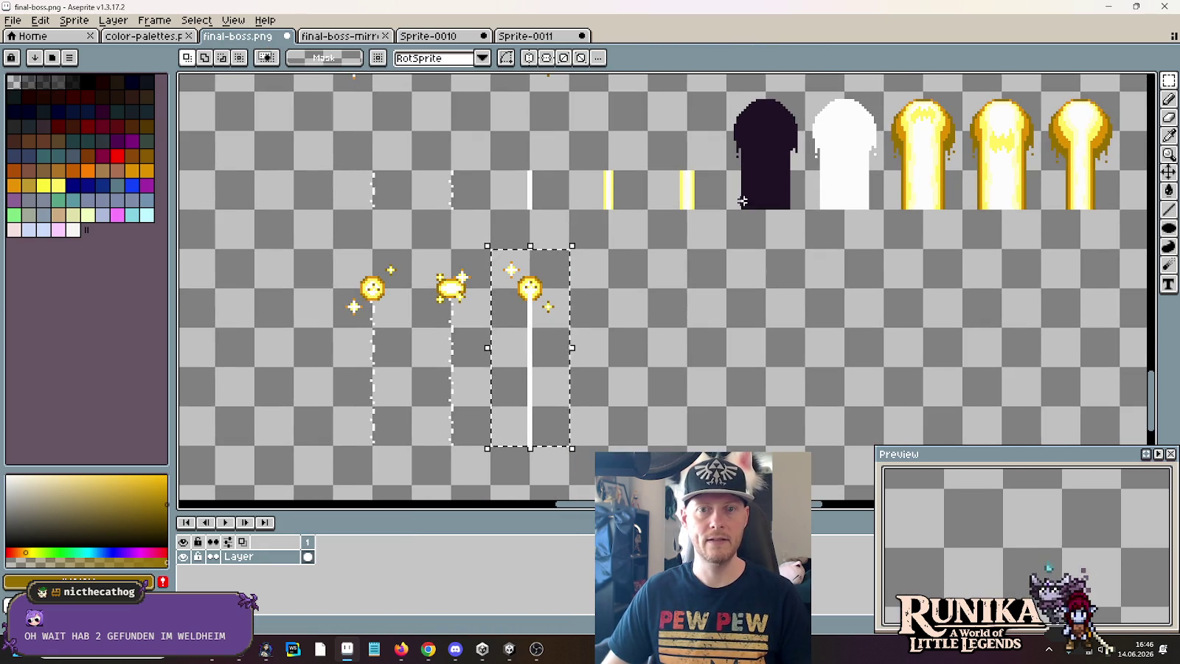
{"action": "left_click_drag", "start_coordinate": [883, 209], "coordinate": [767, 93]}
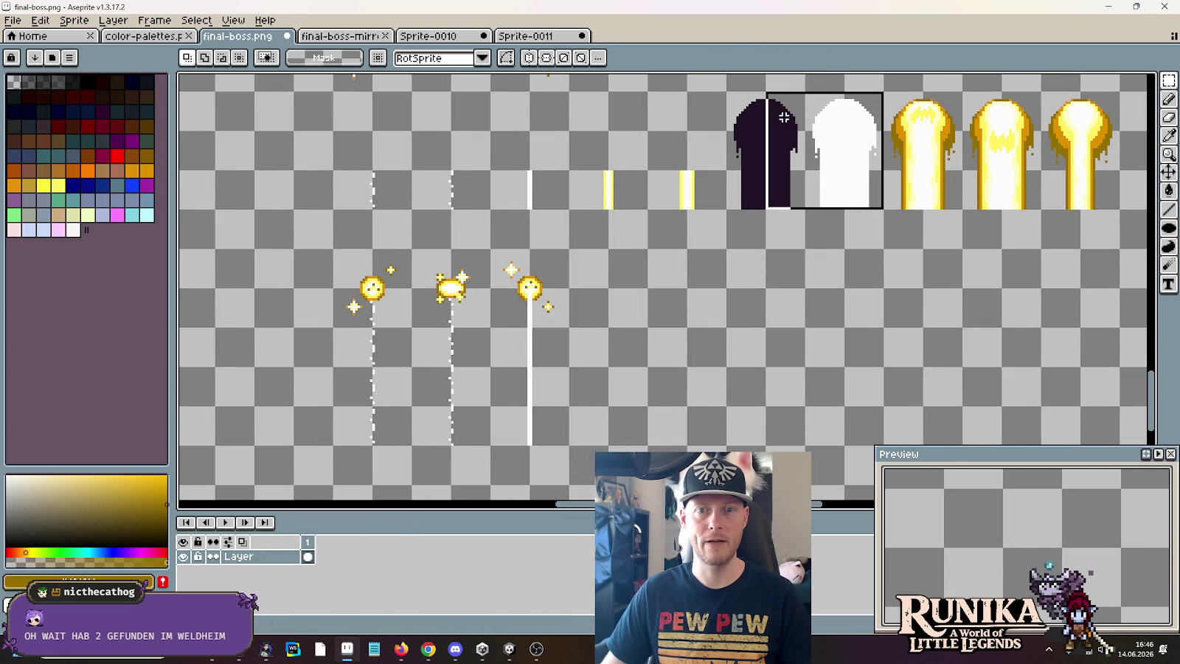
{"action": "key", "text": "ctrl+c"}
{"action": "key", "text": "ctrl+v"}
{"action": "left_click_drag", "start_coordinate": [645, 303], "coordinate": [623, 289]}
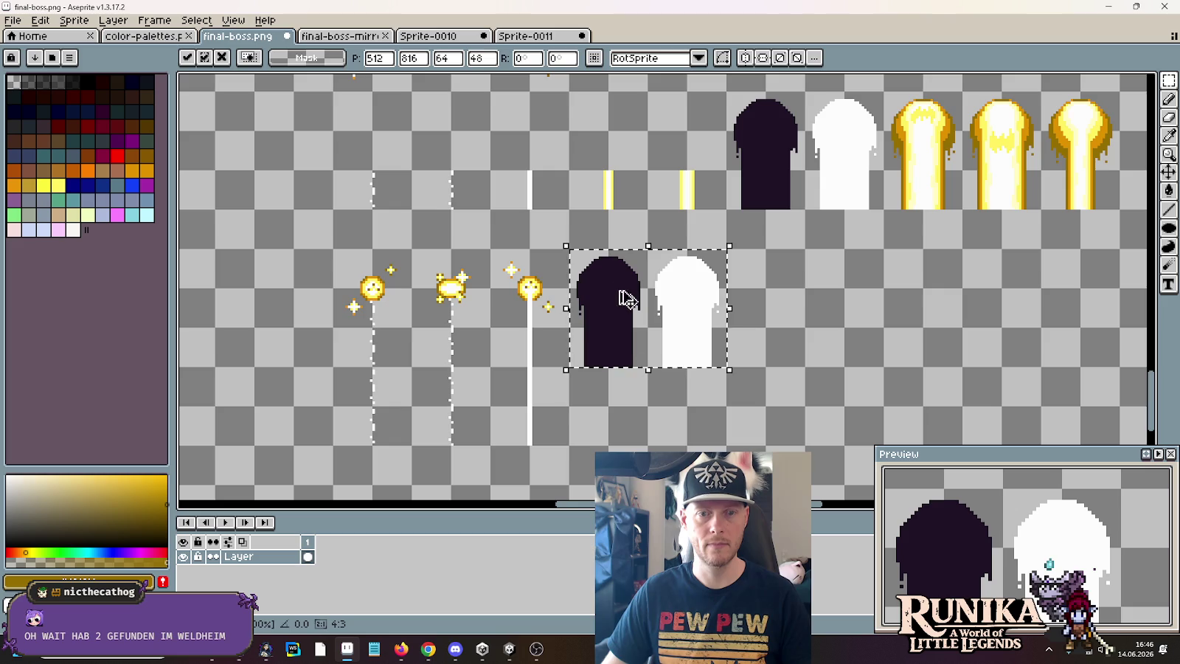
{"action": "mouse_move", "coordinate": [601, 357]}
{"action": "left_mouse_down"}
{"action": "mouse_move", "coordinate": [712, 398]}
{"action": "mouse_move", "coordinate": [708, 446]}
{"action": "left_mouse_up"}
{"action": "key", "text": "Return"}
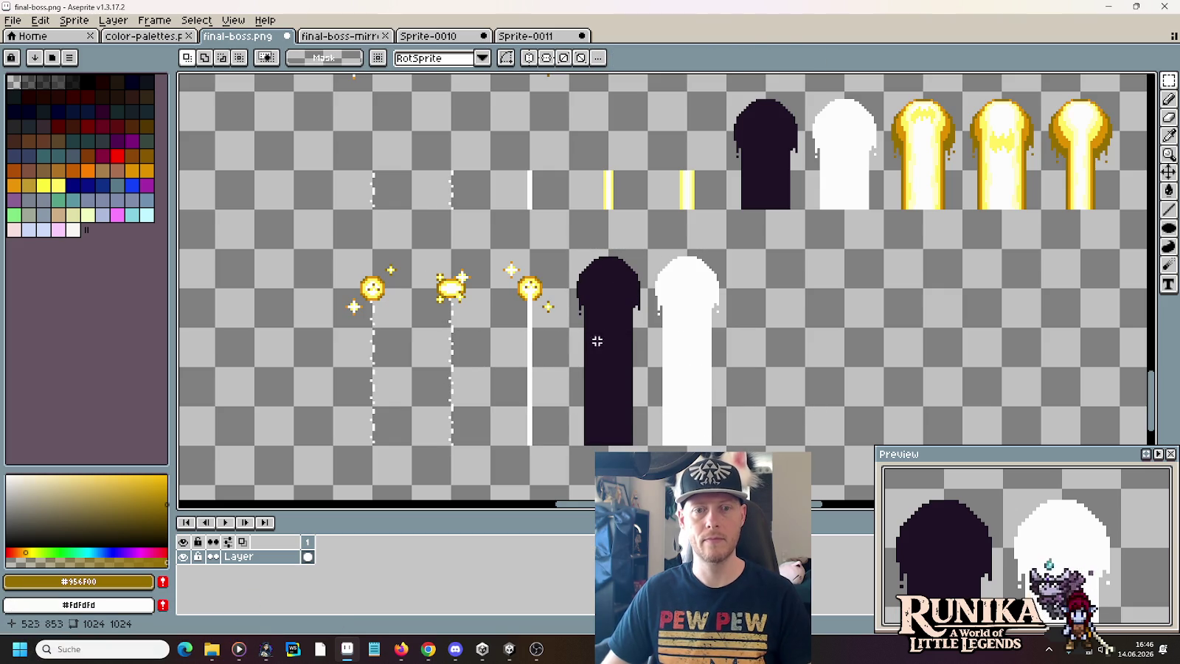
- Paste the stretched dark beam shape into the new sprite and add a fourth frame
{"action": "left_click_drag", "start_coordinate": [574, 258], "coordinate": [646, 446]}
{"action": "left_click", "coordinate": [525, 35]}
{"action": "key", "text": "ctrl+v"}
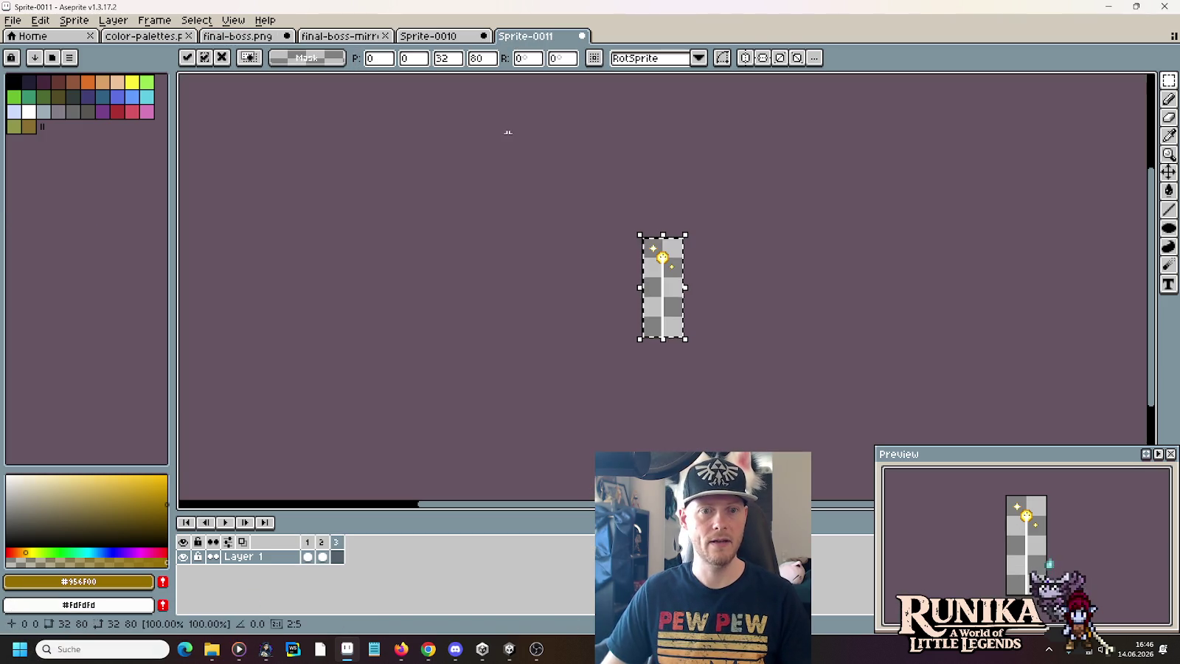
{"action": "right_click", "coordinate": [332, 558]}
{"action": "left_click", "coordinate": [364, 557]}
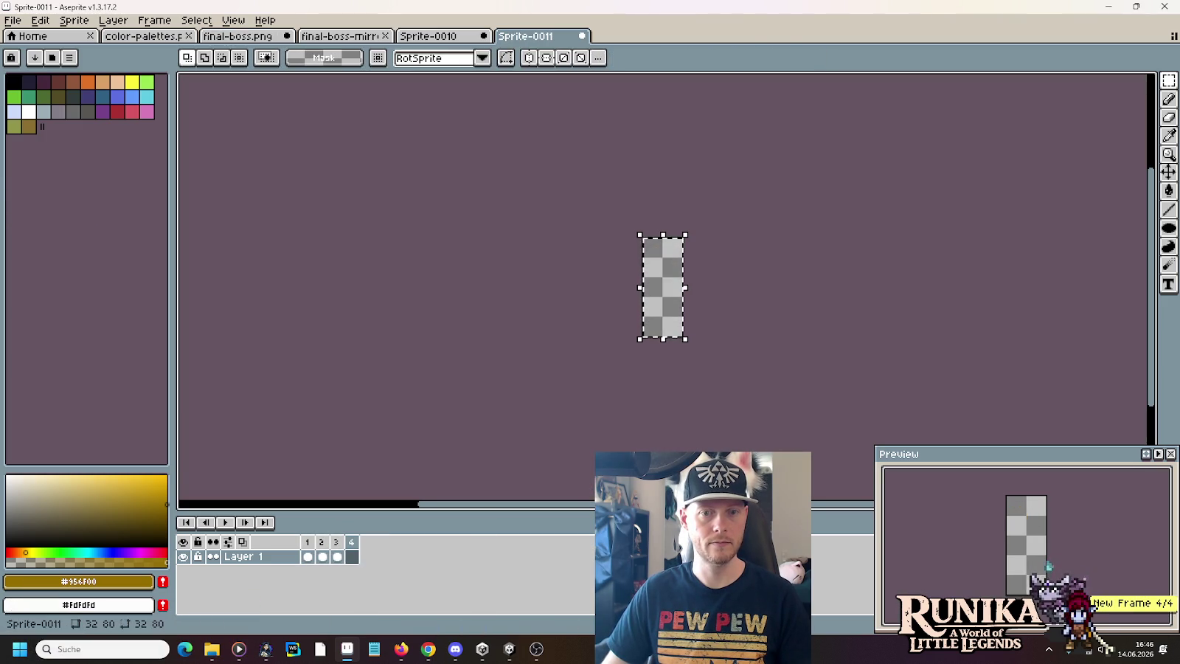
- Paste the stretched white beam shape into a new fifth frame
{"action": "left_click", "coordinate": [211, 35]}
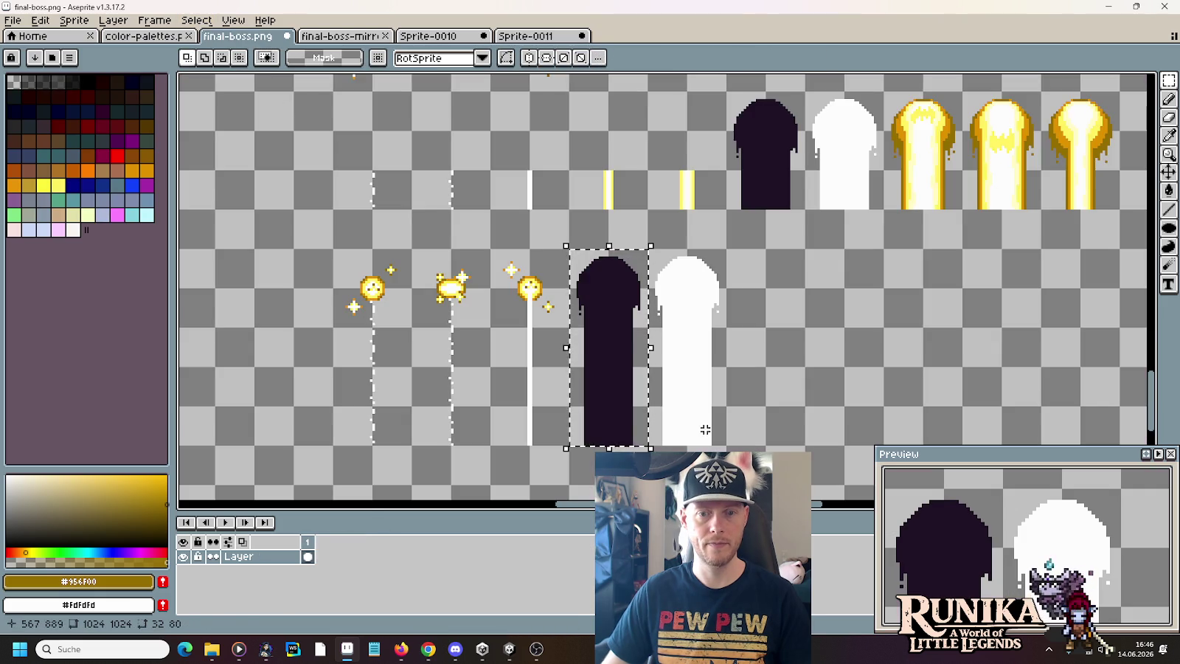
{"action": "left_click_drag", "start_coordinate": [727, 446], "coordinate": [651, 249]}
{"action": "left_click", "coordinate": [541, 37]}
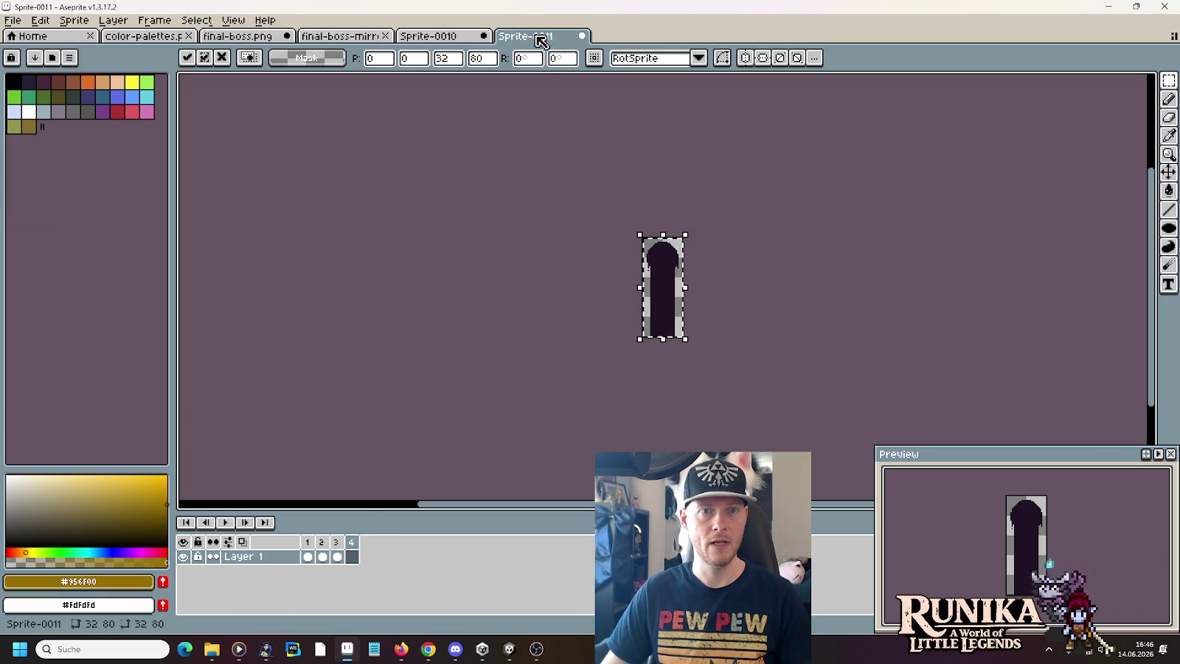
{"action": "right_click", "coordinate": [352, 543]}
{"action": "left_click", "coordinate": [376, 556]}
{"action": "key", "text": "ctrl+v"}
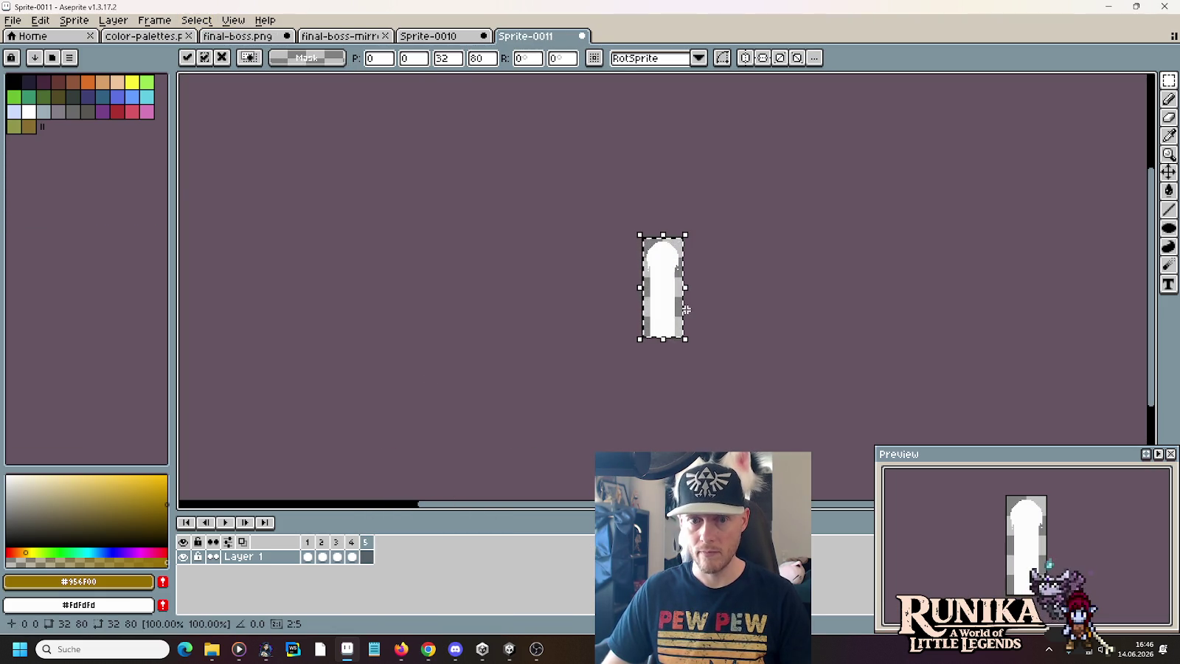